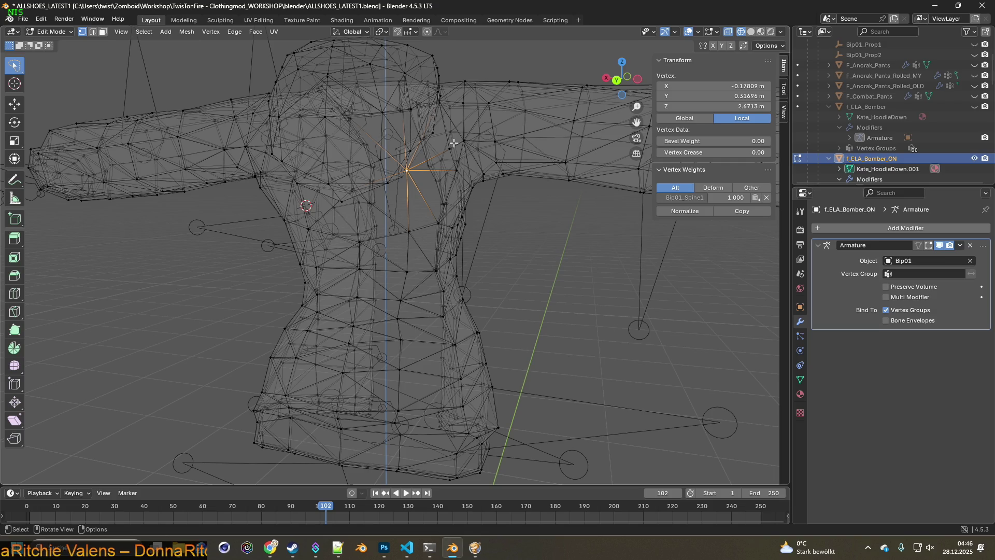
Clear the vertex selection on the jacket wireframe and bring up the File menu.
{"action": "mouse_move", "coordinate": [464, 142]}
{"action": "middle_mouse_down"}
{"action": "mouse_move", "coordinate": [420, 149]}
{"action": "mouse_move", "coordinate": [480, 125]}
{"action": "middle_mouse_up"}
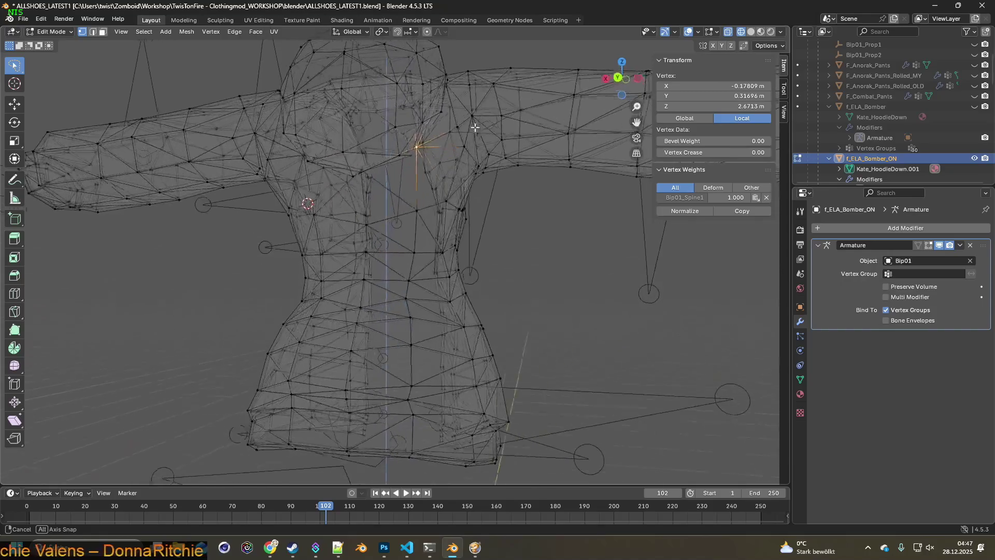
{"action": "left_click", "coordinate": [516, 211]}
{"action": "mouse_move", "coordinate": [516, 210]}
{"action": "middle_mouse_down"}
{"action": "mouse_move", "coordinate": [513, 232]}
{"action": "mouse_move", "coordinate": [564, 180]}
{"action": "mouse_move", "coordinate": [420, 176]}
{"action": "middle_mouse_up"}
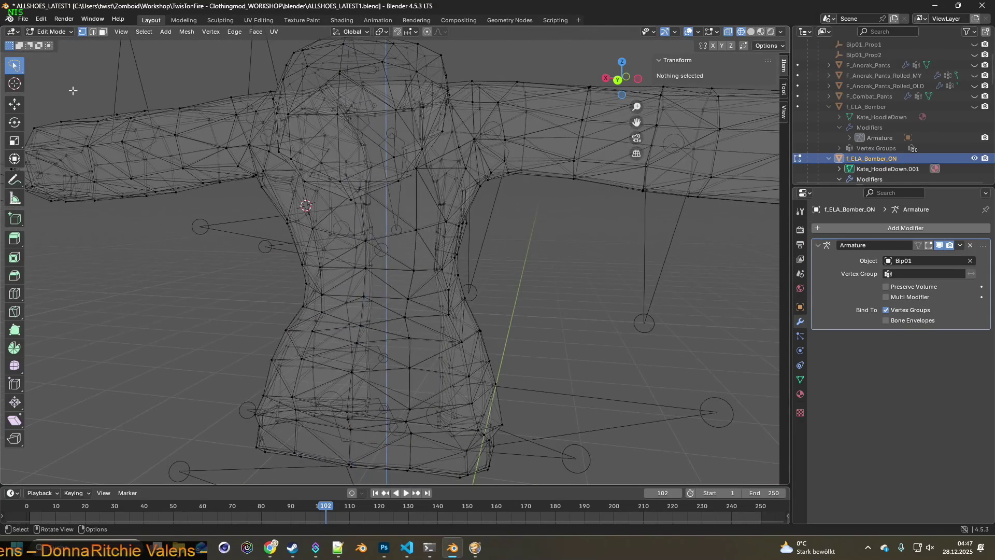
{"action": "left_click", "coordinate": [24, 19]}
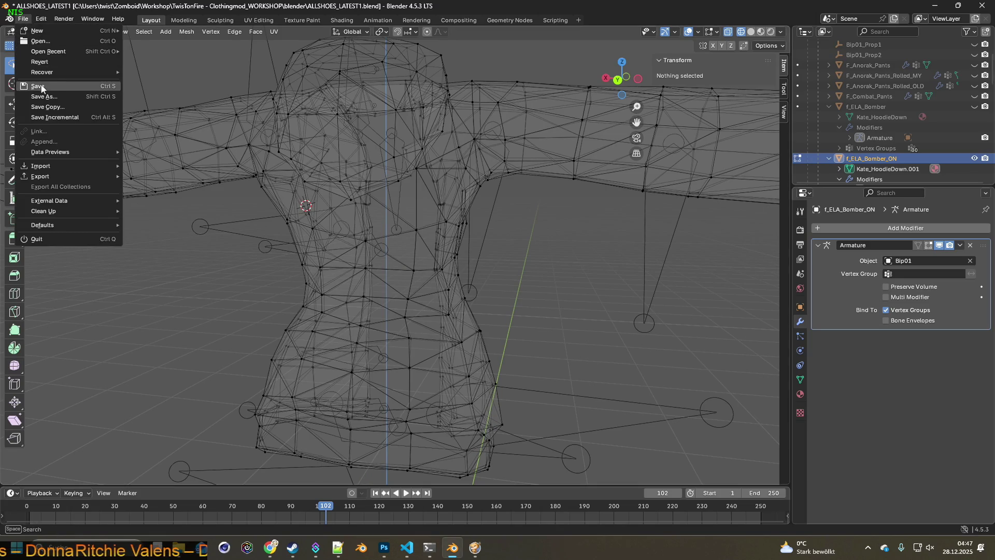
Save ALLSHOES_LATEST1.blend and store a copy as ALLSHOES_LATEST1tryJacket1.blend.
{"action": "left_click", "coordinate": [40, 88]}
{"action": "left_click", "coordinate": [23, 19]}
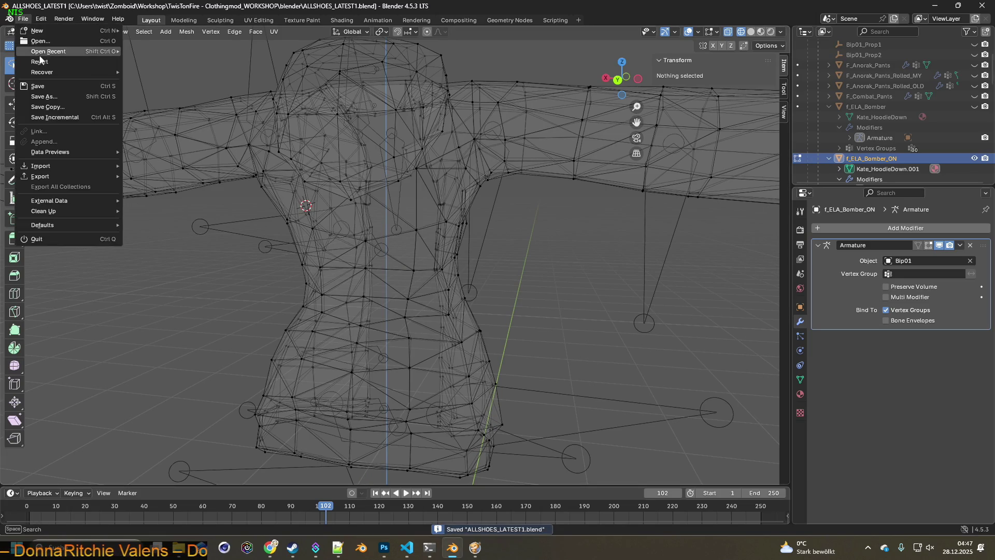
{"action": "left_click", "coordinate": [47, 106]}
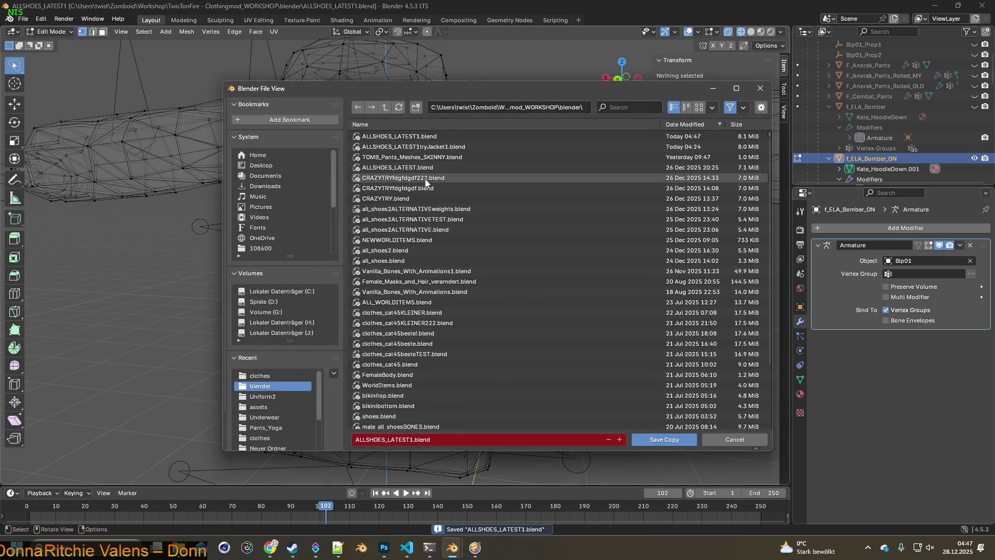
{"action": "left_click", "coordinate": [412, 146]}
{"action": "left_click", "coordinate": [662, 439]}
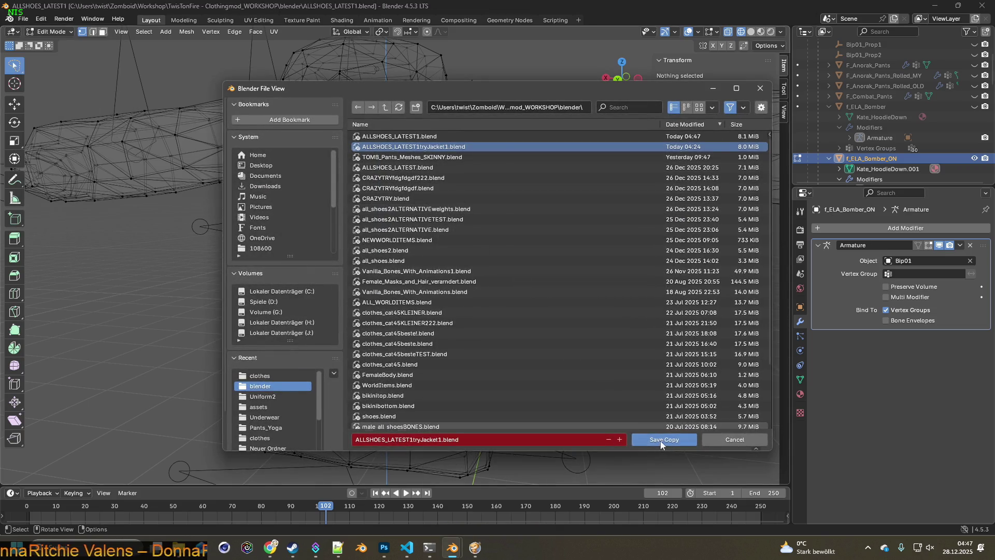
{"action": "mouse_move", "coordinate": [545, 267]}
{"action": "middle_mouse_down"}
{"action": "mouse_move", "coordinate": [494, 249]}
{"action": "mouse_move", "coordinate": [483, 206]}
{"action": "middle_mouse_up"}
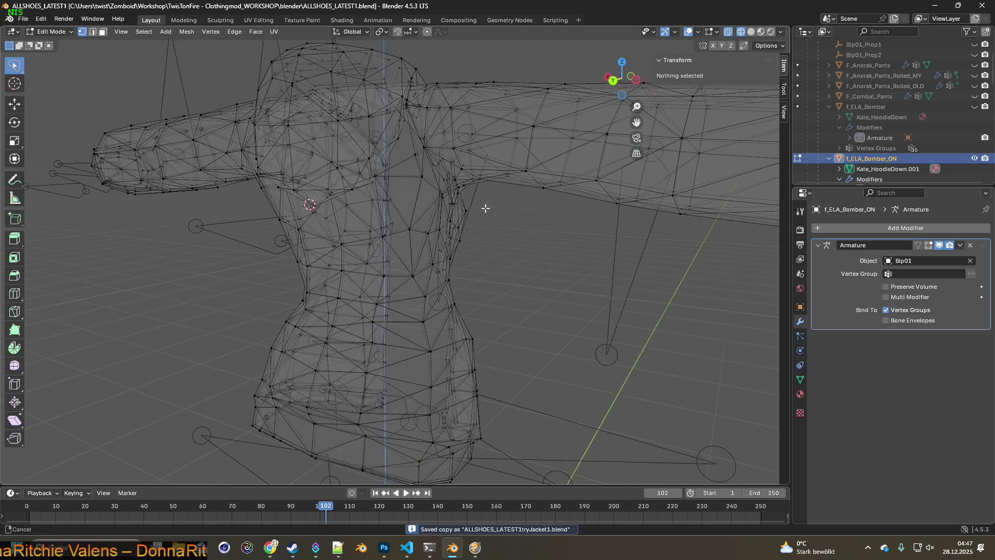
{"action": "scroll", "coordinate": [526, 247], "scroll_direction": "up", "scroll_amount": 2}
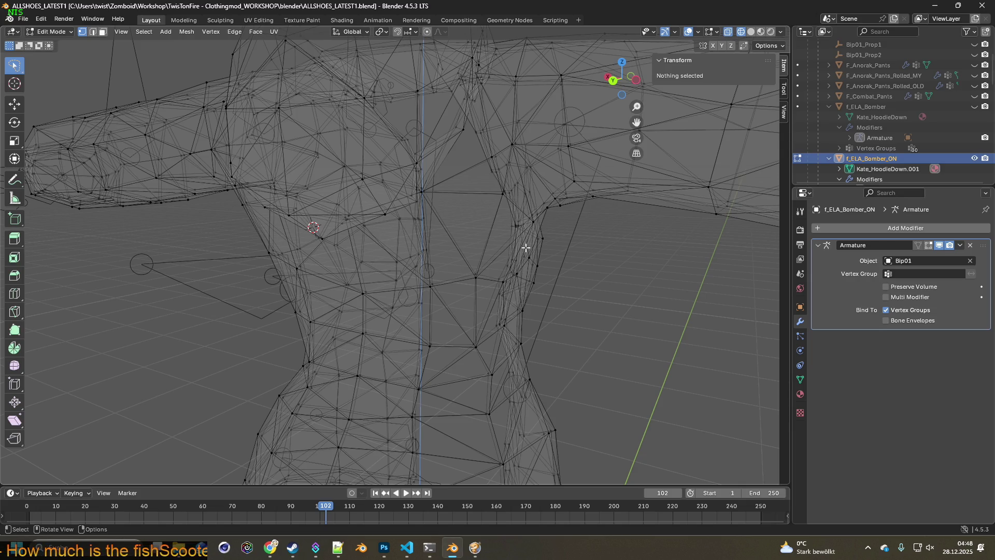
Pick two chest vertices, then switch the jacket mesh to face selection (3).
{"action": "mouse_move", "coordinate": [523, 278]}
{"action": "middle_mouse_down"}
{"action": "mouse_move", "coordinate": [485, 274]}
{"action": "mouse_move", "coordinate": [495, 243]}
{"action": "mouse_move", "coordinate": [473, 238]}
{"action": "mouse_move", "coordinate": [458, 215]}
{"action": "mouse_move", "coordinate": [453, 226]}
{"action": "mouse_move", "coordinate": [466, 239]}
{"action": "mouse_move", "coordinate": [510, 236]}
{"action": "mouse_move", "coordinate": [500, 203]}
{"action": "middle_mouse_up"}
{"action": "left_click", "coordinate": [450, 215]}
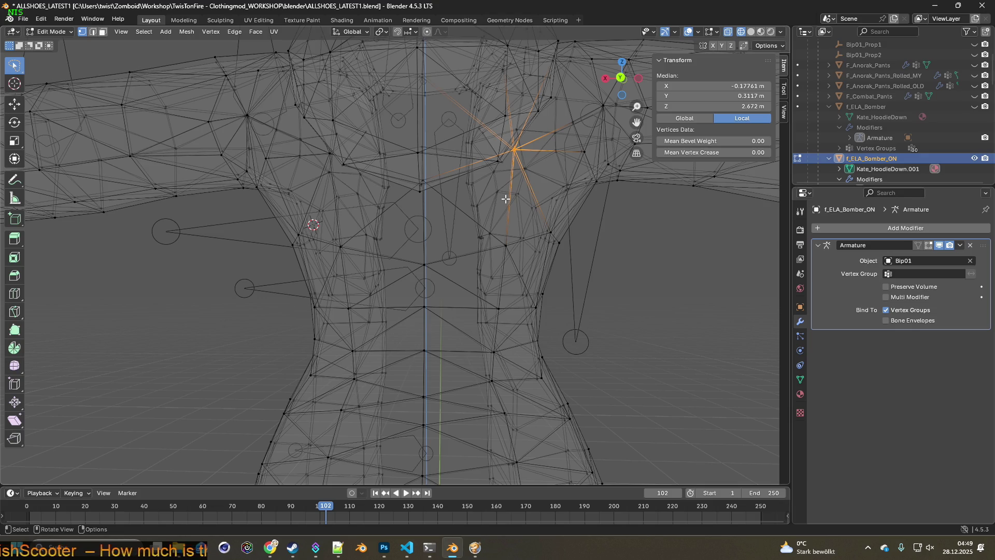
{"action": "middle_click_drag", "start_coordinate": [503, 202], "coordinate": [478, 201]}
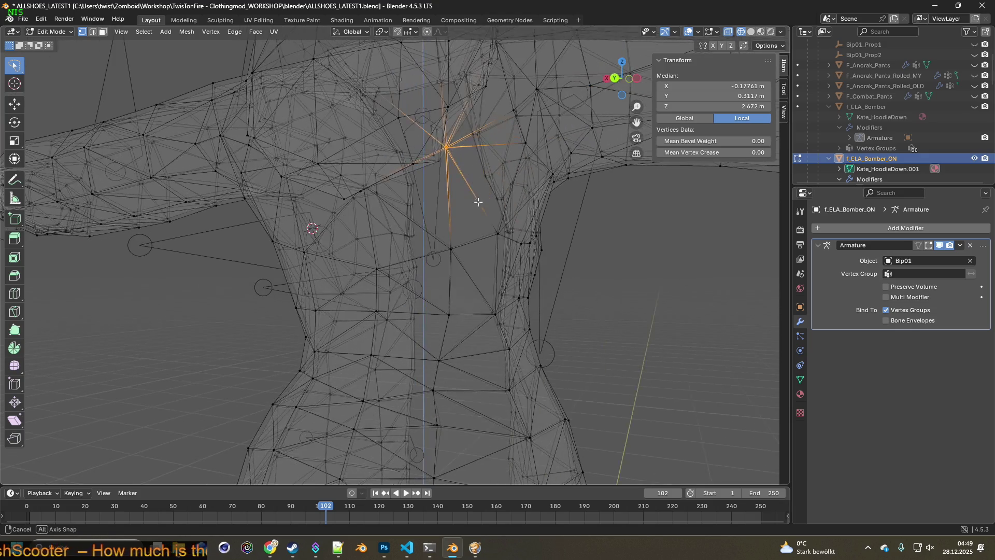
{"action": "left_click", "coordinate": [448, 250], "text": "shift"}
{"action": "left_click", "coordinate": [103, 32]}
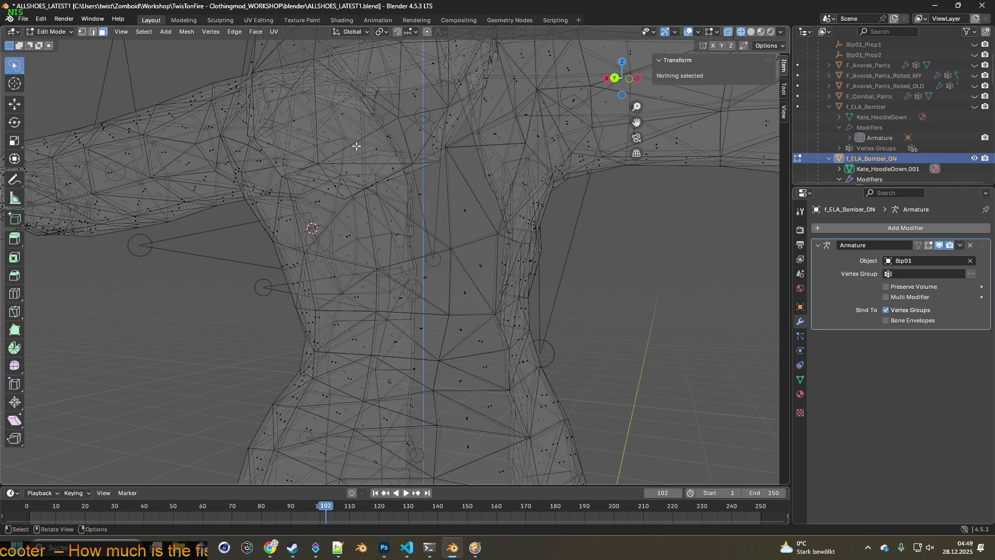
Select a cluster of front faces around the centre line and up toward the collar.
{"action": "middle_click_drag", "start_coordinate": [455, 186], "coordinate": [483, 237]}
{"action": "left_click", "coordinate": [477, 234]}
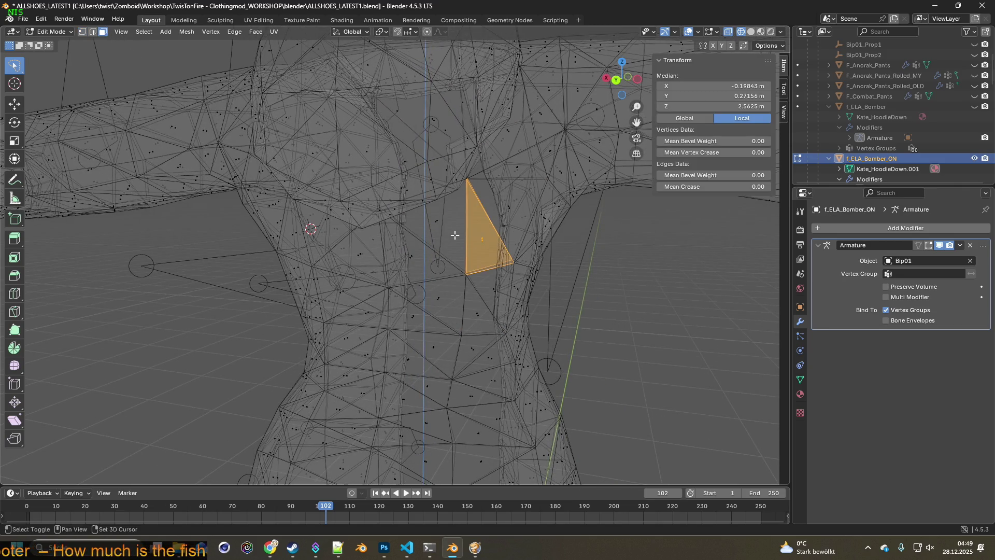
{"action": "left_click", "coordinate": [433, 222], "text": "shift"}
{"action": "middle_click_drag", "start_coordinate": [476, 222], "coordinate": [447, 233]}
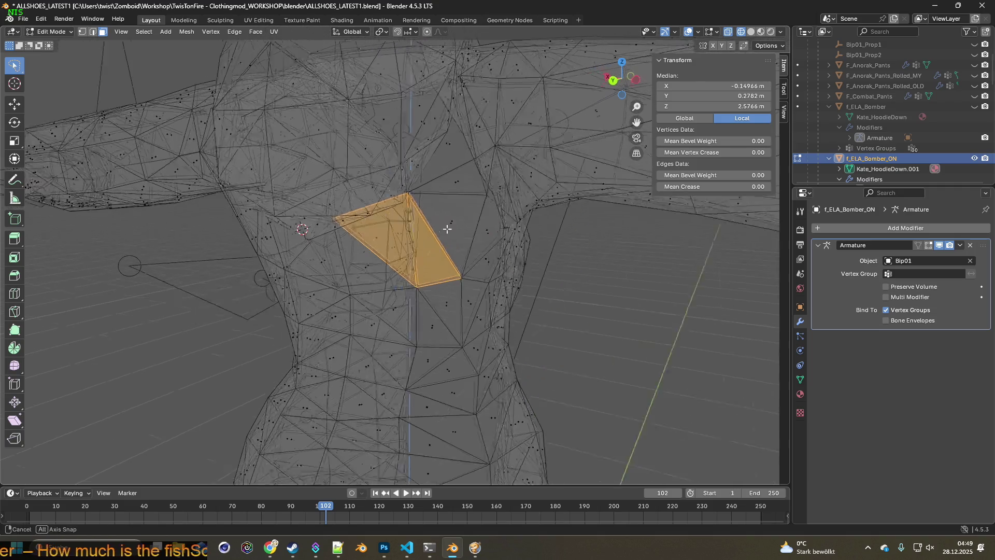
{"action": "left_click", "coordinate": [462, 226], "text": "shift"}
{"action": "left_click", "coordinate": [446, 190], "text": "shift"}
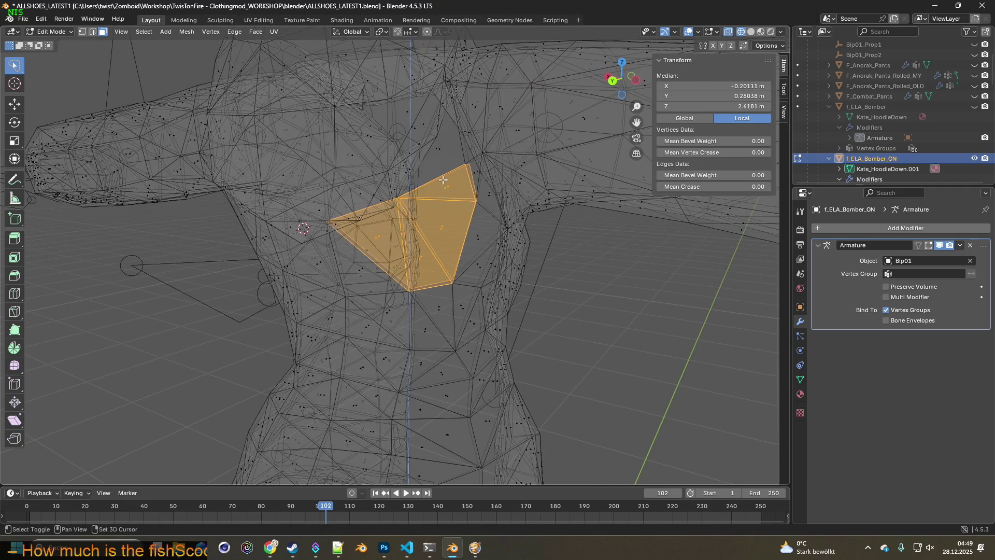
{"action": "left_click", "coordinate": [436, 159], "text": "shift"}
{"action": "mouse_move", "coordinate": [448, 180]}
{"action": "middle_mouse_down"}
{"action": "mouse_move", "coordinate": [462, 215]}
{"action": "mouse_move", "coordinate": [547, 259]}
{"action": "middle_mouse_up"}
{"action": "scroll", "coordinate": [462, 215], "scroll_direction": "up", "scroll_amount": 2}
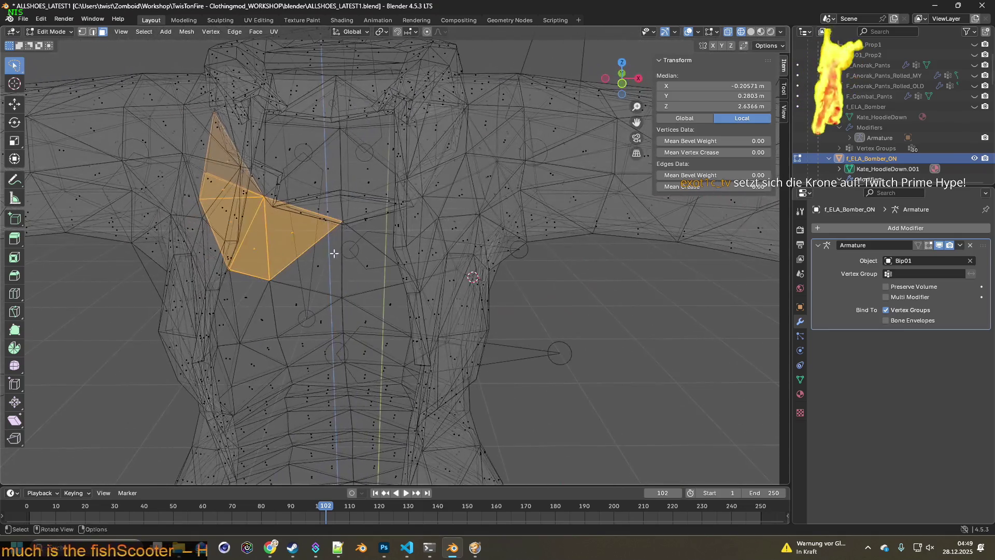
{"action": "mouse_move", "coordinate": [547, 258]}
{"action": "middle_mouse_down"}
{"action": "mouse_move", "coordinate": [445, 244]}
{"action": "mouse_move", "coordinate": [509, 261]}
{"action": "mouse_move", "coordinate": [537, 256]}
{"action": "mouse_move", "coordinate": [482, 297]}
{"action": "mouse_move", "coordinate": [497, 300]}
{"action": "mouse_move", "coordinate": [506, 278]}
{"action": "mouse_move", "coordinate": [456, 296]}
{"action": "mouse_move", "coordinate": [431, 257]}
{"action": "mouse_move", "coordinate": [428, 218]}
{"action": "mouse_move", "coordinate": [428, 230]}
{"action": "mouse_move", "coordinate": [439, 198]}
{"action": "middle_mouse_up"}
{"action": "left_click", "coordinate": [472, 106], "text": "shift"}
Grow the patch with further faces and lasso in the neighbouring faces on the right.
{"action": "mouse_move", "coordinate": [525, 118]}
{"action": "middle_mouse_down"}
{"action": "mouse_move", "coordinate": [355, 237]}
{"action": "mouse_move", "coordinate": [515, 267]}
{"action": "mouse_move", "coordinate": [308, 231]}
{"action": "middle_mouse_up"}
{"action": "scroll", "coordinate": [533, 273], "scroll_direction": "up", "scroll_amount": 2}
{"action": "scroll", "coordinate": [533, 273], "scroll_direction": "up", "scroll_amount": 2}
{"action": "scroll", "coordinate": [533, 272], "scroll_direction": "up", "scroll_amount": 2}
{"action": "left_click", "coordinate": [541, 272], "text": "shift"}
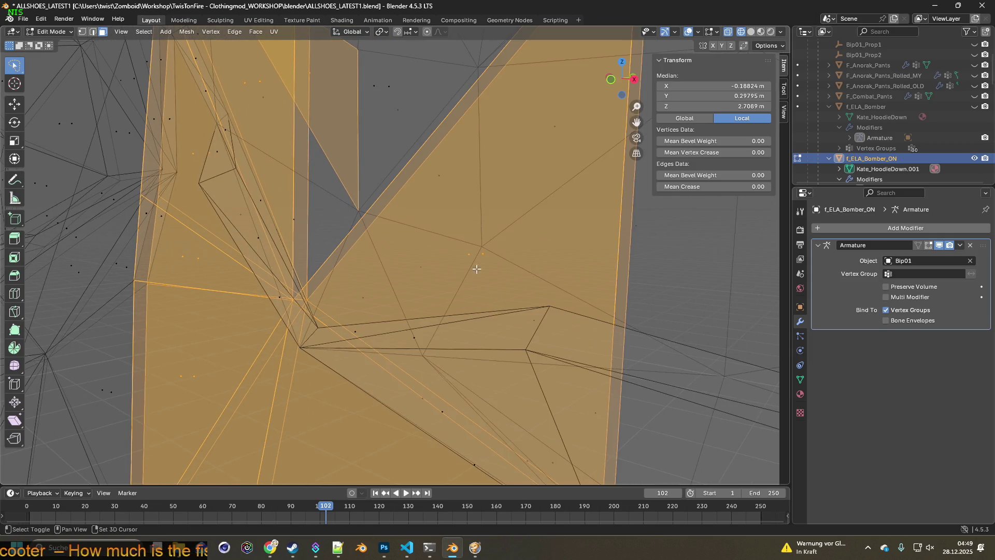
{"action": "middle_click_drag", "start_coordinate": [447, 226], "coordinate": [409, 184]}
{"action": "left_click", "coordinate": [466, 158], "text": "shift"}
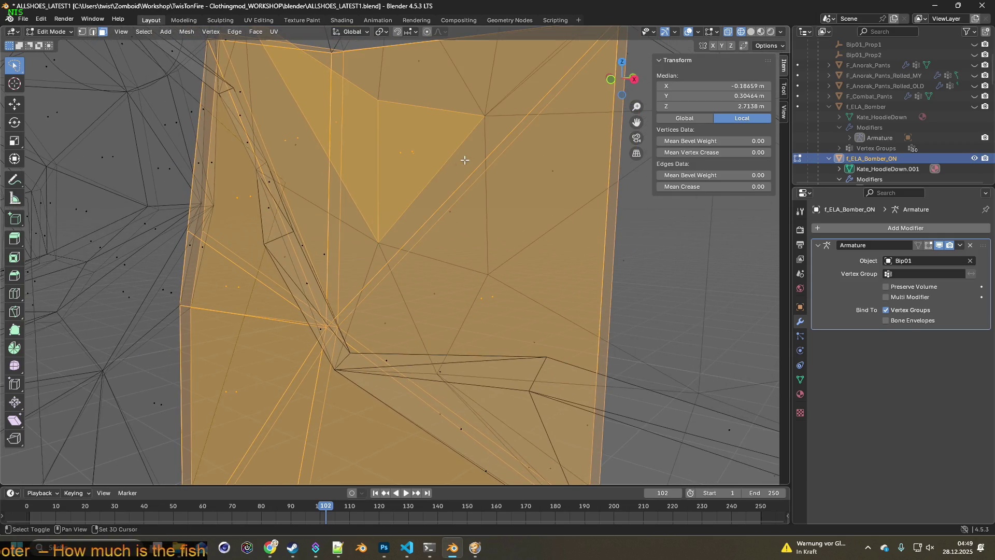
{"action": "scroll", "coordinate": [357, 187], "scroll_direction": "down", "scroll_amount": 5}
{"action": "mouse_move", "coordinate": [473, 288]}
{"action": "middle_mouse_down"}
{"action": "mouse_move", "coordinate": [489, 300]}
{"action": "mouse_move", "coordinate": [447, 266]}
{"action": "middle_mouse_up"}
{"action": "left_click", "coordinate": [391, 305], "text": "shift"}
{"action": "right_click_drag", "start_coordinate": [466, 302], "coordinate": [501, 271], "text": "ctrl"}
{"action": "mouse_move", "coordinate": [498, 233]}
{"action": "right_mouse_down", "text": "ctrl"}
{"action": "mouse_move", "coordinate": [550, 239]}
{"action": "mouse_move", "coordinate": [600, 265]}
{"action": "right_mouse_up", "text": "ctrl"}
{"action": "mouse_move", "coordinate": [560, 219]}
{"action": "middle_mouse_down"}
{"action": "mouse_move", "coordinate": [554, 203]}
{"action": "mouse_move", "coordinate": [490, 303]}
{"action": "middle_mouse_up"}
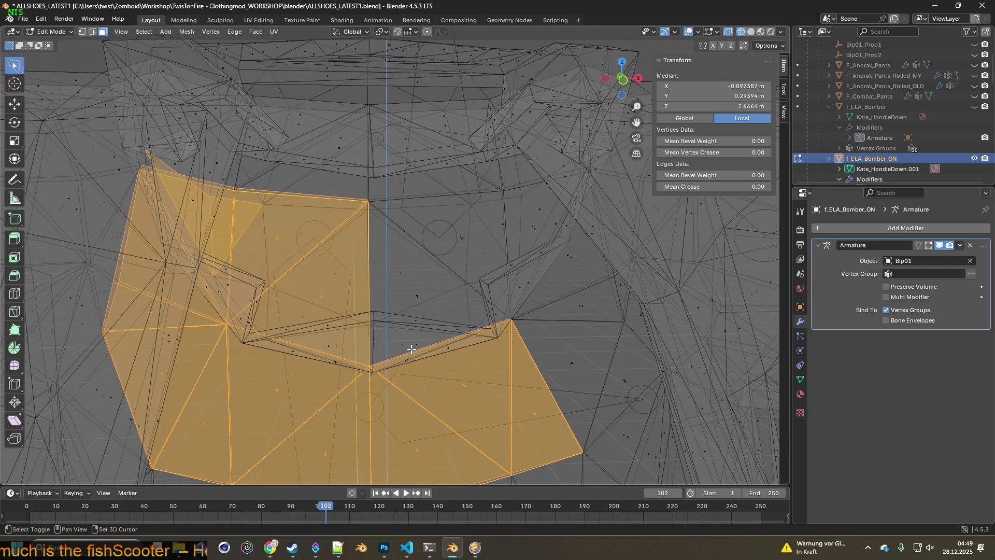
Add the right-side and lower faces so the patch spans the full front torso, dropping one stray face.
{"action": "left_click", "coordinate": [433, 346], "text": "shift"}
{"action": "middle_click_drag", "start_coordinate": [459, 345], "coordinate": [458, 339]}
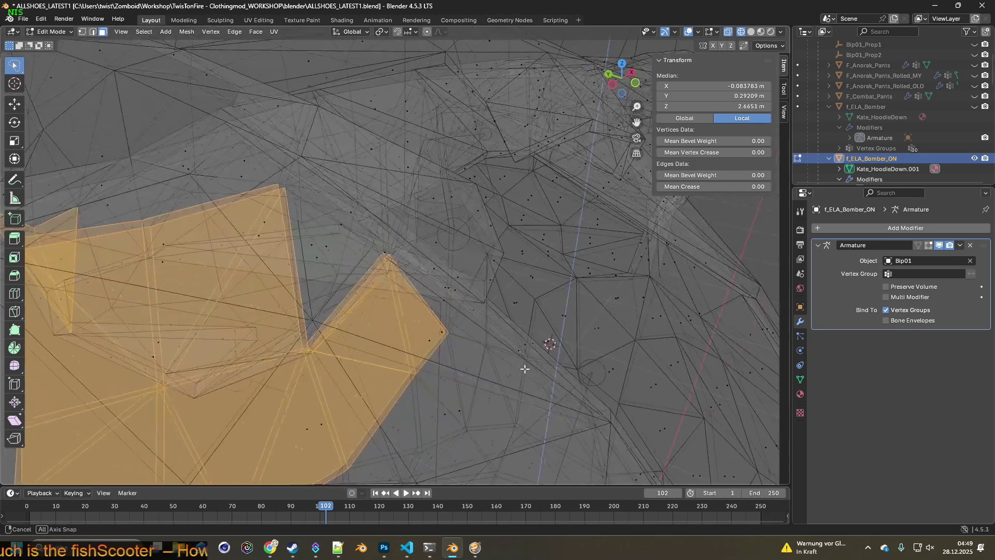
{"action": "left_click", "coordinate": [416, 356], "text": "shift"}
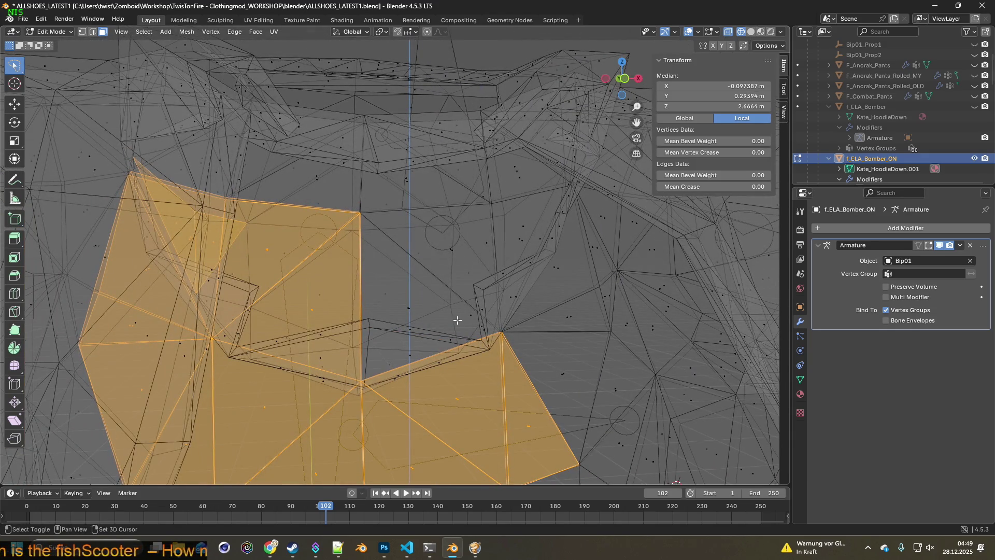
{"action": "left_click", "coordinate": [402, 309], "text": "shift"}
{"action": "left_click", "coordinate": [451, 250], "text": "shift"}
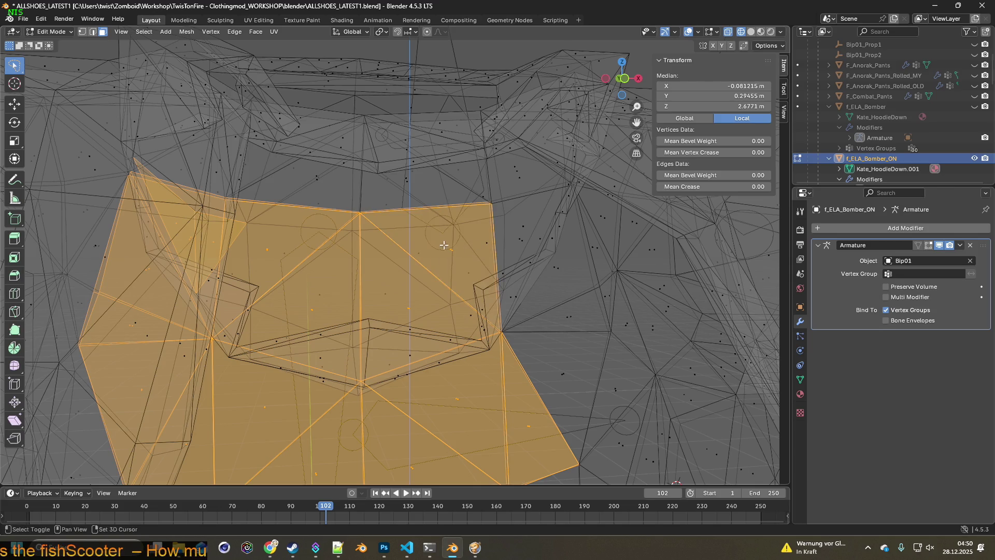
{"action": "left_click", "coordinate": [529, 242], "text": "shift"}
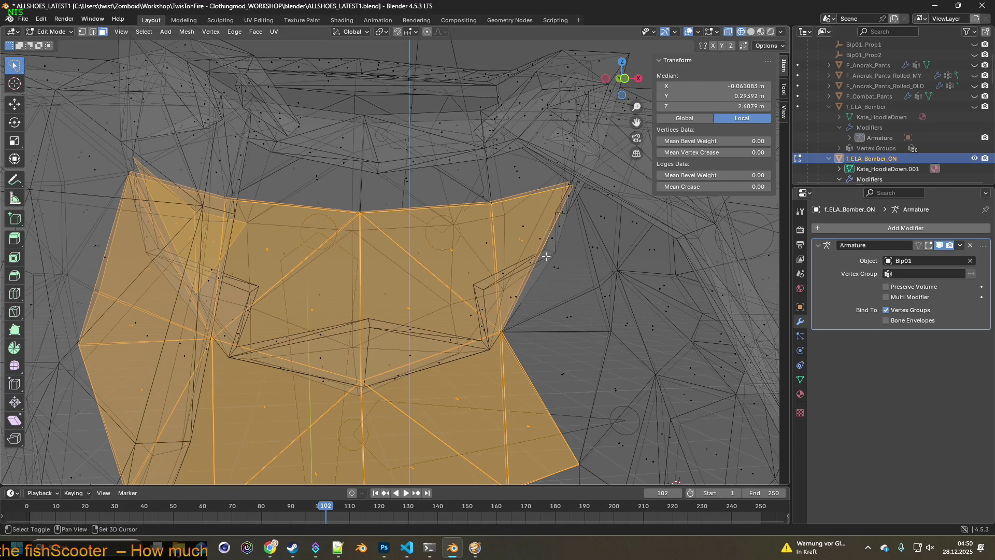
{"action": "left_click", "coordinate": [558, 274], "text": "shift"}
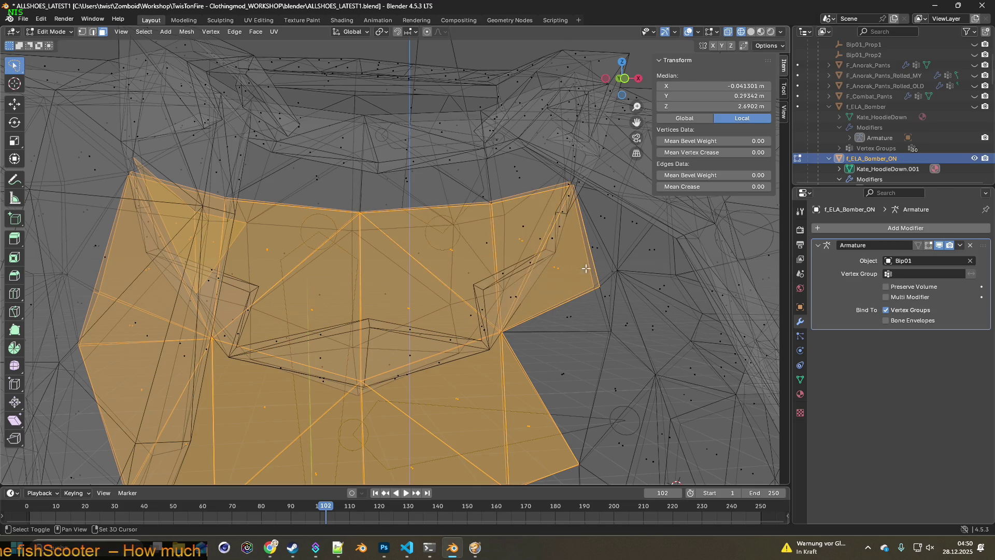
{"action": "left_click", "coordinate": [586, 319], "text": "shift"}
{"action": "left_click", "coordinate": [566, 372], "text": "shift"}
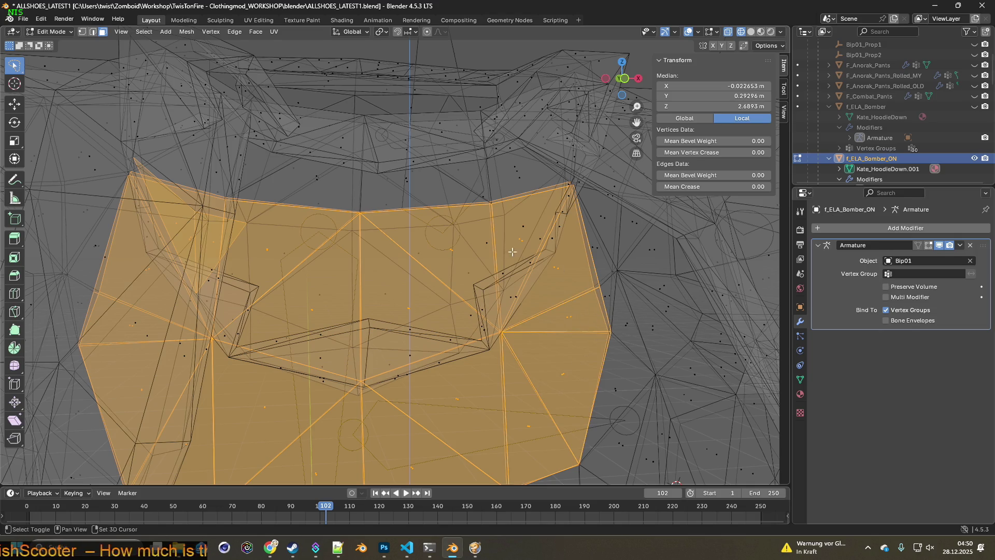
Orbit around the jacket to inspect the selected chest patch from several angles.
{"action": "middle_click_drag", "start_coordinate": [498, 247], "coordinate": [495, 274]}
{"action": "mouse_move", "coordinate": [519, 214]}
{"action": "middle_mouse_down"}
{"action": "mouse_move", "coordinate": [483, 183]}
{"action": "mouse_move", "coordinate": [344, 271]}
{"action": "mouse_move", "coordinate": [372, 247]}
{"action": "middle_mouse_up"}
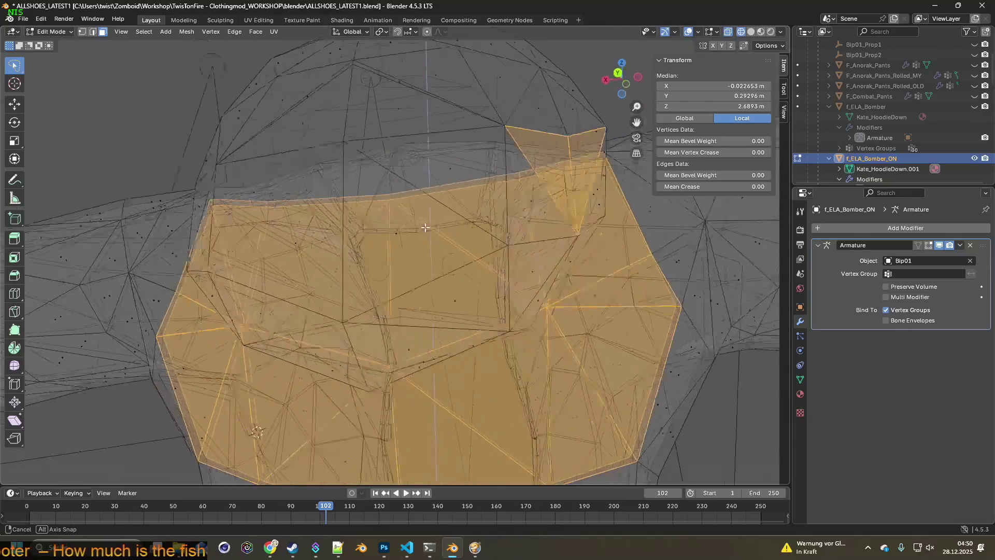
{"action": "mouse_move", "coordinate": [479, 244]}
{"action": "middle_mouse_down"}
{"action": "mouse_move", "coordinate": [470, 234]}
{"action": "mouse_move", "coordinate": [393, 264]}
{"action": "middle_mouse_up"}
{"action": "mouse_move", "coordinate": [410, 306]}
{"action": "middle_mouse_down"}
{"action": "mouse_move", "coordinate": [420, 291]}
{"action": "mouse_move", "coordinate": [411, 187]}
{"action": "middle_mouse_up"}
{"action": "scroll", "coordinate": [408, 279], "scroll_direction": "up", "scroll_amount": 5}
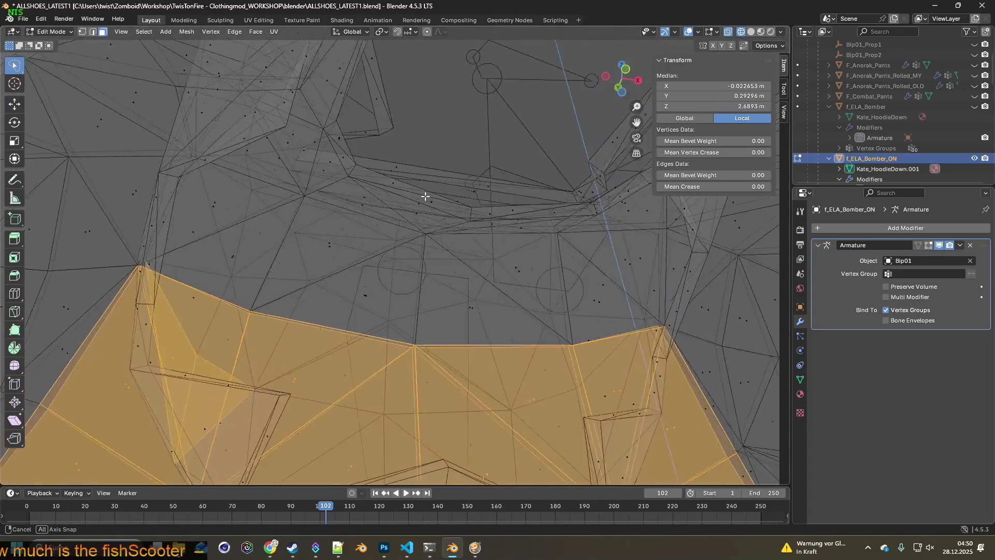
{"action": "middle_click_drag", "start_coordinate": [411, 187], "coordinate": [406, 206]}
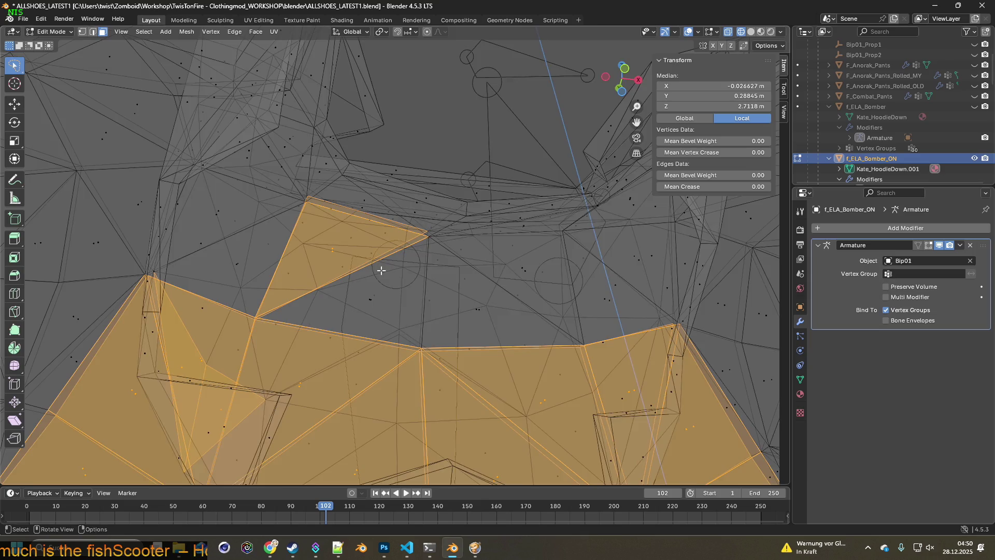
{"action": "middle_click_drag", "start_coordinate": [381, 270], "coordinate": [391, 290]}
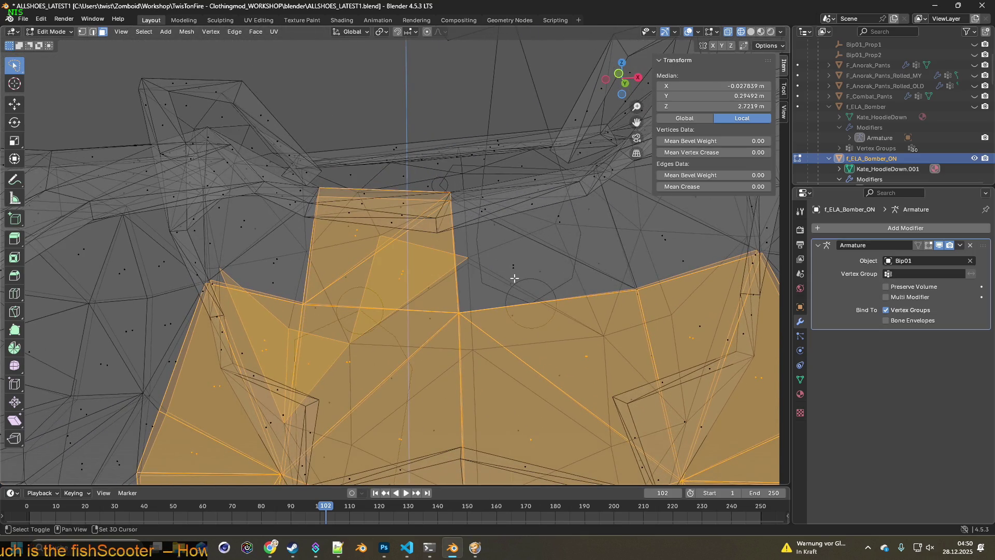
{"action": "mouse_move", "coordinate": [666, 251]}
{"action": "middle_mouse_down"}
{"action": "mouse_move", "coordinate": [561, 289]}
{"action": "mouse_move", "coordinate": [584, 207]}
{"action": "middle_mouse_up"}
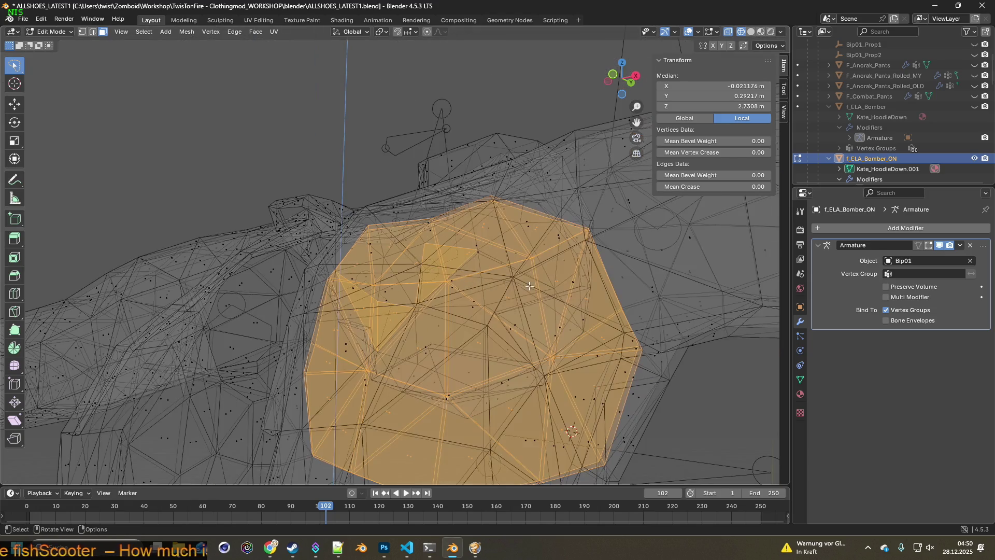
{"action": "mouse_move", "coordinate": [440, 276]}
{"action": "middle_mouse_down"}
{"action": "mouse_move", "coordinate": [333, 299]}
{"action": "mouse_move", "coordinate": [264, 266]}
{"action": "middle_mouse_up"}
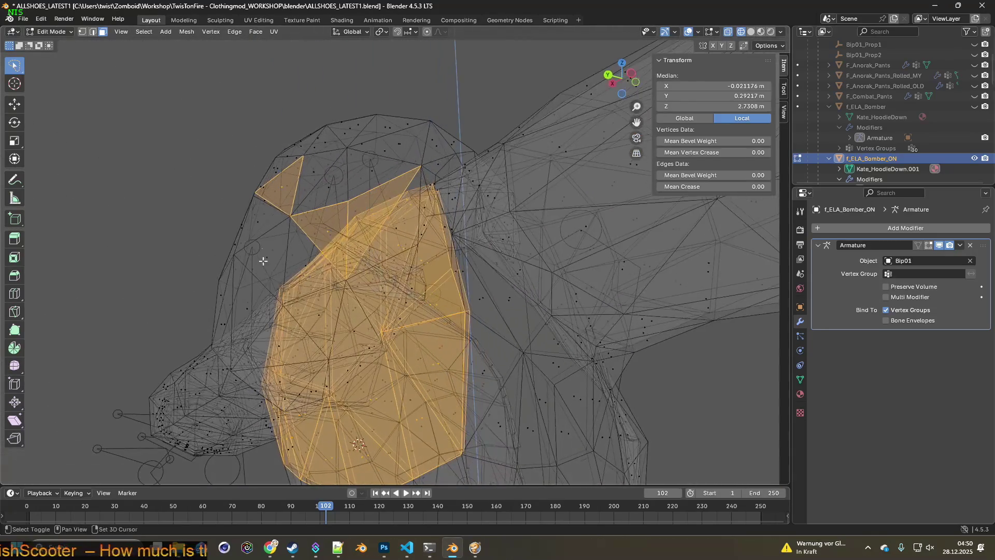
{"action": "middle_click_drag", "start_coordinate": [353, 218], "coordinate": [338, 224]}
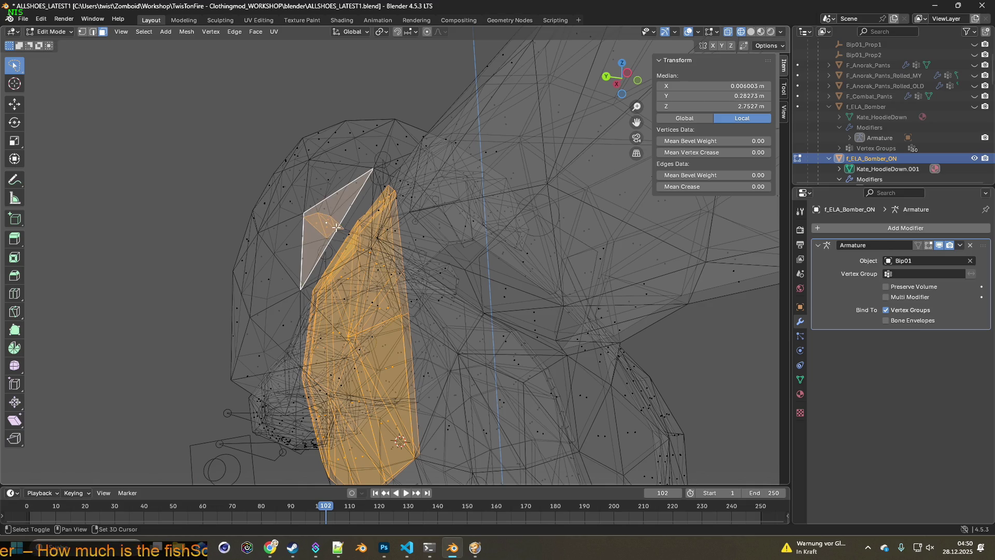
{"action": "mouse_move", "coordinate": [347, 229]}
{"action": "middle_mouse_down"}
{"action": "mouse_move", "coordinate": [234, 311]}
{"action": "mouse_move", "coordinate": [206, 288]}
{"action": "mouse_move", "coordinate": [253, 267]}
{"action": "mouse_move", "coordinate": [299, 288]}
{"action": "mouse_move", "coordinate": [204, 236]}
{"action": "mouse_move", "coordinate": [430, 276]}
{"action": "middle_mouse_up"}
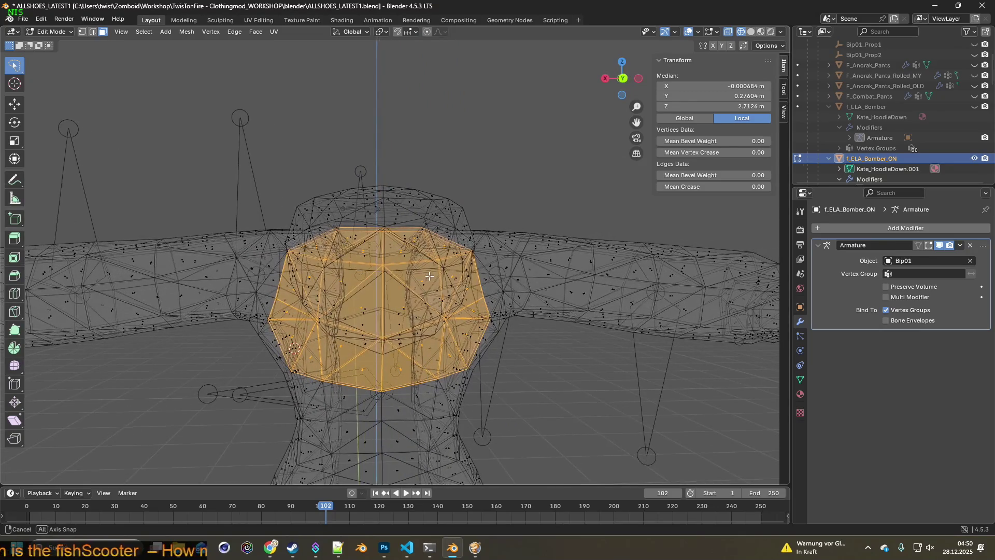
Subdivide the selected chest faces of f_ELA_Bomber_ON once and check the result.
{"action": "right_click", "coordinate": [364, 305]}
{"action": "left_click", "coordinate": [322, 305]}
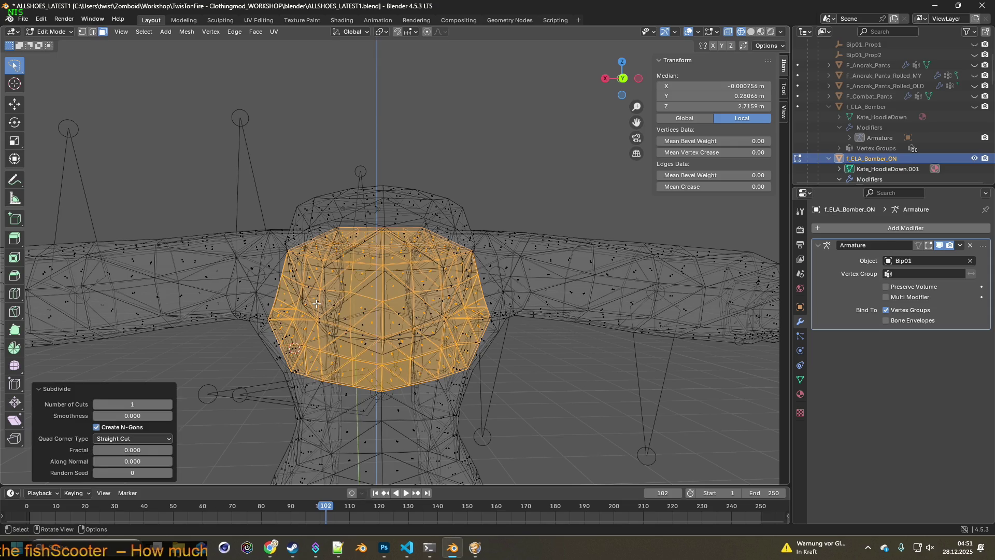
{"action": "mouse_move", "coordinate": [356, 297]}
{"action": "middle_mouse_down"}
{"action": "mouse_move", "coordinate": [588, 296]}
{"action": "mouse_move", "coordinate": [451, 299]}
{"action": "mouse_move", "coordinate": [516, 308]}
{"action": "mouse_move", "coordinate": [479, 280]}
{"action": "middle_mouse_up"}
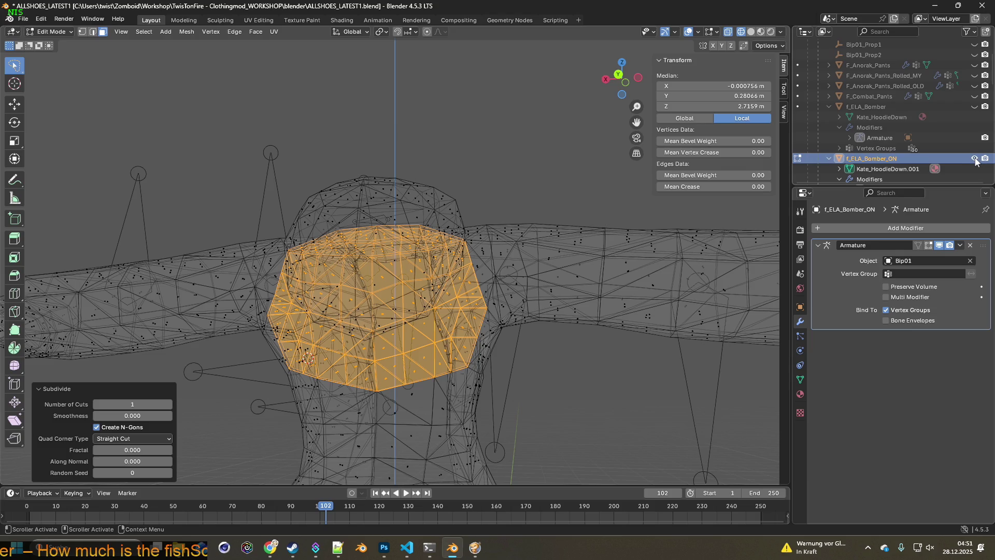
In Object Mode hide f_ELA_Bomber_ON, unhide f_ELA_Bomber, and enter Edit Mode on it.
{"action": "left_click", "coordinate": [51, 31]}
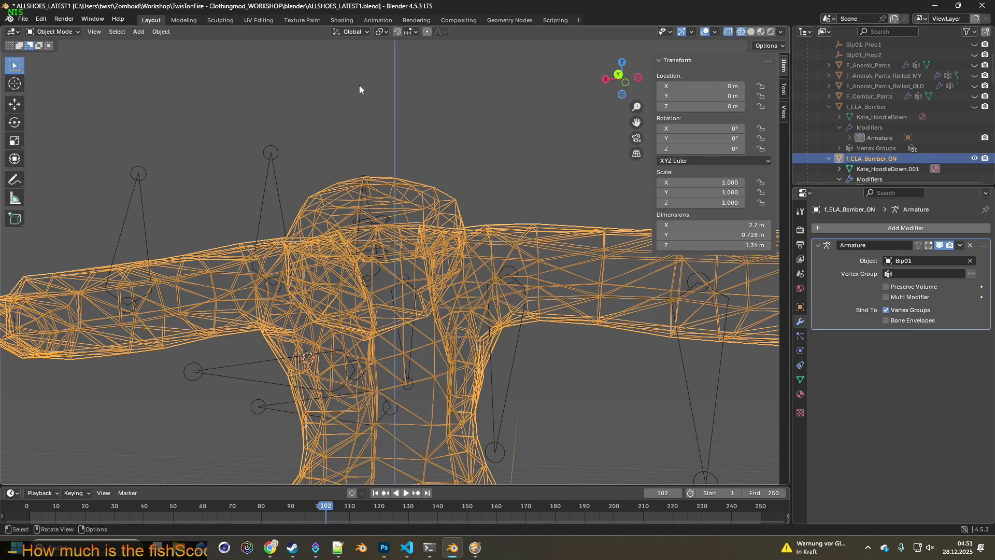
{"action": "left_click", "coordinate": [974, 159]}
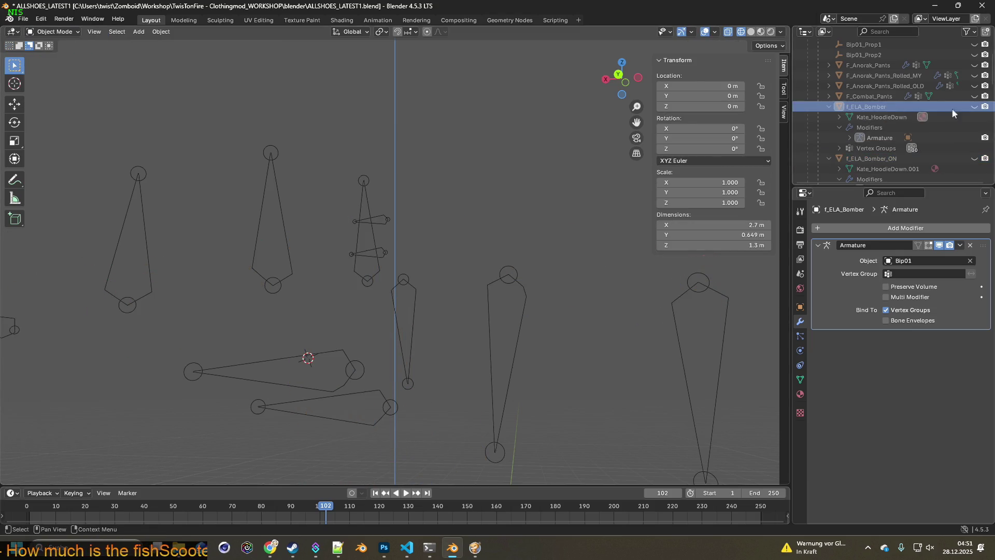
{"action": "left_click", "coordinate": [974, 107]}
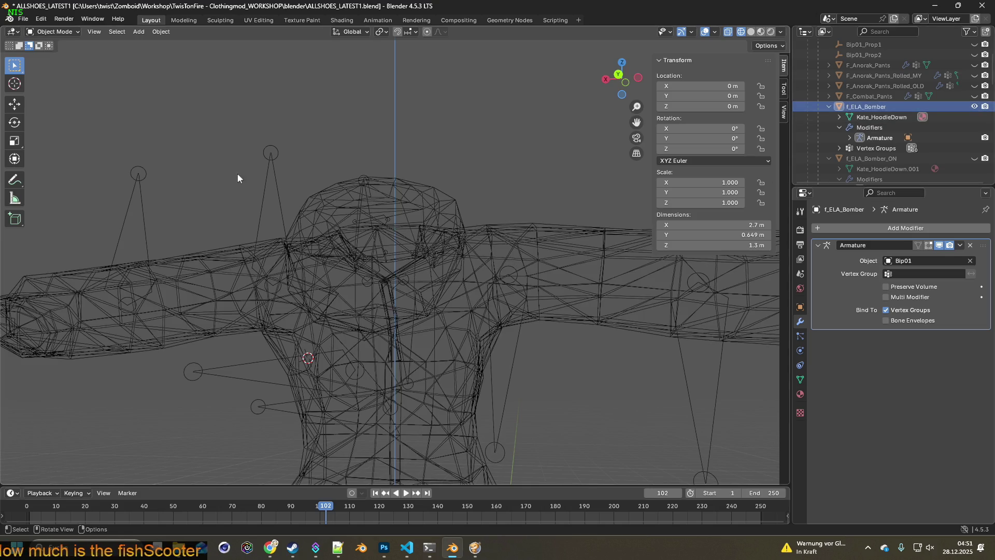
{"action": "left_click", "coordinate": [66, 36]}
{"action": "left_click", "coordinate": [59, 55]}
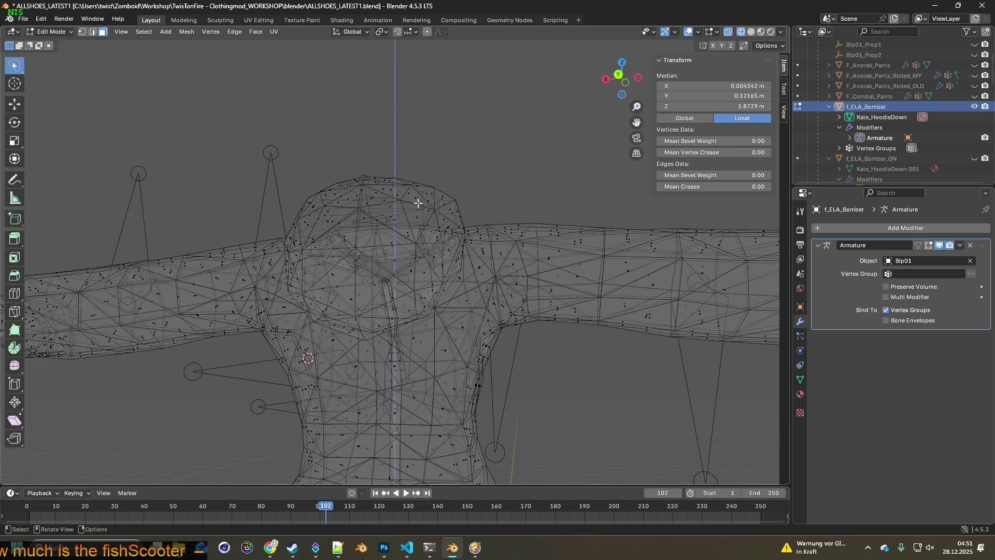
Select two adjacent chest faces of f_ELA_Bomber and close in on them from the front.
{"action": "middle_click_drag", "start_coordinate": [416, 200], "coordinate": [200, 232]}
{"action": "scroll", "coordinate": [200, 232], "scroll_direction": "up", "scroll_amount": 3}
{"action": "scroll", "coordinate": [329, 292], "scroll_direction": "up", "scroll_amount": 2}
{"action": "scroll", "coordinate": [378, 228], "scroll_direction": "up", "scroll_amount": 3}
{"action": "scroll", "coordinate": [378, 228], "scroll_direction": "up", "scroll_amount": 3}
{"action": "scroll", "coordinate": [378, 228], "scroll_direction": "up", "scroll_amount": 2}
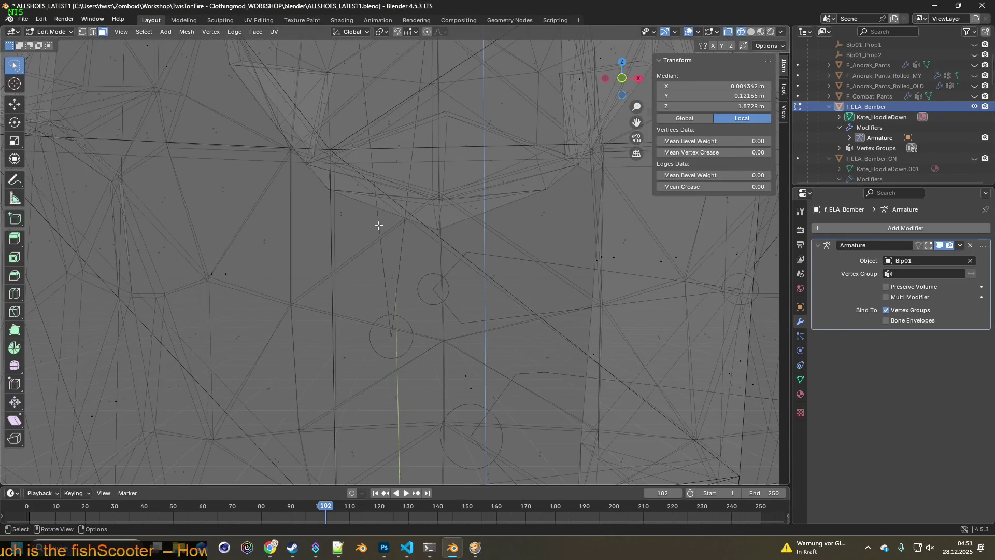
{"action": "scroll", "coordinate": [369, 212], "scroll_direction": "up", "scroll_amount": 2}
{"action": "scroll", "coordinate": [400, 287], "scroll_direction": "up", "scroll_amount": 2}
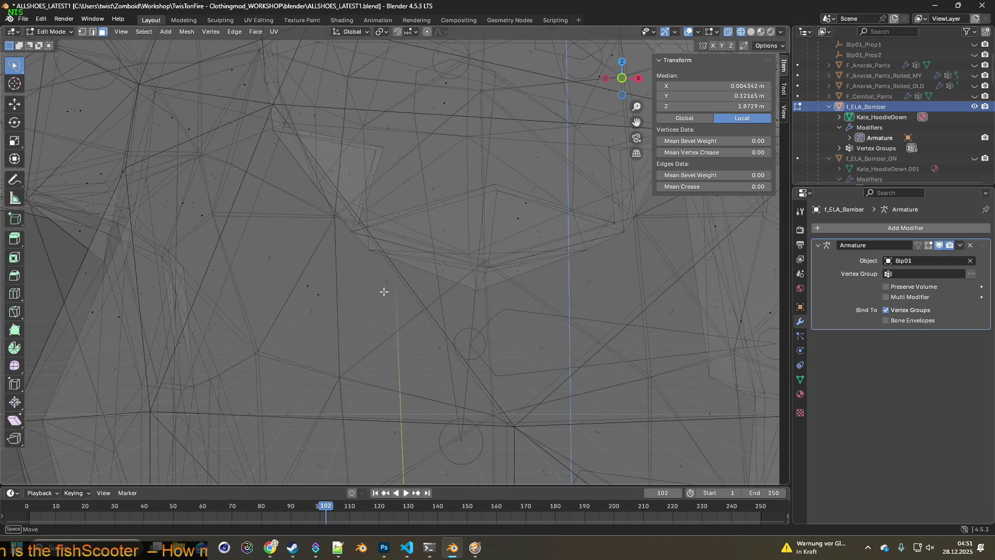
{"action": "left_click", "coordinate": [420, 287]}
{"action": "mouse_move", "coordinate": [466, 311]}
{"action": "middle_mouse_down"}
{"action": "mouse_move", "coordinate": [456, 317]}
{"action": "mouse_move", "coordinate": [536, 348]}
{"action": "middle_mouse_up"}
{"action": "left_click", "coordinate": [583, 322], "text": "shift"}
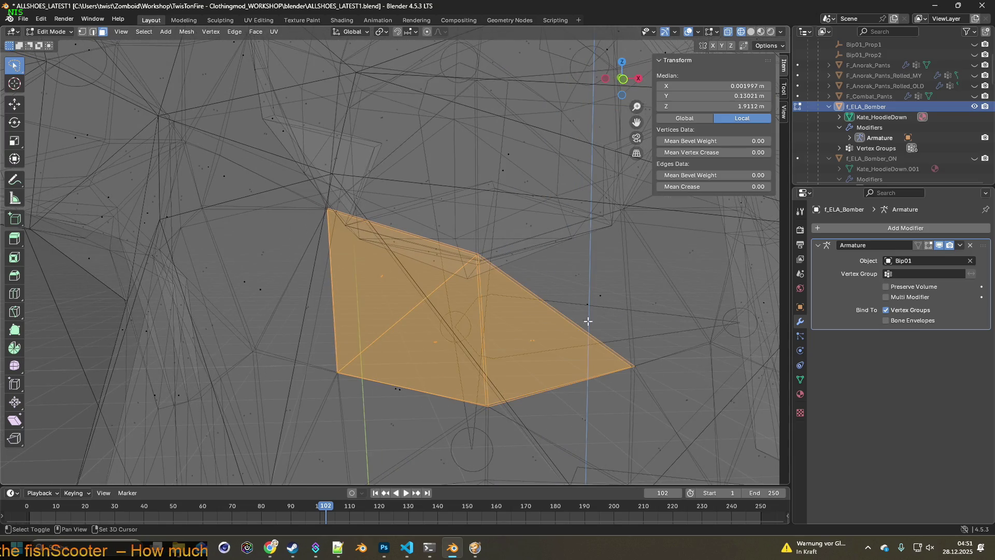
{"action": "mouse_move", "coordinate": [602, 306]}
{"action": "middle_mouse_down", "text": "shift"}
{"action": "mouse_move", "coordinate": [596, 296]}
{"action": "mouse_move", "coordinate": [492, 338]}
{"action": "mouse_move", "coordinate": [552, 358]}
{"action": "mouse_move", "coordinate": [420, 333]}
{"action": "mouse_move", "coordinate": [361, 335]}
{"action": "mouse_move", "coordinate": [355, 350]}
{"action": "mouse_move", "coordinate": [300, 345]}
{"action": "mouse_move", "coordinate": [470, 335]}
{"action": "mouse_move", "coordinate": [414, 338]}
{"action": "middle_mouse_up", "text": "shift"}
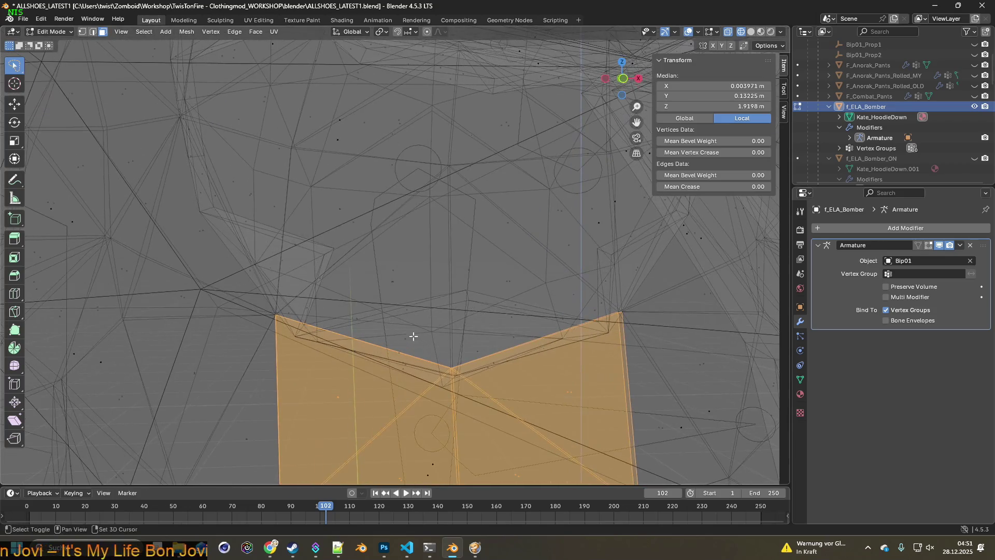
{"action": "mouse_move", "coordinate": [399, 298]}
{"action": "middle_mouse_down"}
{"action": "mouse_move", "coordinate": [411, 337]}
{"action": "mouse_move", "coordinate": [414, 250]}
{"action": "middle_mouse_up"}
{"action": "mouse_move", "coordinate": [478, 259]}
{"action": "middle_mouse_down", "text": "shift"}
{"action": "mouse_move", "coordinate": [366, 271]}
{"action": "mouse_move", "coordinate": [362, 262]}
{"action": "mouse_move", "coordinate": [380, 257]}
{"action": "mouse_move", "coordinate": [431, 182]}
{"action": "mouse_move", "coordinate": [404, 186]}
{"action": "middle_mouse_up", "text": "shift"}
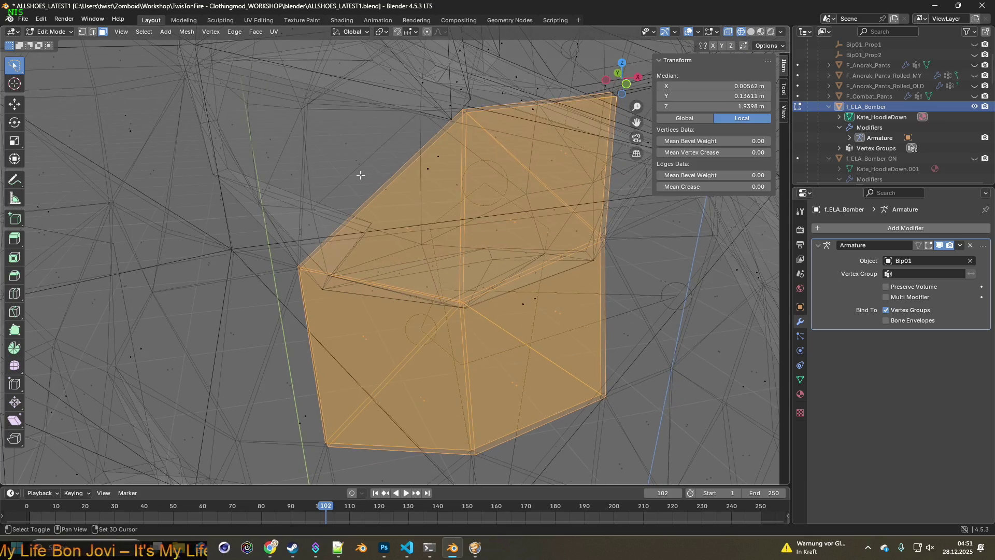
{"action": "middle_click_drag", "start_coordinate": [405, 185], "coordinate": [391, 192]}
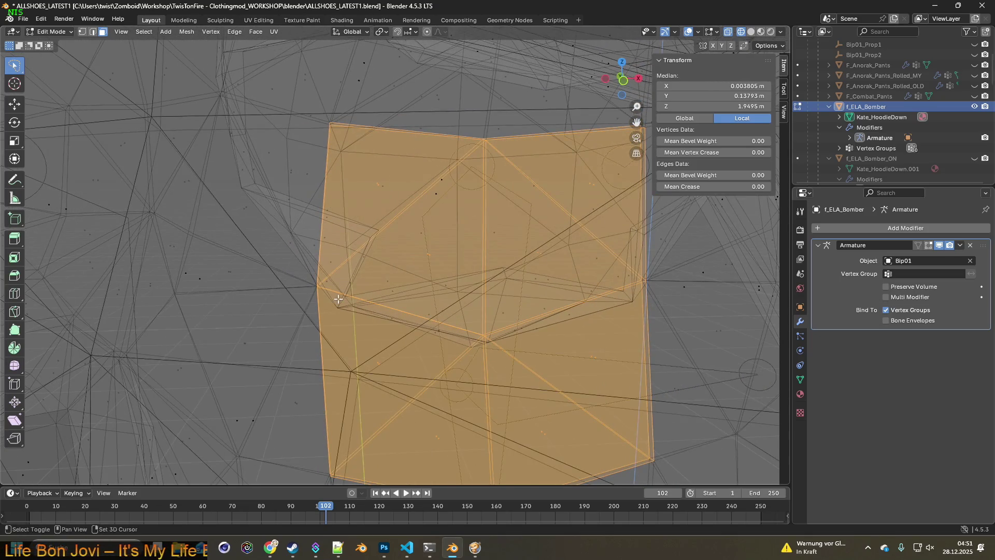
{"action": "middle_click_drag", "start_coordinate": [339, 298], "coordinate": [408, 277], "text": "shift"}
Move the lower-left and left-flap vertices up-left into place and confirm the new positions.
{"action": "key", "text": "ctrl+z"}
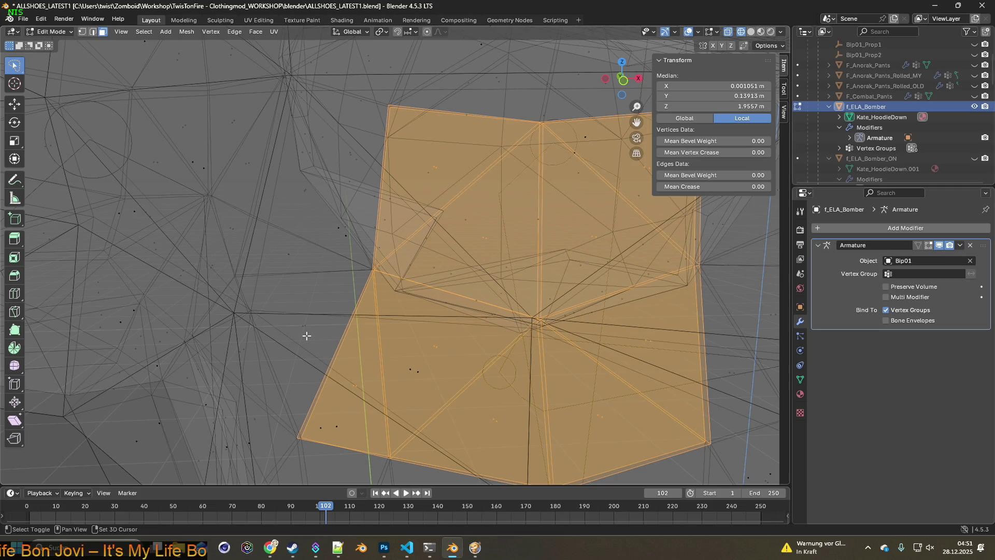
{"action": "key", "text": "ctrl+z"}
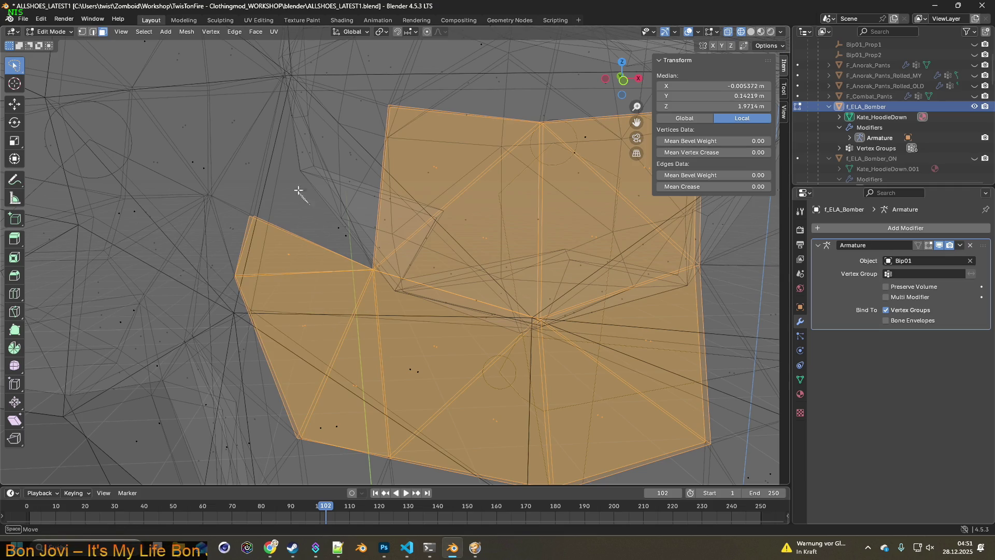
{"action": "key", "text": "ctrl+z"}
{"action": "middle_click_drag", "start_coordinate": [300, 193], "coordinate": [289, 315], "text": "shift"}
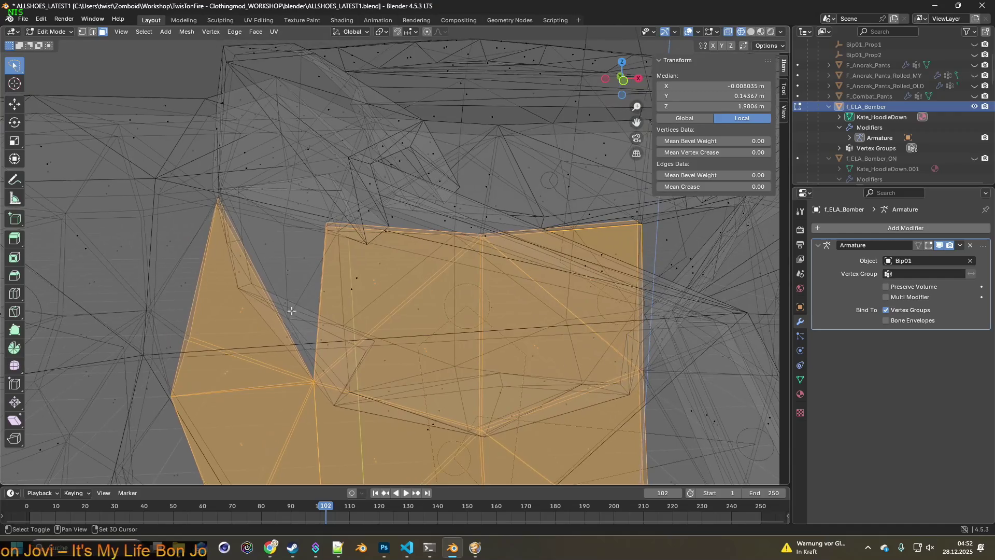
{"action": "middle_click_drag", "start_coordinate": [407, 284], "coordinate": [469, 367], "text": "shift"}
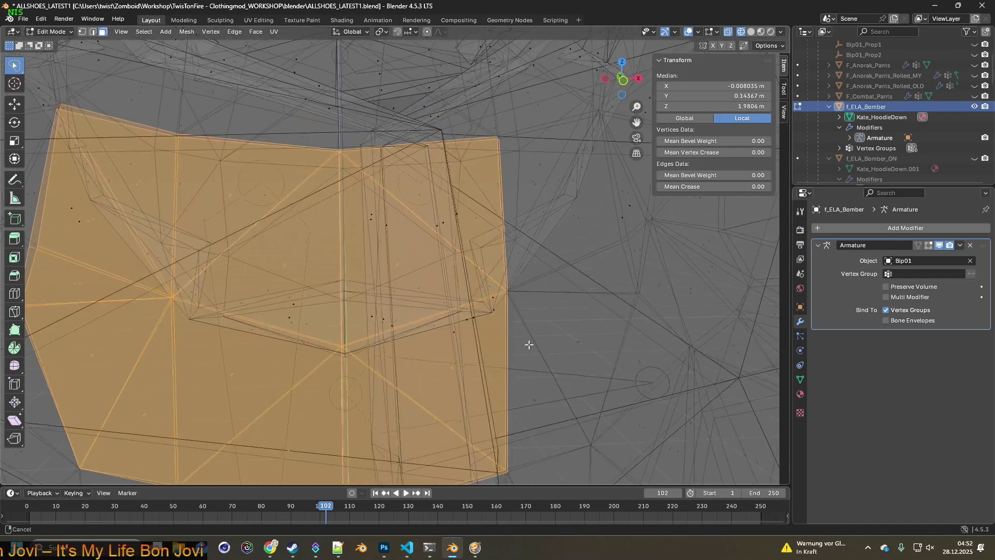
{"action": "left_click", "coordinate": [486, 359]}
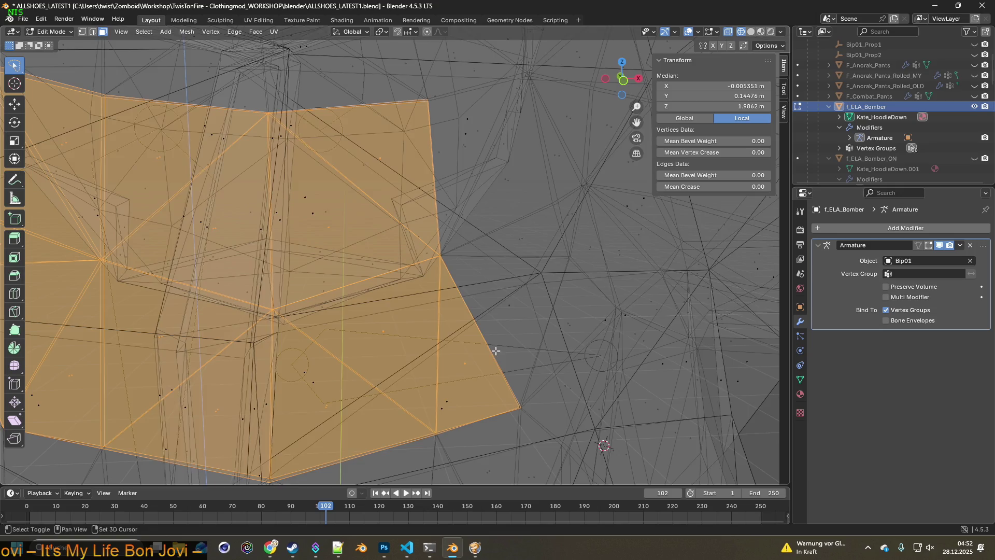
Orbit out around the whole torso to check the reshaped hem band.
{"action": "middle_click_drag", "start_coordinate": [495, 350], "coordinate": [444, 356], "text": "shift"}
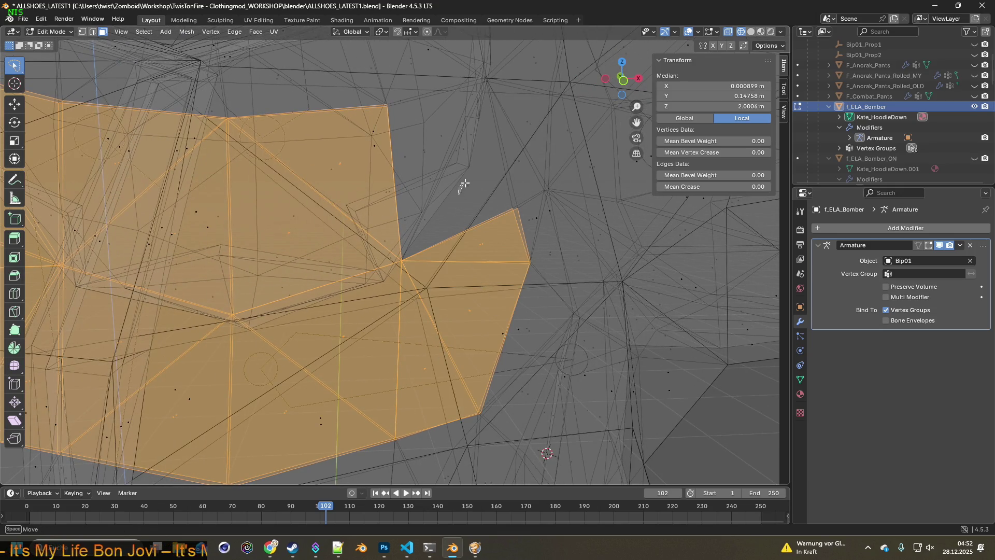
{"action": "mouse_move", "coordinate": [463, 186]}
{"action": "middle_mouse_down"}
{"action": "mouse_move", "coordinate": [388, 171]}
{"action": "mouse_move", "coordinate": [448, 230]}
{"action": "mouse_move", "coordinate": [423, 268]}
{"action": "mouse_move", "coordinate": [405, 199]}
{"action": "middle_mouse_up"}
{"action": "scroll", "coordinate": [386, 167], "scroll_direction": "down", "scroll_amount": 5}
{"action": "mouse_move", "coordinate": [386, 168]}
{"action": "middle_mouse_down"}
{"action": "mouse_move", "coordinate": [550, 233]}
{"action": "mouse_move", "coordinate": [508, 287]}
{"action": "mouse_move", "coordinate": [534, 273]}
{"action": "middle_mouse_up"}
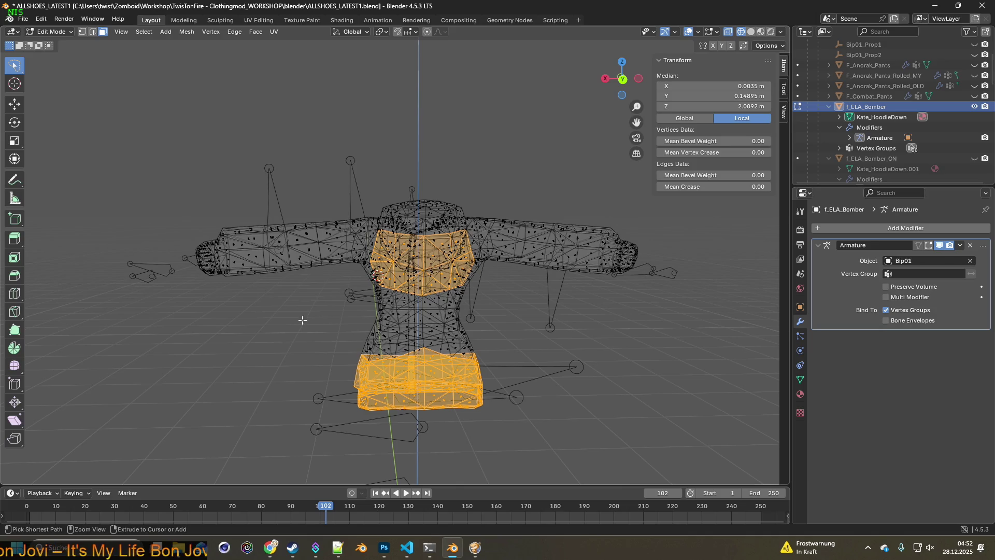
{"action": "mouse_move", "coordinate": [447, 332]}
{"action": "middle_mouse_down"}
{"action": "mouse_move", "coordinate": [424, 300]}
{"action": "mouse_move", "coordinate": [375, 345]}
{"action": "mouse_move", "coordinate": [453, 328]}
{"action": "middle_mouse_up"}
{"action": "scroll", "coordinate": [468, 309], "scroll_direction": "up", "scroll_amount": 3}
{"action": "mouse_move", "coordinate": [335, 256]}
{"action": "middle_mouse_down"}
{"action": "mouse_move", "coordinate": [376, 267]}
{"action": "mouse_move", "coordinate": [362, 248]}
{"action": "mouse_move", "coordinate": [368, 269]}
{"action": "middle_mouse_up"}
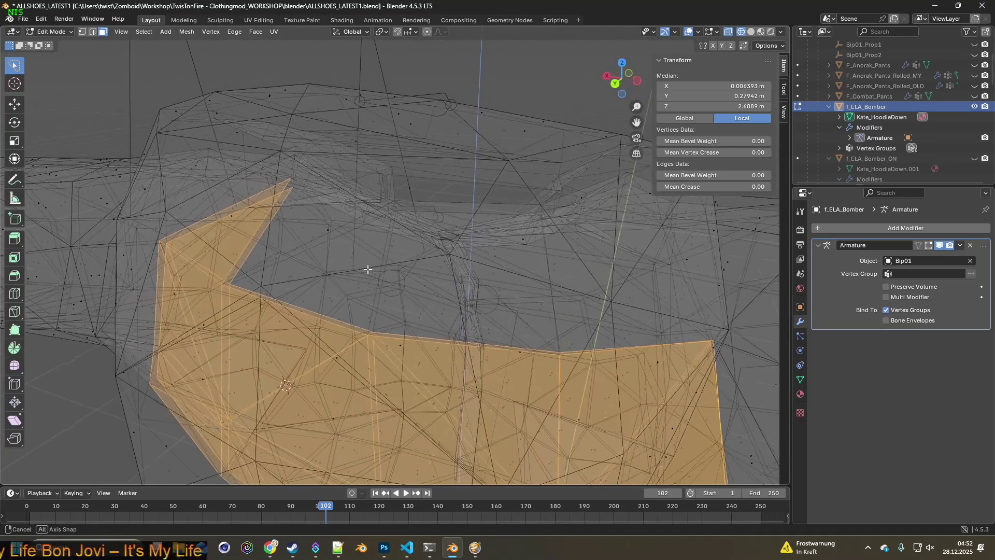
Briefly open f_ELA_Bomber_ON in Edit Mode to compare its chest from the front.
{"action": "left_click", "coordinate": [59, 37]}
{"action": "left_click", "coordinate": [78, 46]}
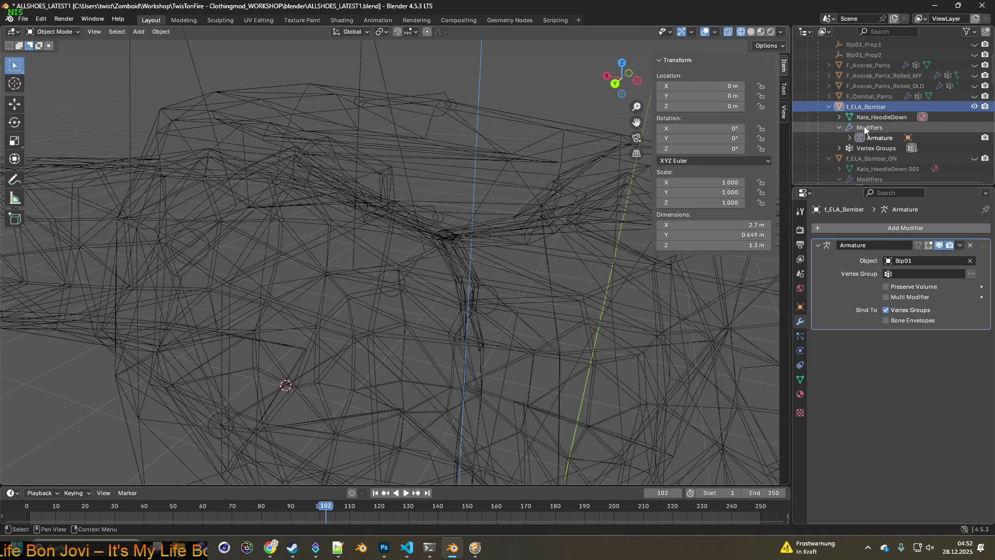
{"action": "left_click", "coordinate": [893, 159]}
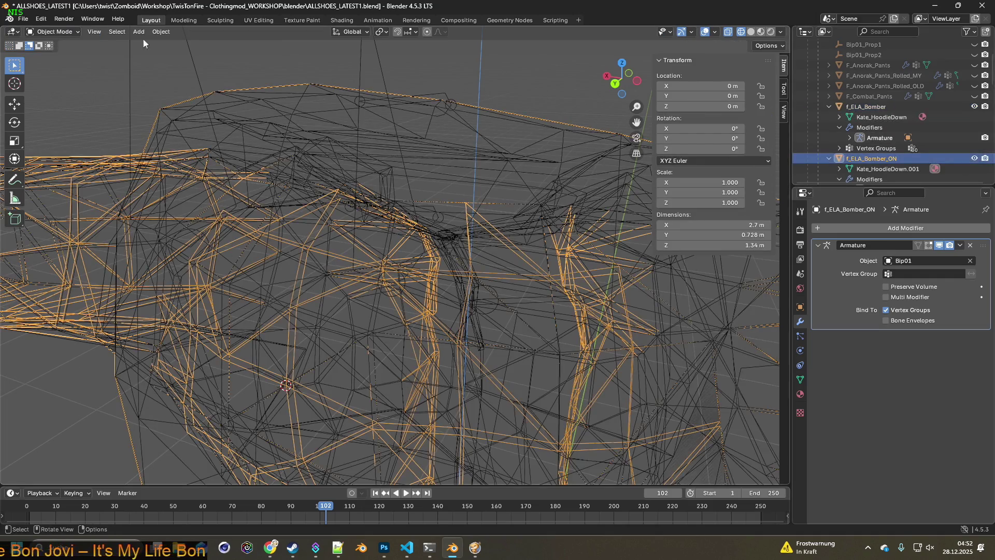
{"action": "left_click", "coordinate": [65, 33]}
{"action": "left_click", "coordinate": [58, 54]}
{"action": "mouse_move", "coordinate": [365, 195]}
{"action": "middle_mouse_down"}
{"action": "mouse_move", "coordinate": [397, 193]}
{"action": "mouse_move", "coordinate": [388, 199]}
{"action": "middle_mouse_up"}
Return to editing the f_ELA_Bomber mesh and line up the view on the chest gaps.
{"action": "left_click", "coordinate": [64, 33]}
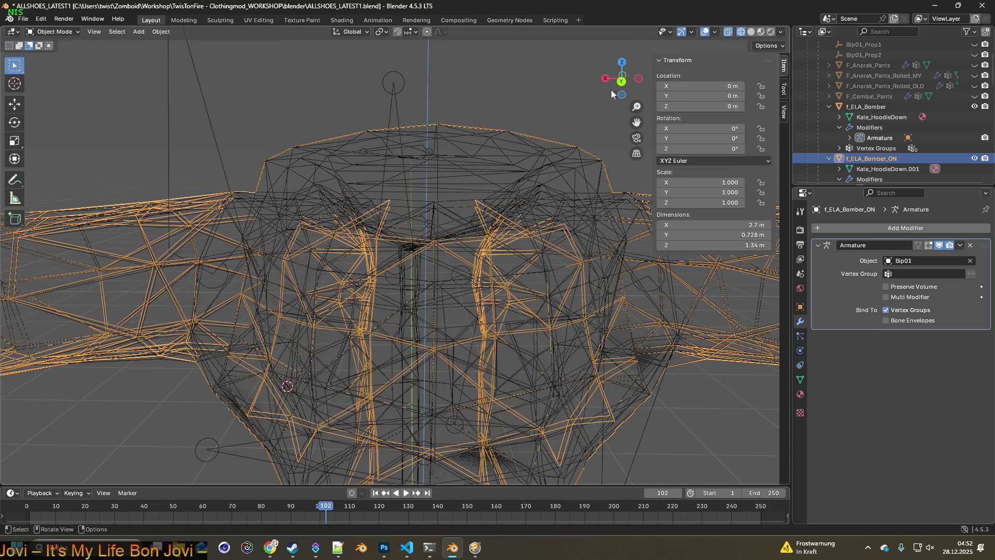
{"action": "left_click", "coordinate": [879, 107]}
{"action": "left_click", "coordinate": [59, 32]}
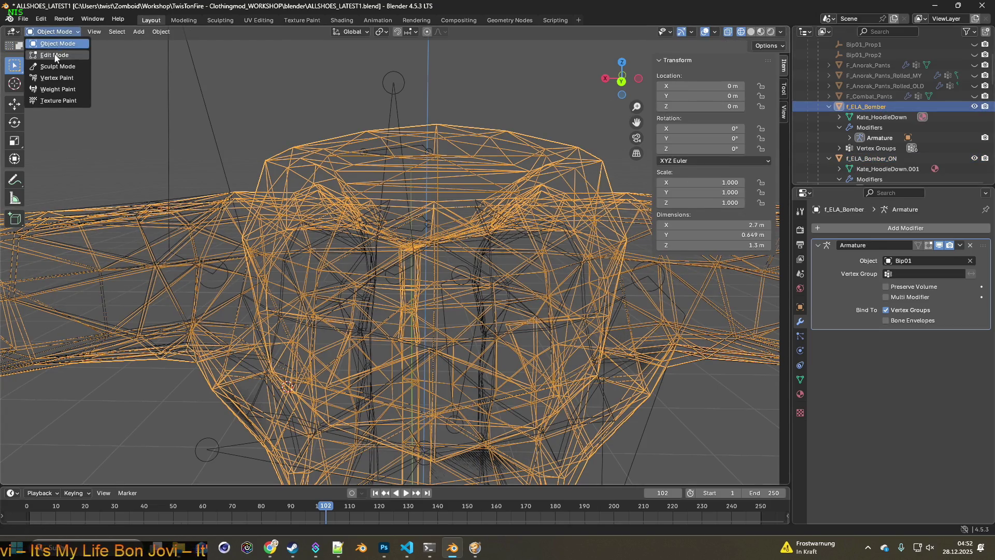
{"action": "left_click", "coordinate": [55, 56]}
{"action": "mouse_move", "coordinate": [404, 234]}
{"action": "middle_mouse_down"}
{"action": "mouse_move", "coordinate": [425, 260]}
{"action": "mouse_move", "coordinate": [251, 216]}
{"action": "middle_mouse_up"}
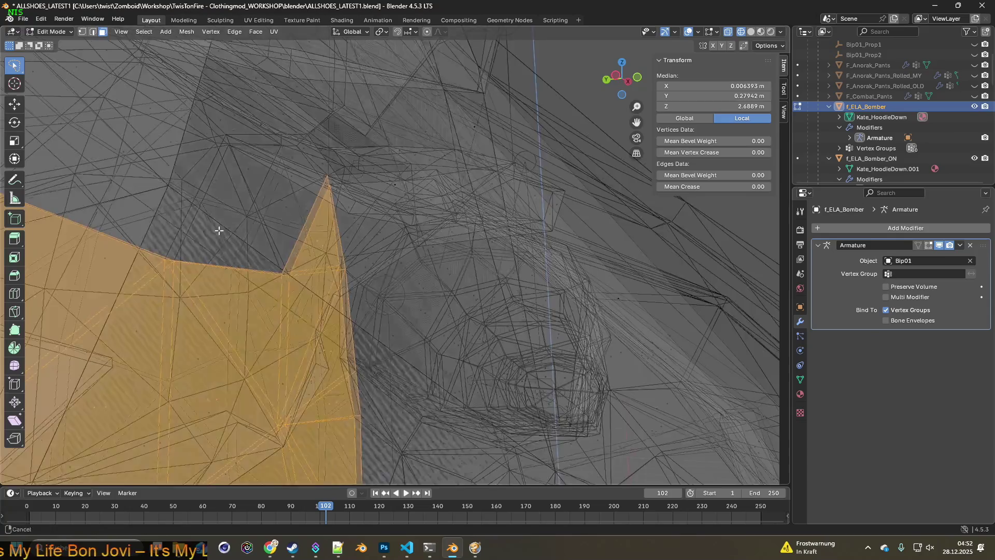
{"action": "mouse_move", "coordinate": [251, 215]}
{"action": "middle_mouse_down"}
{"action": "mouse_move", "coordinate": [430, 288]}
{"action": "mouse_move", "coordinate": [297, 274]}
{"action": "mouse_move", "coordinate": [350, 301]}
{"action": "mouse_move", "coordinate": [389, 282]}
{"action": "mouse_move", "coordinate": [329, 253]}
{"action": "mouse_move", "coordinate": [350, 259]}
{"action": "mouse_move", "coordinate": [336, 247]}
{"action": "middle_mouse_up"}
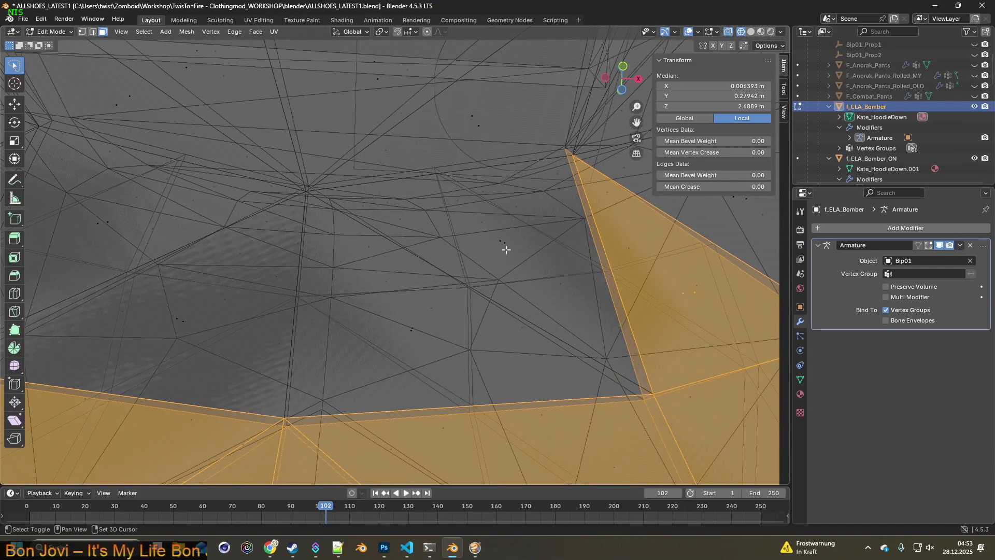
Fill the two chest gaps with new faces (F) and review the torso from the front.
{"action": "key", "text": "f"}
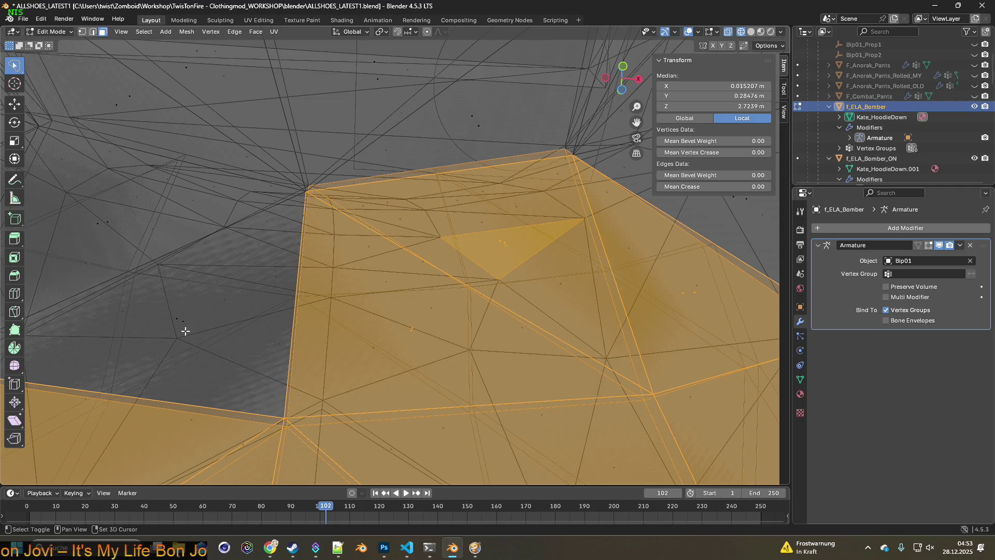
{"action": "key", "text": "f"}
{"action": "key", "text": "f"}
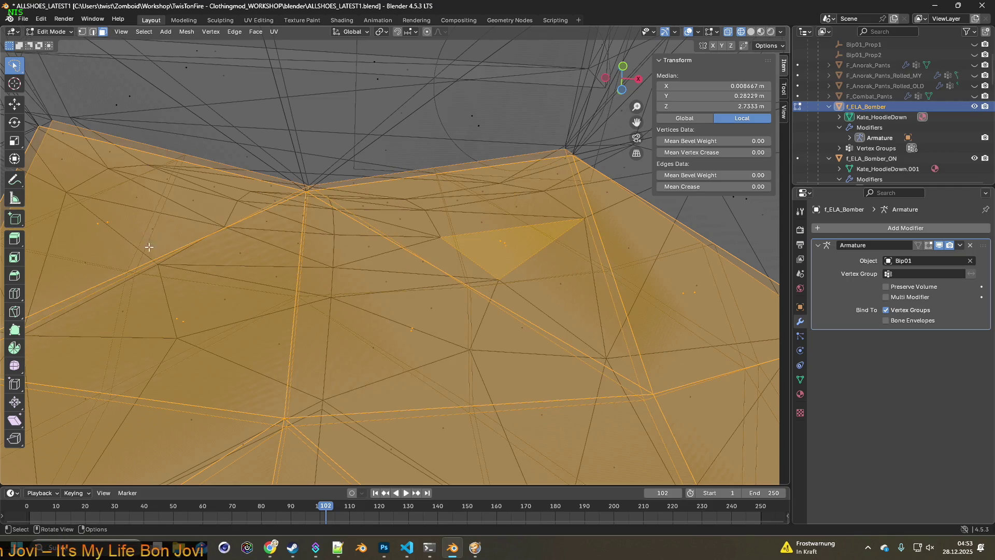
{"action": "middle_click_drag", "start_coordinate": [148, 247], "coordinate": [271, 309], "text": "shift"}
{"action": "scroll", "coordinate": [260, 289], "scroll_direction": "down", "scroll_amount": 2}
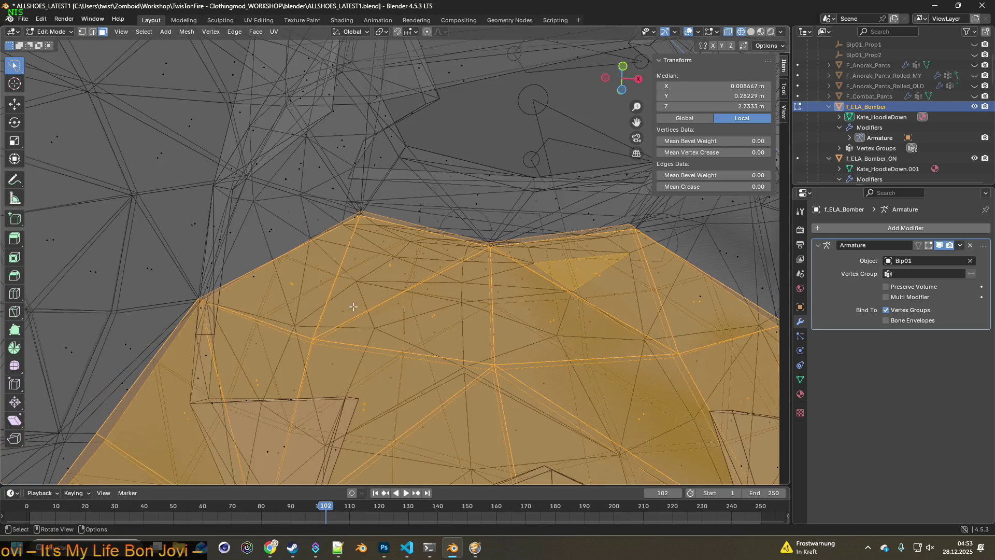
{"action": "scroll", "coordinate": [260, 288], "scroll_direction": "down", "scroll_amount": 2}
{"action": "scroll", "coordinate": [261, 289], "scroll_direction": "down", "scroll_amount": 2}
{"action": "mouse_move", "coordinate": [261, 289]}
{"action": "middle_mouse_down"}
{"action": "mouse_move", "coordinate": [538, 360]}
{"action": "mouse_move", "coordinate": [404, 321]}
{"action": "middle_mouse_up"}
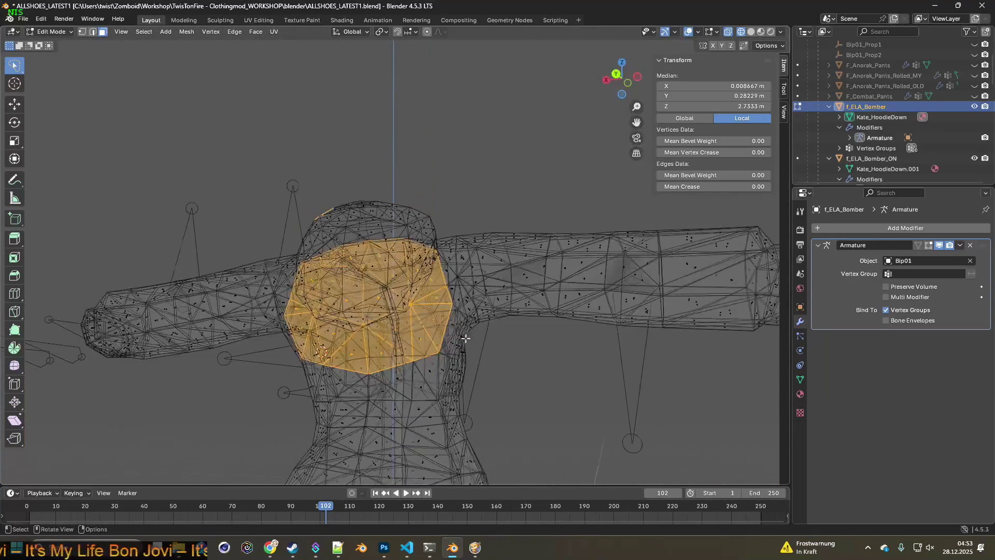
{"action": "scroll", "coordinate": [377, 222], "scroll_direction": "down", "scroll_amount": 2}
{"action": "middle_click_drag", "start_coordinate": [377, 222], "coordinate": [411, 270]}
{"action": "scroll", "coordinate": [394, 285], "scroll_direction": "up", "scroll_amount": 3}
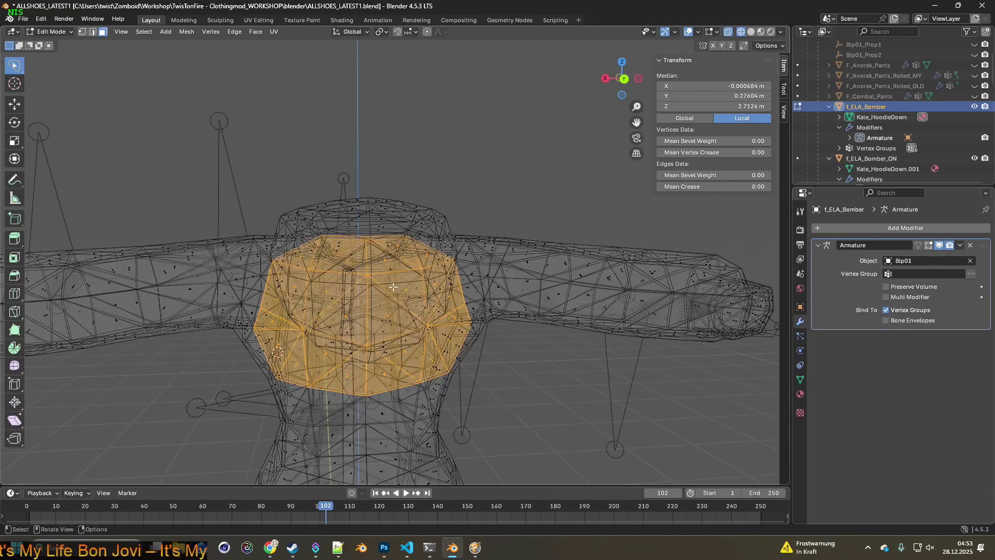
{"action": "right_click", "coordinate": [386, 319]}
Subdivide the filled chest faces once and inspect them.
{"action": "left_click", "coordinate": [347, 316]}
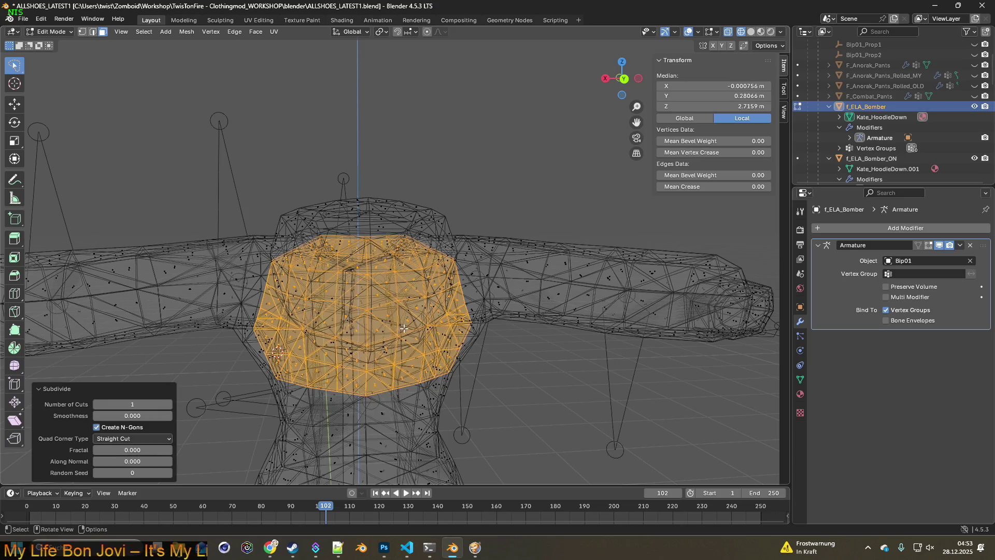
{"action": "scroll", "coordinate": [456, 336], "scroll_direction": "down", "scroll_amount": 3}
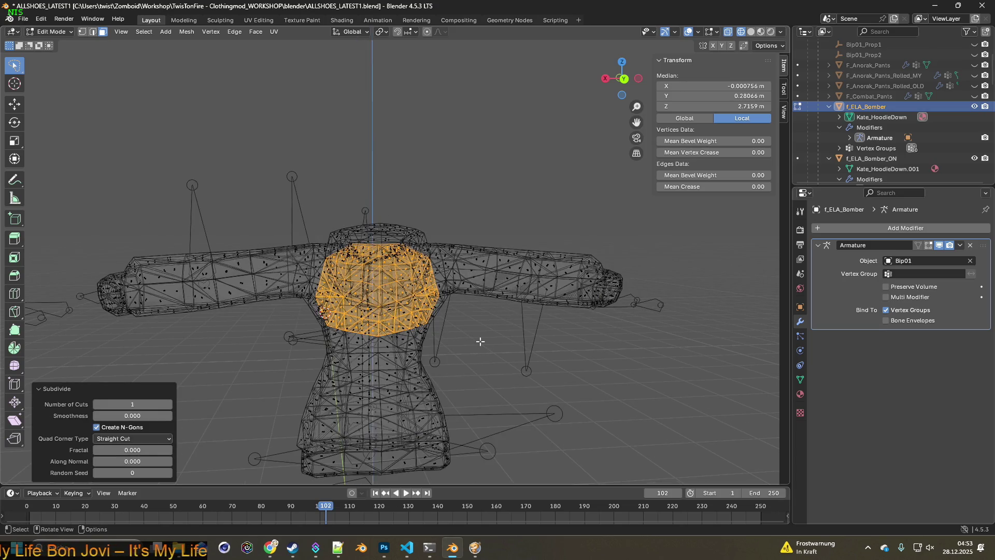
{"action": "mouse_move", "coordinate": [479, 342]}
{"action": "middle_mouse_down"}
{"action": "mouse_move", "coordinate": [484, 299]}
{"action": "mouse_move", "coordinate": [484, 335]}
{"action": "mouse_move", "coordinate": [466, 331]}
{"action": "middle_mouse_up"}
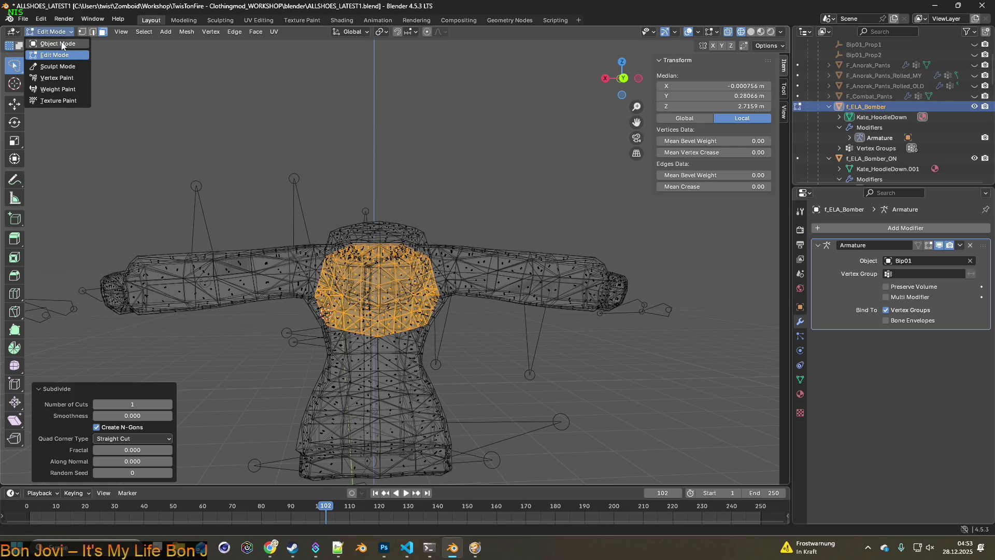
Return to Object Mode, show the cyan jacket in Material Preview, and select f_ELA_Bomber.
{"action": "left_click", "coordinate": [62, 44]}
{"action": "left_click", "coordinate": [473, 192]}
{"action": "middle_click_drag", "start_coordinate": [474, 193], "coordinate": [242, 204]}
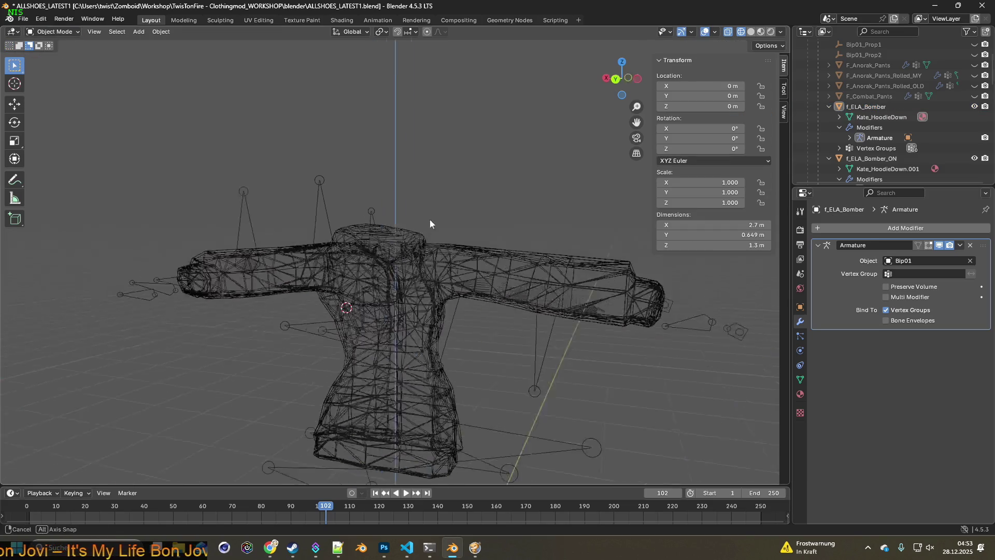
{"action": "left_click", "coordinate": [765, 31]}
{"action": "mouse_move", "coordinate": [606, 159]}
{"action": "middle_mouse_down"}
{"action": "mouse_move", "coordinate": [501, 181]}
{"action": "mouse_move", "coordinate": [548, 205]}
{"action": "middle_mouse_up"}
{"action": "left_click", "coordinate": [872, 107]}
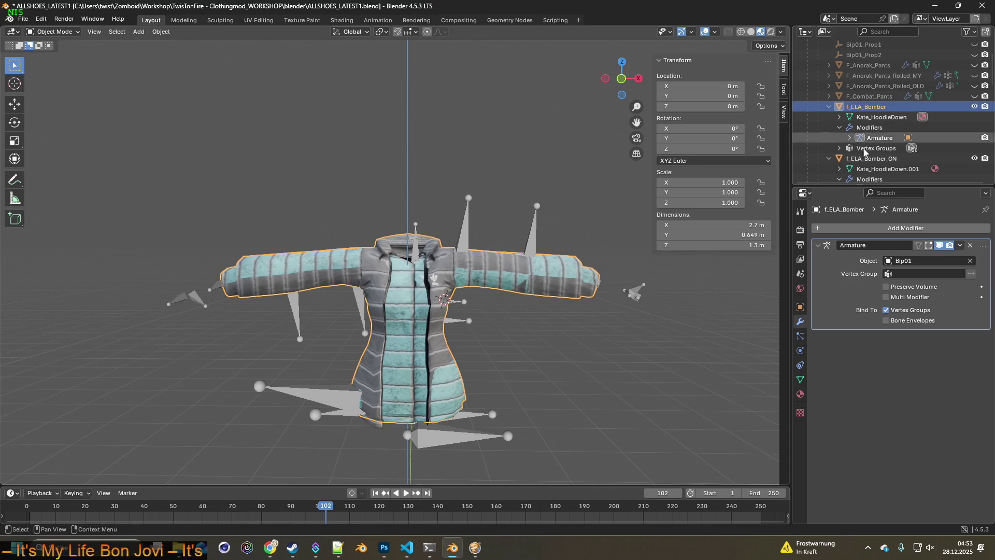
Remove all vertex groups from f_ELA_Bomber in its Object Data properties.
{"action": "left_click", "coordinate": [800, 379]}
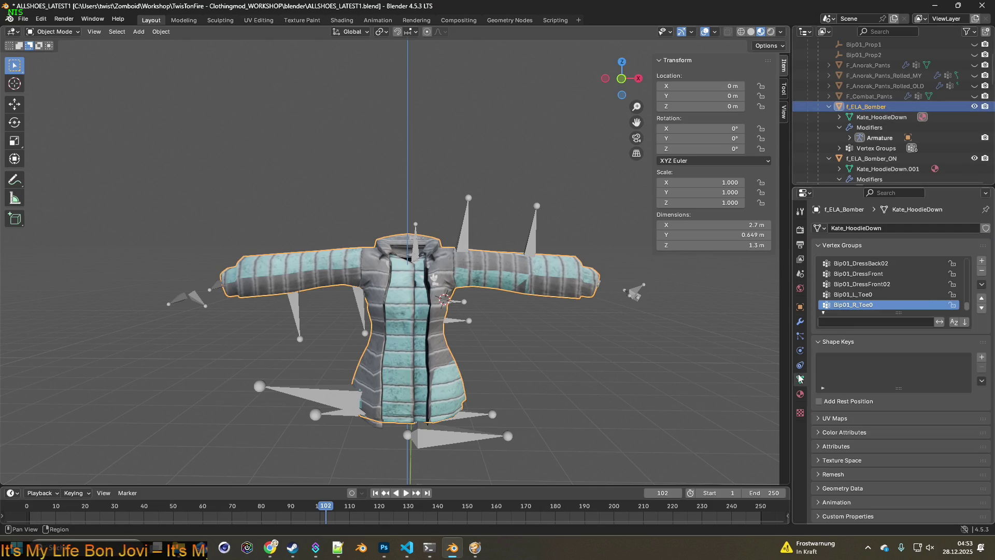
{"action": "left_click", "coordinate": [983, 272]}
{"action": "left_click", "coordinate": [983, 272]}
{"action": "left_click", "coordinate": [983, 271]}
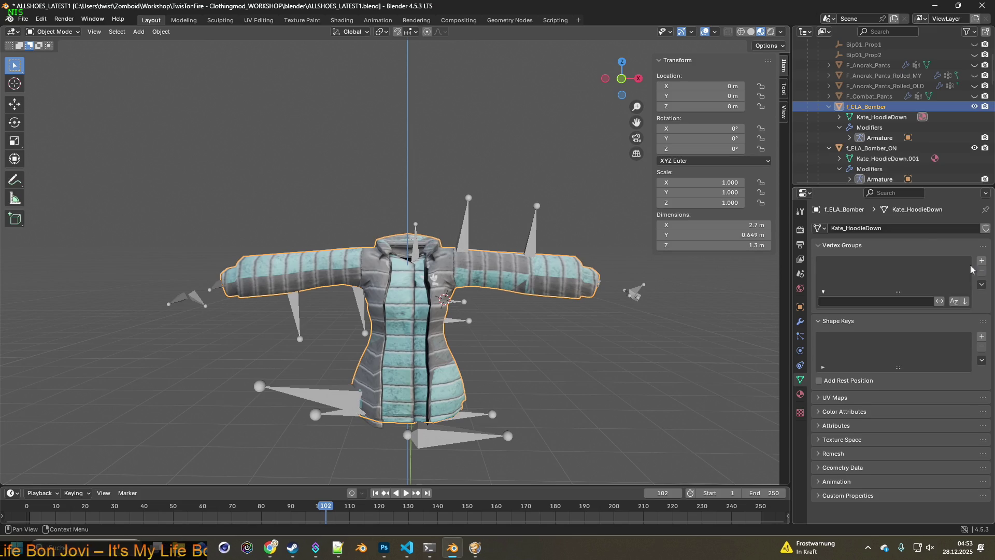
Clear f_ELA_Bomber_ON's vertex groups too, then bring up its Add Modifier list.
{"action": "left_click", "coordinate": [881, 154]}
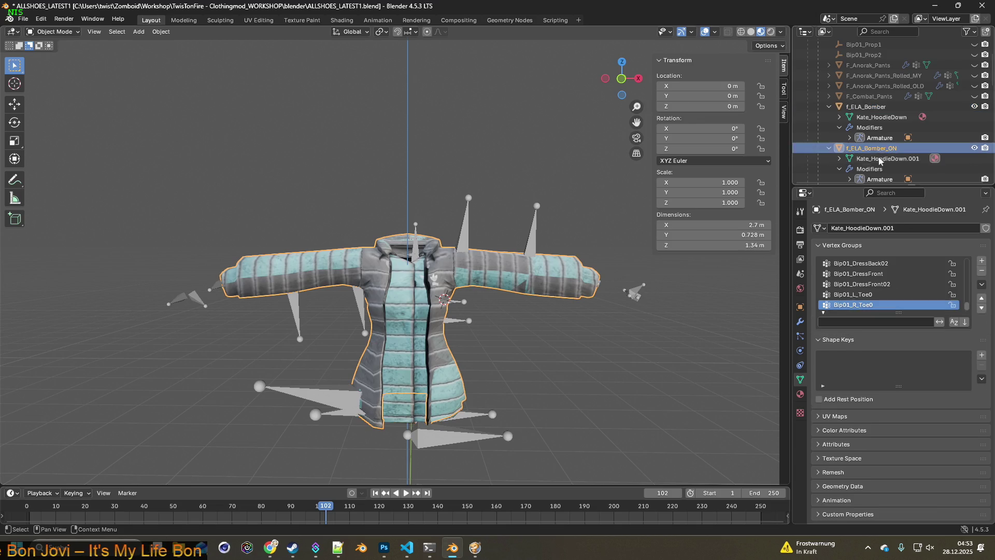
{"action": "left_click", "coordinate": [982, 271]}
{"action": "left_click", "coordinate": [981, 270]}
{"action": "left_click", "coordinate": [982, 271]}
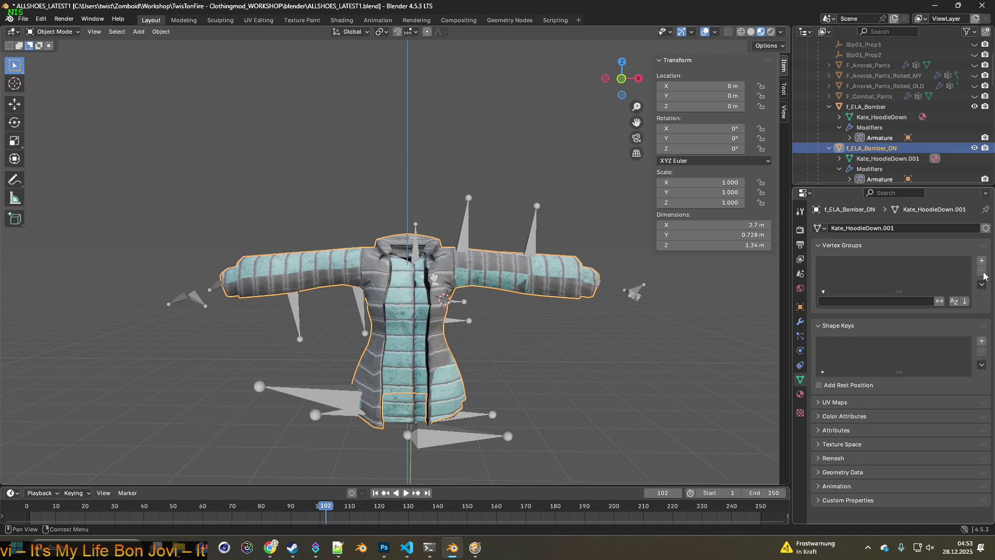
{"action": "left_click", "coordinate": [800, 323]}
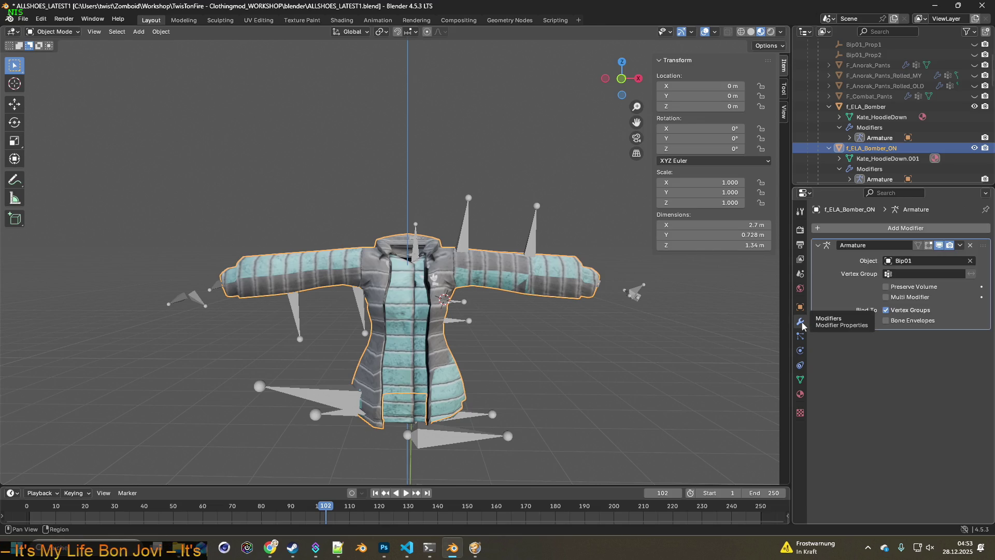
{"action": "left_click", "coordinate": [878, 228]}
{"action": "mouse_move", "coordinate": [854, 227]}
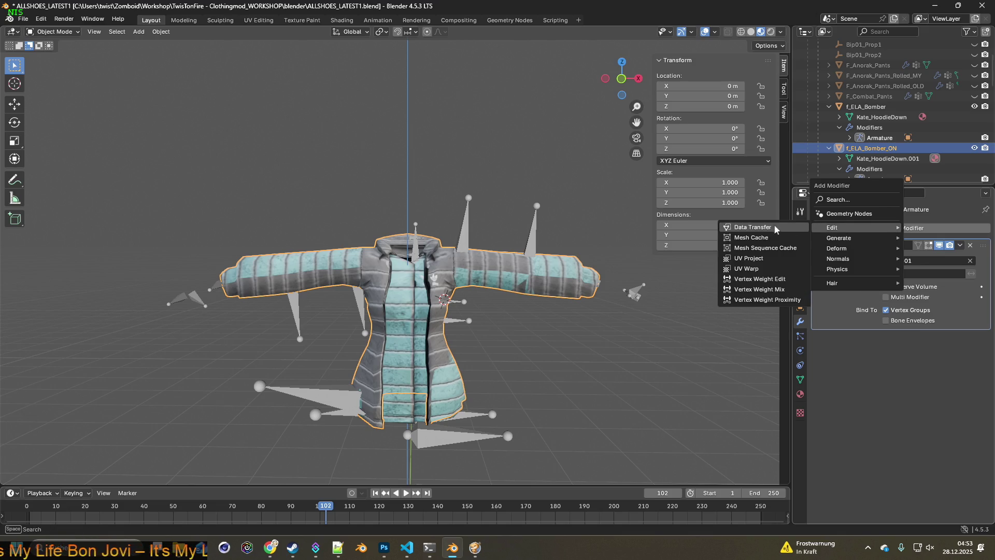
Add a Data Transfer modifier to f_ELA_Bomber_ON with Source Female and Vertex Data enabled.
{"action": "left_click", "coordinate": [766, 228]}
{"action": "left_click", "coordinate": [921, 352]}
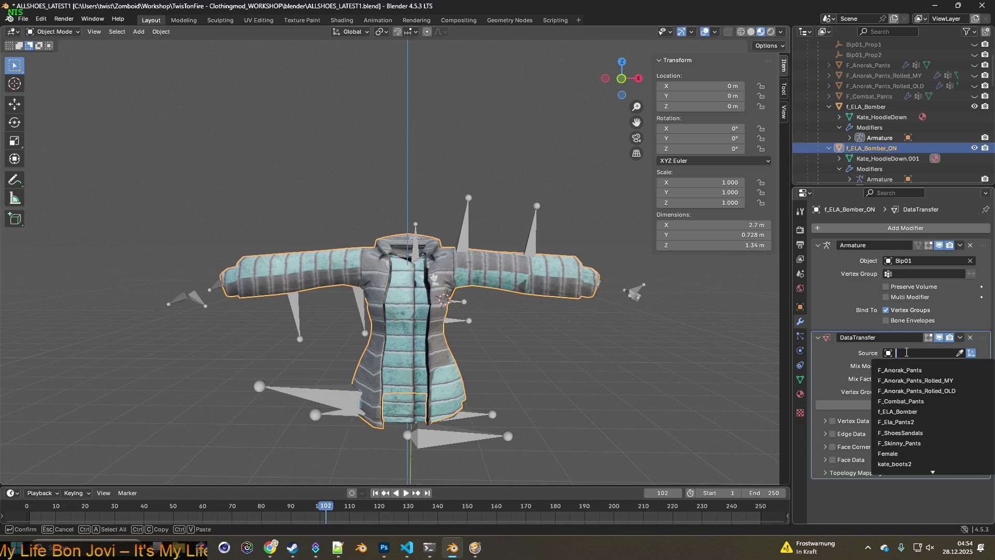
{"action": "left_click", "coordinate": [898, 452]}
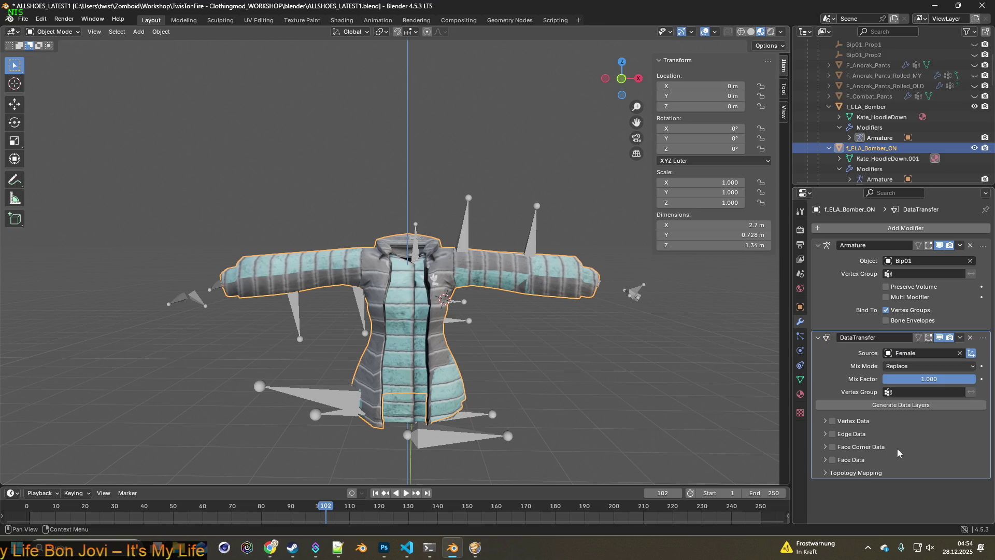
{"action": "left_click", "coordinate": [827, 420]}
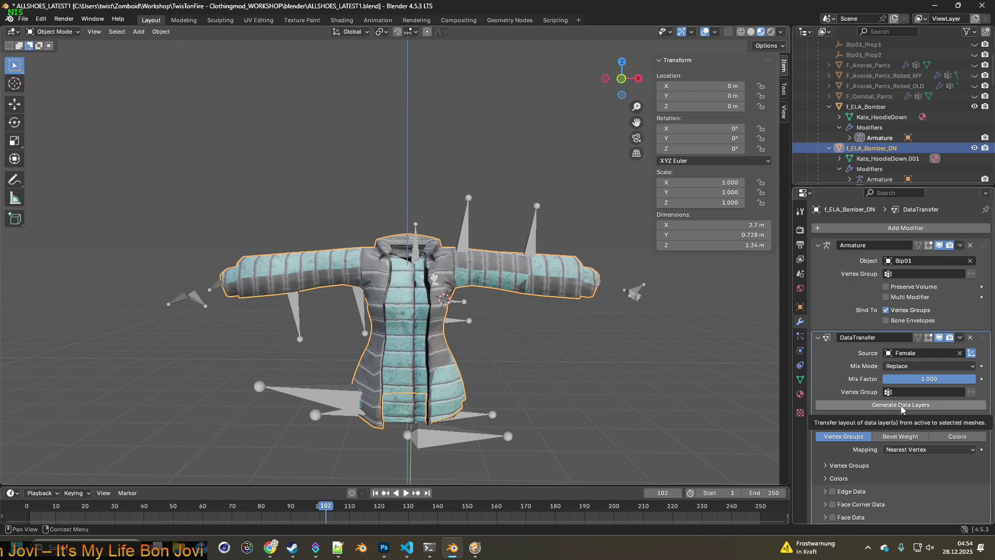
{"action": "scroll", "coordinate": [876, 148], "scroll_direction": "down", "scroll_amount": 2}
{"action": "scroll", "coordinate": [876, 147], "scroll_direction": "down", "scroll_amount": 2}
Apply the DataTransfer modifier from the Outliner, leaving only the Armature modifier.
{"action": "left_click", "coordinate": [879, 147]}
{"action": "right_click", "coordinate": [880, 147]}
{"action": "left_click", "coordinate": [824, 148]}
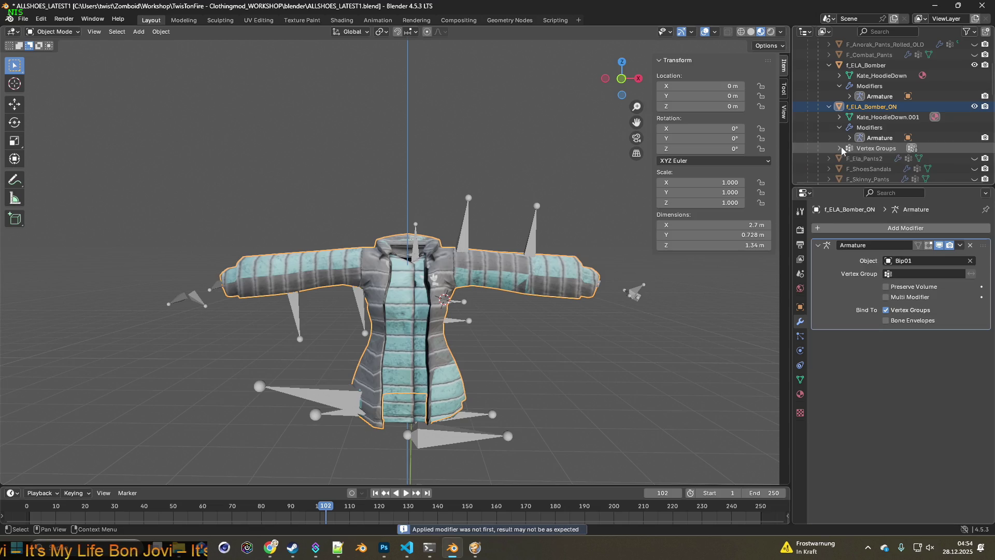
Give f_ELA_Bomber a Data Transfer modifier with Source Female, Vertex Data enabled and data layers generated.
{"action": "left_click", "coordinate": [876, 88]}
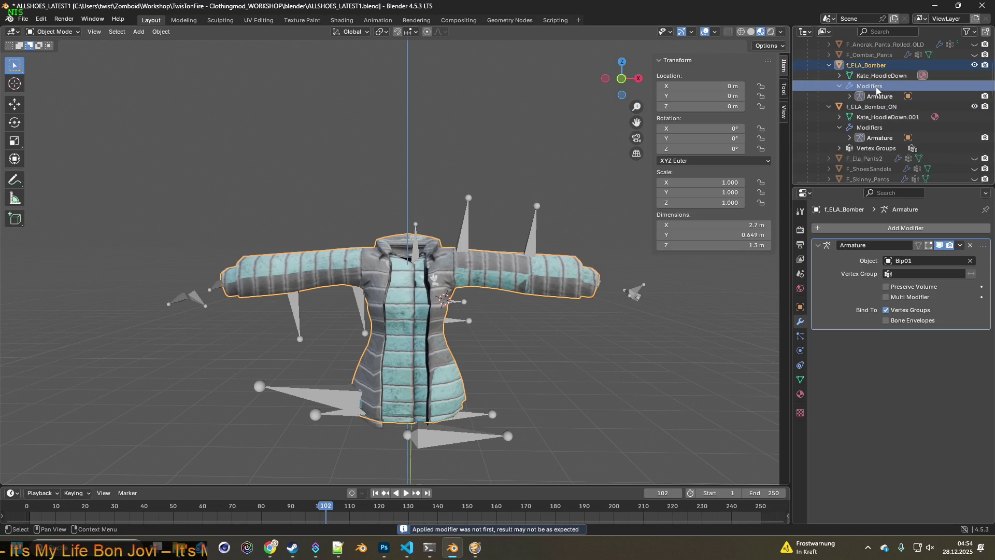
{"action": "left_click", "coordinate": [888, 225]}
{"action": "mouse_move", "coordinate": [835, 224]}
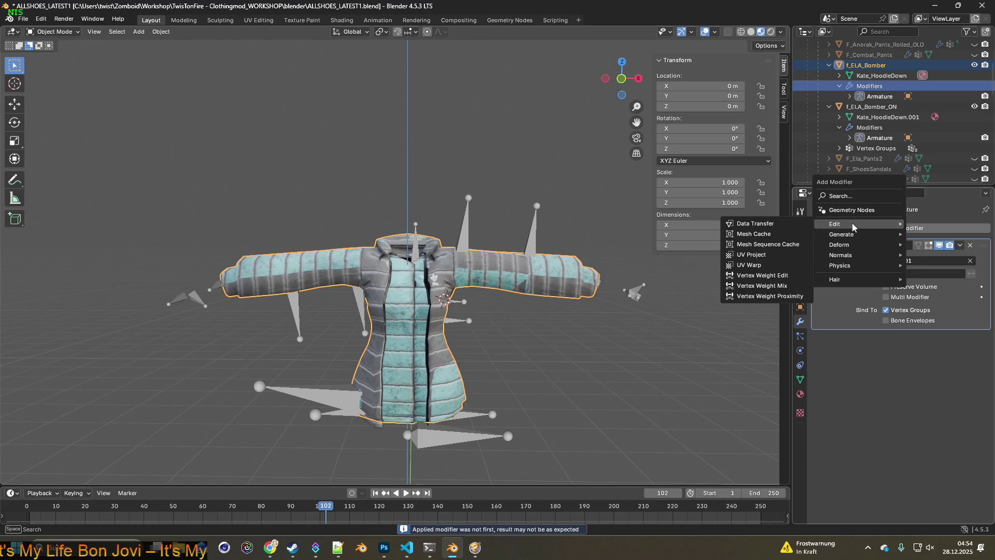
{"action": "left_click", "coordinate": [770, 225]}
{"action": "left_click", "coordinate": [911, 351]}
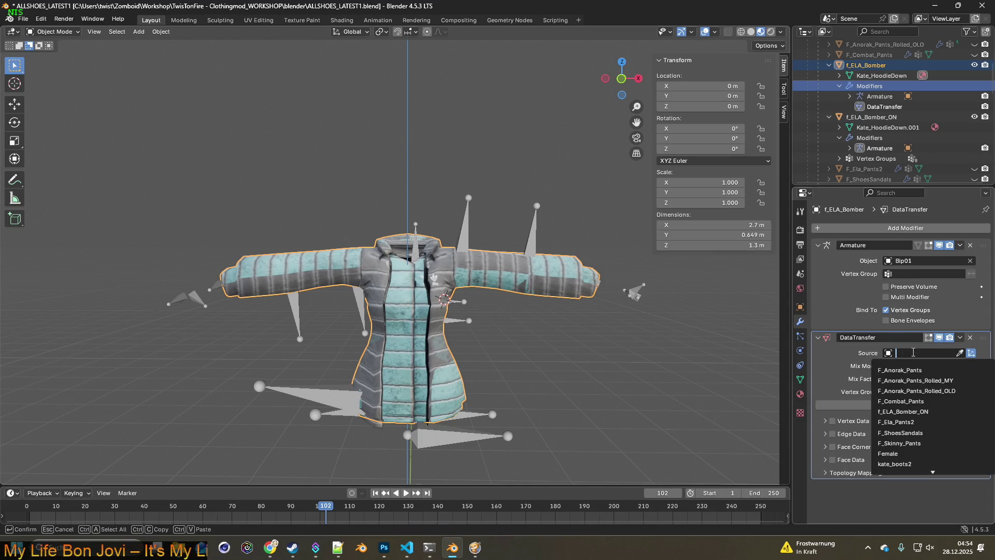
{"action": "left_click", "coordinate": [895, 453]}
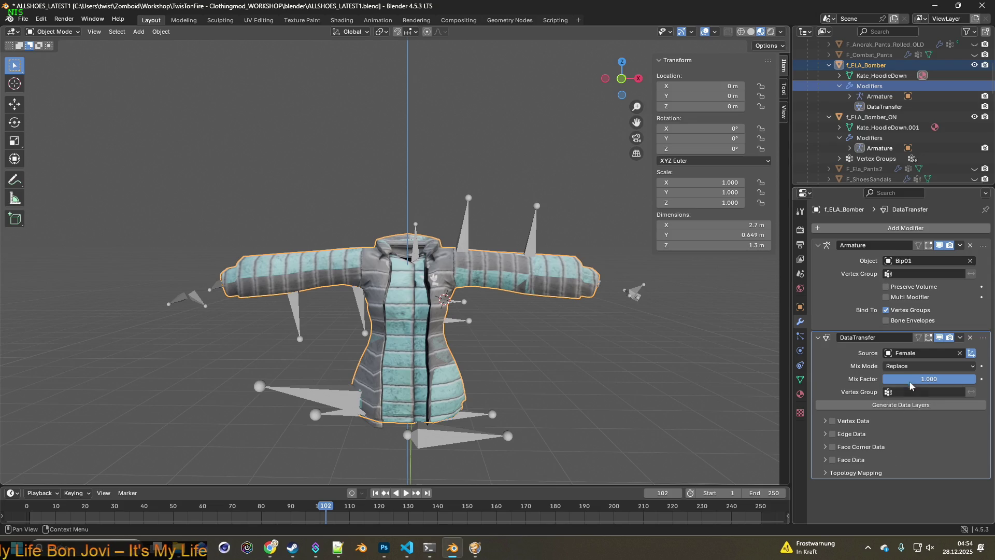
{"action": "left_click", "coordinate": [829, 420]}
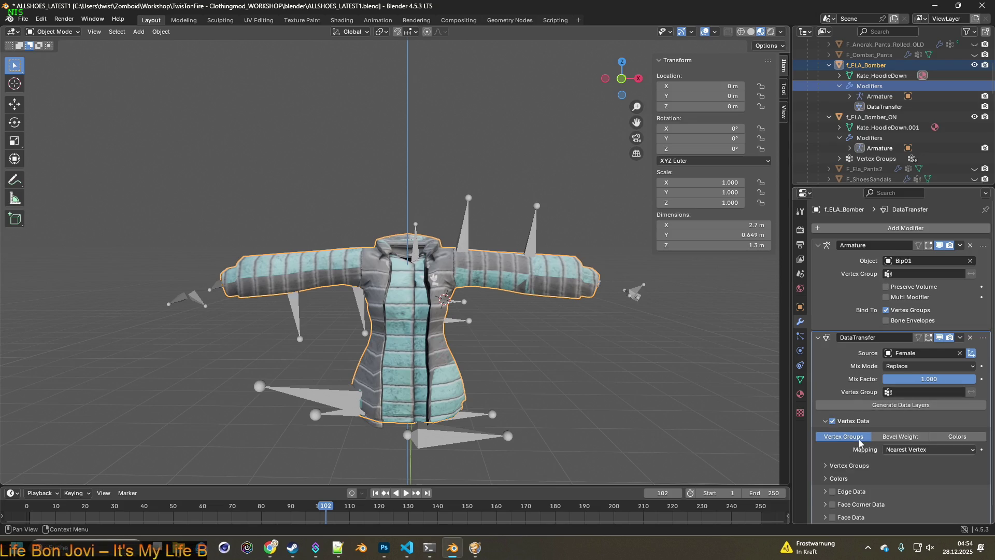
{"action": "left_click", "coordinate": [903, 404]}
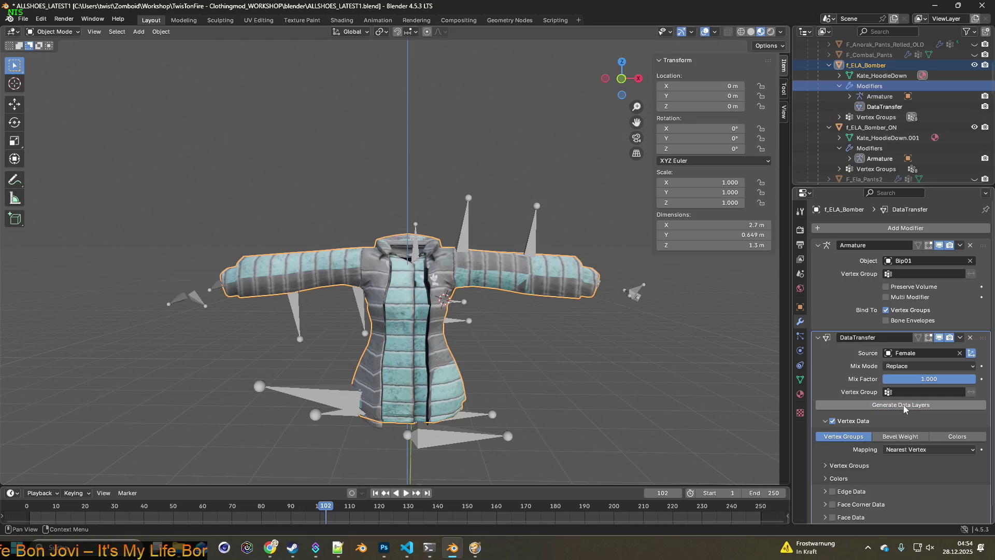
Apply f_ELA_Bomber's DataTransfer modifier from the Outliner.
{"action": "right_click", "coordinate": [882, 107]}
{"action": "left_click", "coordinate": [838, 111]}
{"action": "mouse_move", "coordinate": [548, 175]}
{"action": "middle_mouse_down"}
{"action": "mouse_move", "coordinate": [499, 197]}
{"action": "mouse_move", "coordinate": [561, 198]}
{"action": "mouse_move", "coordinate": [500, 193]}
{"action": "middle_mouse_up"}
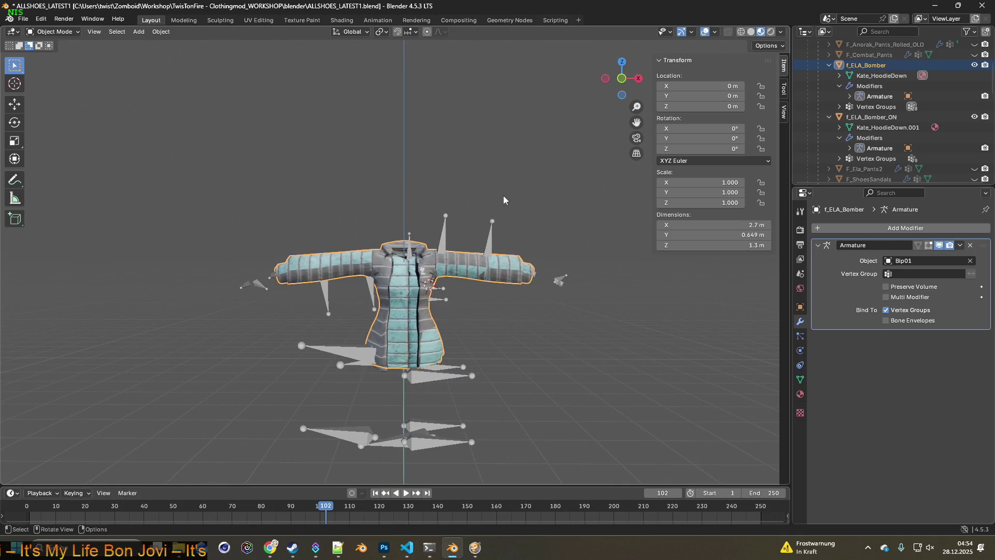
Hide the gray variant and export the teal jacket as f_ELA_Bomber.fbx.
{"action": "left_click", "coordinate": [974, 117]}
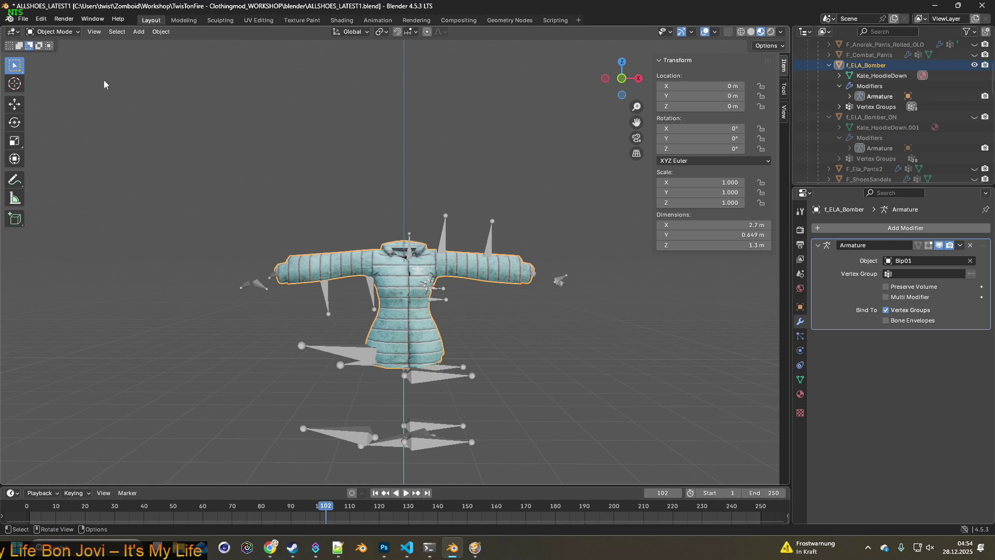
{"action": "left_click", "coordinate": [31, 18]}
{"action": "mouse_move", "coordinate": [40, 176]}
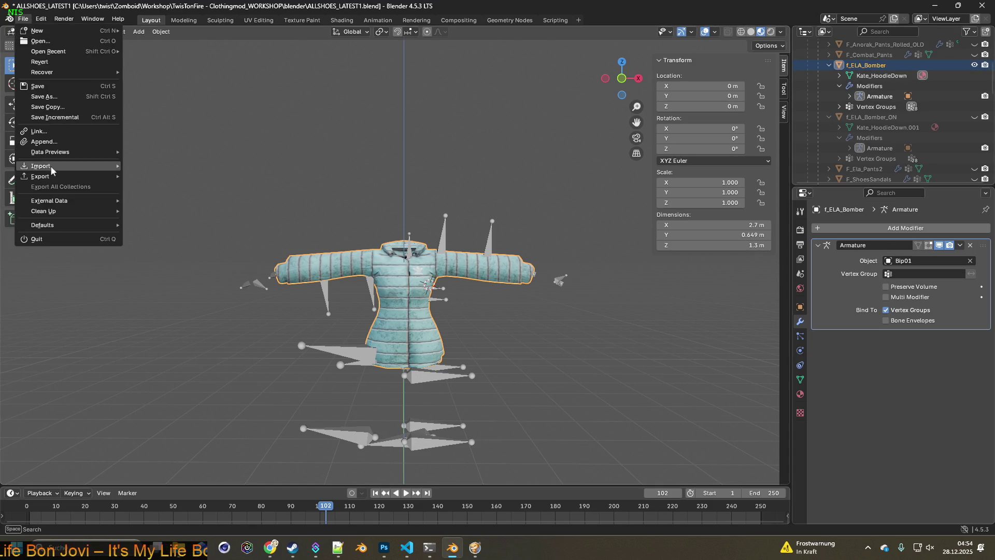
{"action": "left_click", "coordinate": [171, 269]}
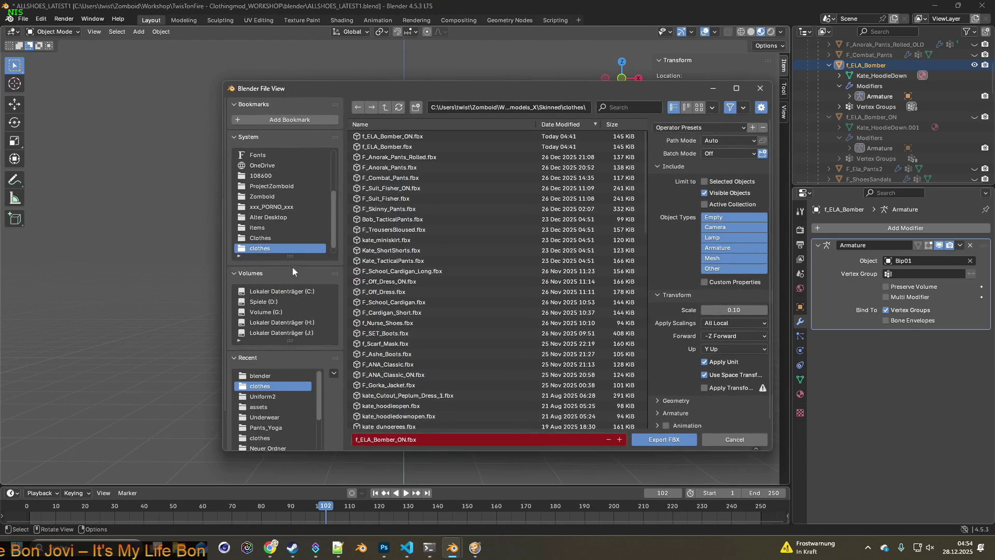
{"action": "left_click", "coordinate": [393, 147]}
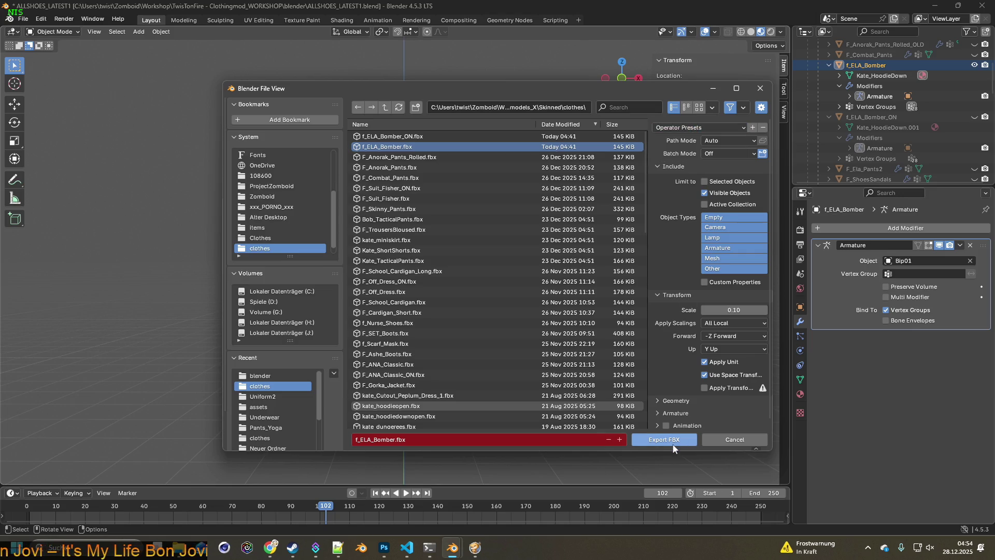
{"action": "left_click", "coordinate": [670, 439]}
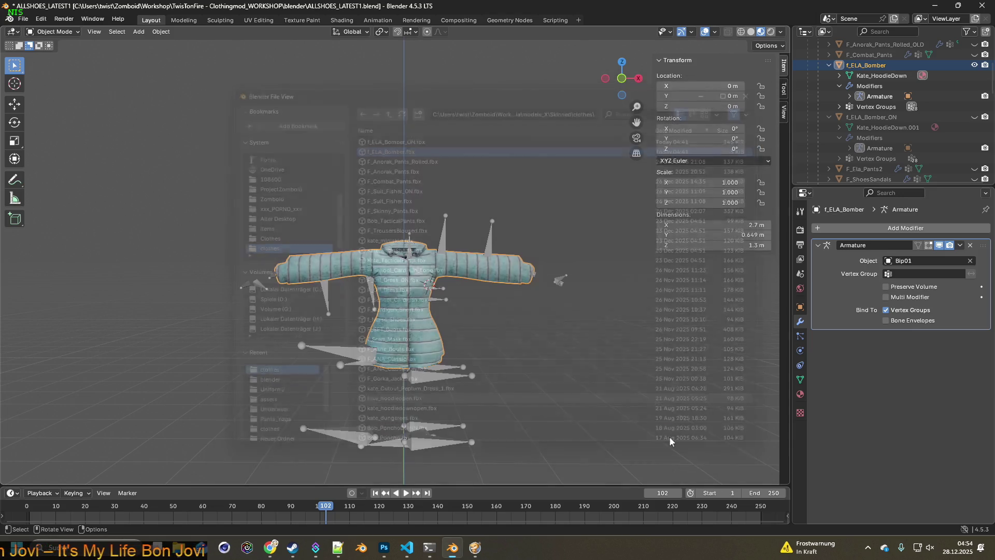
Show only the gray jacket and export it as f_ELA_Bomber_ON.fbx.
{"action": "left_click", "coordinate": [976, 66]}
{"action": "left_click", "coordinate": [974, 117]}
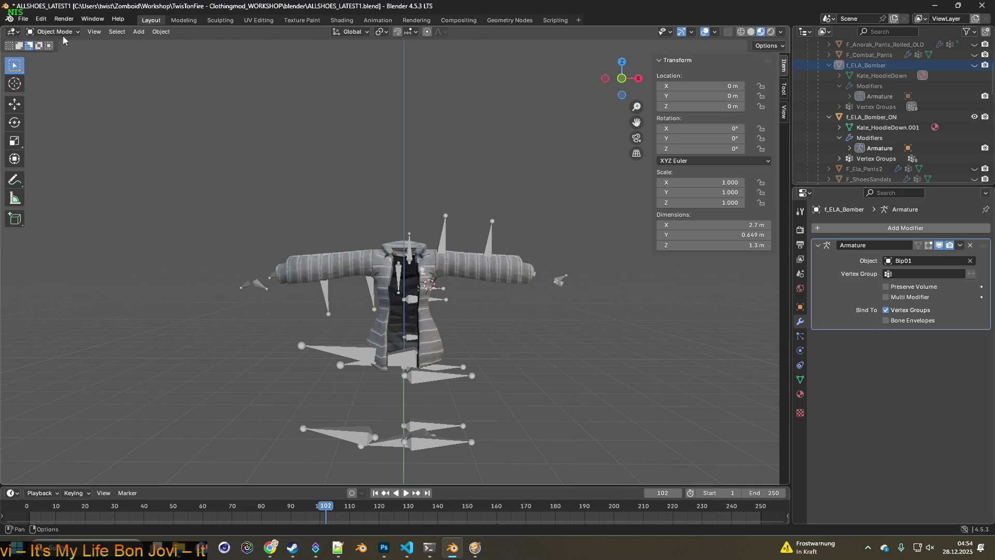
{"action": "left_click", "coordinate": [23, 20]}
{"action": "mouse_move", "coordinate": [47, 175]}
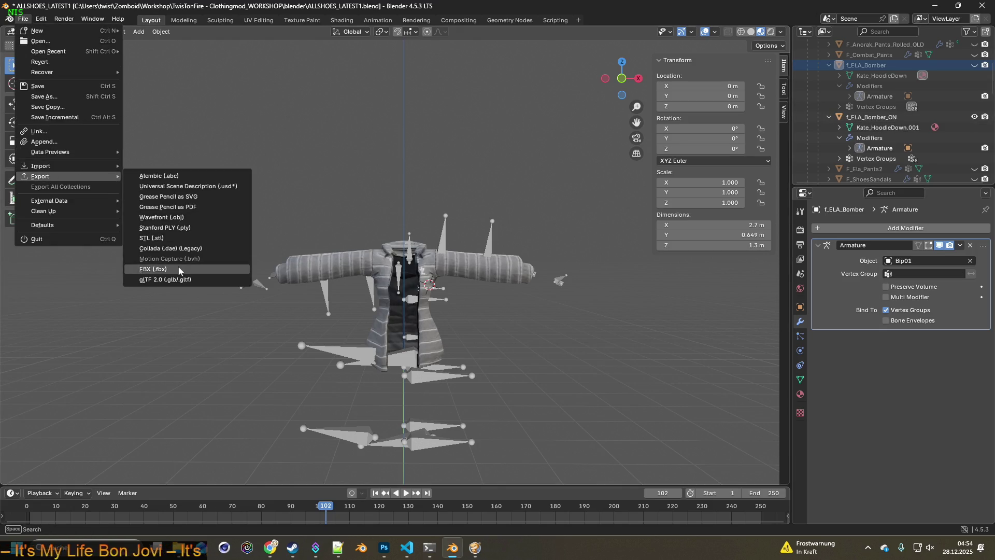
{"action": "left_click", "coordinate": [179, 270]}
{"action": "left_click", "coordinate": [403, 148]}
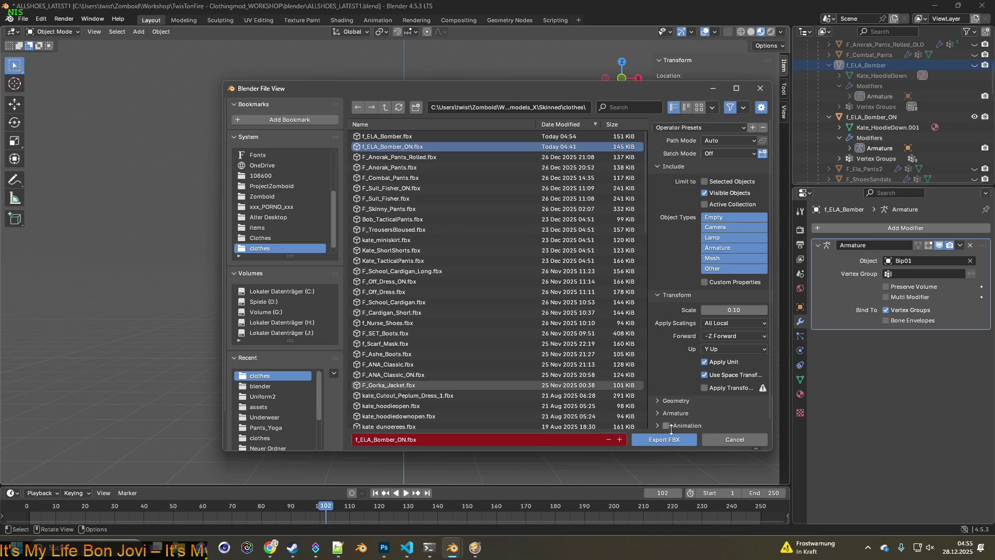
{"action": "left_click", "coordinate": [684, 438]}
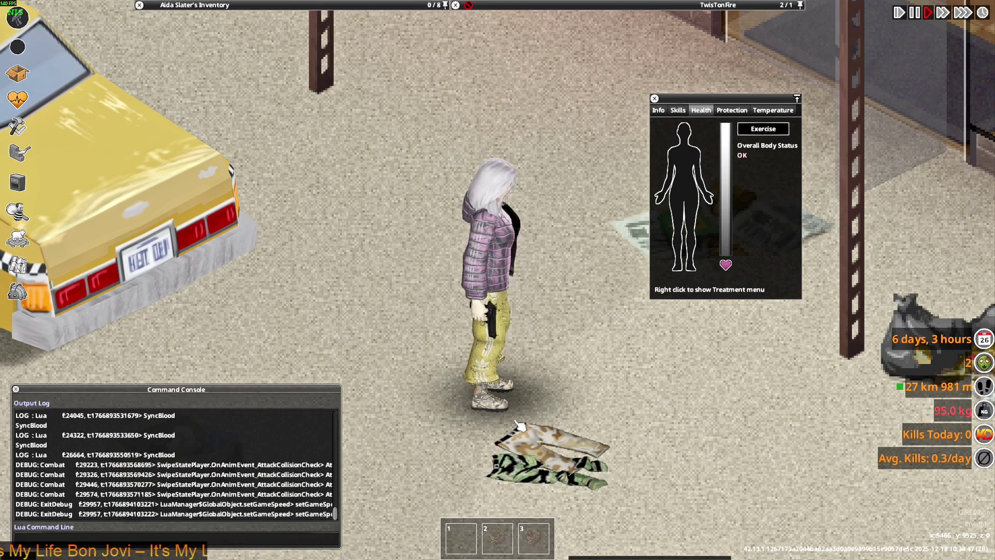
Walk the character up-left while firing the pistol repeatedly.
{"action": "key", "text": "s"}
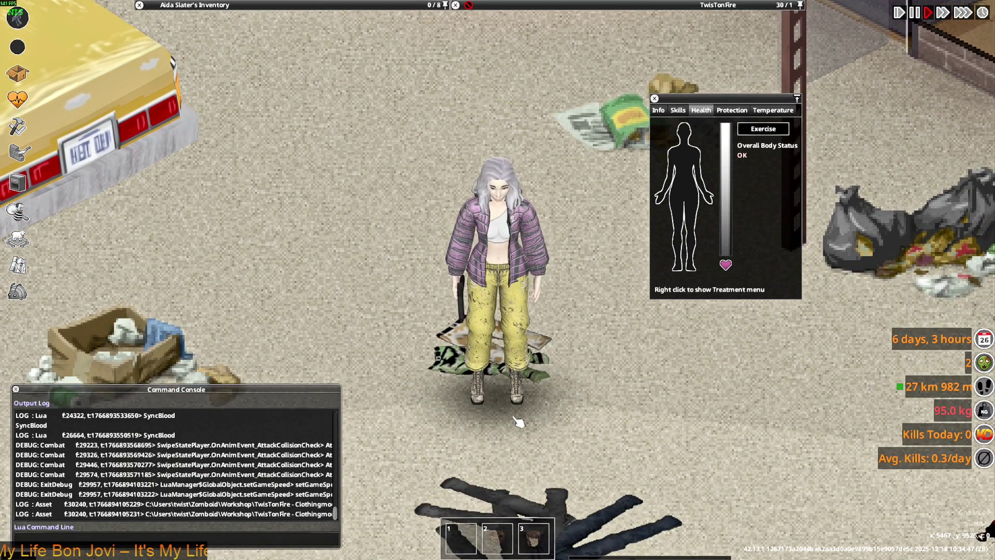
{"action": "key", "text": "w"}
{"action": "key", "text": "a"}
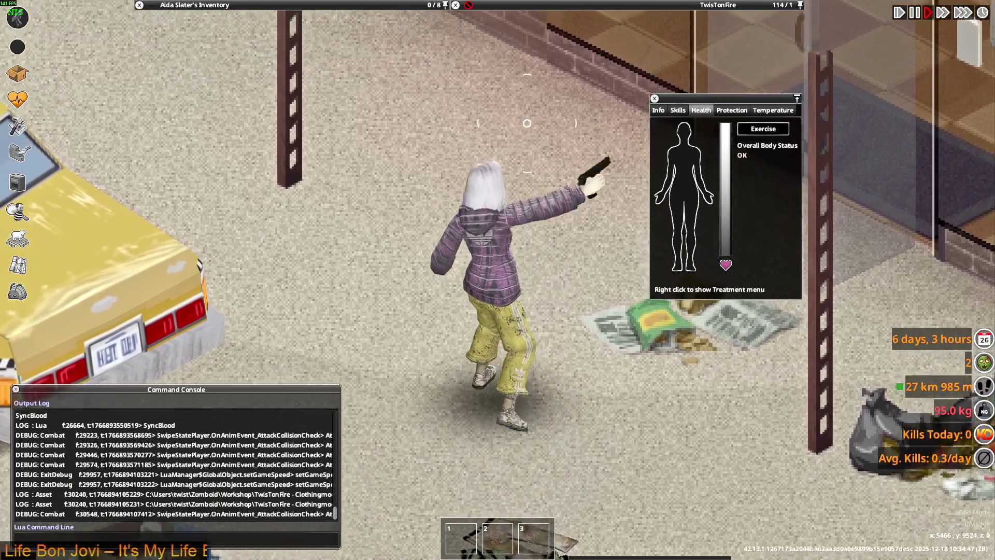
{"action": "left_click", "coordinate": [513, 124]}
{"action": "key", "text": "a"}
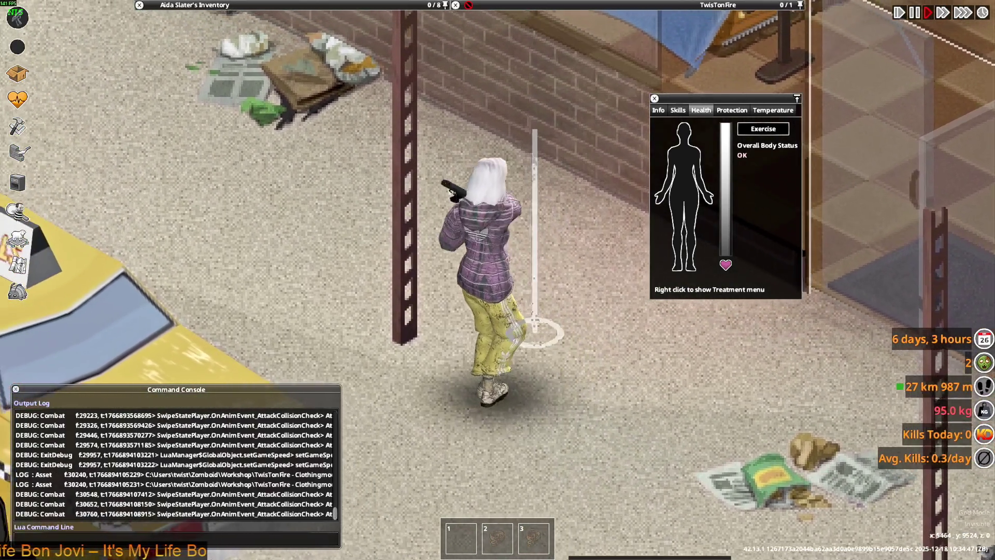
{"action": "left_click", "coordinate": [537, 131]}
{"action": "key", "text": "a"}
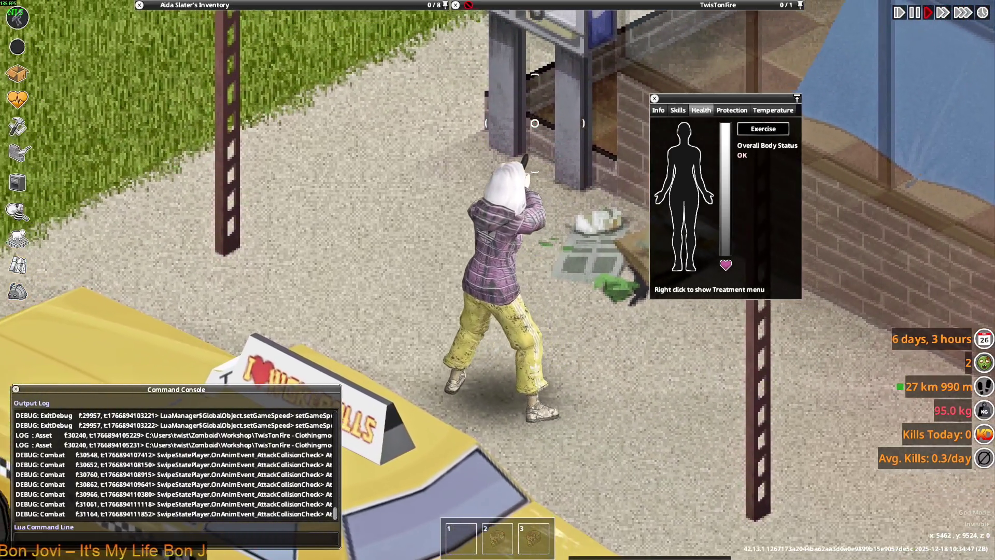
{"action": "left_click", "coordinate": [534, 123]}
{"action": "key", "text": "a"}
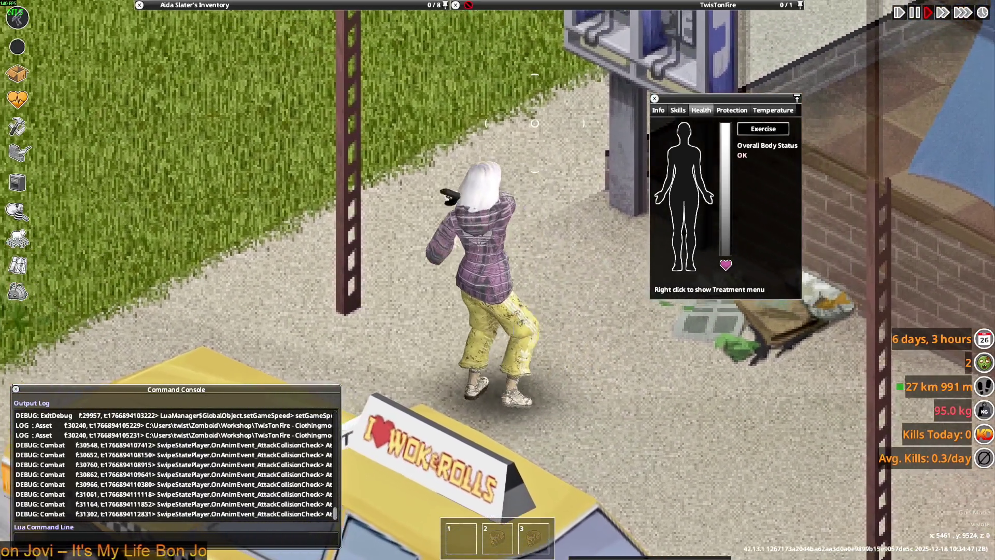
{"action": "left_click", "coordinate": [534, 123]}
{"action": "left_click", "coordinate": [534, 123]}
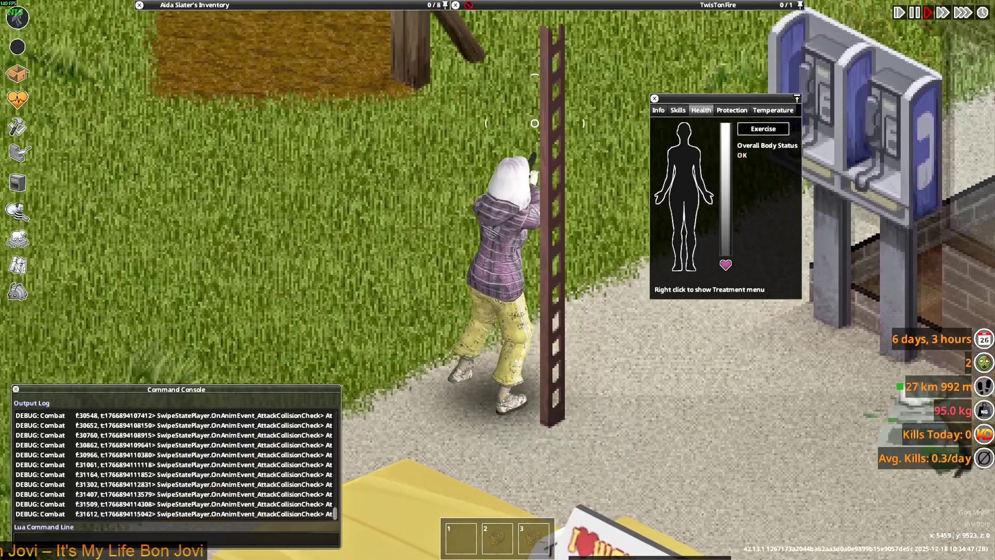
Walk the character past the taxi, onto the grass and down-right across the pavement.
{"action": "key", "text": "d"}
{"action": "scroll", "coordinate": [561, 262], "scroll_direction": "down", "scroll_amount": 2}
{"action": "scroll", "coordinate": [546, 246], "scroll_direction": "down", "scroll_amount": 1}
{"action": "scroll", "coordinate": [547, 242], "scroll_direction": "down", "scroll_amount": 1}
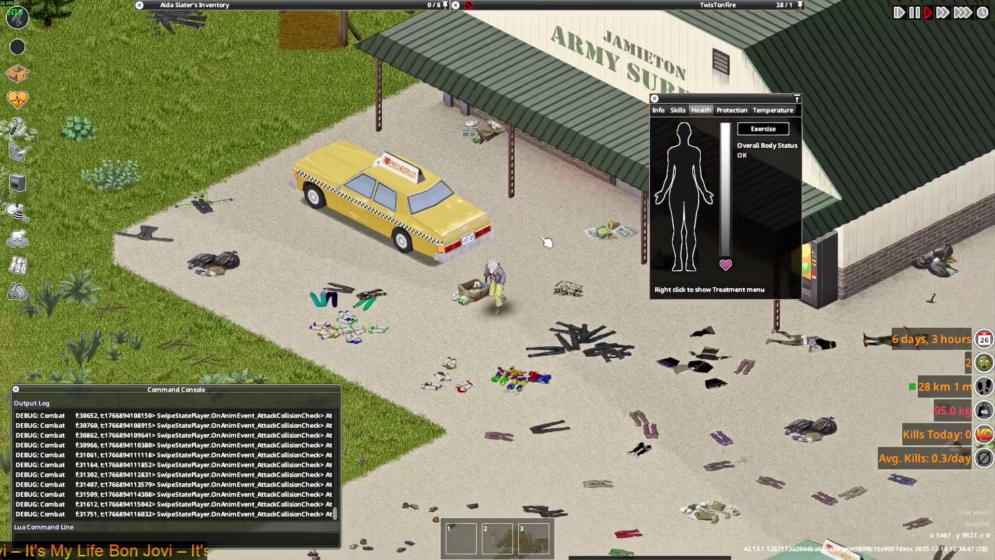
{"action": "key", "text": "s"}
{"action": "scroll", "coordinate": [536, 186], "scroll_direction": "up", "scroll_amount": 2}
{"action": "scroll", "coordinate": [529, 156], "scroll_direction": "up", "scroll_amount": 2}
{"action": "scroll", "coordinate": [523, 130], "scroll_direction": "up", "scroll_amount": 1}
{"action": "key", "text": "s"}
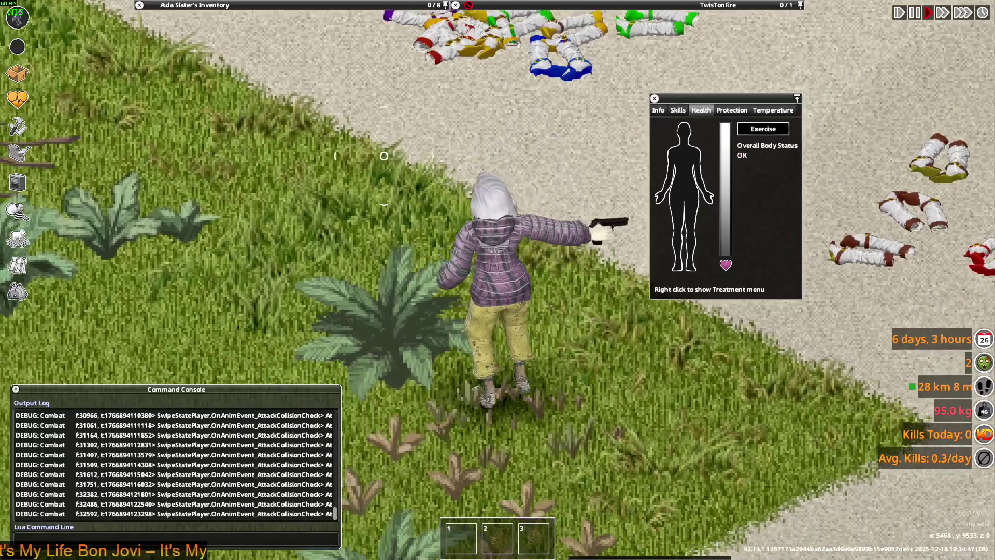
{"action": "key", "text": "d"}
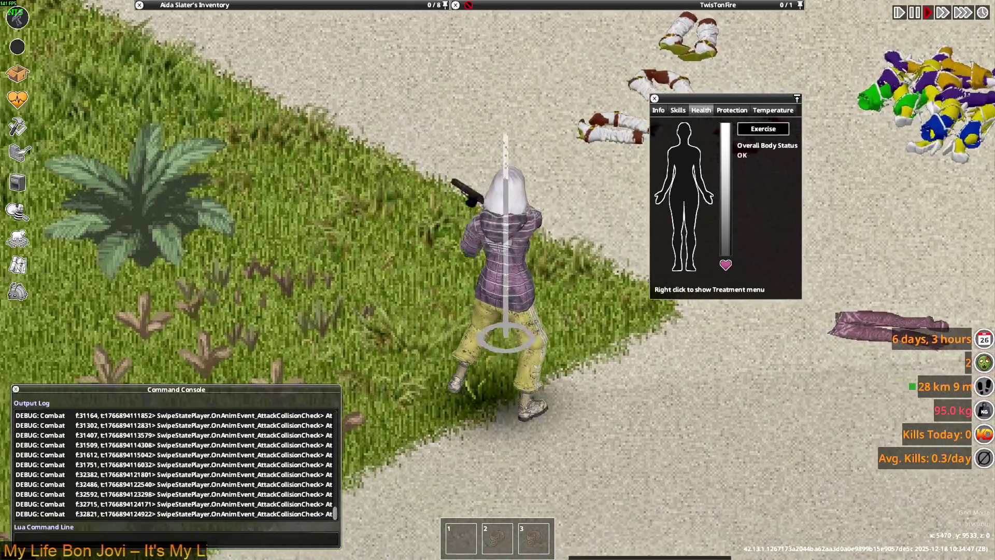
{"action": "key", "text": "d"}
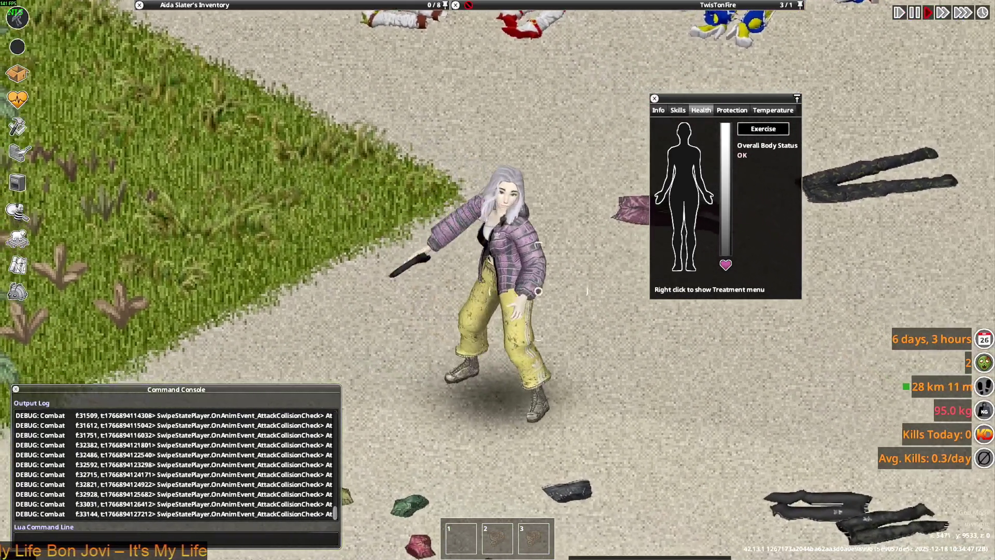
{"action": "key", "text": "d"}
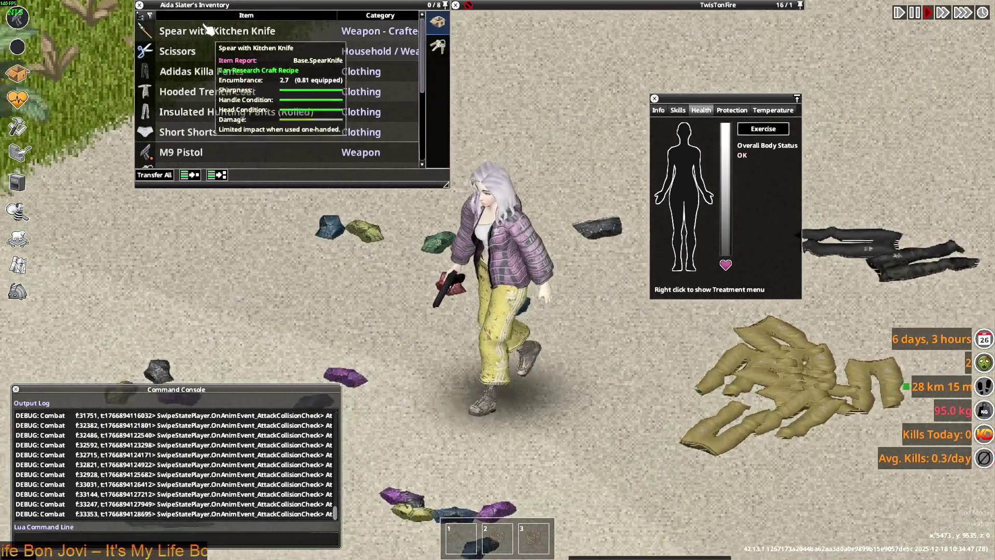
Equip the Spear with Kitchen Knife and walk the character up across the road.
{"action": "right_click", "coordinate": [206, 28]}
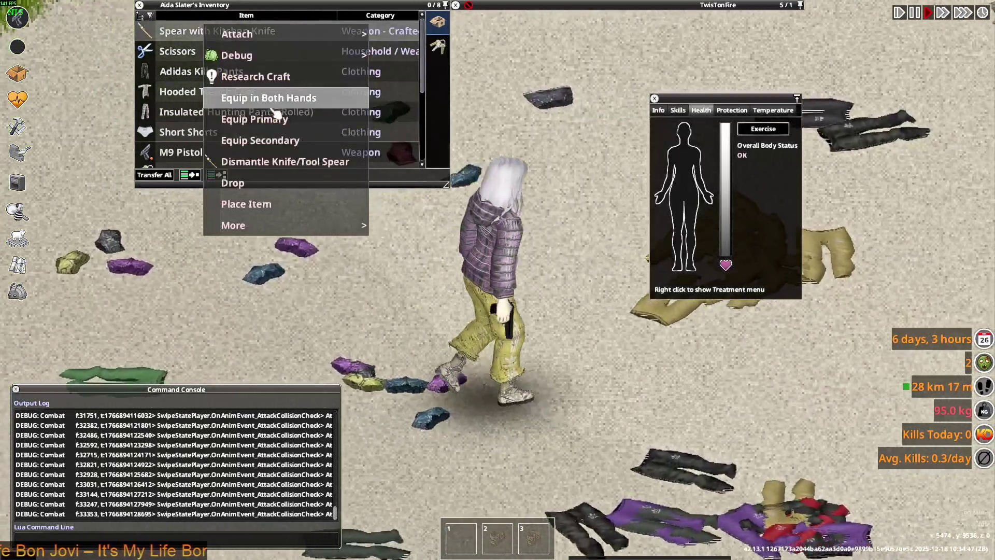
{"action": "key", "text": "w"}
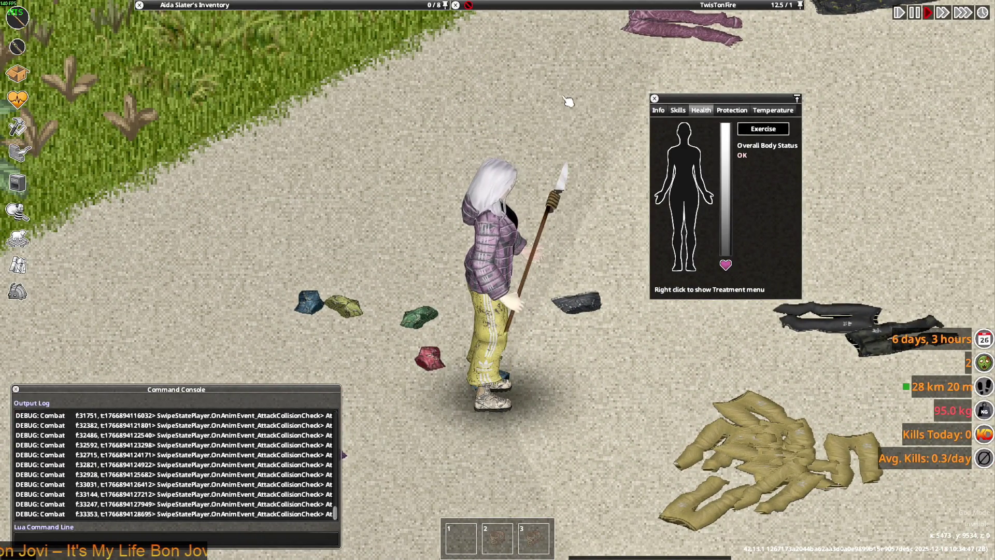
{"action": "key", "text": "w"}
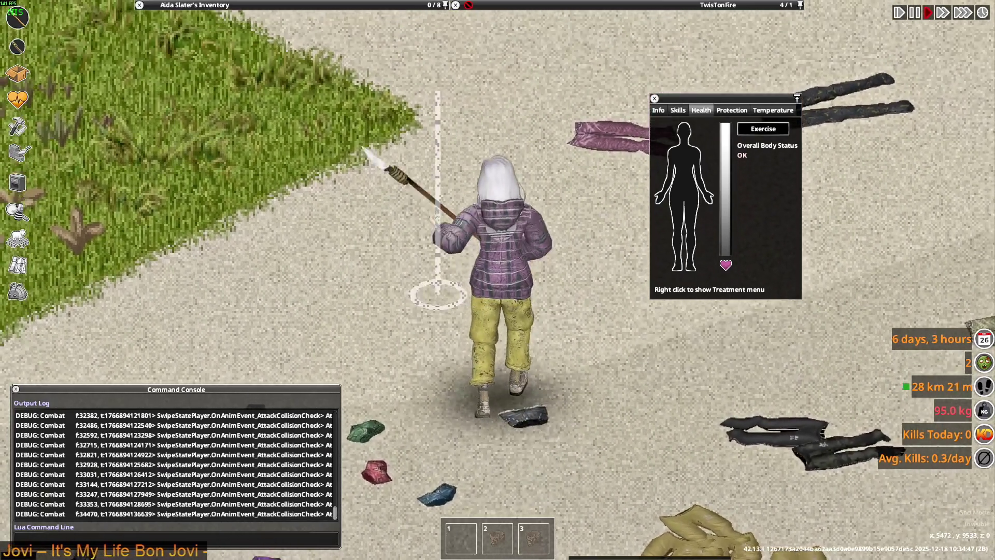
{"action": "key", "text": "w"}
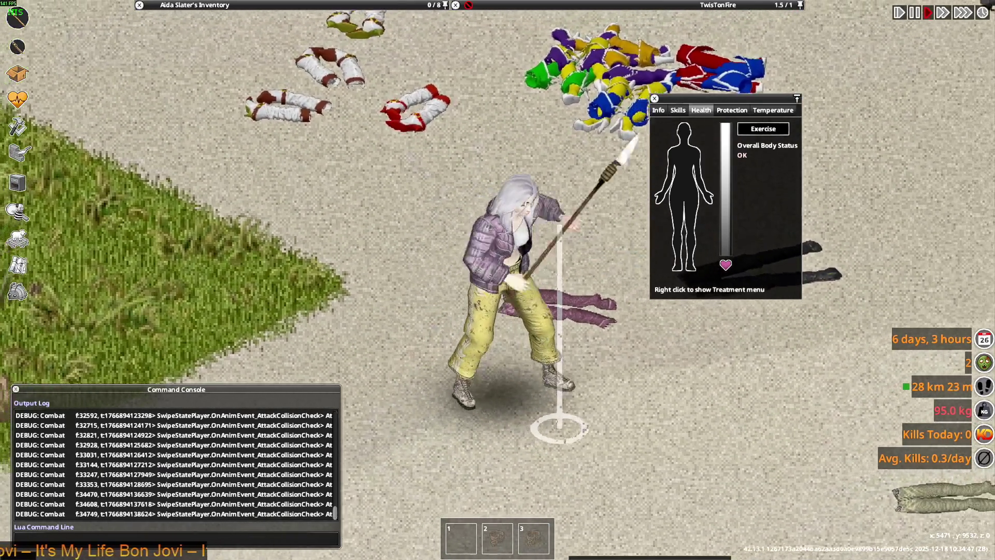
{"action": "key", "text": "w"}
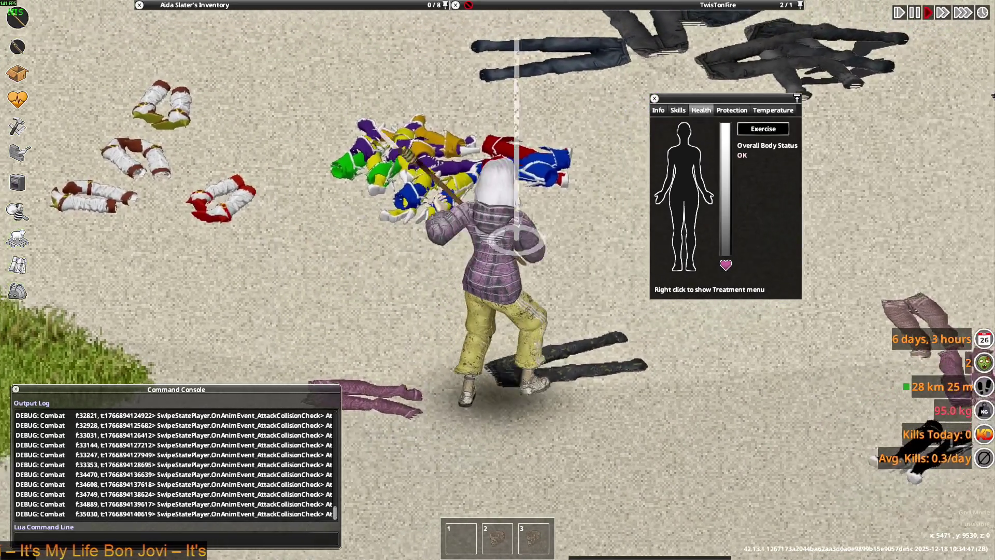
{"action": "key", "text": "d"}
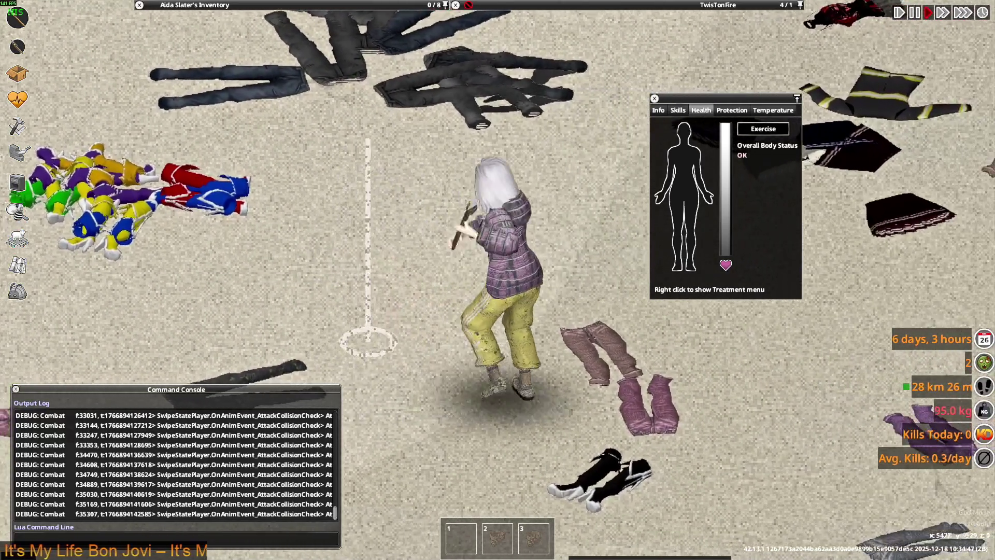
Walk the character around the clothing piles, swinging the spear.
{"action": "key", "text": "s"}
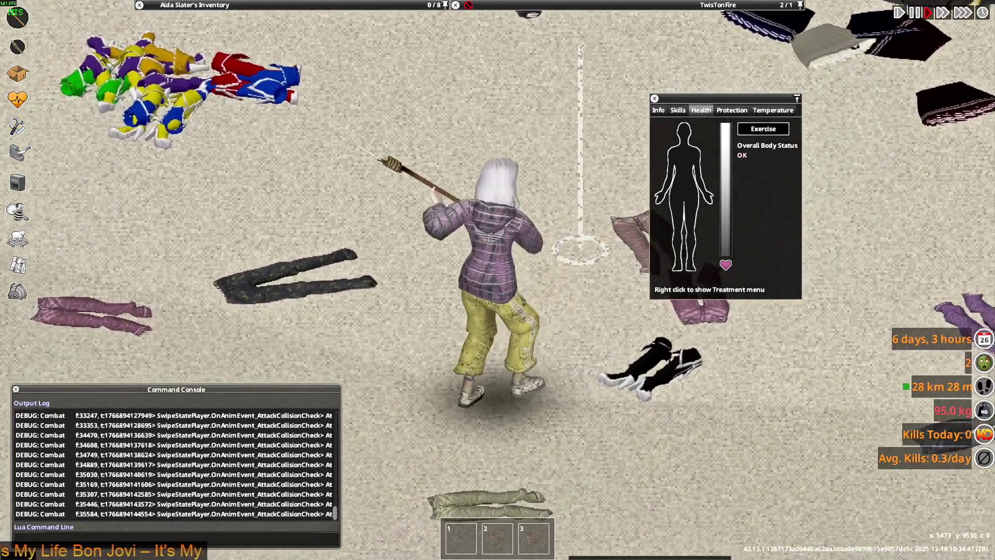
{"action": "key", "text": "a"}
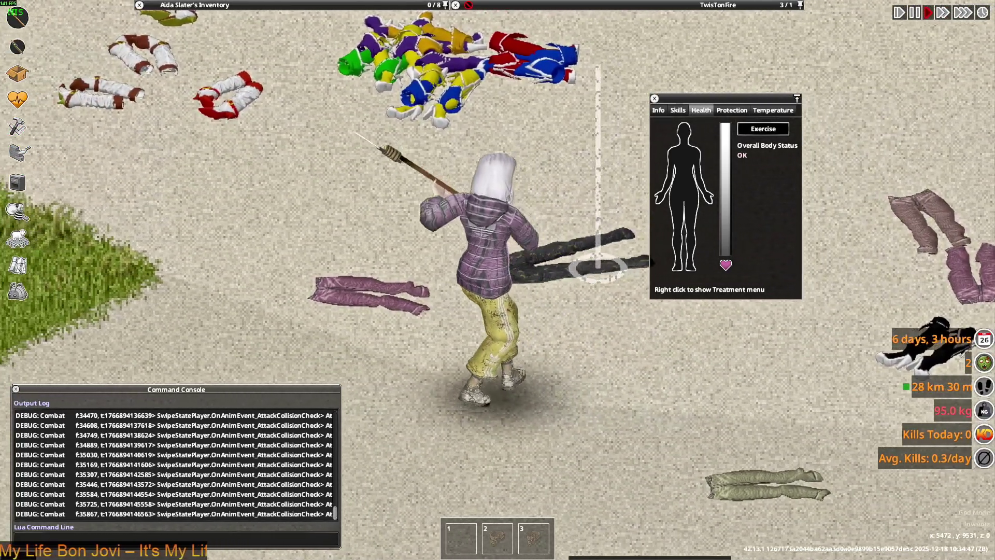
{"action": "key", "text": "a"}
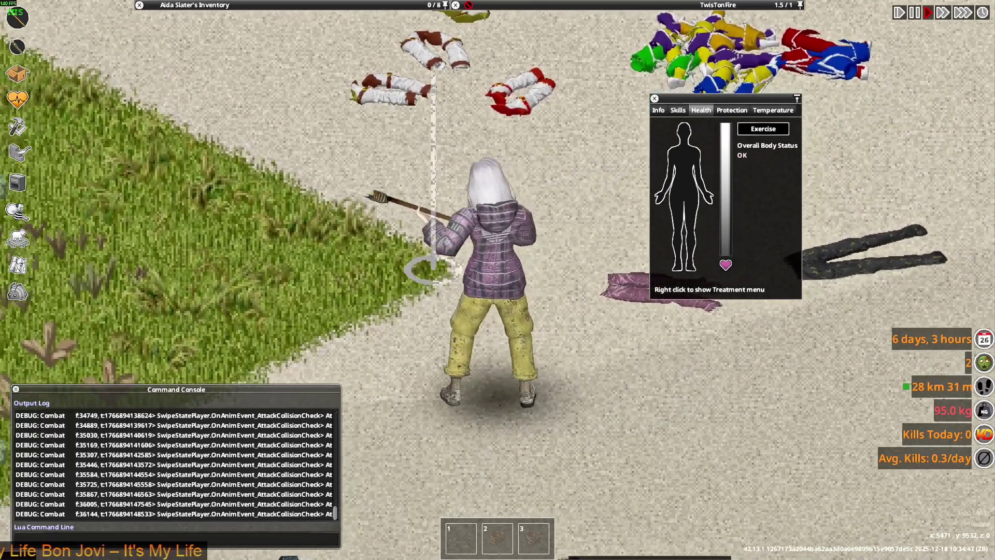
{"action": "key", "text": "s"}
{"action": "key", "text": "d"}
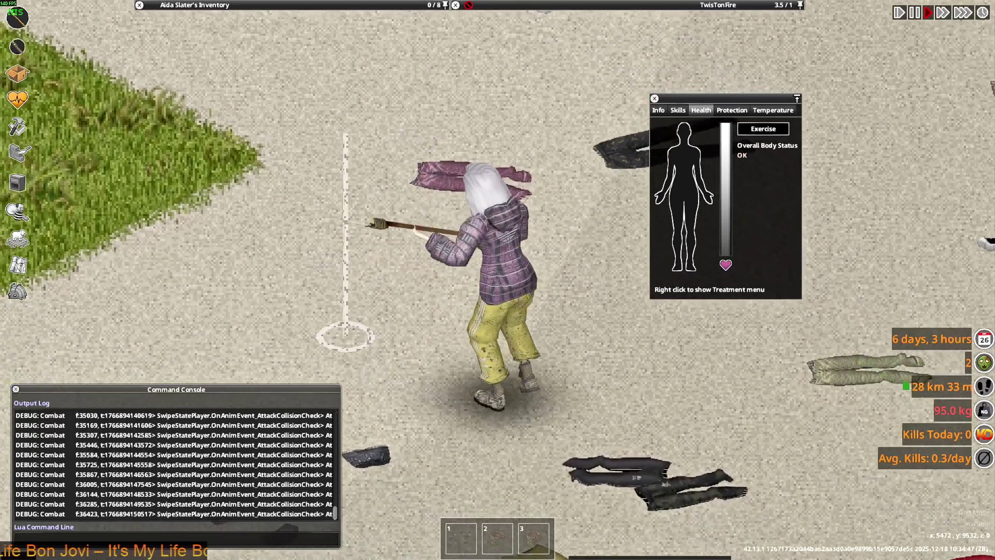
{"action": "scroll", "coordinate": [491, 162], "scroll_direction": "down", "scroll_amount": 3}
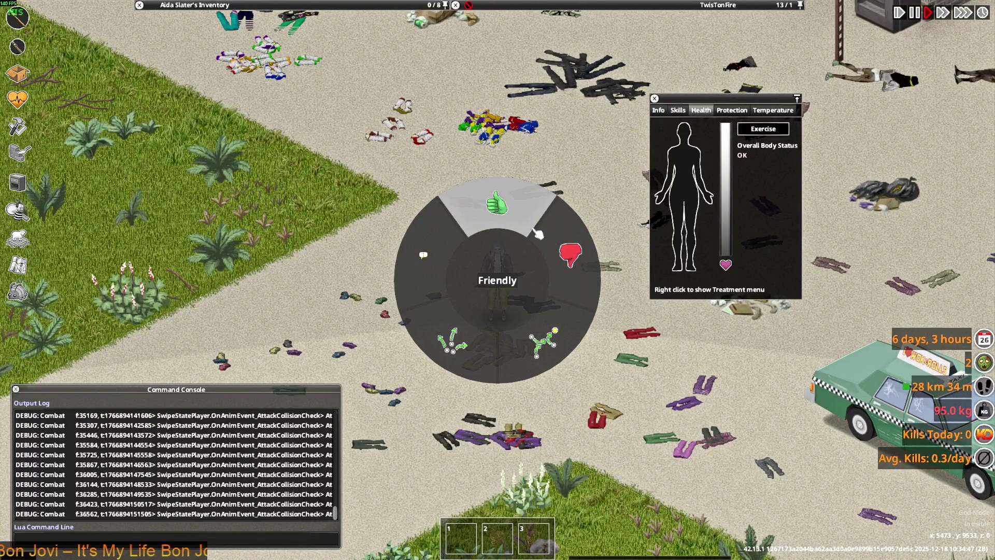
{"action": "scroll", "coordinate": [606, 313], "scroll_direction": "up", "scroll_amount": 3}
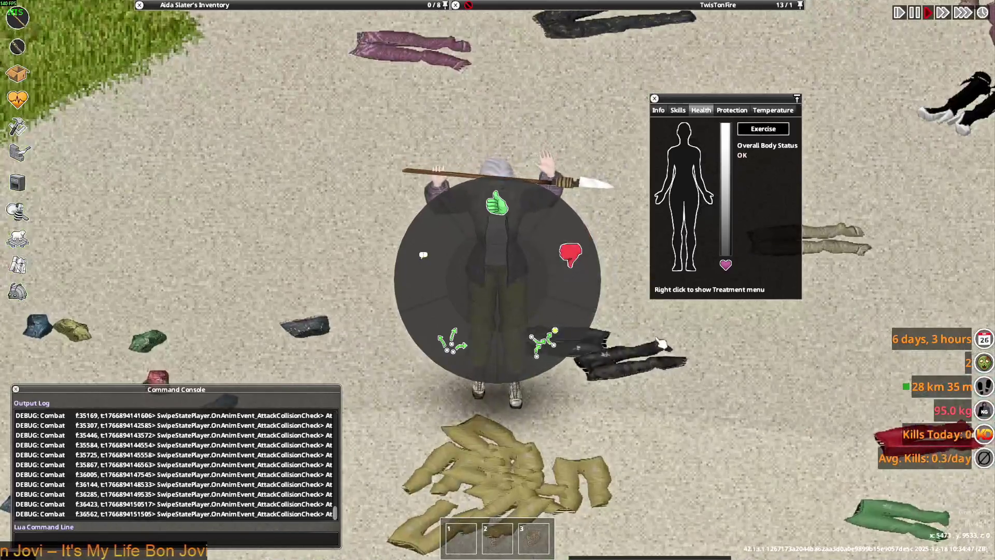
Dismiss the emote wheel and walk up the lot toward the brick wall, swinging the spear.
{"action": "key", "text": "w"}
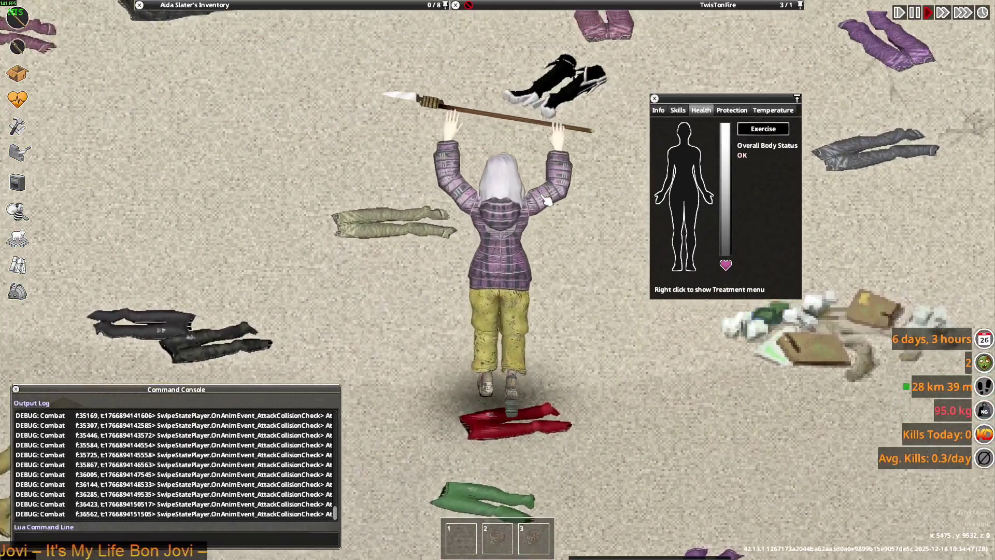
{"action": "key", "text": "a"}
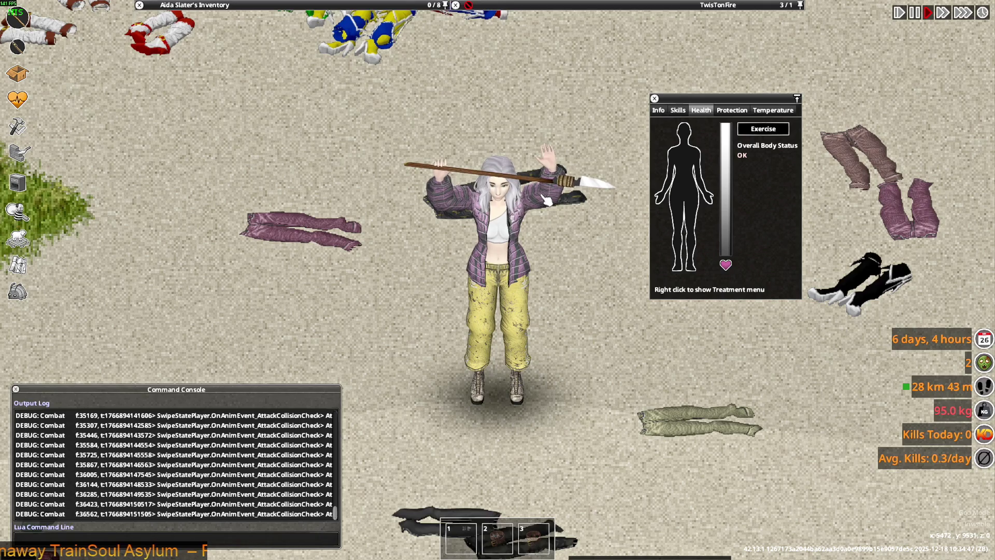
{"action": "key", "text": "w"}
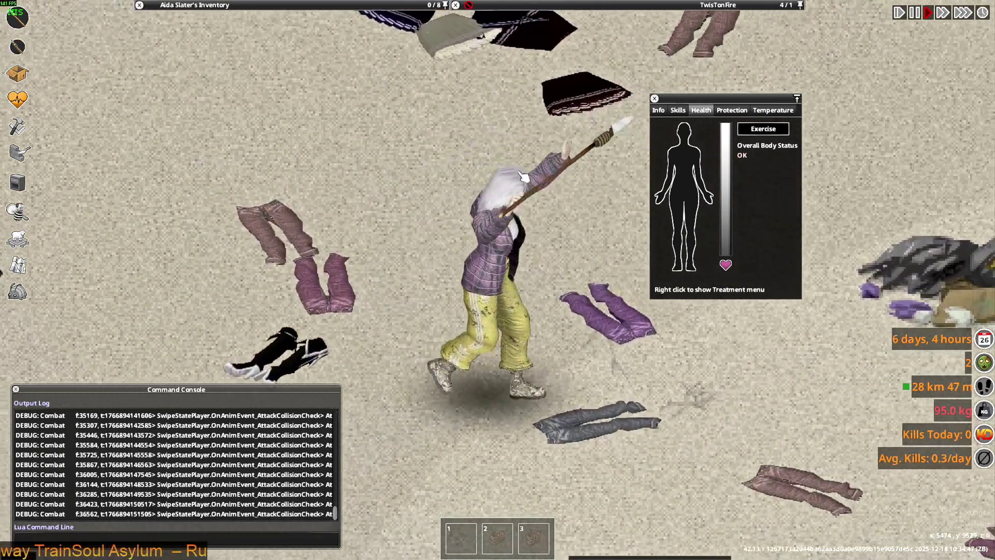
{"action": "key", "text": "w"}
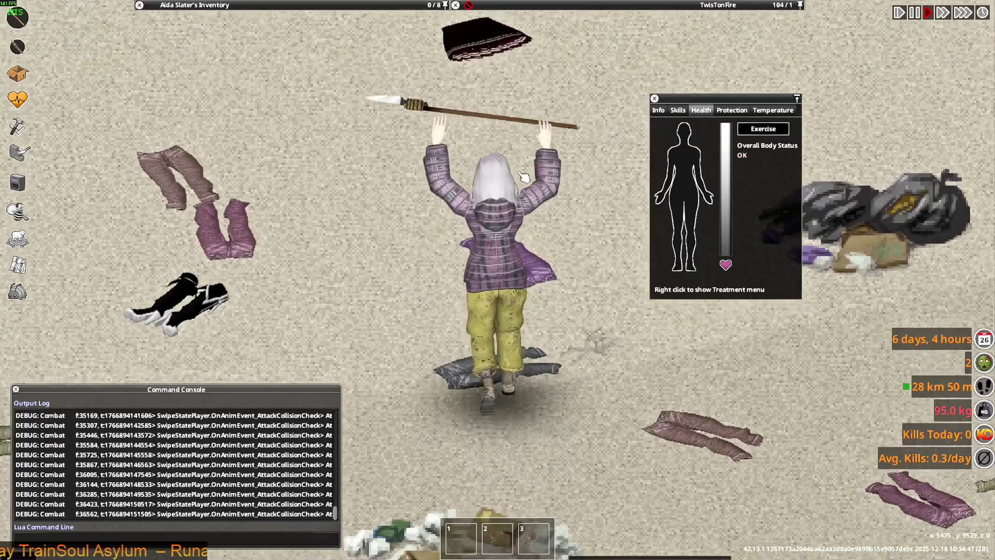
{"action": "key", "text": "w"}
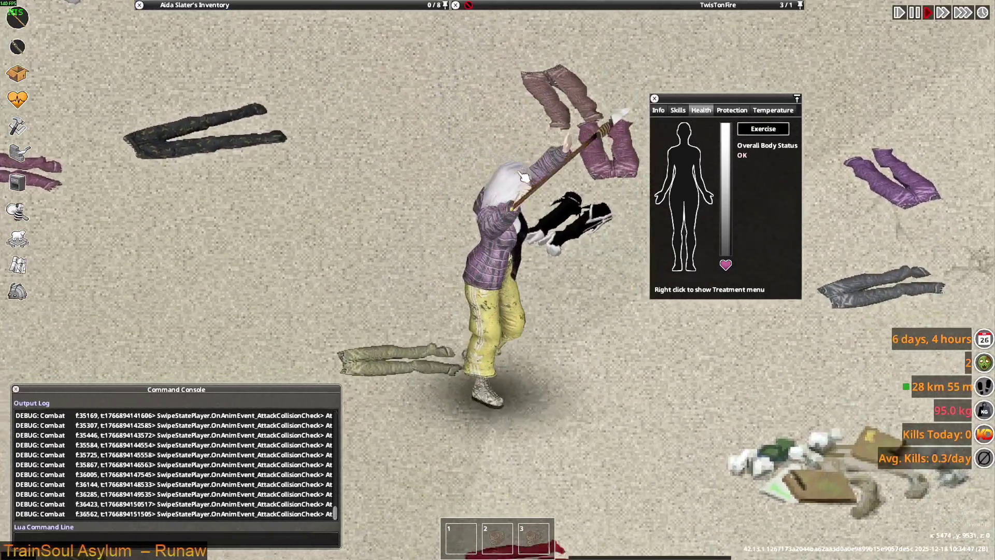
{"action": "key", "text": "w"}
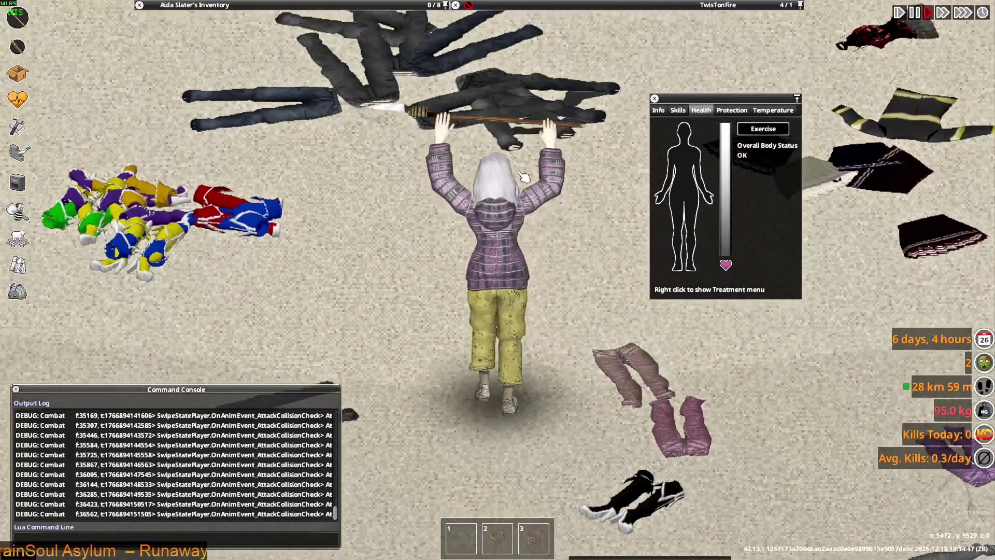
{"action": "key", "text": "w"}
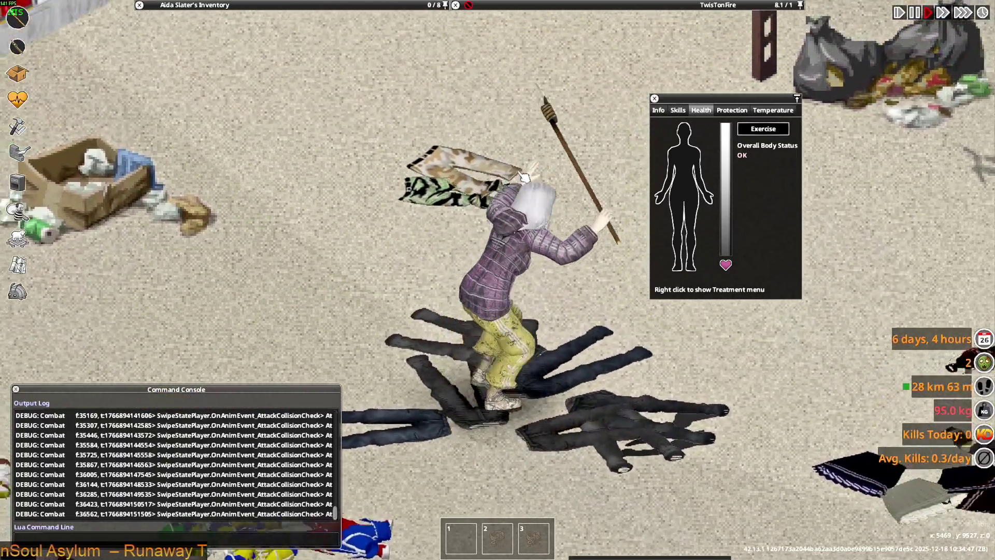
{"action": "key", "text": "w"}
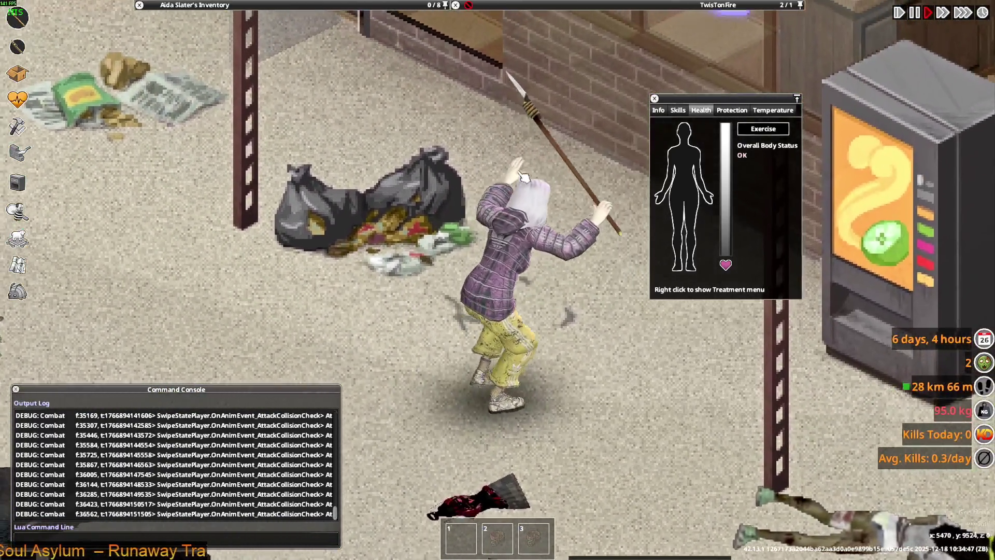
{"action": "key", "text": "d"}
{"action": "key", "text": "d"}
{"action": "scroll", "coordinate": [564, 256], "scroll_direction": "down", "scroll_amount": 2}
{"action": "scroll", "coordinate": [564, 256], "scroll_direction": "down", "scroll_amount": 1}
{"action": "scroll", "coordinate": [562, 279], "scroll_direction": "up", "scroll_amount": 3}
Run the character around the lot, then close the health panel to show the inventory.
{"action": "key", "text": "a"}
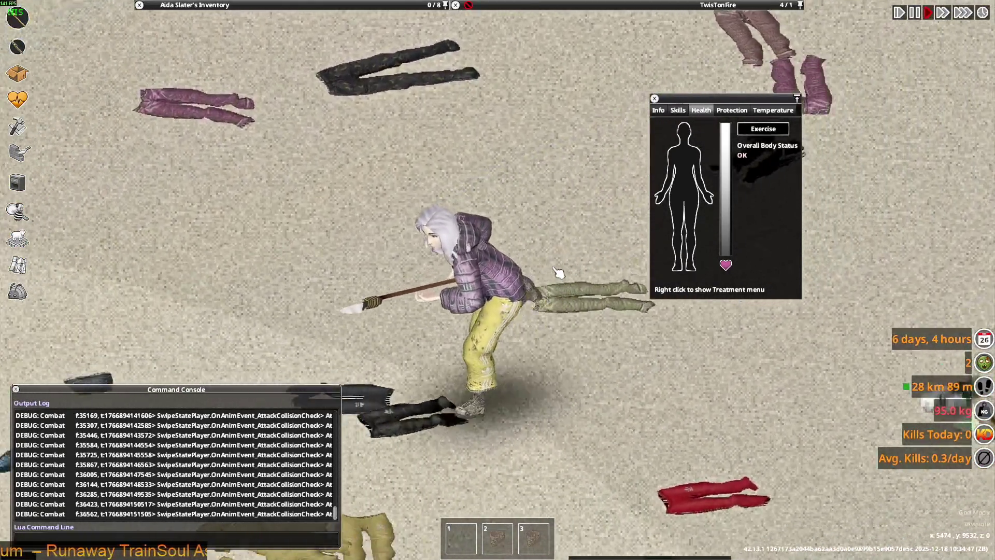
{"action": "key", "text": "a"}
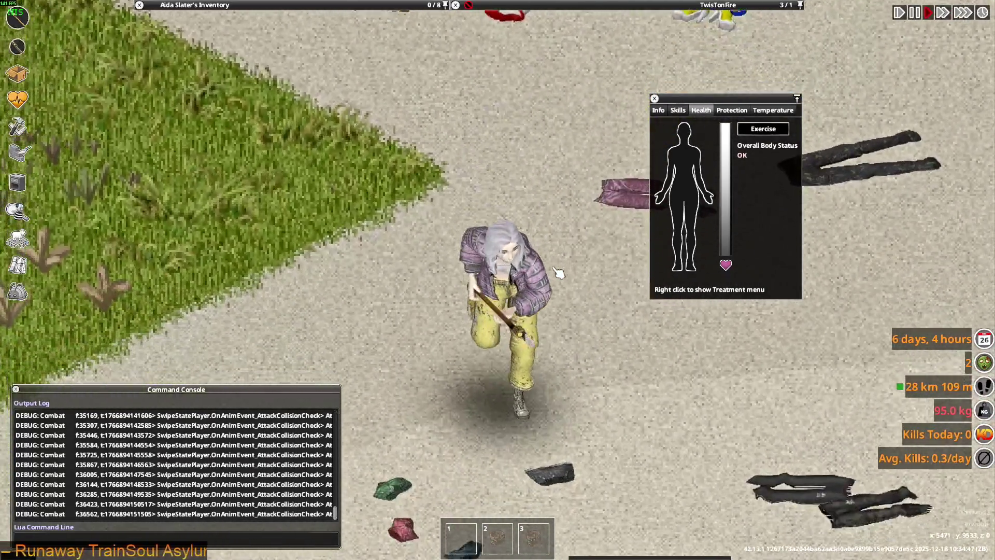
{"action": "key", "text": "w"}
{"action": "key", "text": "w"}
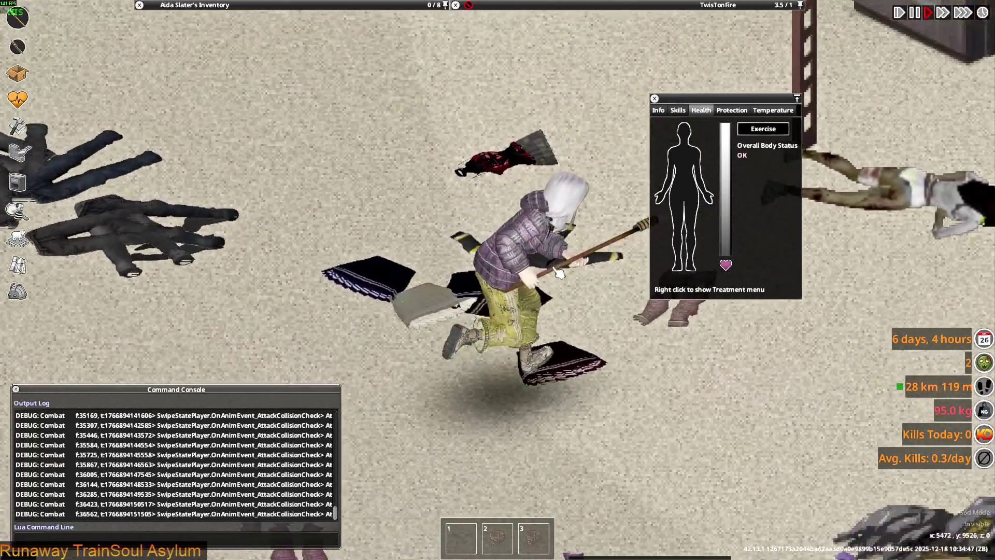
{"action": "key", "text": "w"}
{"action": "key", "text": "a"}
{"action": "key", "text": "w"}
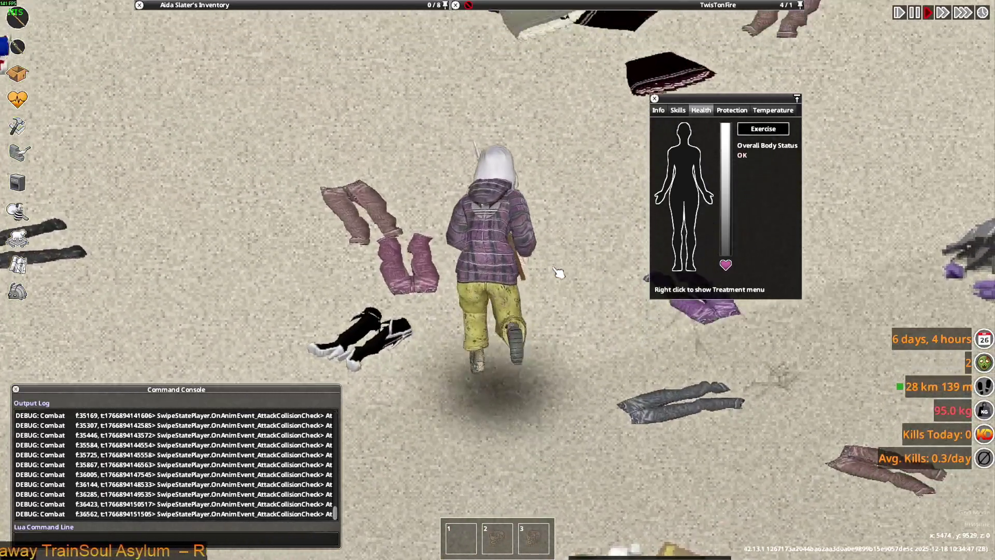
{"action": "key", "text": "a"}
{"action": "key", "text": "s"}
{"action": "key", "text": "d"}
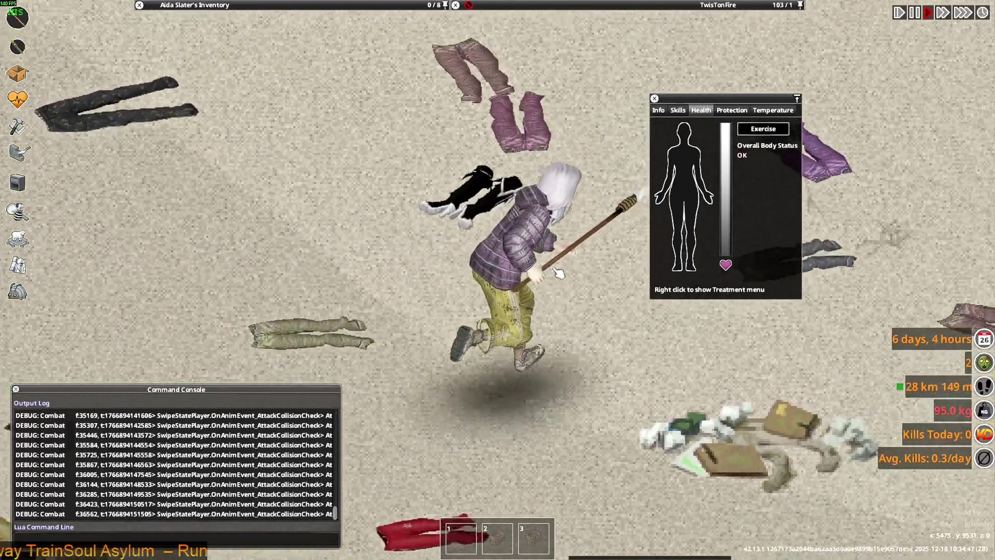
{"action": "scroll", "coordinate": [557, 272], "scroll_direction": "down", "scroll_amount": 4}
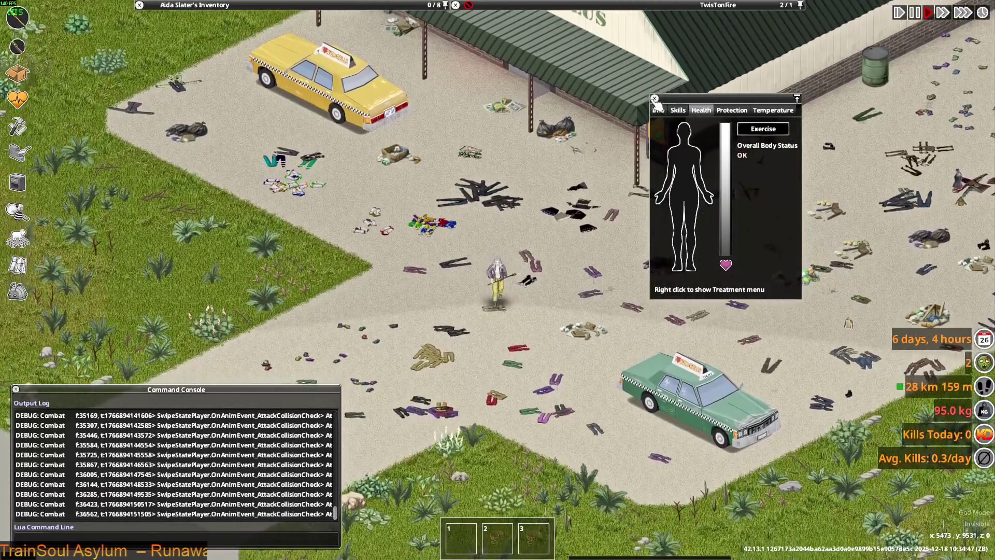
{"action": "left_click", "coordinate": [653, 99]}
{"action": "scroll", "coordinate": [654, 99], "scroll_direction": "up", "scroll_amount": 4}
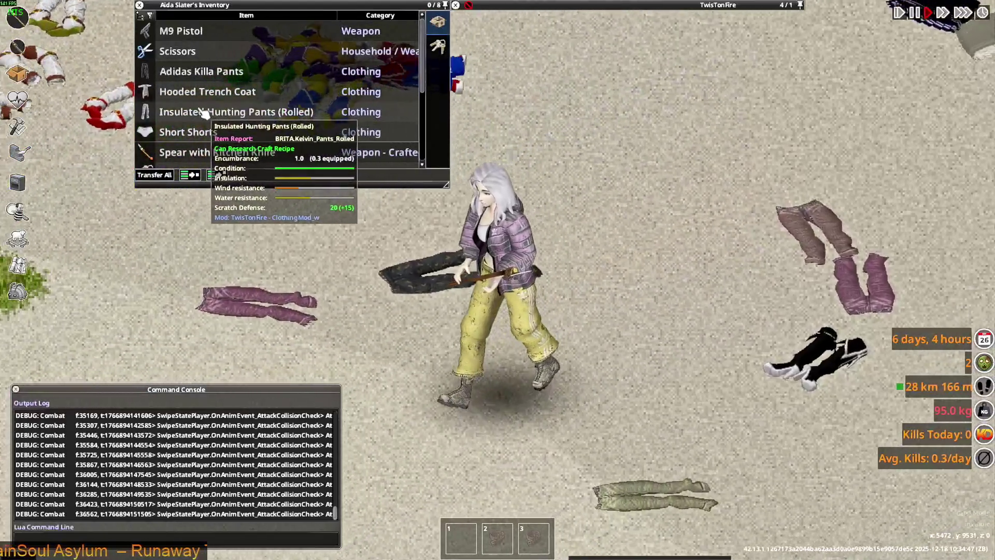
{"action": "scroll", "coordinate": [208, 134], "scroll_direction": "down", "scroll_amount": 2}
{"action": "scroll", "coordinate": [209, 134], "scroll_direction": "down", "scroll_amount": 3}
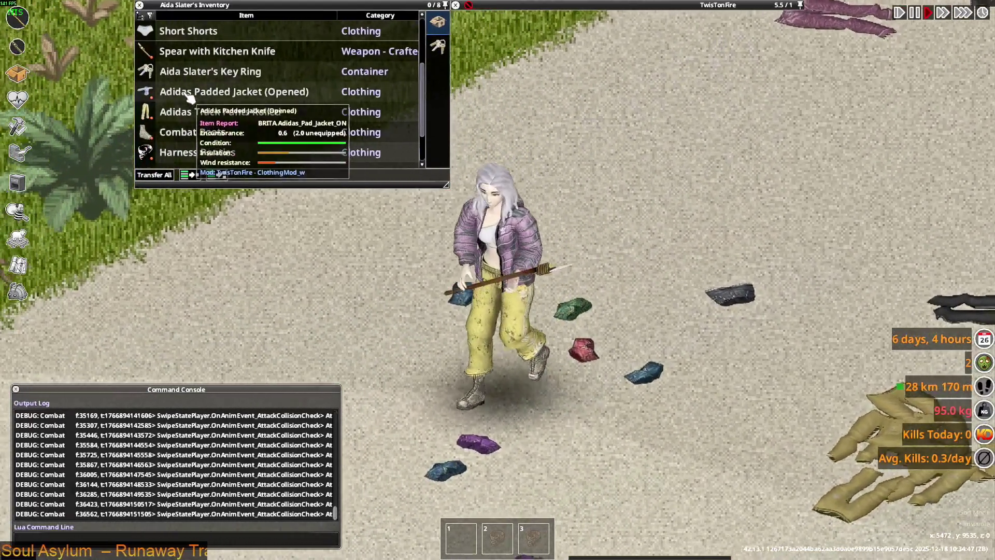
Zip the Adidas Padded Jacket closed and walk up the lot thrusting the spear.
{"action": "right_click", "coordinate": [188, 98]}
{"action": "left_click", "coordinate": [229, 123]}
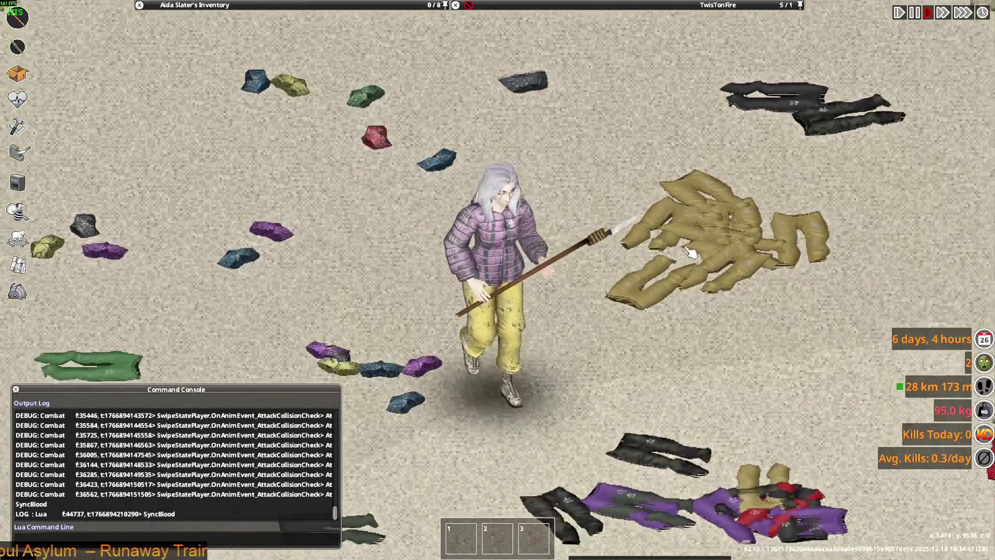
{"action": "key", "text": "w"}
{"action": "left_click", "coordinate": [598, 321]}
{"action": "key", "text": "w"}
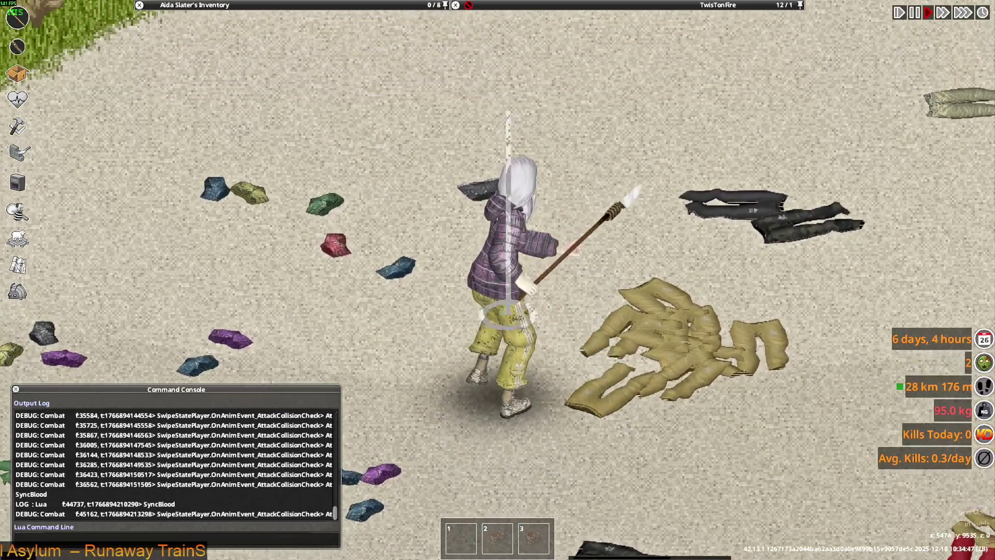
{"action": "key", "text": "w"}
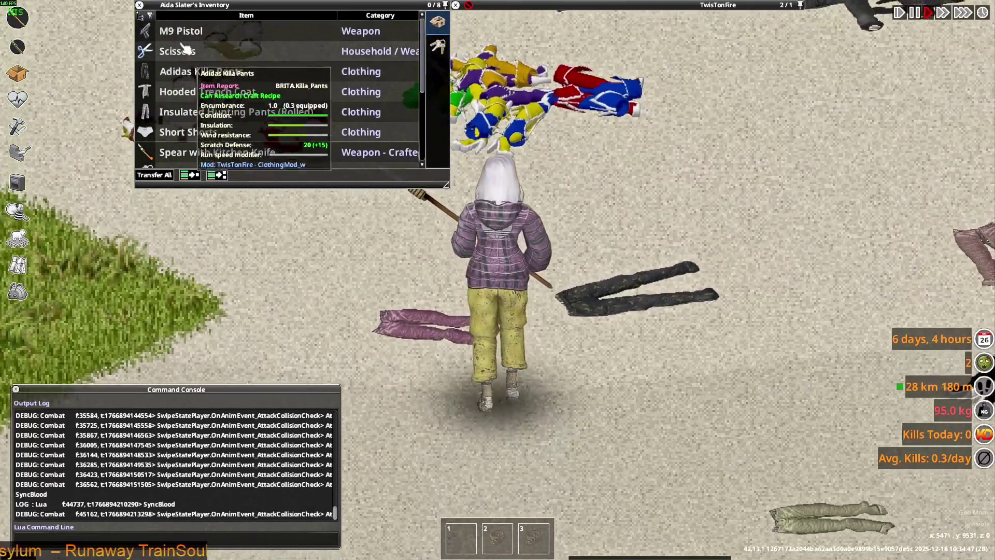
Walk through the clothing piles toward the storefront, then switch back to Blender.
{"action": "right_click", "coordinate": [187, 49]}
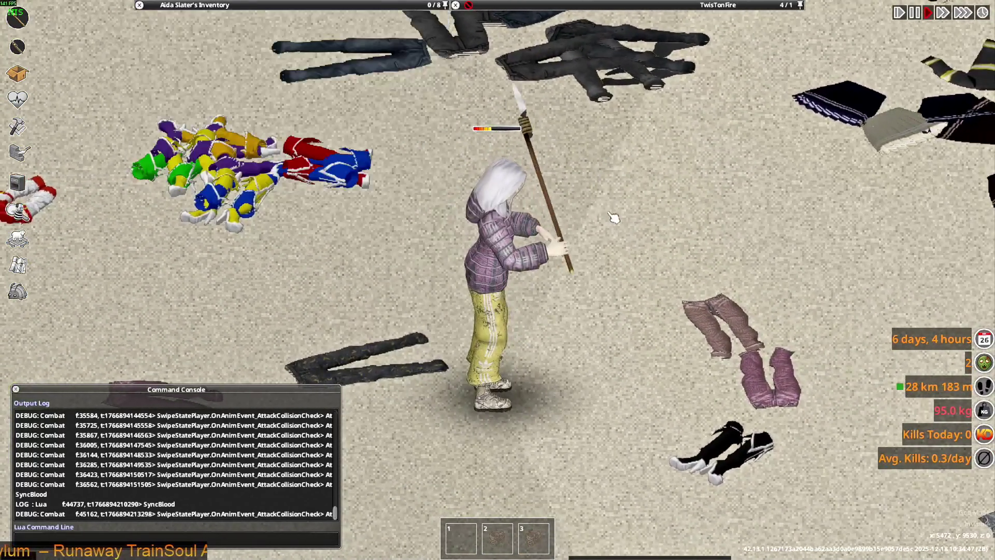
{"action": "key", "text": "w"}
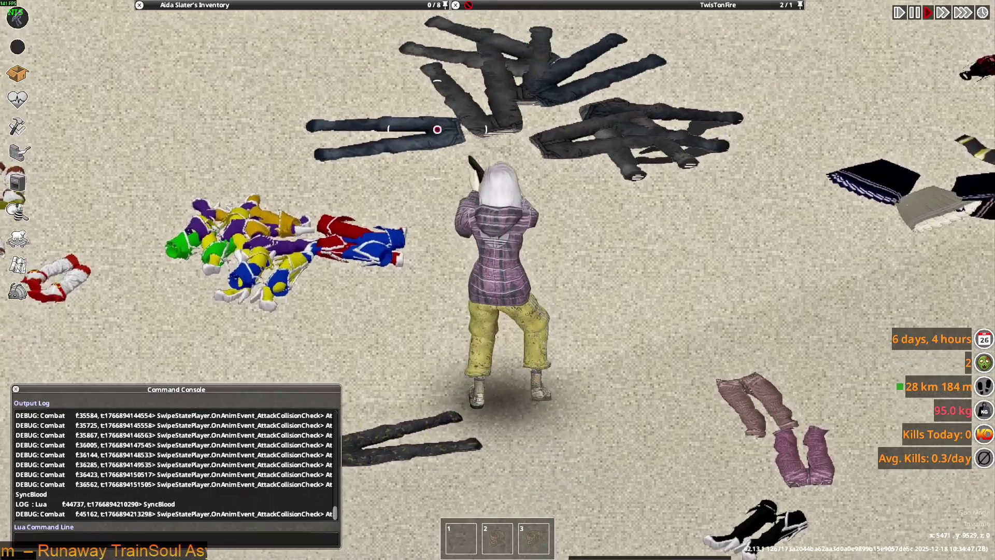
{"action": "key", "text": "w"}
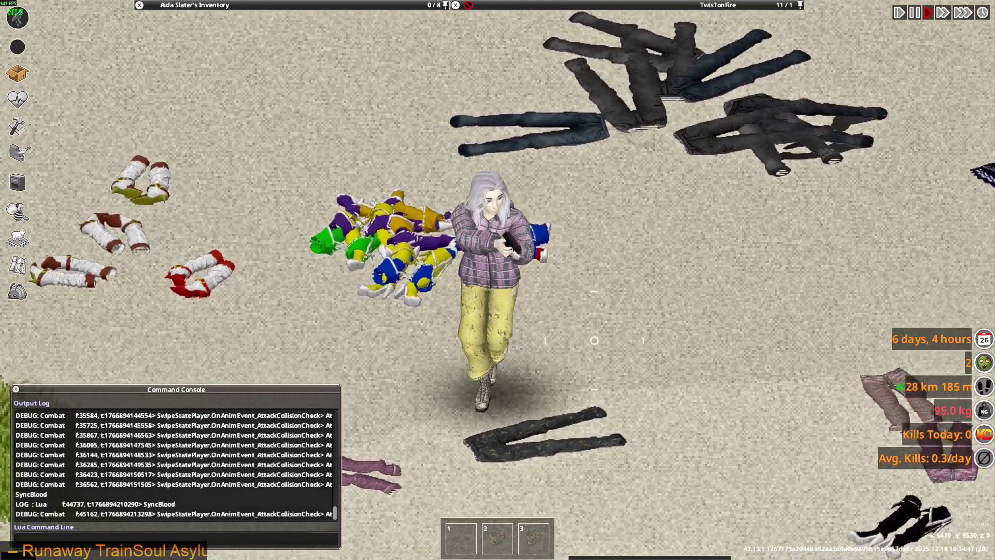
{"action": "key", "text": "d"}
{"action": "key", "text": "d"}
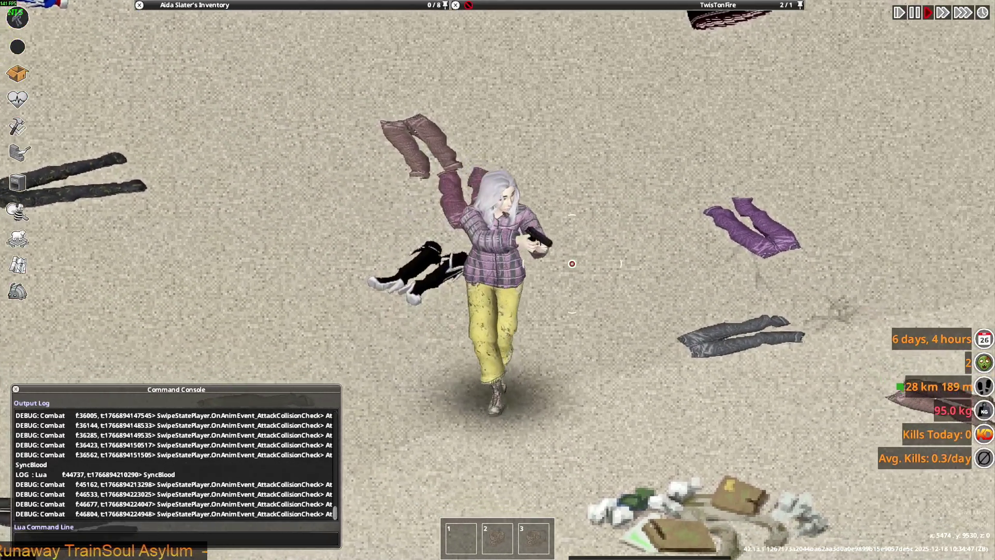
{"action": "key", "text": "d"}
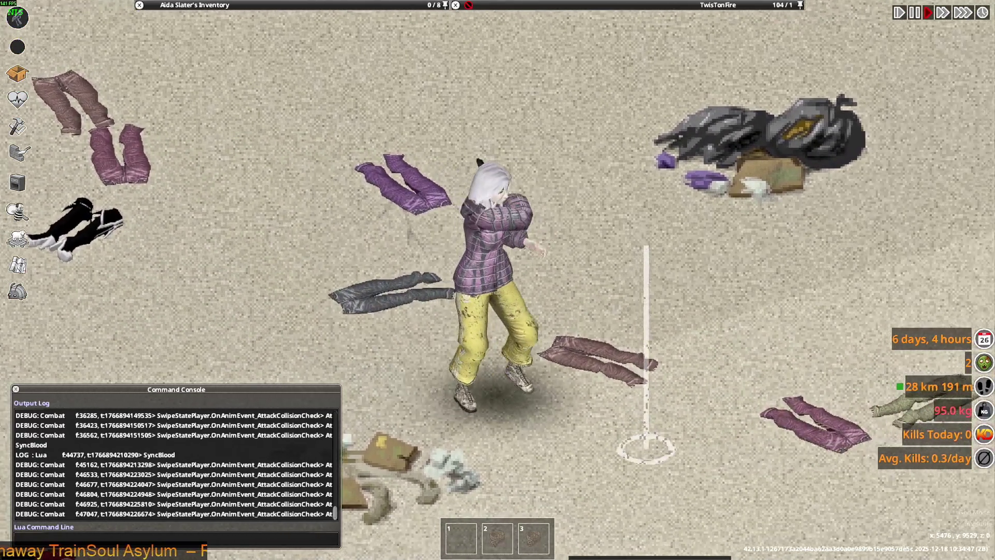
{"action": "key", "text": "d"}
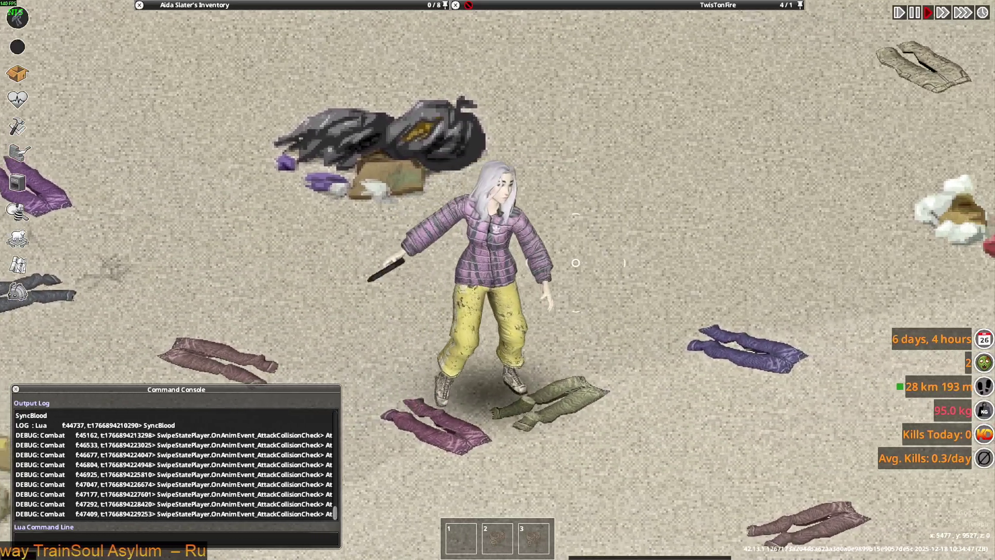
{"action": "scroll", "coordinate": [698, 202], "scroll_direction": "down", "scroll_amount": 2}
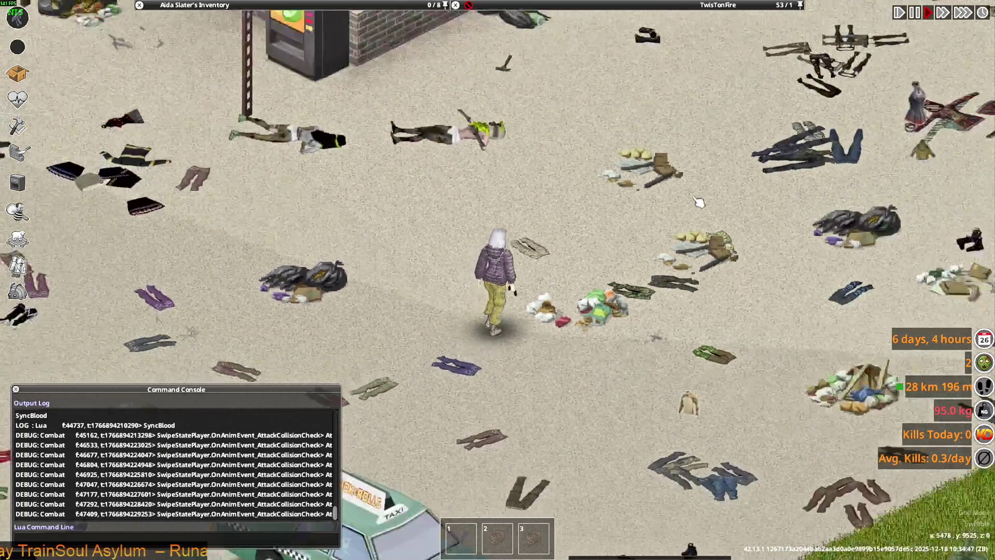
{"action": "scroll", "coordinate": [699, 202], "scroll_direction": "up", "scroll_amount": 2}
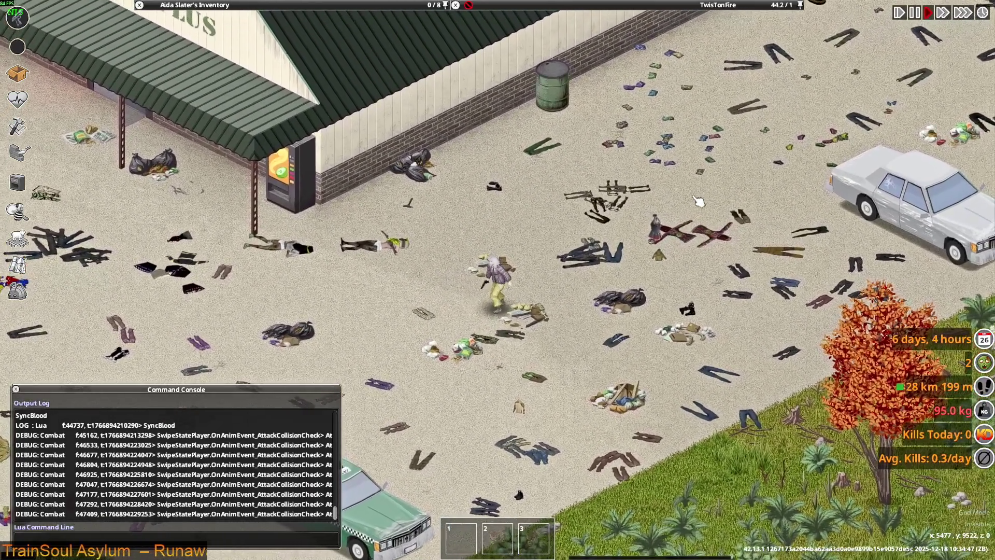
{"action": "key", "text": "alt+Tab"}
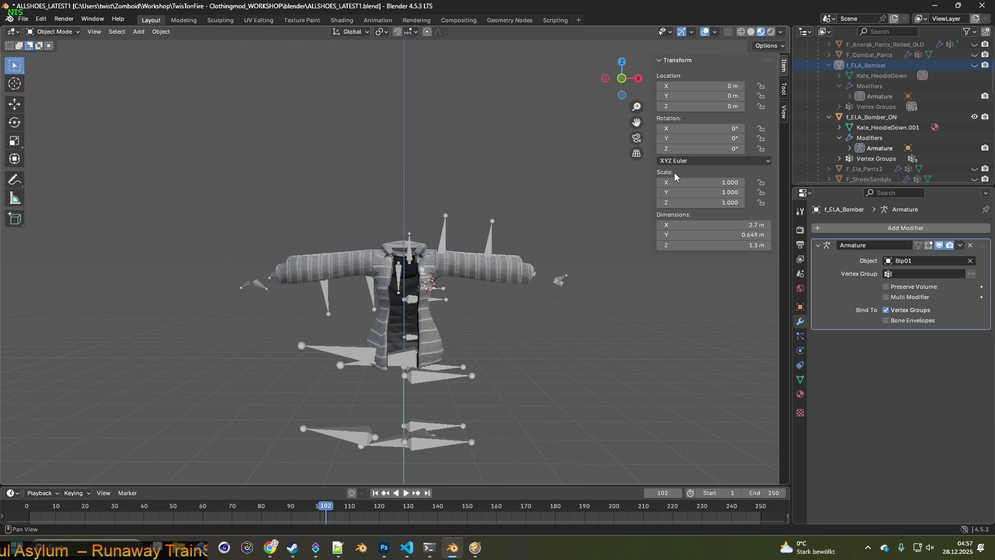
Hide f_ELA_Bomber_ON and show the cyan f_ELA_Bomber on its rig, orbiting to inspect it.
{"action": "mouse_move", "coordinate": [515, 200]}
{"action": "middle_mouse_down"}
{"action": "mouse_move", "coordinate": [429, 199]}
{"action": "mouse_move", "coordinate": [552, 209]}
{"action": "mouse_move", "coordinate": [682, 201]}
{"action": "mouse_move", "coordinate": [516, 205]}
{"action": "middle_mouse_up"}
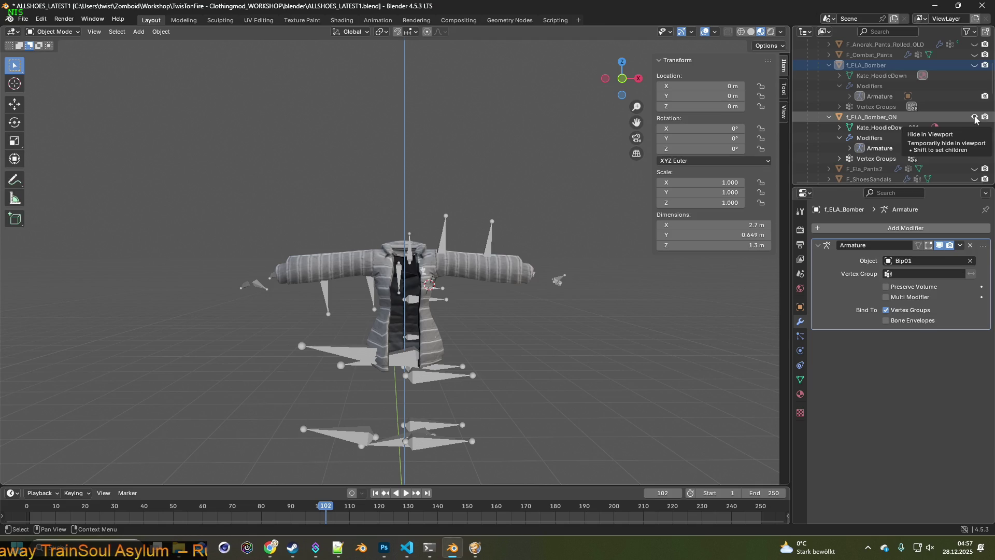
{"action": "left_click", "coordinate": [975, 118]}
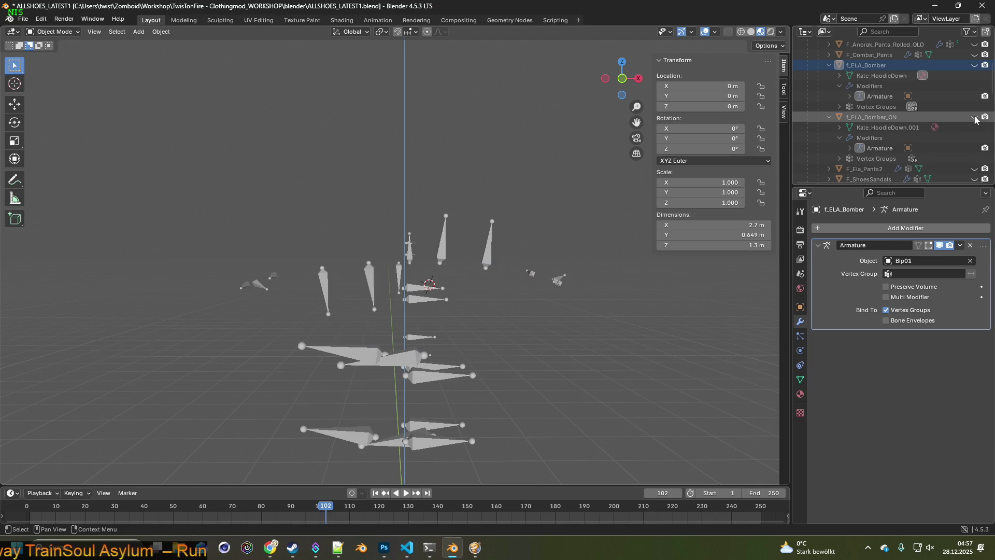
{"action": "left_click", "coordinate": [974, 65]}
{"action": "mouse_move", "coordinate": [585, 168]}
{"action": "middle_mouse_down"}
{"action": "mouse_move", "coordinate": [522, 182]}
{"action": "mouse_move", "coordinate": [463, 177]}
{"action": "mouse_move", "coordinate": [746, 175]}
{"action": "mouse_move", "coordinate": [402, 191]}
{"action": "middle_mouse_up"}
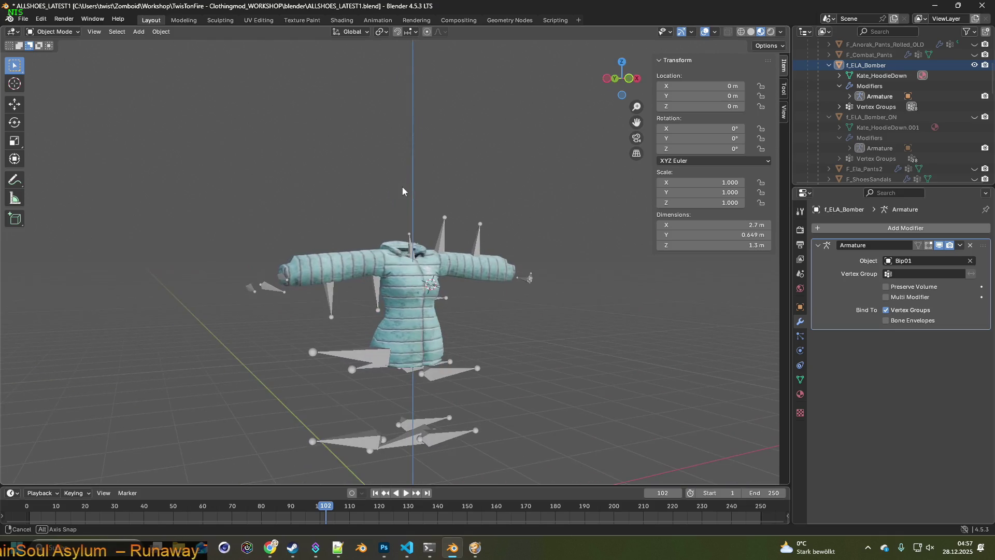
{"action": "middle_click_drag", "start_coordinate": [489, 206], "coordinate": [498, 201]}
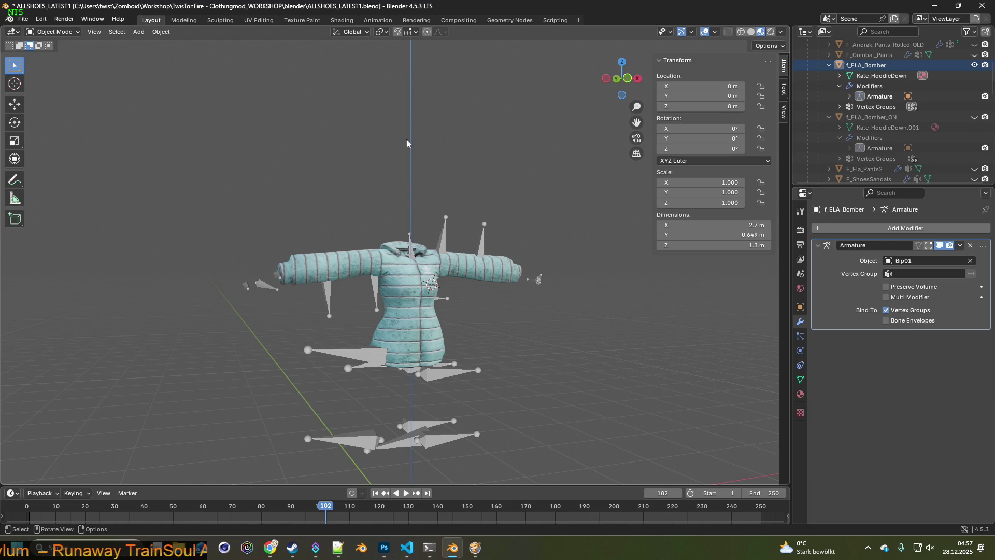
Select the Bip01 armature, save ALLSHOES_LATEST1.blend, and start a Save As.
{"action": "left_click", "coordinate": [445, 228]}
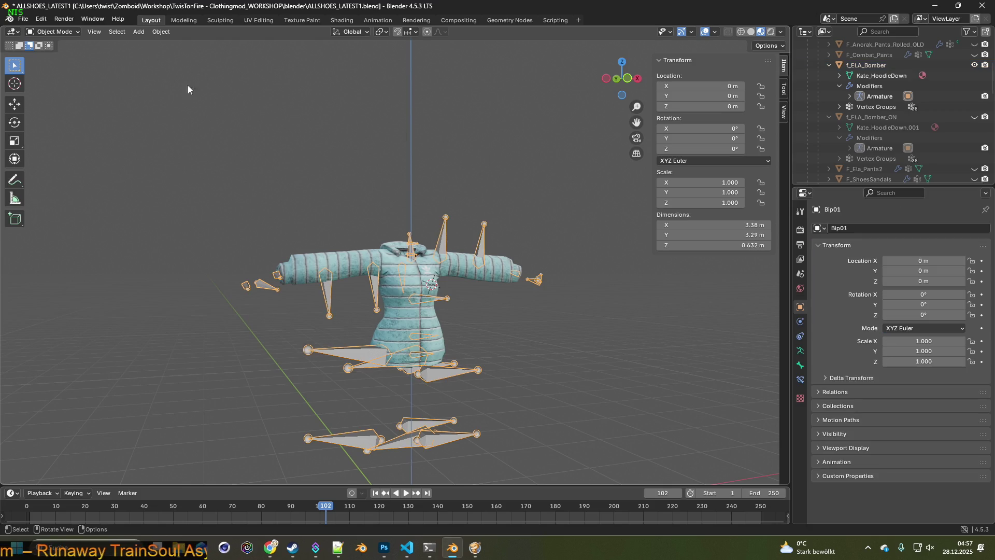
{"action": "left_click", "coordinate": [69, 34]}
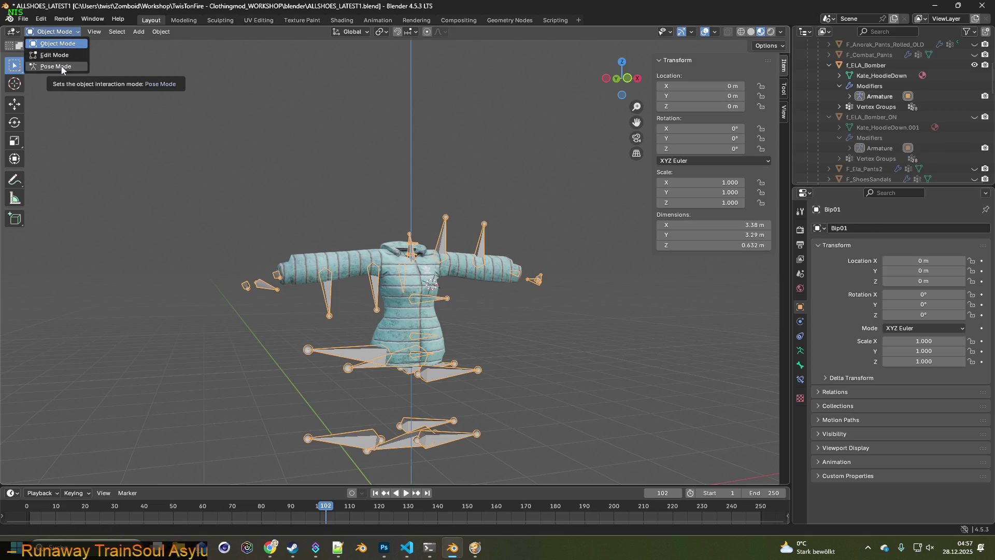
{"action": "left_click", "coordinate": [23, 18]}
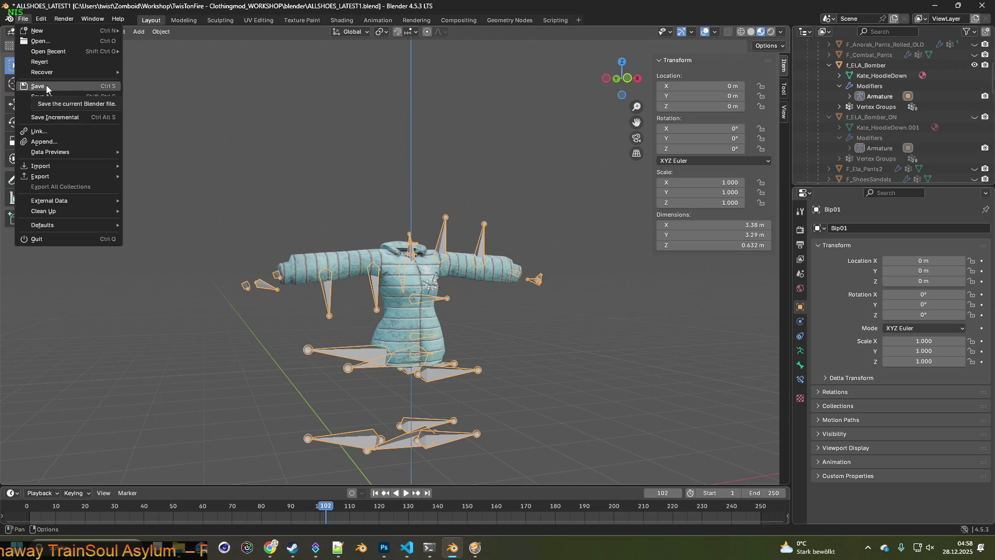
{"action": "left_click", "coordinate": [330, 131]}
{"action": "left_click", "coordinate": [24, 18]}
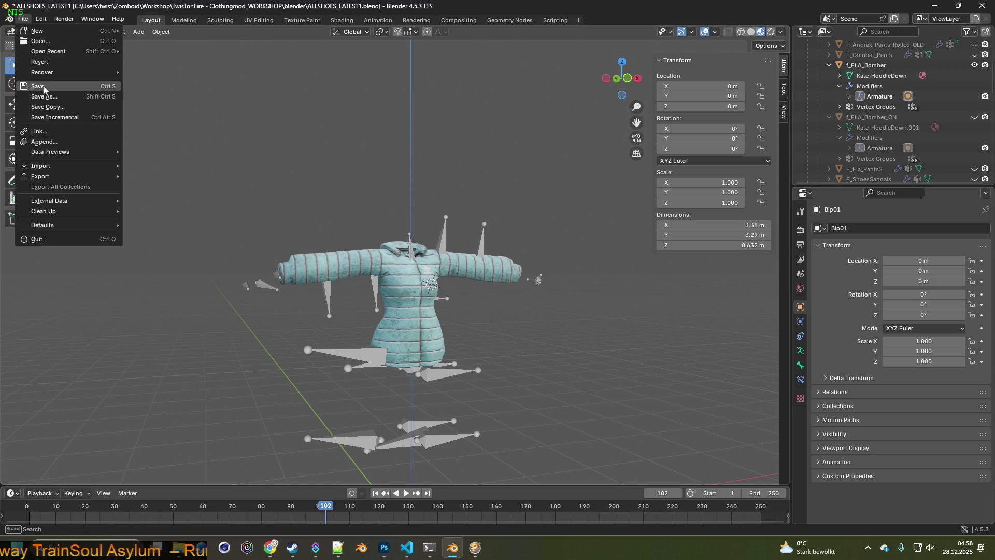
{"action": "left_click", "coordinate": [38, 86]}
{"action": "left_click", "coordinate": [24, 20]}
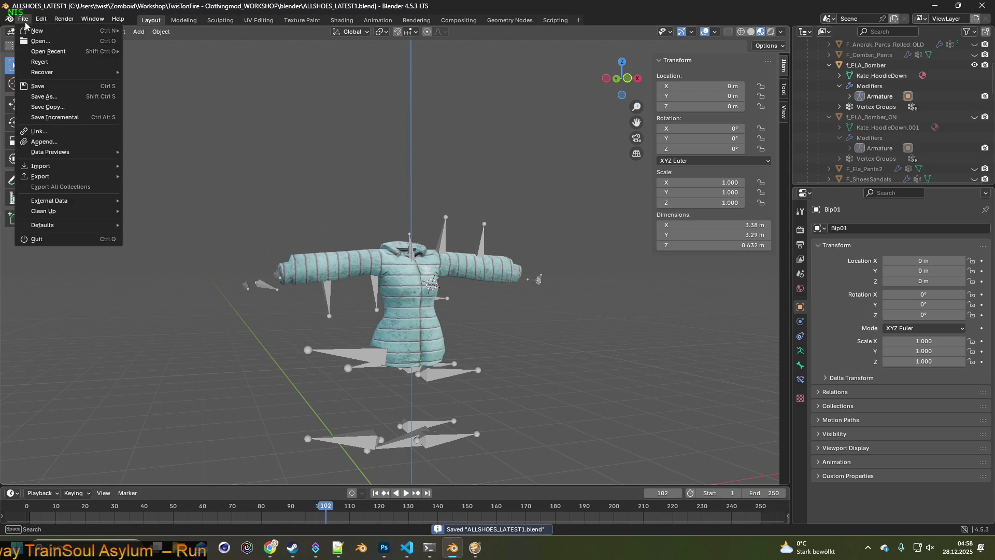
{"action": "left_click", "coordinate": [55, 95]}
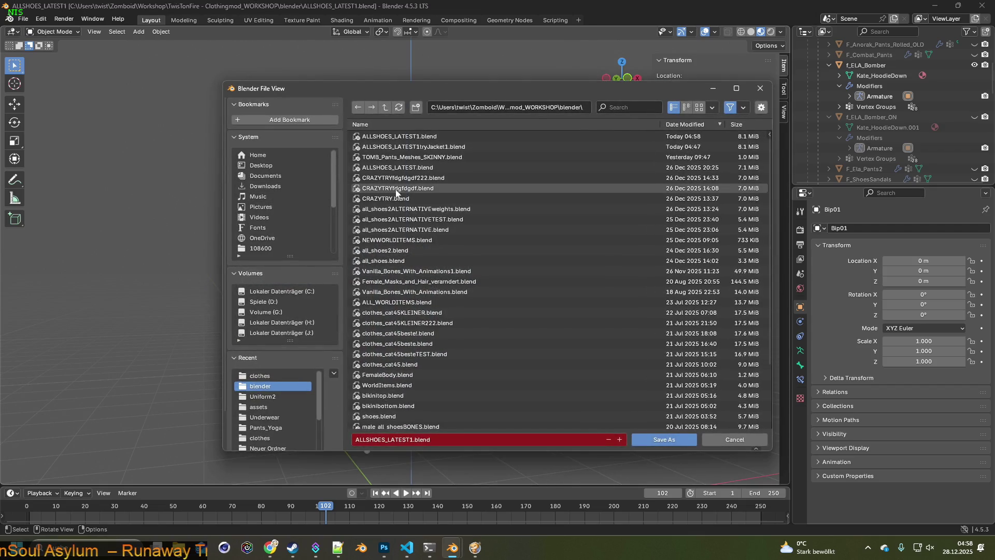
Save the scene as a new file named ALLSHOESpose.blend in the blender folder.
{"action": "left_click", "coordinate": [423, 147]}
{"action": "left_click", "coordinate": [432, 439]}
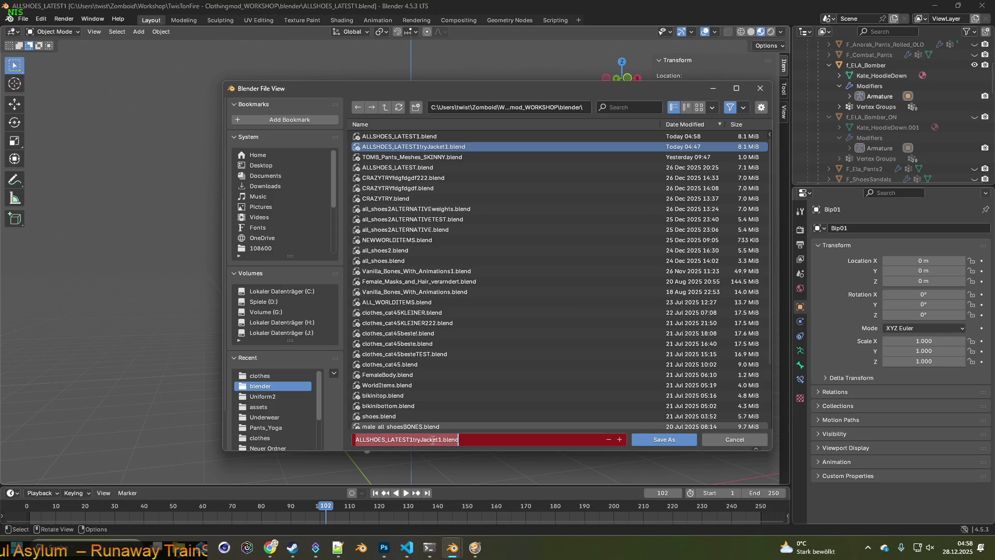
{"action": "left_click_drag", "start_coordinate": [442, 440], "coordinate": [425, 438]}
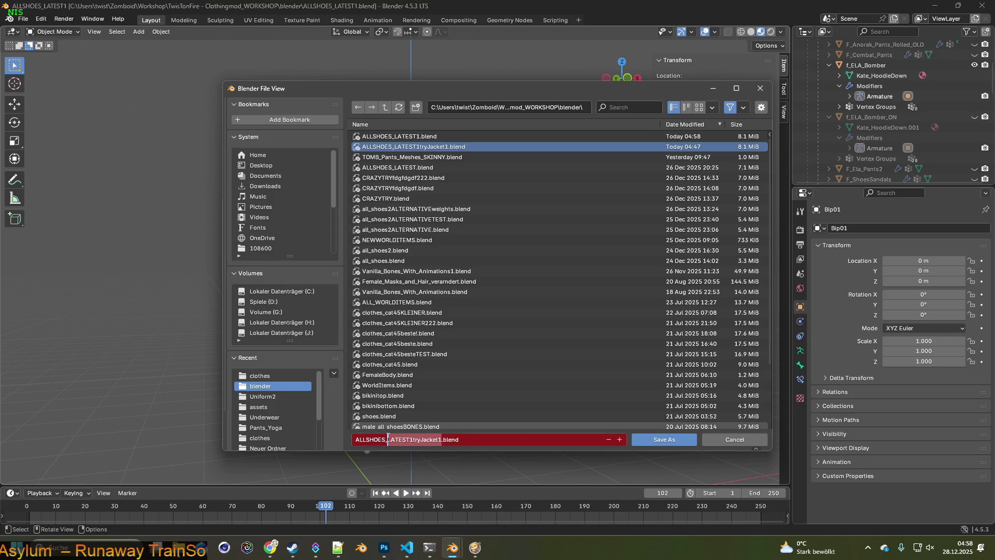
{"action": "type", "text": "po"}
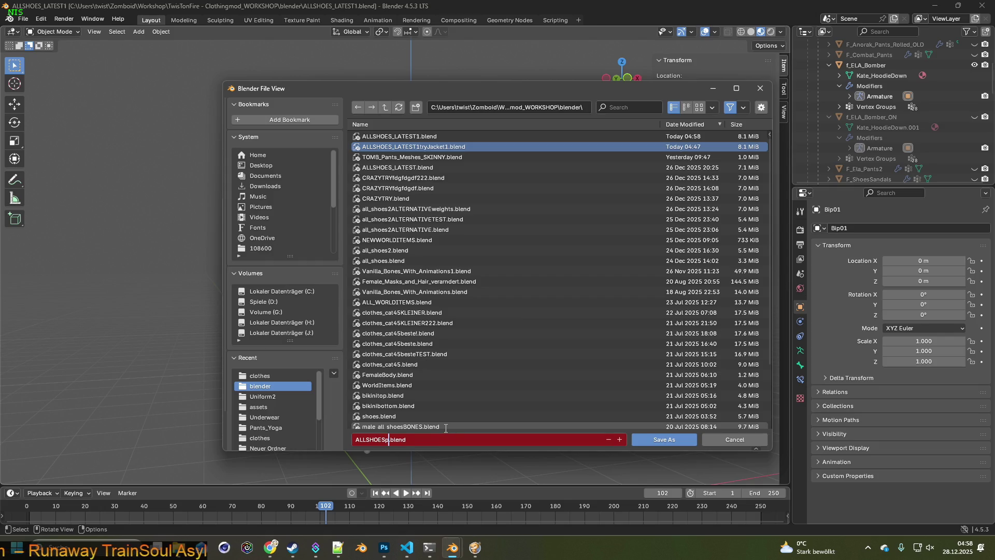
{"action": "left_click", "coordinate": [653, 440]}
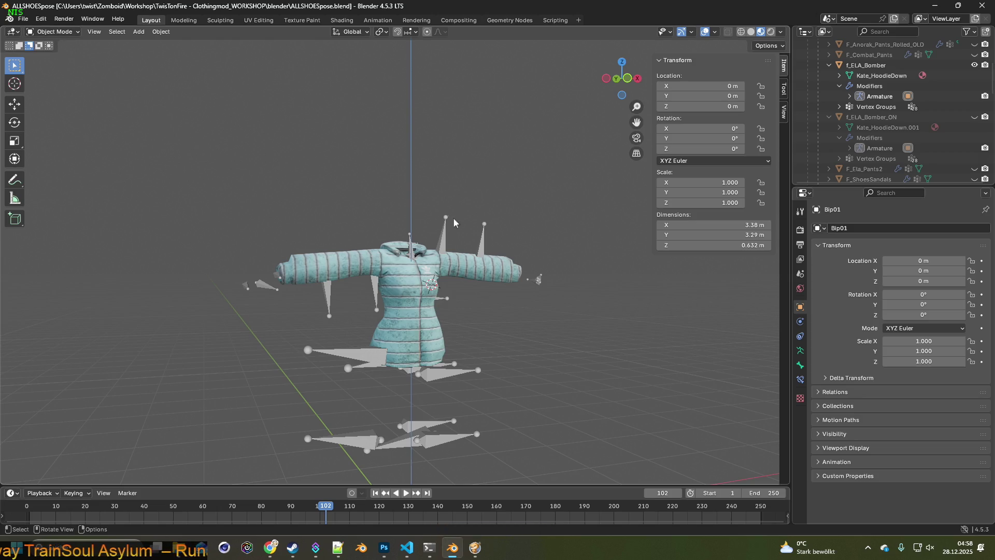
Put the selected armature into Pose Mode and attempt a bone rotation from the front.
{"action": "left_click", "coordinate": [435, 237]}
{"action": "left_click", "coordinate": [55, 32]}
{"action": "left_click", "coordinate": [55, 69]}
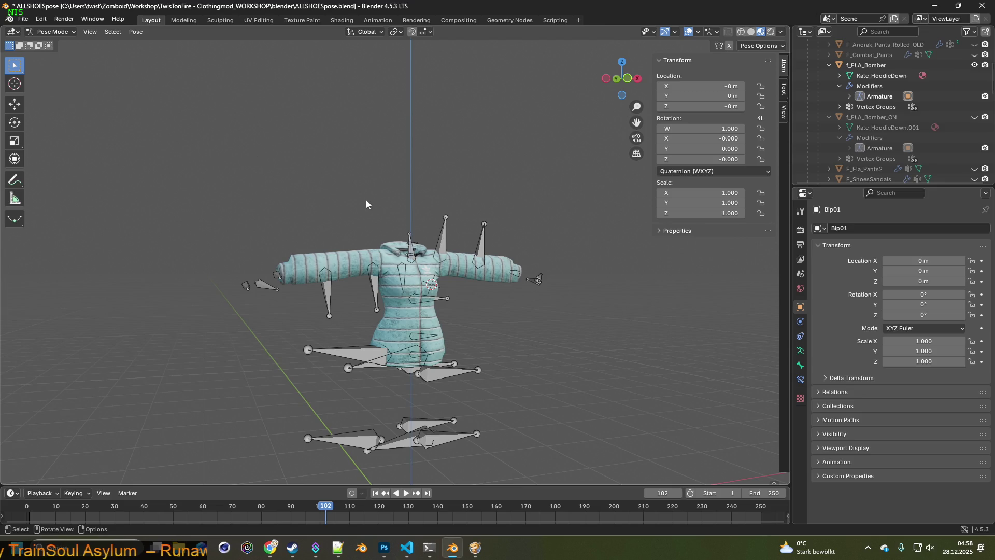
{"action": "middle_click_drag", "start_coordinate": [360, 195], "coordinate": [349, 208]}
{"action": "key", "text": "r"}
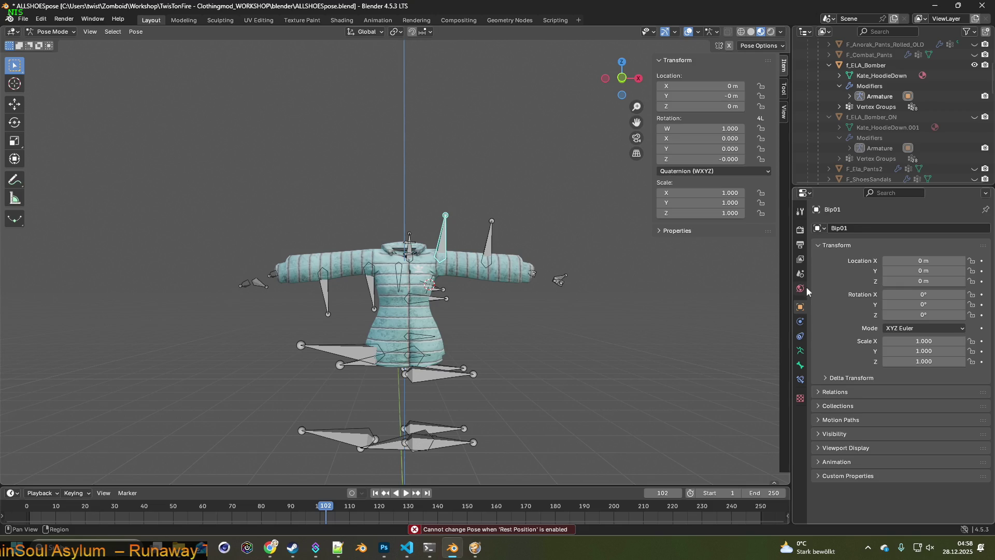
Enable Pose Position in the armature data settings and begin rotating the arm bone.
{"action": "left_click", "coordinate": [800, 351]}
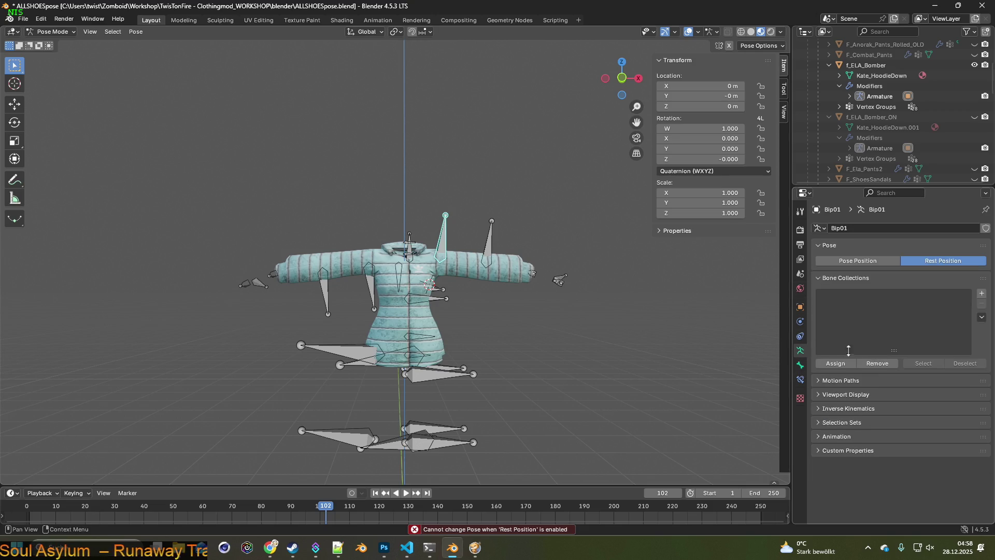
{"action": "left_click", "coordinate": [858, 260]}
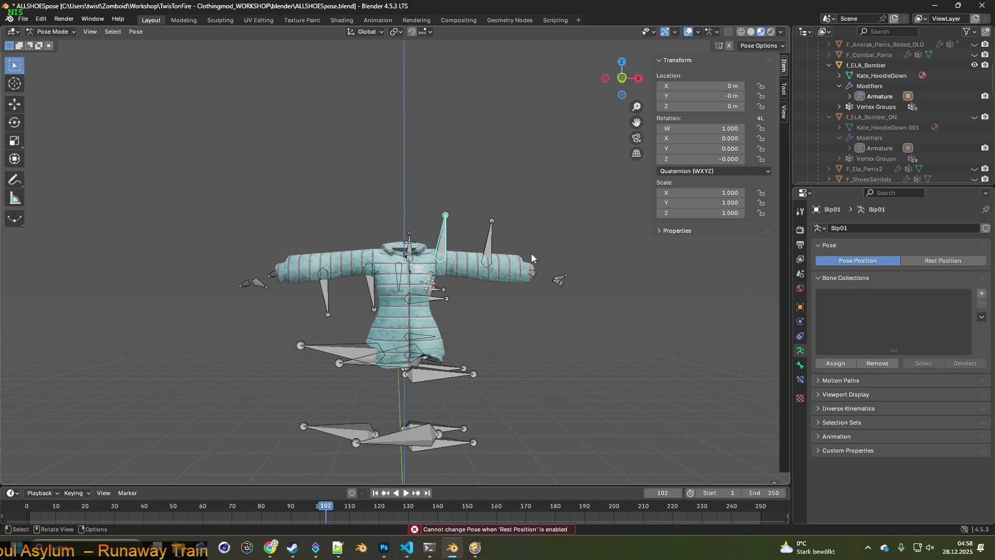
{"action": "key", "text": "r"}
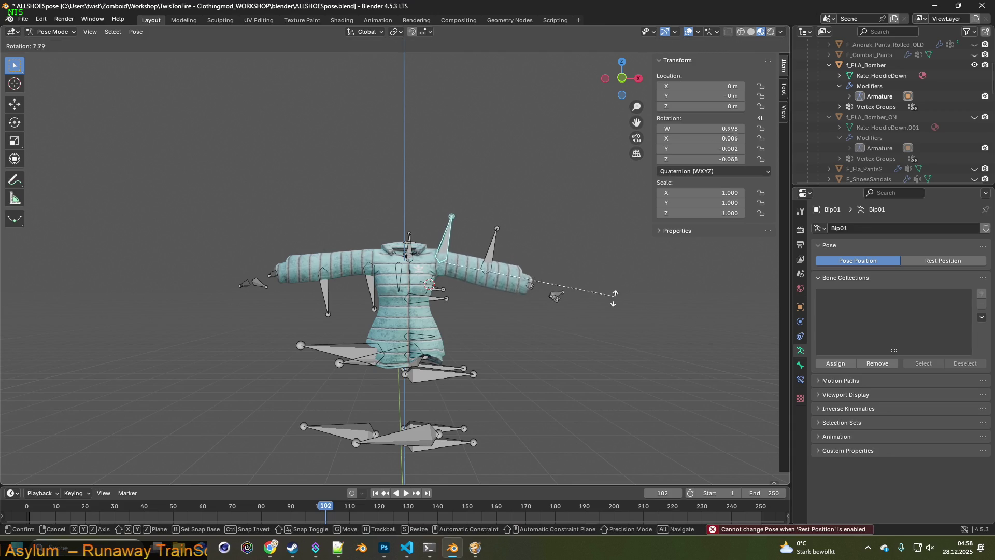
Rotate the arm bone, reset it with Alt+R, then rotate it downward again.
{"action": "left_click", "coordinate": [469, 373]}
{"action": "mouse_move", "coordinate": [371, 279]}
{"action": "middle_mouse_down"}
{"action": "mouse_move", "coordinate": [478, 294]}
{"action": "mouse_move", "coordinate": [603, 291]}
{"action": "middle_mouse_up"}
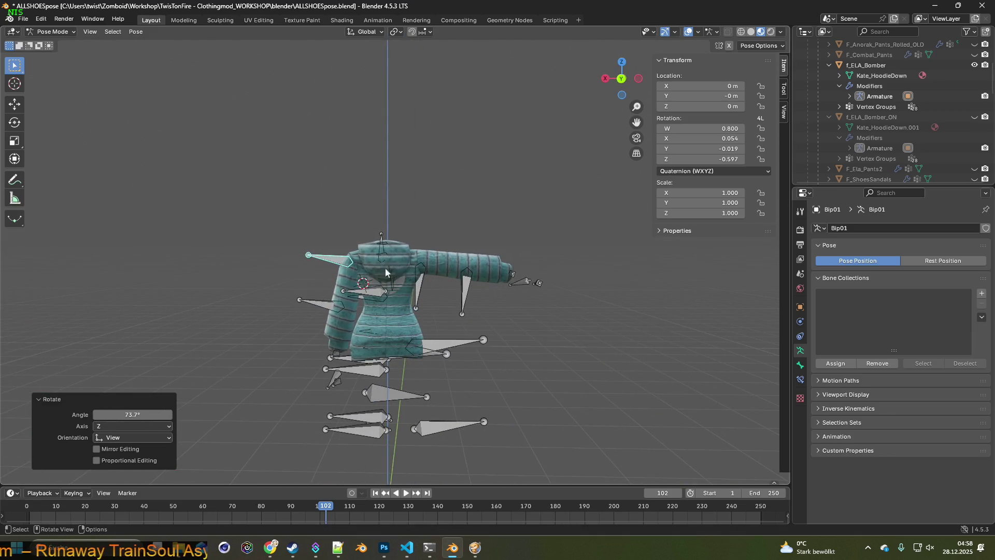
{"action": "key", "text": "alt+r"}
{"action": "mouse_move", "coordinate": [422, 281]}
{"action": "middle_mouse_down"}
{"action": "mouse_move", "coordinate": [317, 304]}
{"action": "mouse_move", "coordinate": [436, 274]}
{"action": "mouse_move", "coordinate": [425, 225]}
{"action": "middle_mouse_up"}
{"action": "key", "text": "r"}
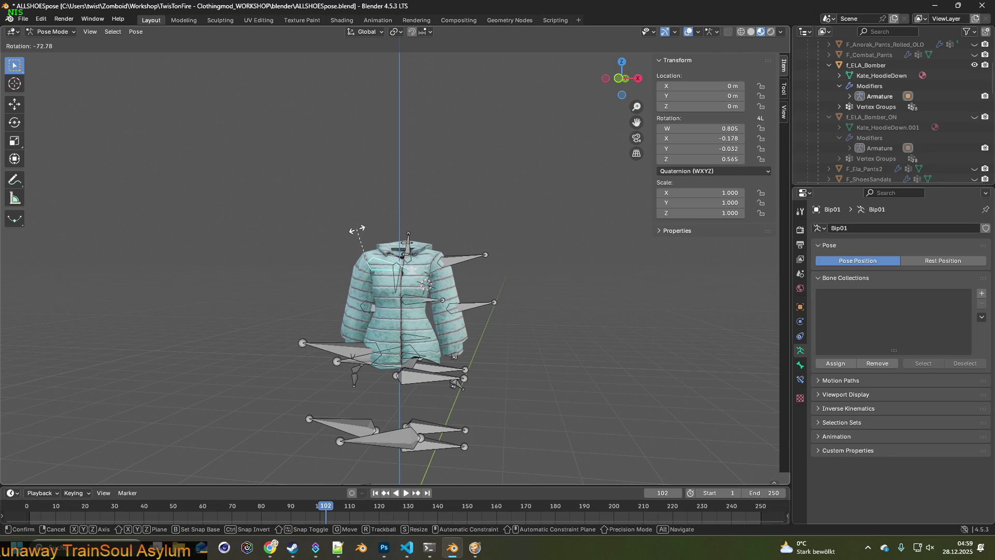
{"action": "left_click", "coordinate": [356, 230]}
{"action": "mouse_move", "coordinate": [356, 230]}
{"action": "middle_mouse_down"}
{"action": "mouse_move", "coordinate": [587, 251]}
{"action": "mouse_move", "coordinate": [342, 247]}
{"action": "middle_mouse_up"}
Rotate the other arm bone, reset it, and re-rotate it into place.
{"action": "left_click", "coordinate": [446, 311]}
{"action": "mouse_move", "coordinate": [445, 311]}
{"action": "middle_mouse_down"}
{"action": "mouse_move", "coordinate": [427, 291]}
{"action": "mouse_move", "coordinate": [446, 294]}
{"action": "middle_mouse_up"}
{"action": "key", "text": "r"}
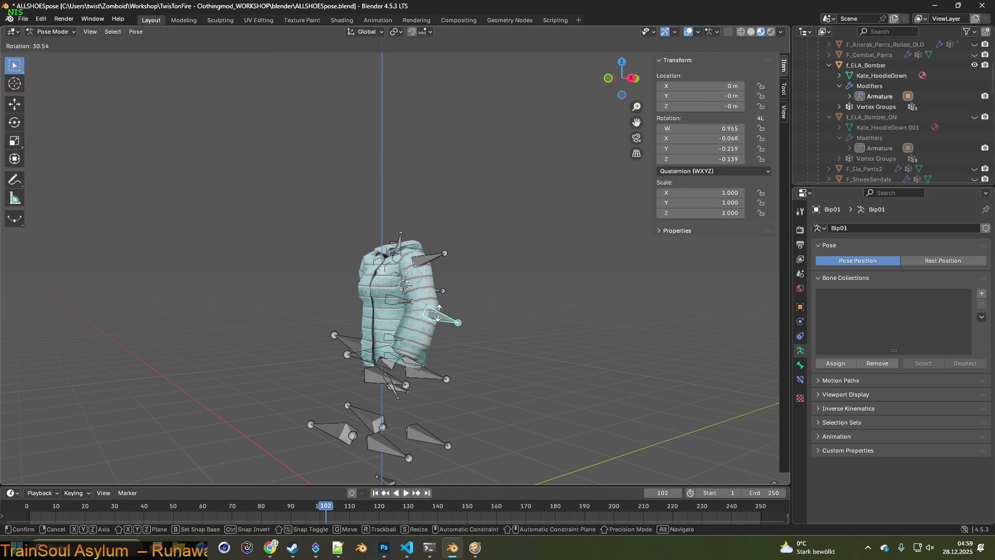
{"action": "left_click", "coordinate": [436, 319]}
{"action": "mouse_move", "coordinate": [436, 319]}
{"action": "middle_mouse_down"}
{"action": "mouse_move", "coordinate": [489, 309]}
{"action": "mouse_move", "coordinate": [406, 310]}
{"action": "mouse_move", "coordinate": [476, 310]}
{"action": "mouse_move", "coordinate": [467, 303]}
{"action": "middle_mouse_up"}
{"action": "key", "text": "alt+r"}
{"action": "key", "text": "r"}
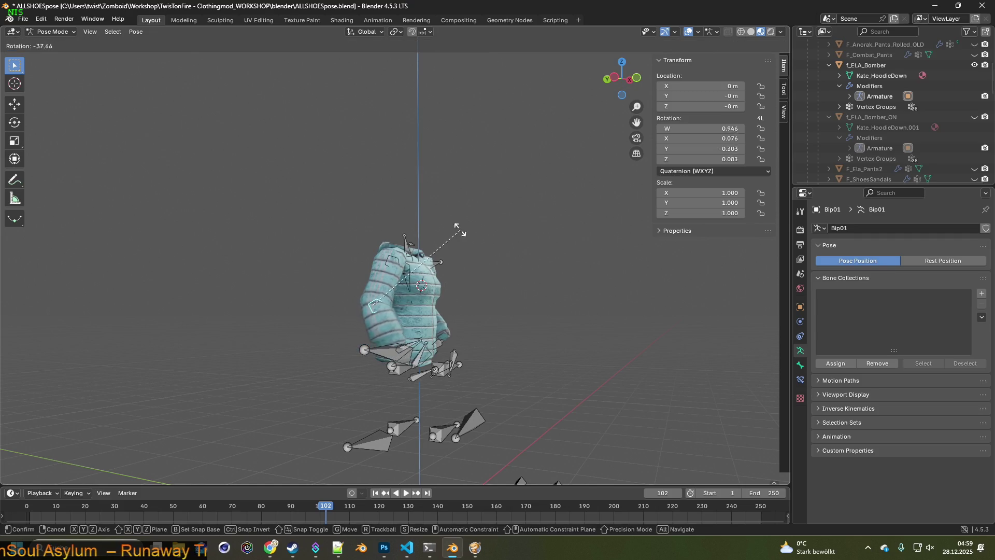
{"action": "left_click", "coordinate": [443, 204]}
{"action": "middle_click_drag", "start_coordinate": [443, 208], "coordinate": [403, 264]}
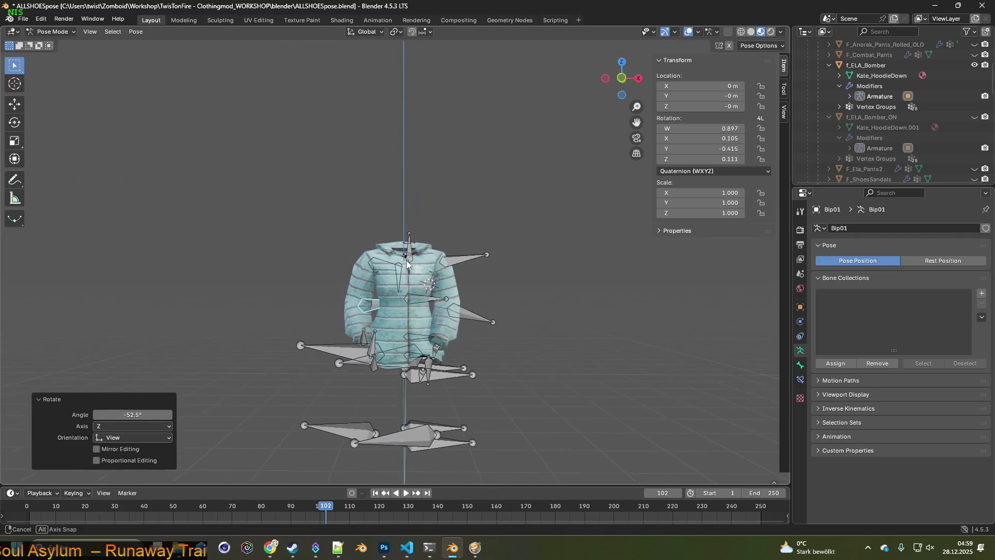
Rotate the upper-arm bone into the new sleeve pose.
{"action": "left_click", "coordinate": [461, 265]}
{"action": "key", "text": "r"}
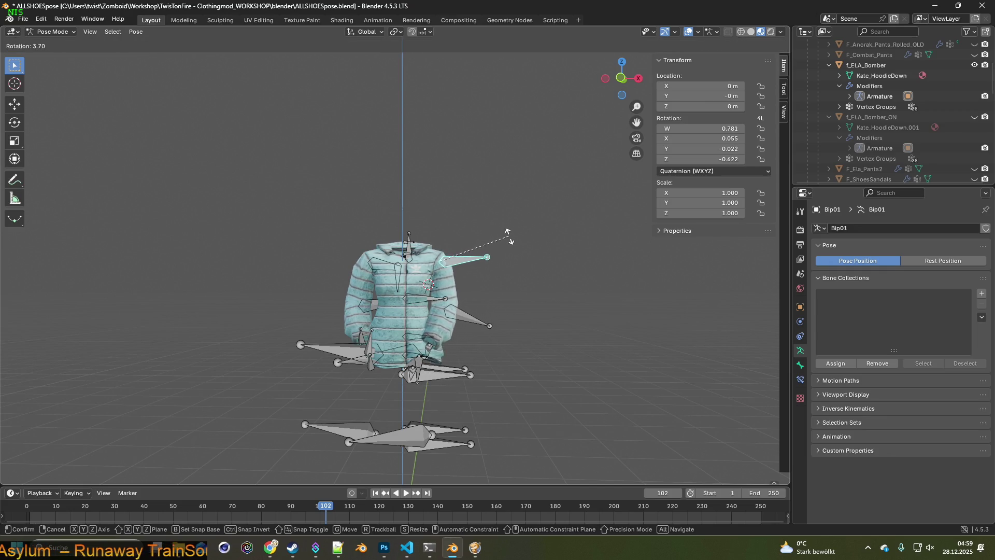
{"action": "left_click", "coordinate": [513, 237]}
{"action": "middle_click_drag", "start_coordinate": [513, 237], "coordinate": [495, 323]}
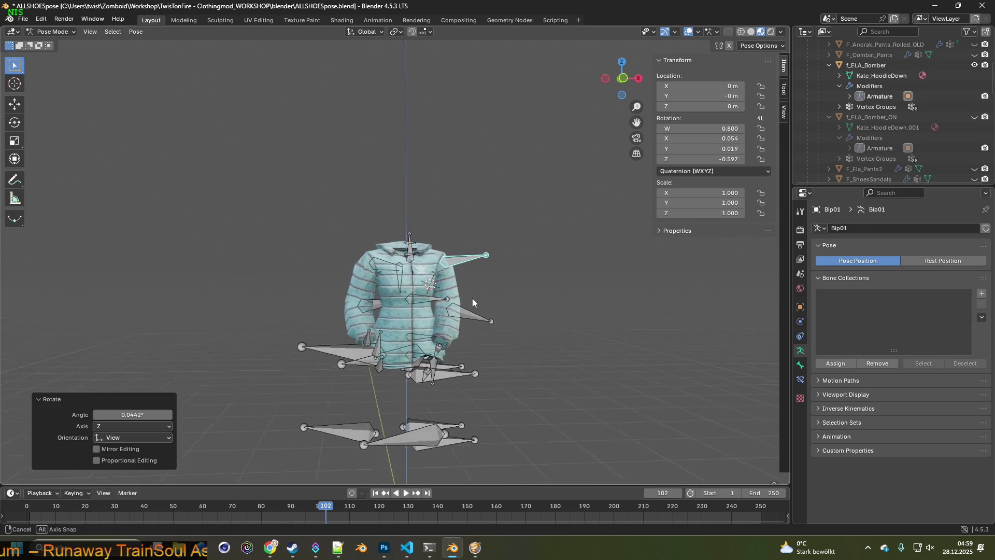
{"action": "mouse_move", "coordinate": [495, 322]}
{"action": "middle_mouse_down"}
{"action": "mouse_move", "coordinate": [439, 326]}
{"action": "mouse_move", "coordinate": [494, 296]}
{"action": "middle_mouse_up"}
Rotate a different bone constrained to a single global axis.
{"action": "left_click", "coordinate": [378, 308]}
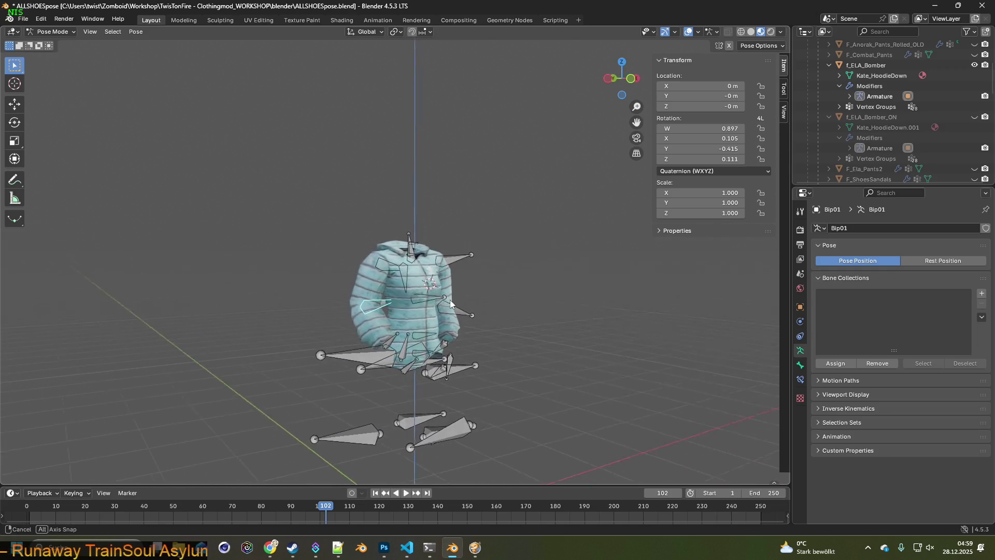
{"action": "key", "text": "r"}
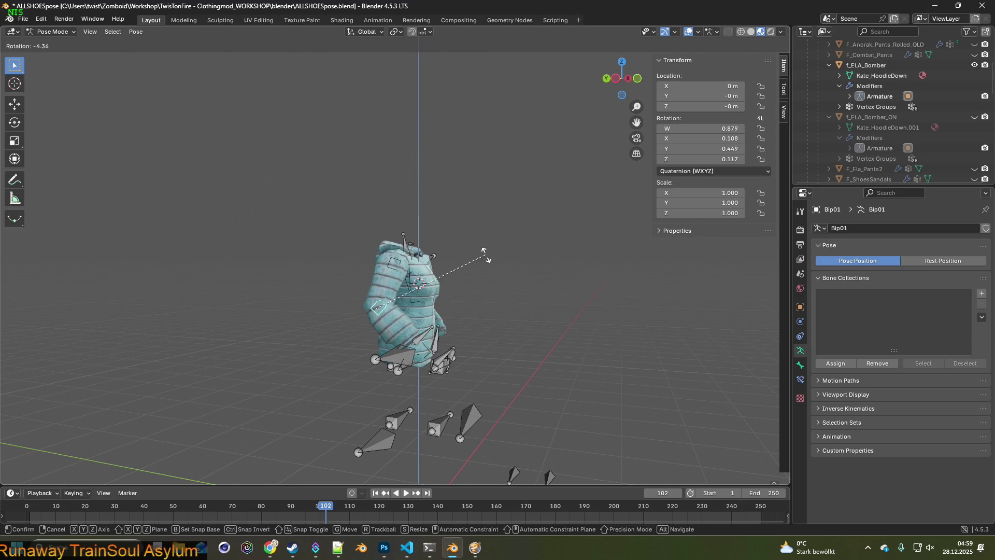
{"action": "key", "text": "x"}
{"action": "key", "text": "y"}
Confirm the bone rotation, then rotate it again with free trackball rotation.
{"action": "left_click", "coordinate": [466, 263]}
{"action": "mouse_move", "coordinate": [469, 271]}
{"action": "middle_mouse_down"}
{"action": "mouse_move", "coordinate": [394, 274]}
{"action": "mouse_move", "coordinate": [433, 308]}
{"action": "mouse_move", "coordinate": [460, 305]}
{"action": "middle_mouse_up"}
{"action": "scroll", "coordinate": [440, 311], "scroll_direction": "up", "scroll_amount": 2}
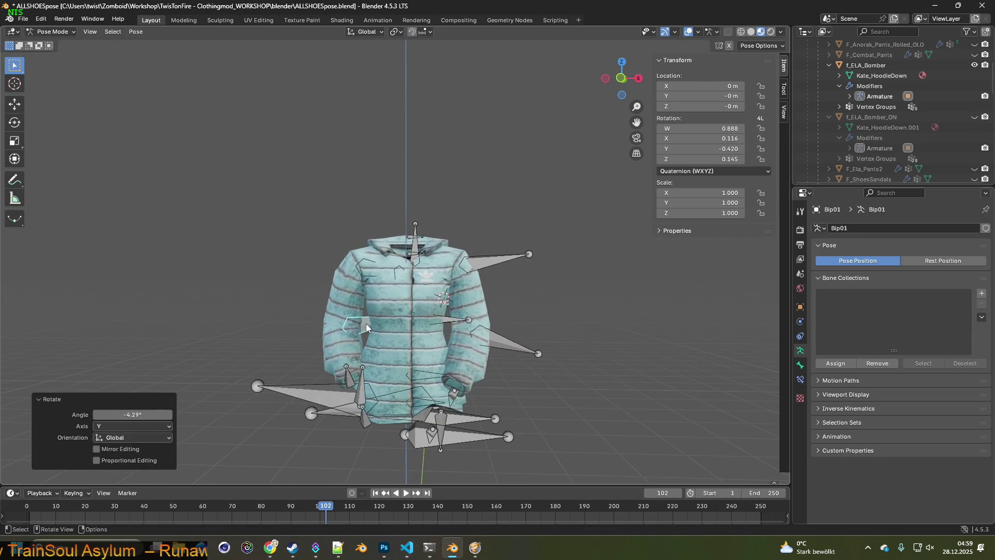
{"action": "middle_click_drag", "start_coordinate": [401, 297], "coordinate": [493, 295]}
{"action": "key", "text": "r"}
{"action": "key", "text": "y"}
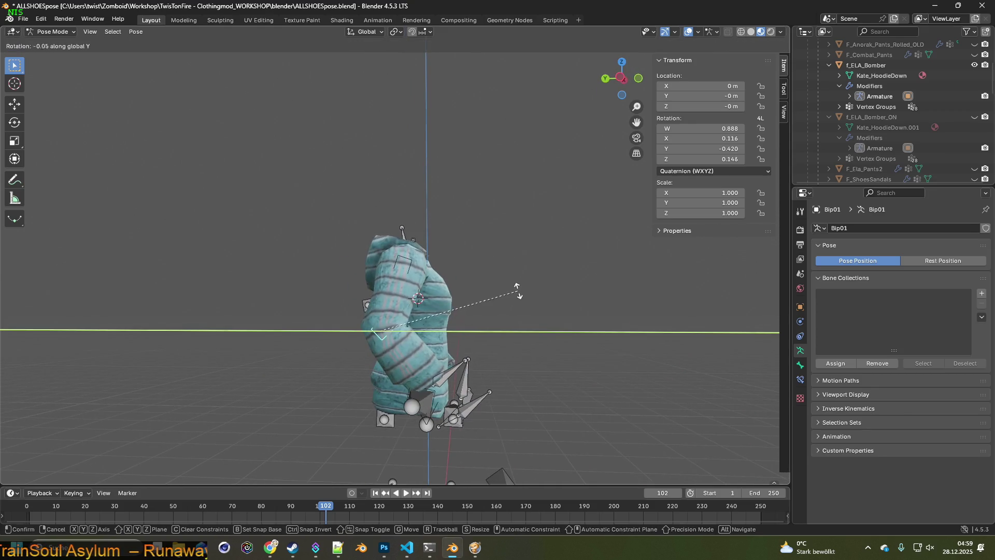
{"action": "key", "text": "r"}
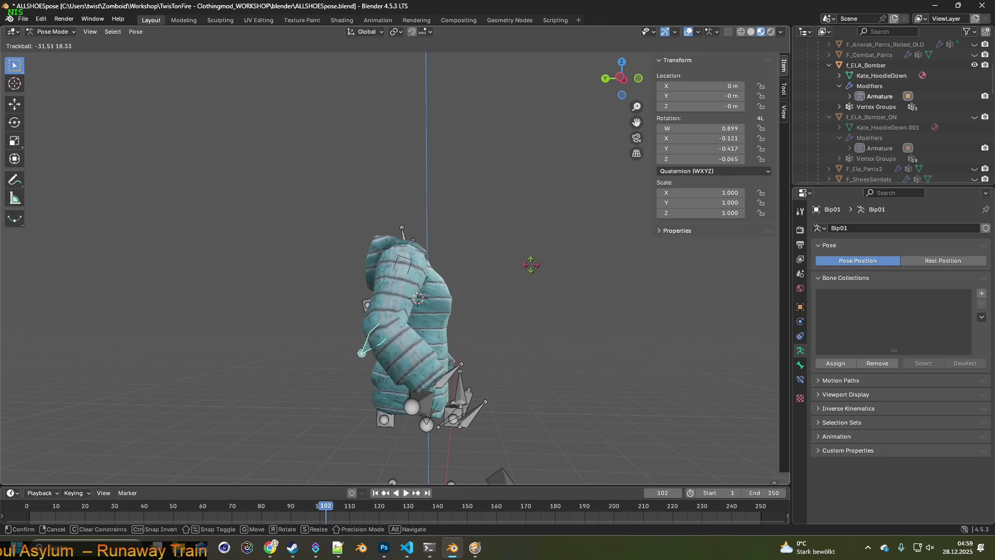
{"action": "left_click", "coordinate": [505, 288]}
Rotate the same bone constrained to the X axis.
{"action": "middle_click_drag", "start_coordinate": [503, 290], "coordinate": [377, 277]}
{"action": "key", "text": "r"}
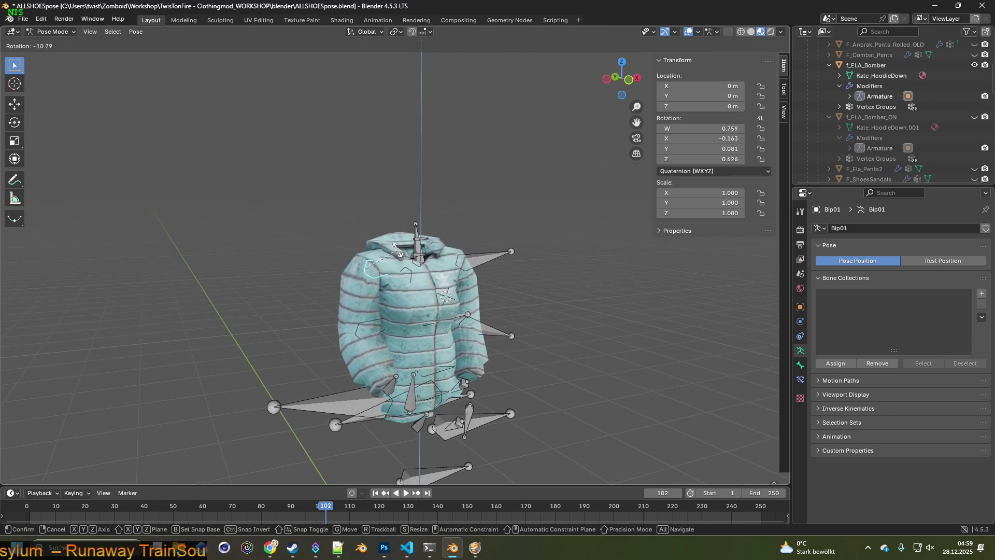
{"action": "key", "text": "x"}
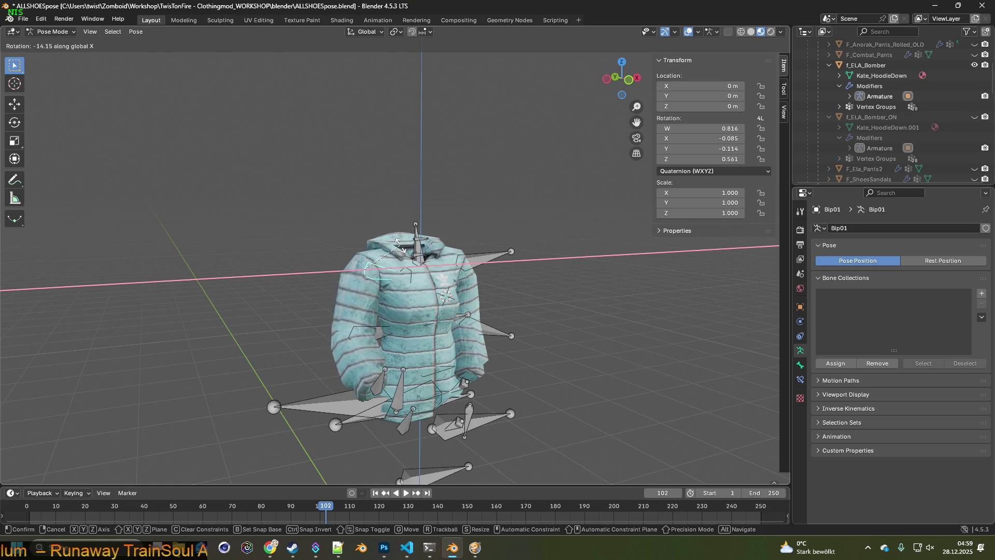
{"action": "left_click", "coordinate": [398, 250]}
Rotate another bone so the arm angles outward from the shoulder.
{"action": "middle_click_drag", "start_coordinate": [389, 266], "coordinate": [526, 263]}
{"action": "left_click", "coordinate": [500, 268]}
{"action": "key", "text": "r"}
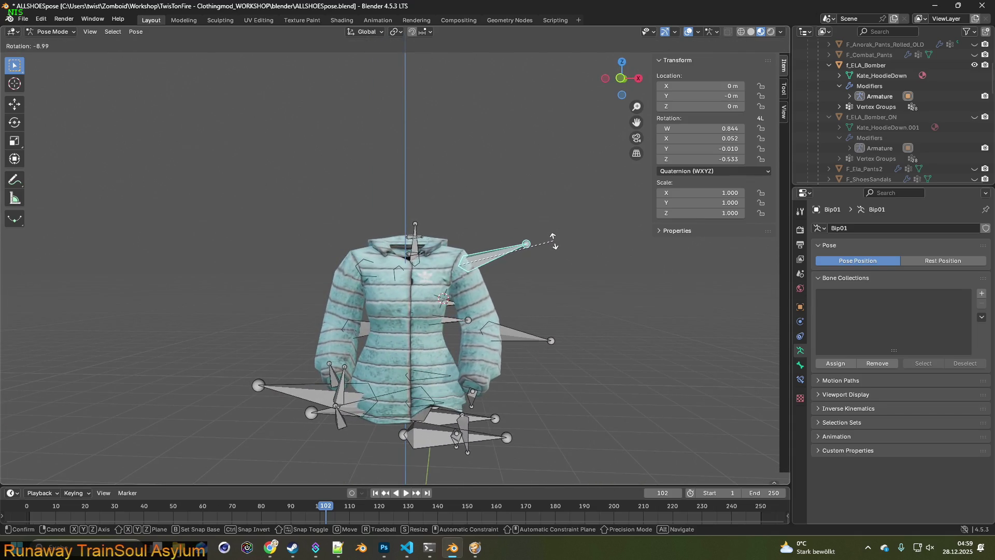
{"action": "left_click", "coordinate": [549, 252]}
{"action": "mouse_move", "coordinate": [550, 252]}
{"action": "middle_mouse_down"}
{"action": "mouse_move", "coordinate": [412, 265]}
{"action": "mouse_move", "coordinate": [562, 259]}
{"action": "middle_mouse_up"}
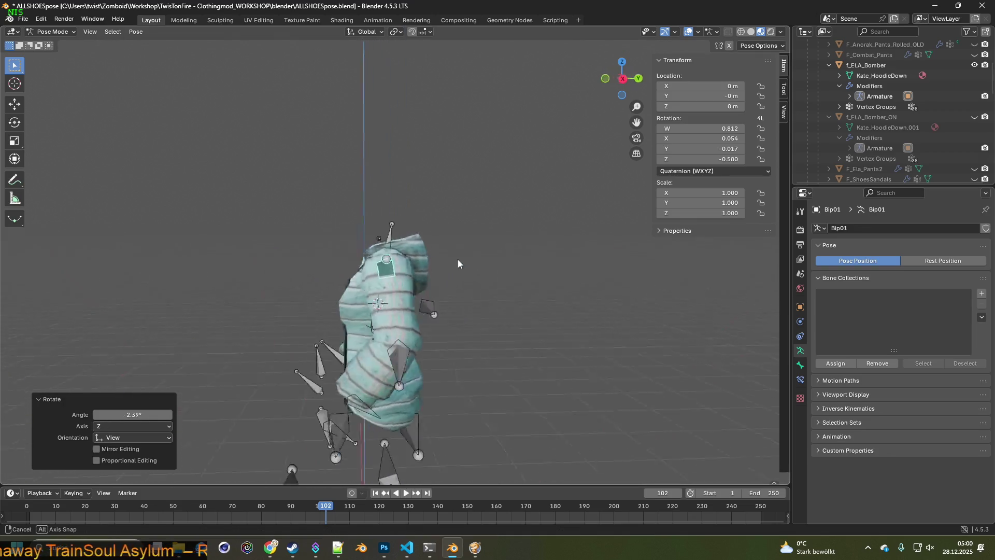
{"action": "scroll", "coordinate": [894, 116], "scroll_direction": "up", "scroll_amount": 5}
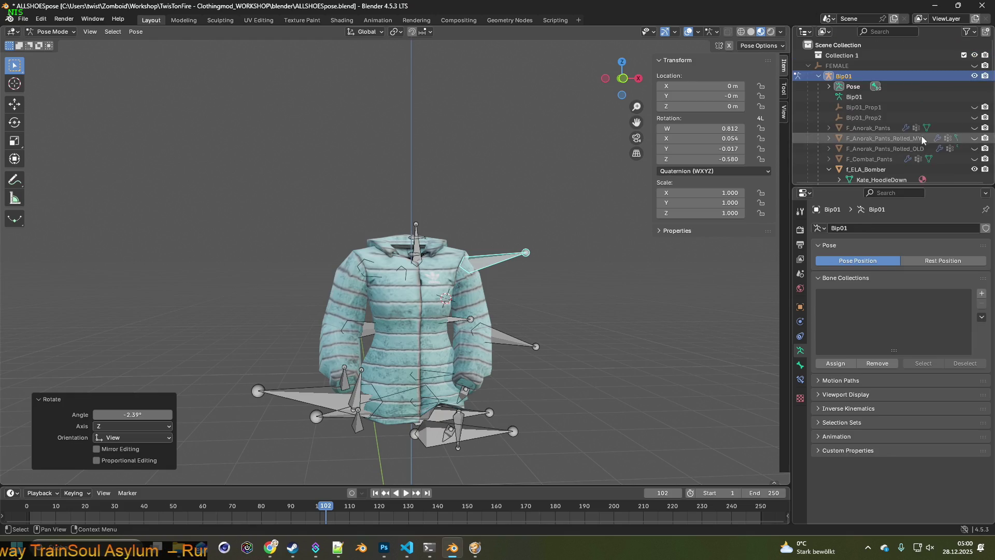
Hide the Bip01 armature to inspect the jacket, then show it again.
{"action": "left_click", "coordinate": [976, 76]}
{"action": "mouse_move", "coordinate": [619, 204]}
{"action": "middle_mouse_down"}
{"action": "mouse_move", "coordinate": [519, 216]}
{"action": "mouse_move", "coordinate": [525, 204]}
{"action": "mouse_move", "coordinate": [564, 235]}
{"action": "mouse_move", "coordinate": [562, 251]}
{"action": "mouse_move", "coordinate": [527, 244]}
{"action": "mouse_move", "coordinate": [549, 250]}
{"action": "middle_mouse_up"}
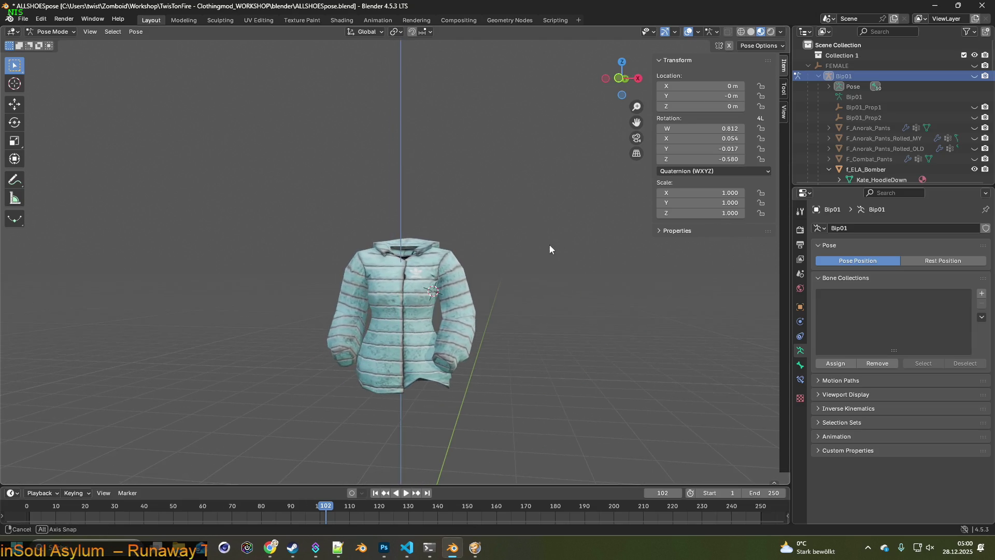
{"action": "left_click", "coordinate": [975, 77]}
{"action": "middle_click_drag", "start_coordinate": [509, 294], "coordinate": [576, 251]}
Rotate the selected arm bone on the X axis, then on the Y axis.
{"action": "key", "text": "r"}
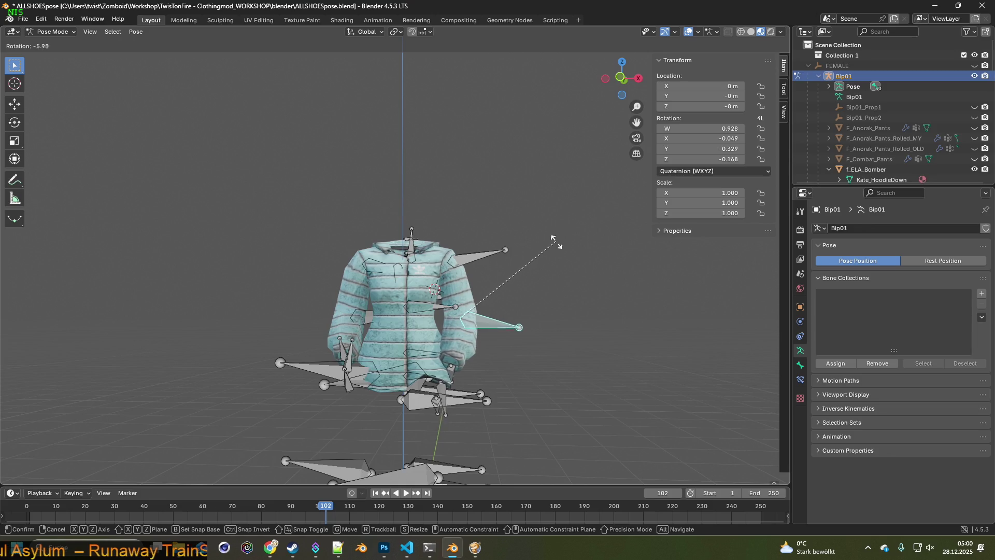
{"action": "key", "text": "x"}
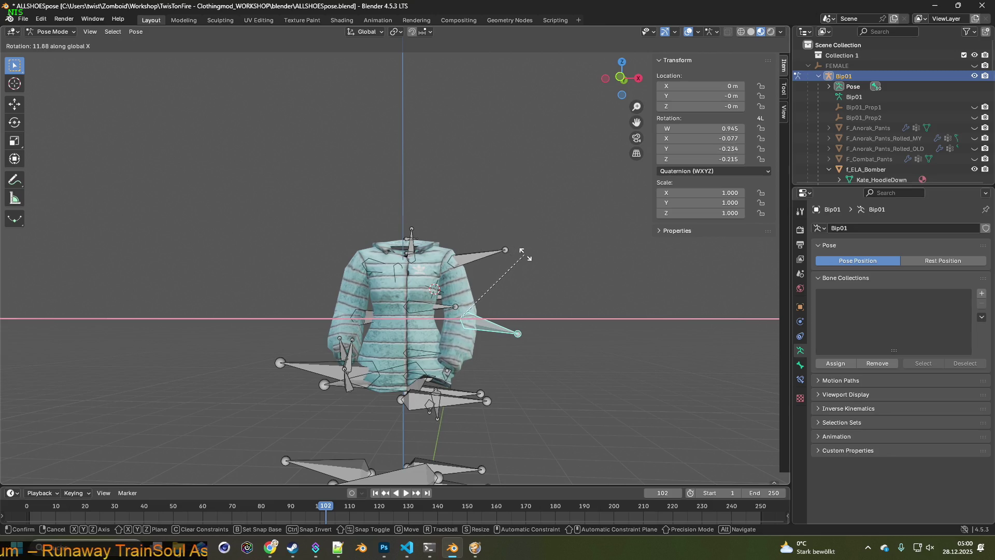
{"action": "left_click", "coordinate": [528, 236]}
{"action": "key", "text": "r"}
{"action": "key", "text": "y"}
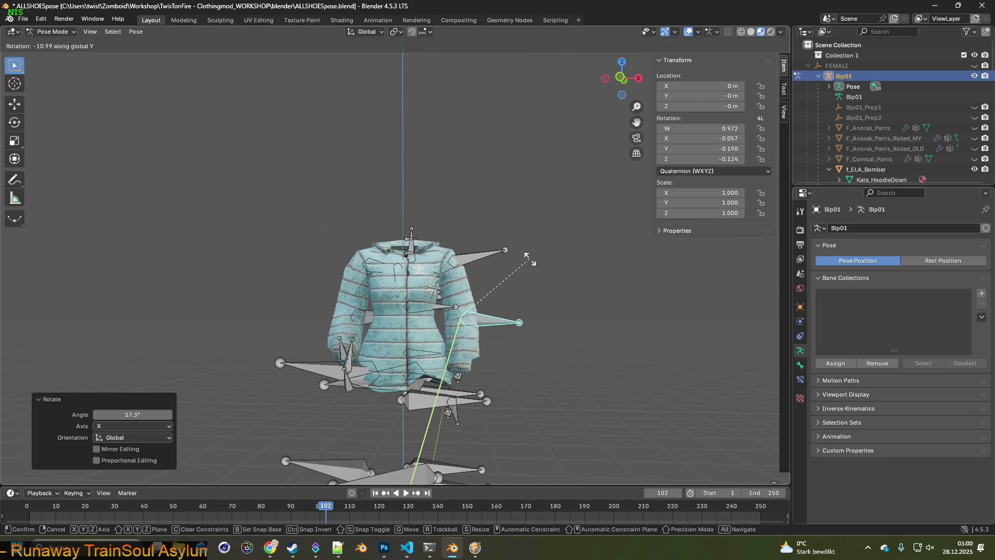
{"action": "left_click", "coordinate": [521, 248]}
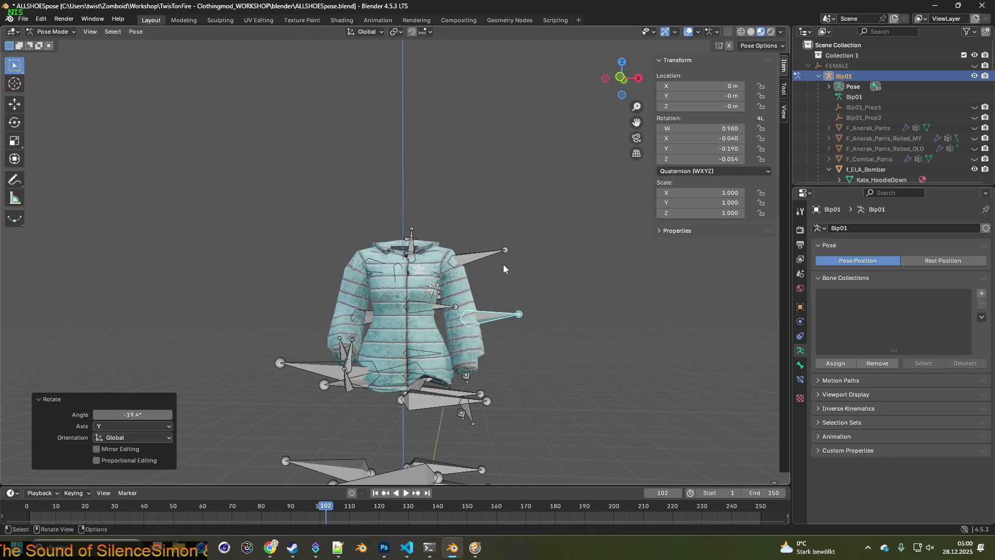
Rotate the opposite arm bone on the X axis, then on the Y axis.
{"action": "left_click", "coordinate": [384, 318]}
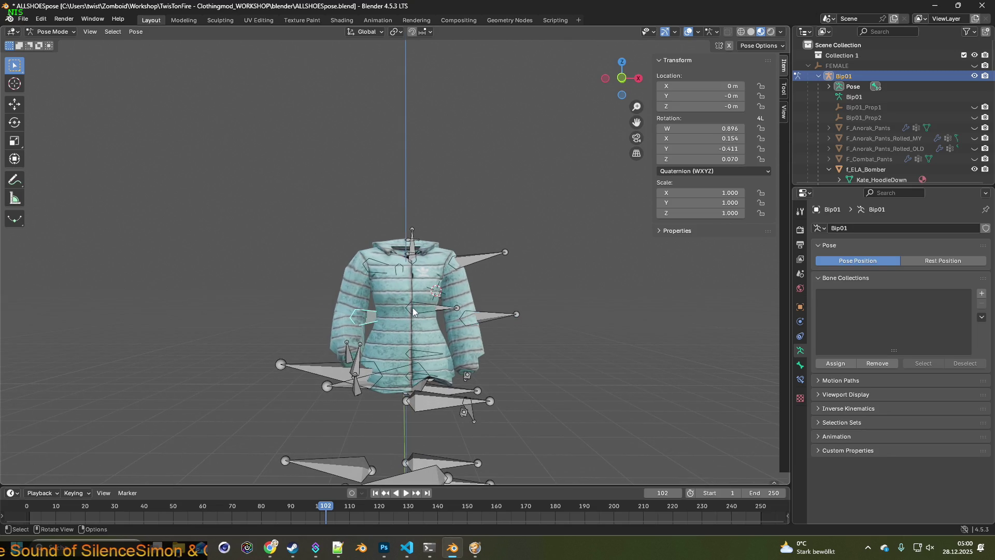
{"action": "middle_click_drag", "start_coordinate": [419, 309], "coordinate": [498, 304]}
{"action": "key", "text": "r"}
{"action": "key", "text": "x"}
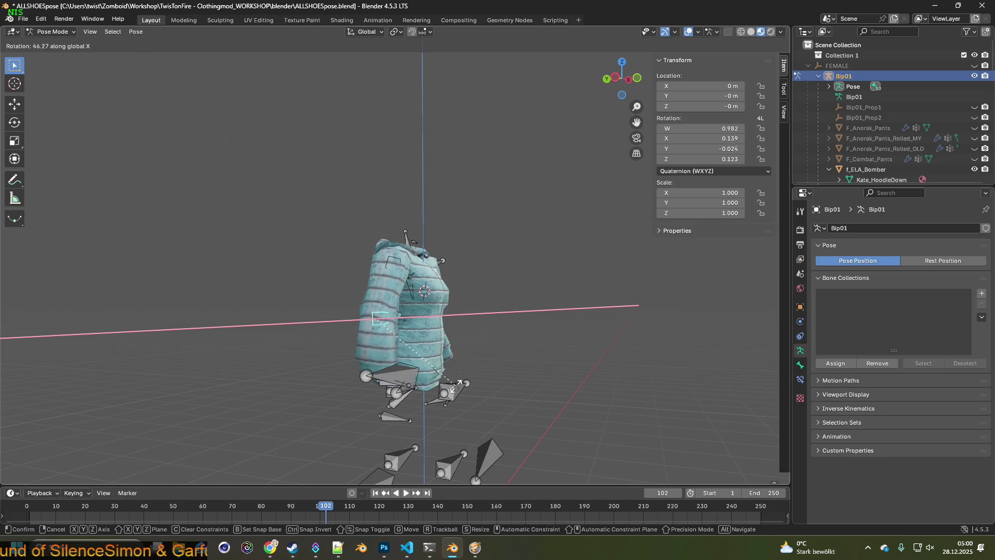
{"action": "left_click", "coordinate": [458, 382]}
{"action": "middle_click_drag", "start_coordinate": [387, 346], "coordinate": [384, 373]}
{"action": "key", "text": "r"}
{"action": "key", "text": "x"}
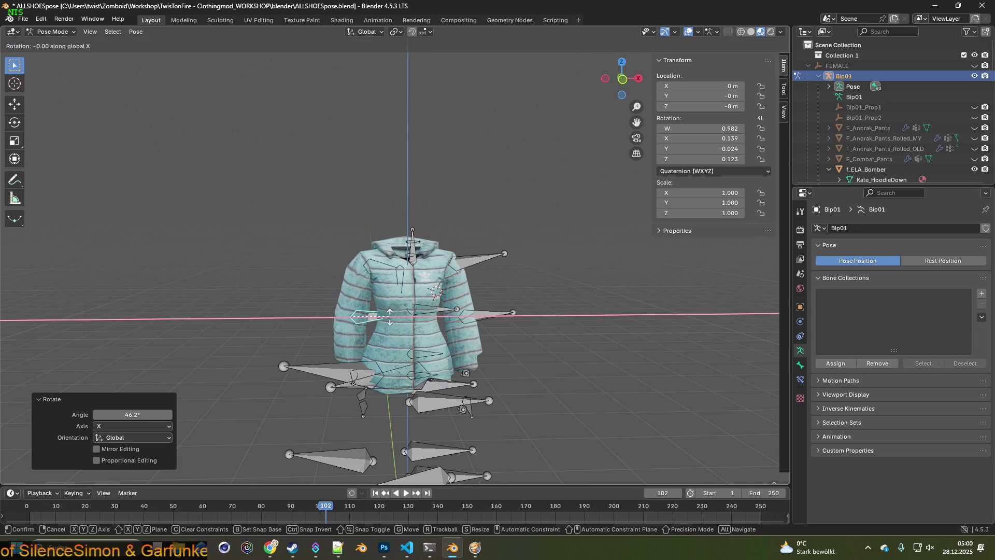
{"action": "key", "text": "y"}
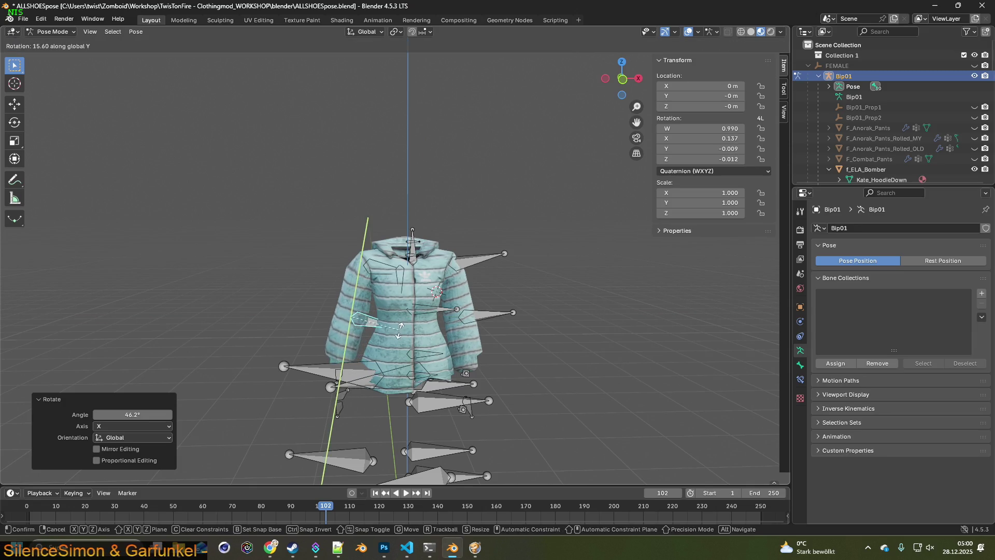
{"action": "left_click", "coordinate": [403, 326]}
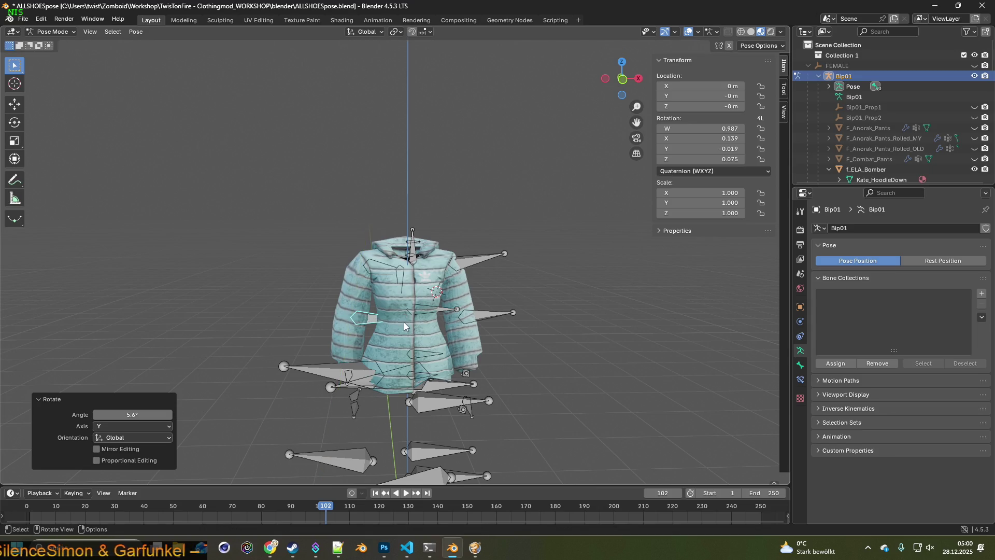
Rotate the clavicle bone on the X axis, reshaping the shoulder.
{"action": "left_click", "coordinate": [367, 279]}
{"action": "key", "text": "r"}
{"action": "key", "text": "x"}
{"action": "key", "text": "y"}
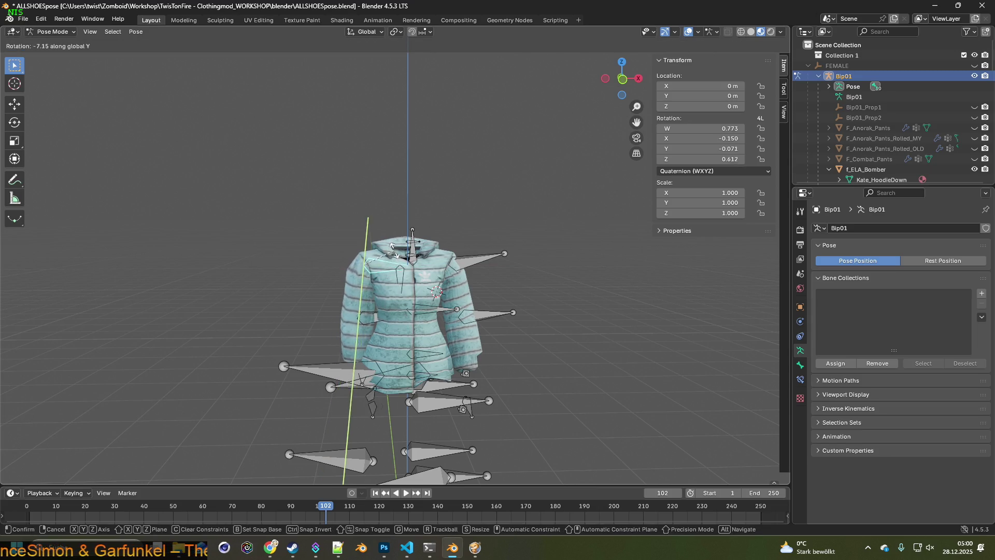
{"action": "key", "text": "x"}
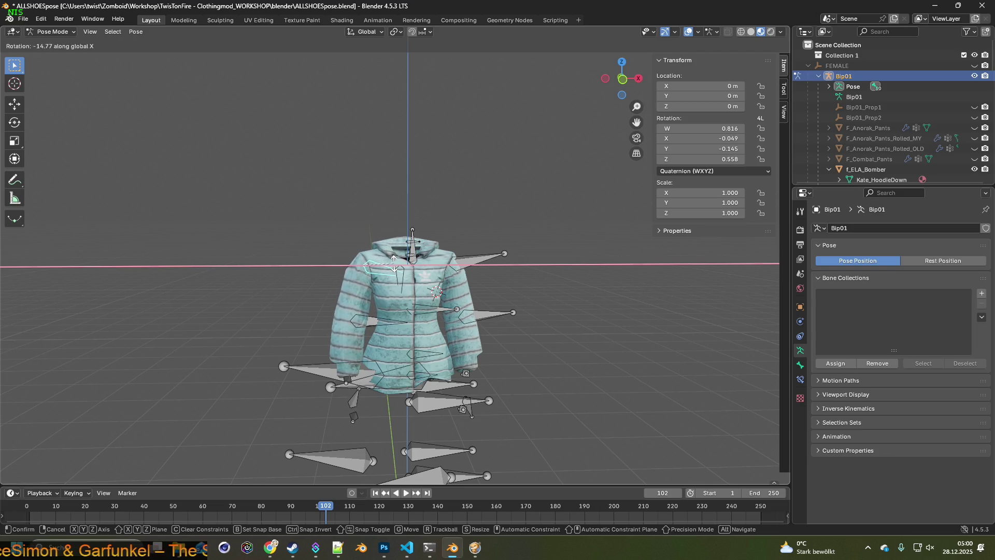
{"action": "left_click", "coordinate": [393, 265]}
{"action": "mouse_move", "coordinate": [393, 263]}
{"action": "middle_mouse_down"}
{"action": "mouse_move", "coordinate": [387, 291]}
{"action": "mouse_move", "coordinate": [407, 295]}
{"action": "middle_mouse_up"}
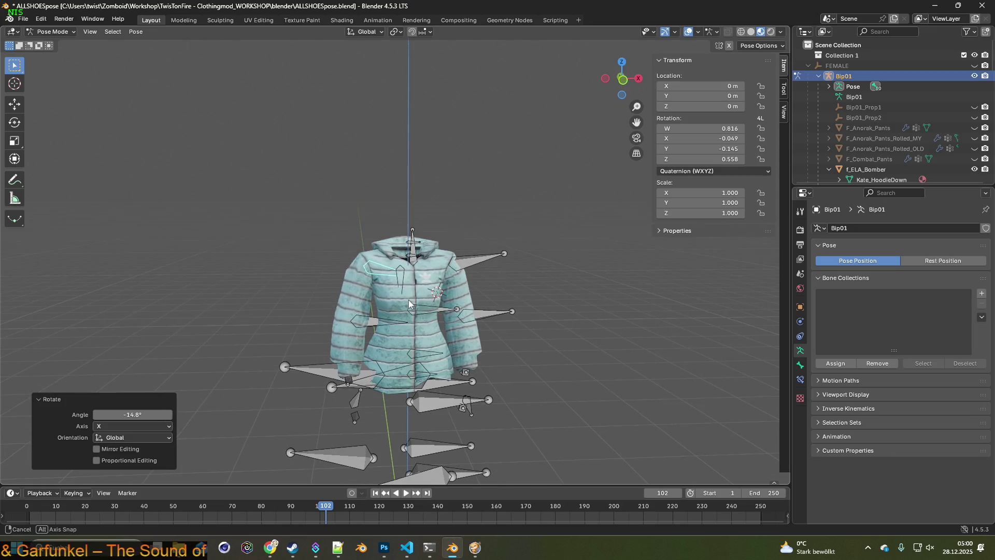
{"action": "middle_click_drag", "start_coordinate": [406, 295], "coordinate": [416, 314]}
{"action": "scroll", "coordinate": [416, 314], "scroll_direction": "up", "scroll_amount": 1}
{"action": "scroll", "coordinate": [422, 314], "scroll_direction": "up", "scroll_amount": 1}
{"action": "scroll", "coordinate": [423, 316], "scroll_direction": "up", "scroll_amount": 1}
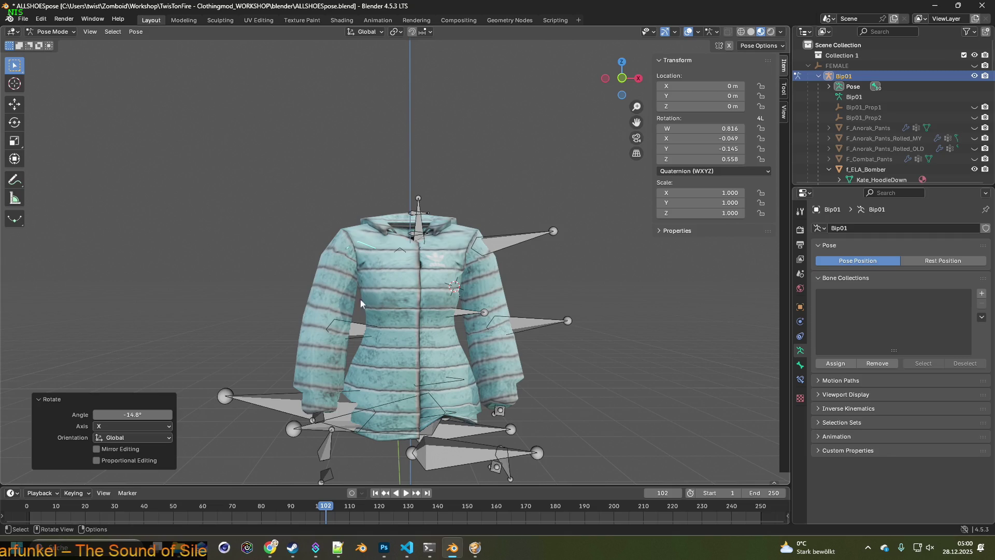
{"action": "left_click", "coordinate": [258, 20]}
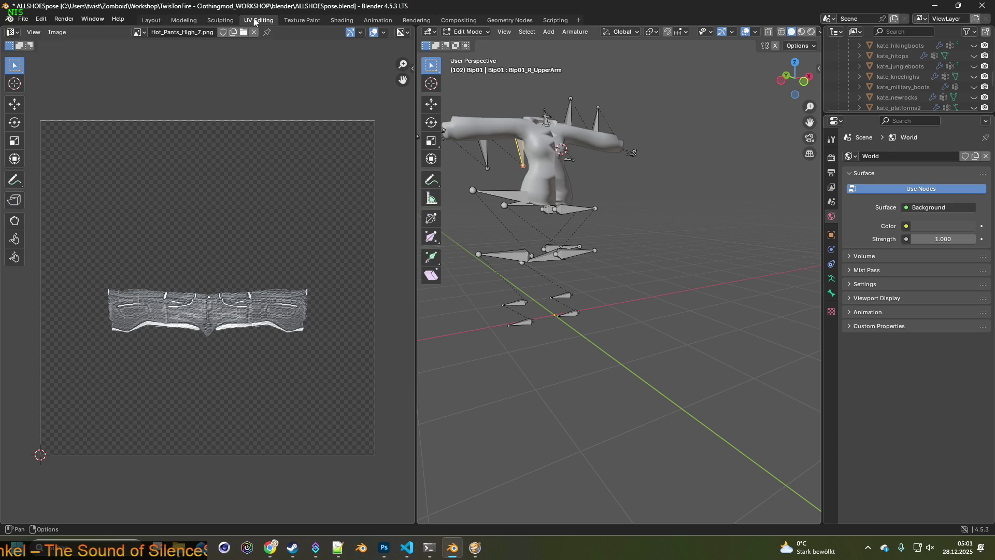
Deselect the bone and select the f_ELA_Bomber jacket object in Layout.
{"action": "left_click", "coordinate": [293, 21]}
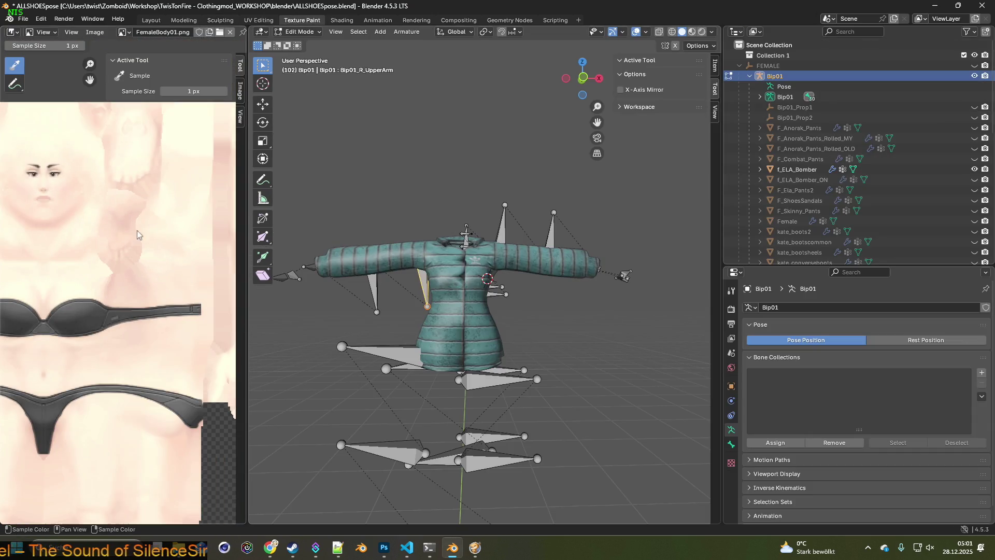
{"action": "left_click", "coordinate": [412, 248]}
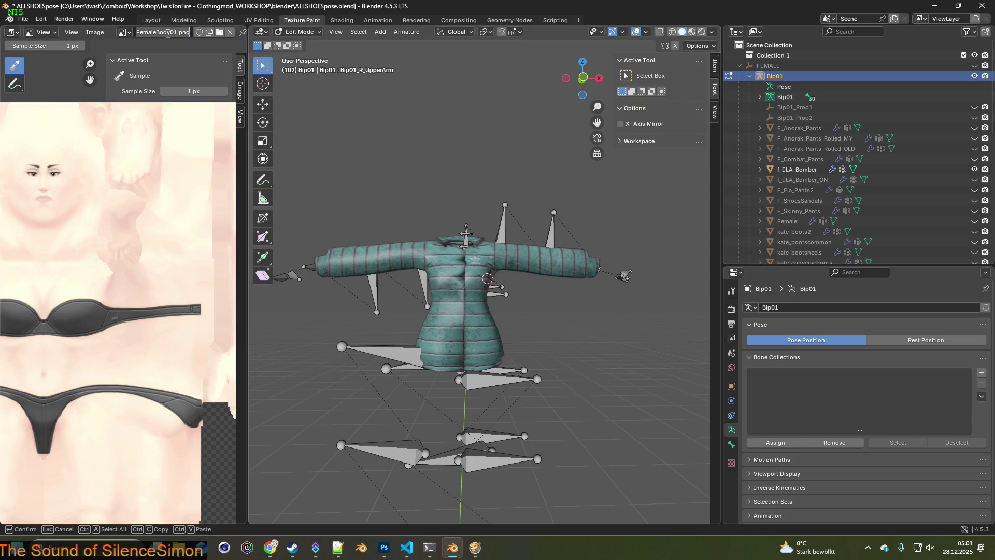
{"action": "left_click", "coordinate": [150, 19]}
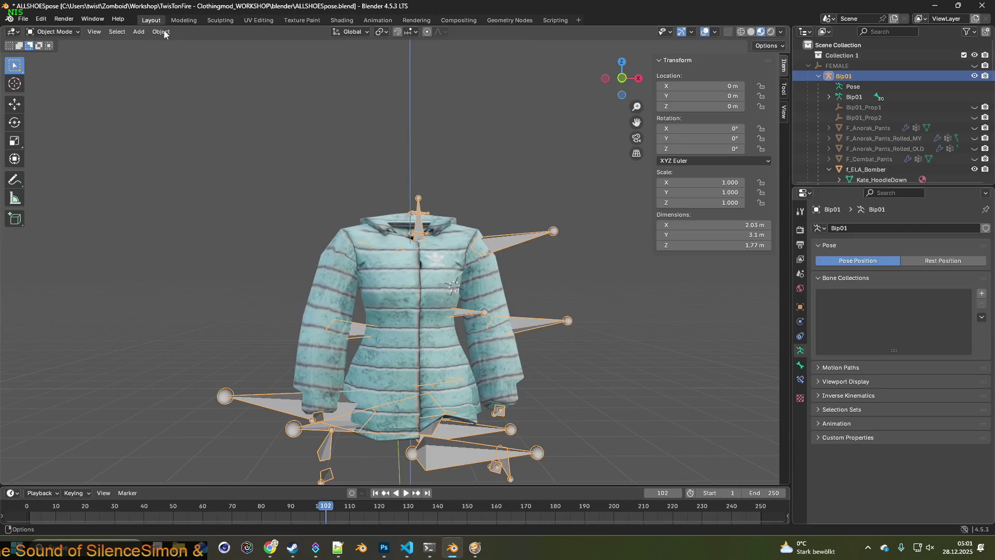
{"action": "left_click", "coordinate": [463, 257]}
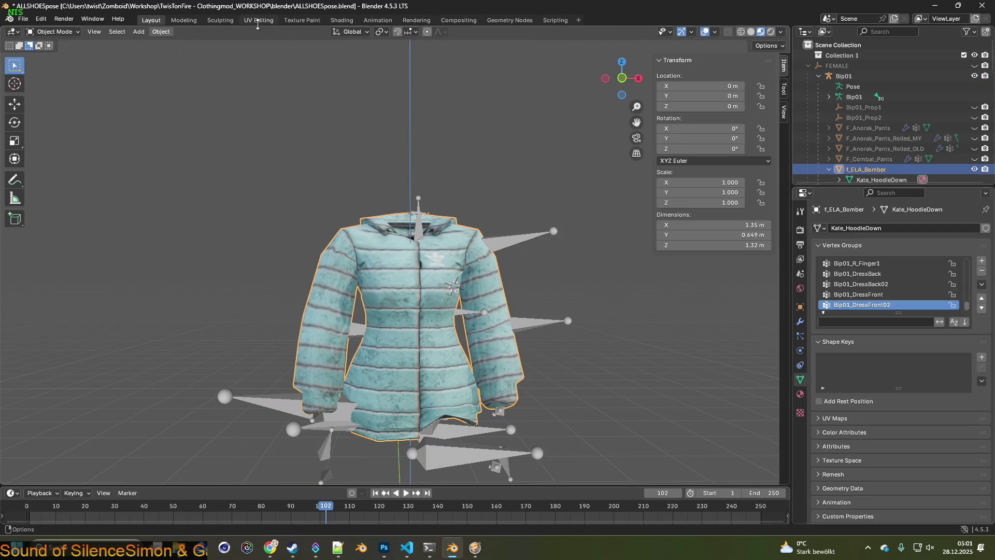
Preview the jacket in Texture Paint, then switch to the Shading workspace.
{"action": "left_click", "coordinate": [299, 20]}
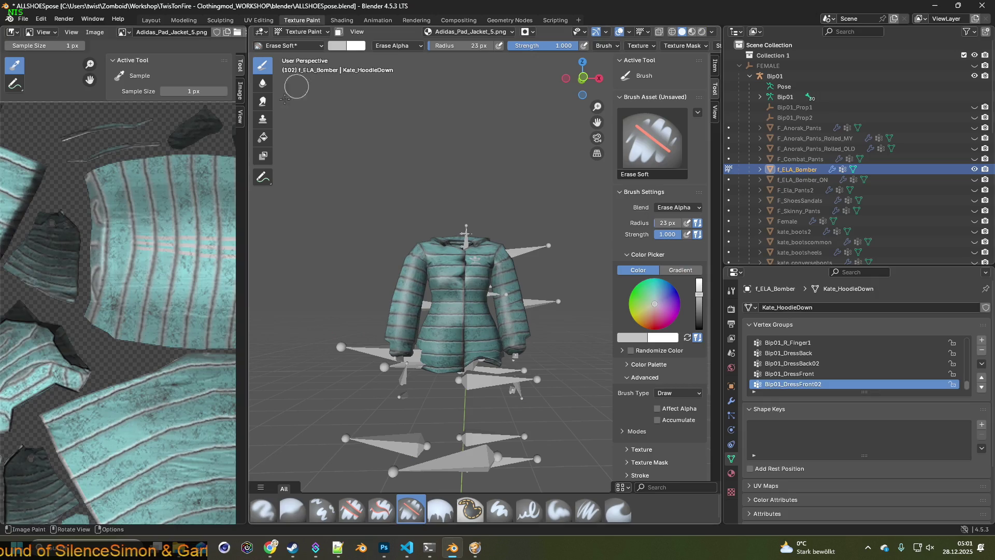
{"action": "scroll", "coordinate": [157, 223], "scroll_direction": "down", "scroll_amount": 1}
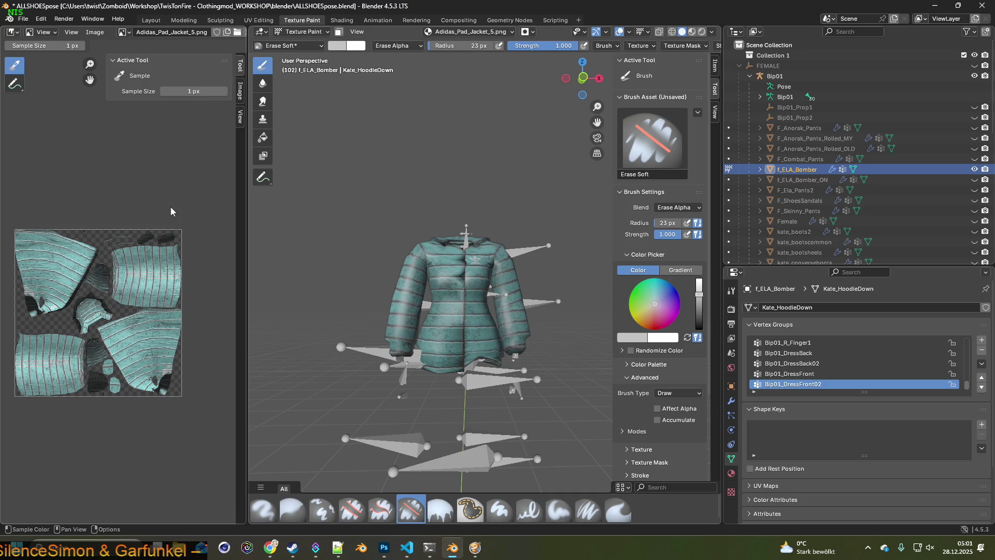
{"action": "mouse_move", "coordinate": [340, 242]}
{"action": "middle_mouse_down"}
{"action": "mouse_move", "coordinate": [424, 257]}
{"action": "mouse_move", "coordinate": [347, 257]}
{"action": "mouse_move", "coordinate": [532, 254]}
{"action": "mouse_move", "coordinate": [470, 270]}
{"action": "middle_mouse_up"}
{"action": "scroll", "coordinate": [435, 260], "scroll_direction": "up", "scroll_amount": 1}
{"action": "scroll", "coordinate": [388, 268], "scroll_direction": "up", "scroll_amount": 2}
{"action": "scroll", "coordinate": [330, 273], "scroll_direction": "up", "scroll_amount": 2}
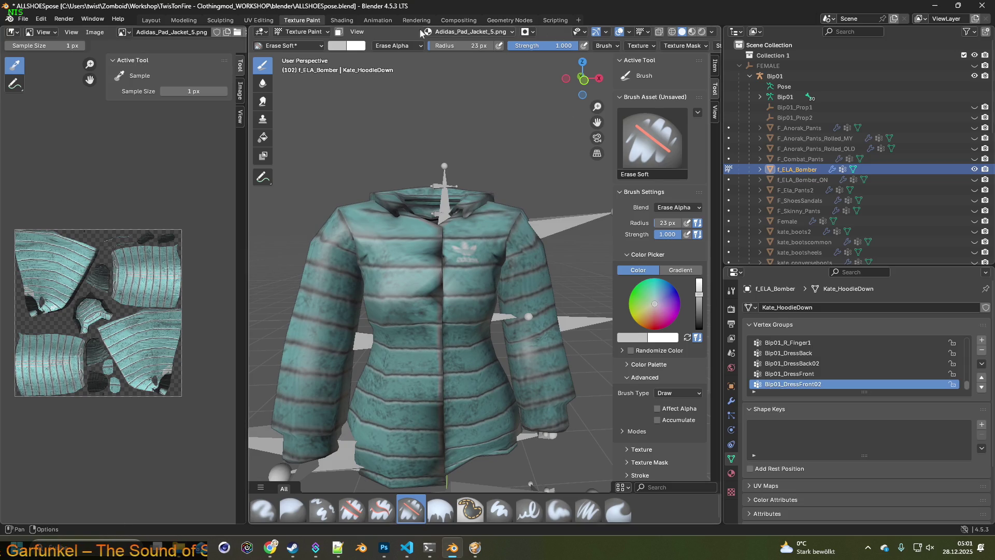
{"action": "left_click", "coordinate": [341, 20]}
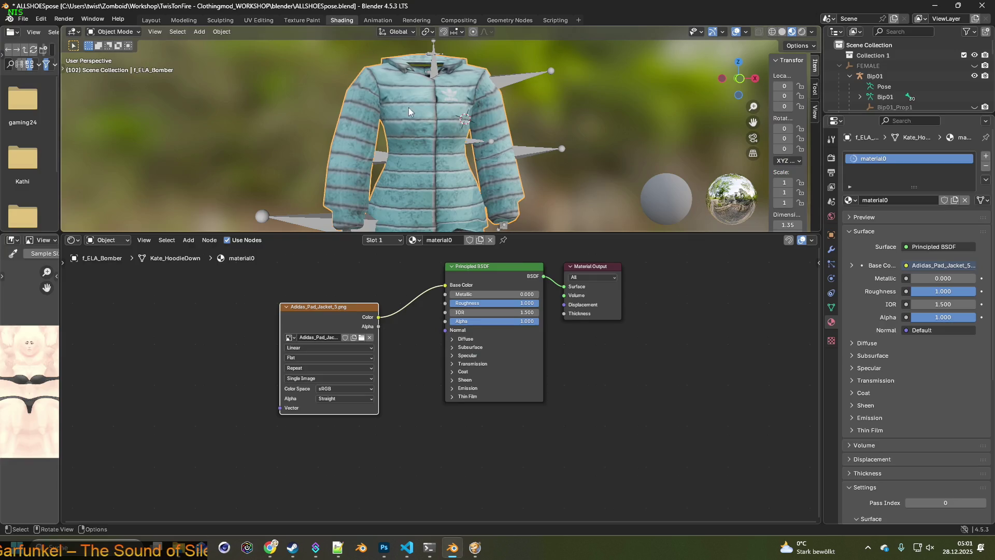
Enlarge the 3D view and shrink the shader node editor beneath it.
{"action": "middle_click_drag", "start_coordinate": [458, 181], "coordinate": [465, 187]}
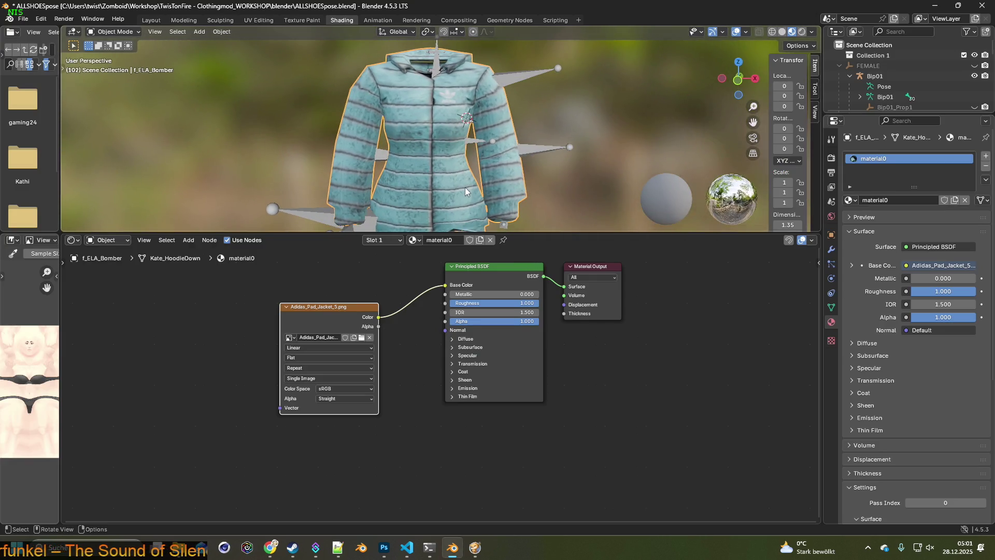
{"action": "left_click_drag", "start_coordinate": [544, 231], "coordinate": [558, 406]}
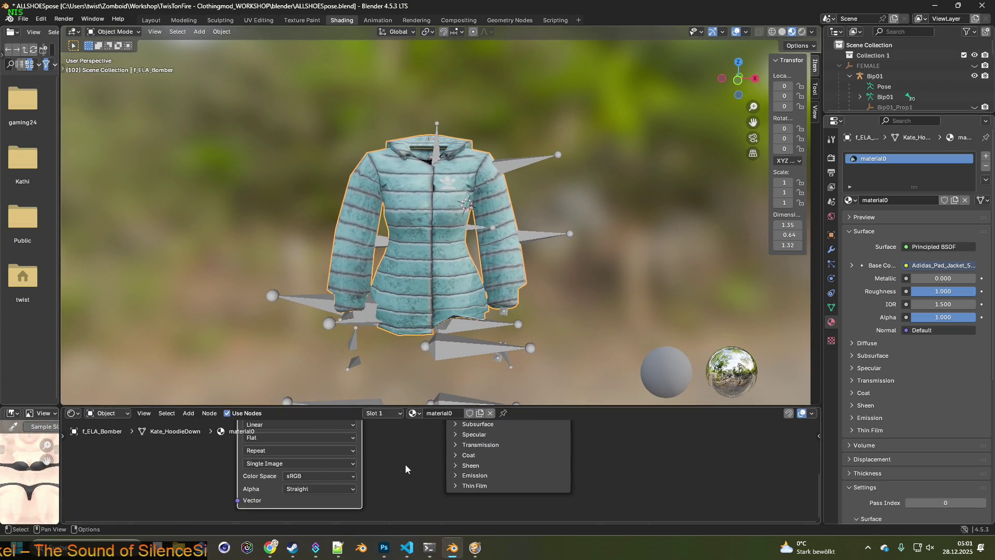
{"action": "middle_click_drag", "start_coordinate": [411, 441], "coordinate": [412, 518]}
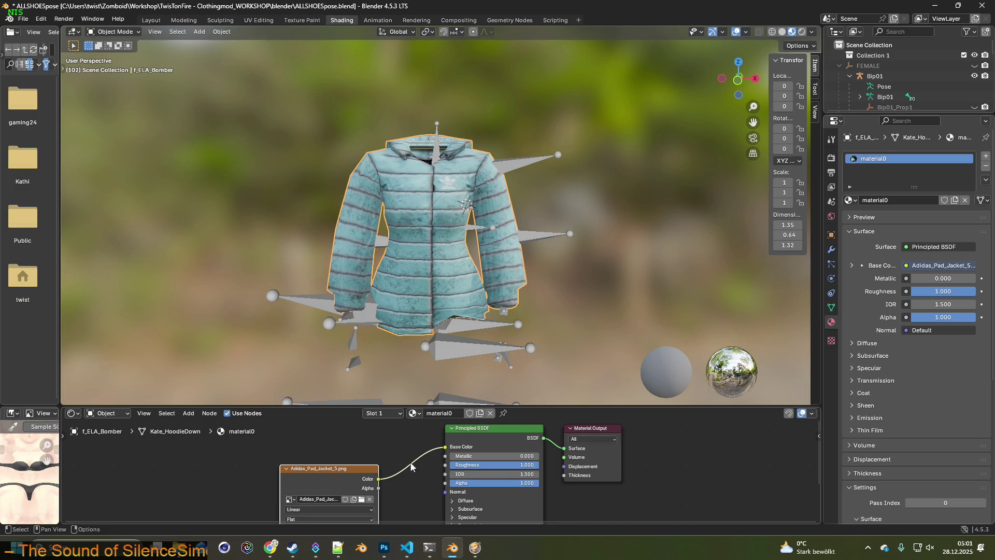
{"action": "left_click_drag", "start_coordinate": [528, 406], "coordinate": [529, 458]}
{"action": "left_click_drag", "start_coordinate": [351, 499], "coordinate": [418, 453]}
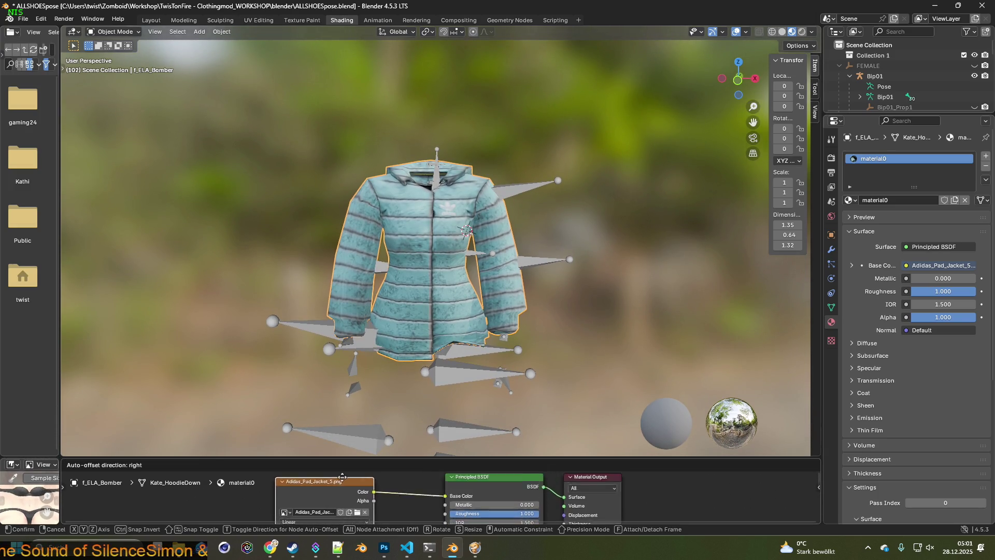
Hide the Bip01 armature and return to the Layout workspace.
{"action": "left_click", "coordinate": [975, 77]}
{"action": "middle_click_drag", "start_coordinate": [628, 173], "coordinate": [596, 180]}
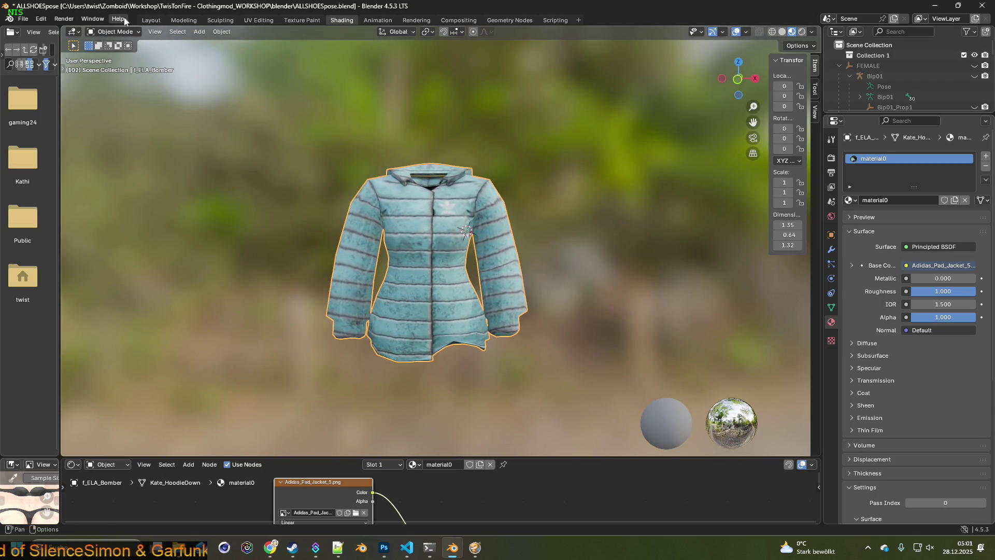
{"action": "left_click", "coordinate": [152, 19]}
{"action": "mouse_move", "coordinate": [342, 211]}
{"action": "middle_mouse_down"}
{"action": "mouse_move", "coordinate": [369, 271]}
{"action": "mouse_move", "coordinate": [404, 272]}
{"action": "middle_mouse_up"}
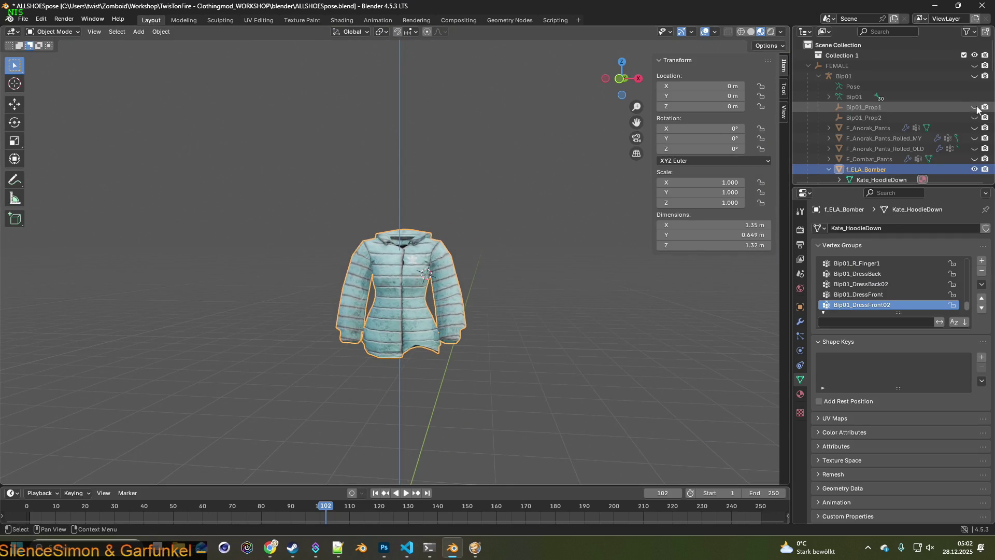
Unhide and select the Bip01 armature and switch it into Pose Mode.
{"action": "left_click", "coordinate": [974, 75]}
{"action": "mouse_move", "coordinate": [473, 298]}
{"action": "middle_mouse_down"}
{"action": "mouse_move", "coordinate": [456, 303]}
{"action": "mouse_move", "coordinate": [458, 356]}
{"action": "mouse_move", "coordinate": [516, 341]}
{"action": "middle_mouse_up"}
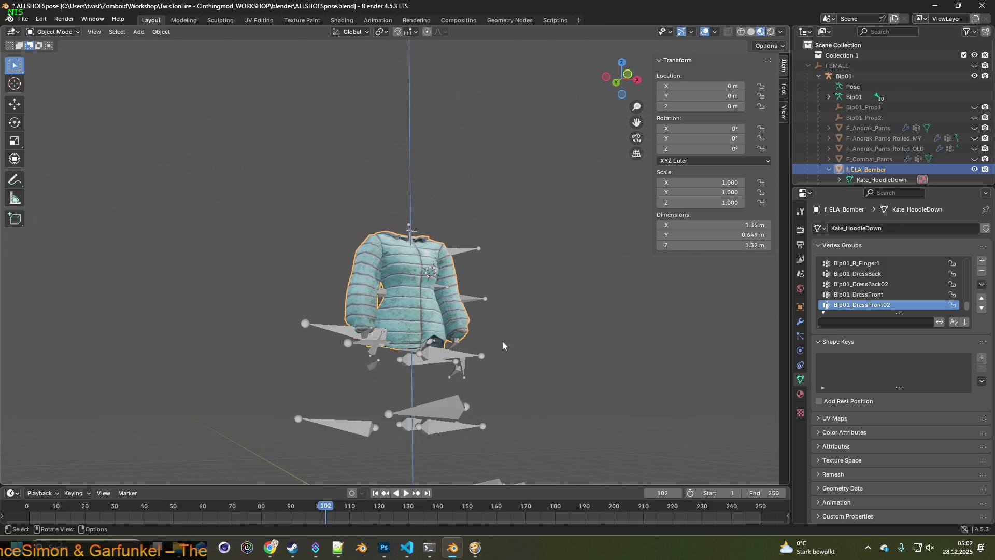
{"action": "left_click", "coordinate": [406, 347]}
{"action": "mouse_move", "coordinate": [406, 348]}
{"action": "middle_mouse_down"}
{"action": "mouse_move", "coordinate": [385, 345]}
{"action": "mouse_move", "coordinate": [327, 280]}
{"action": "middle_mouse_up"}
{"action": "left_click", "coordinate": [55, 31]}
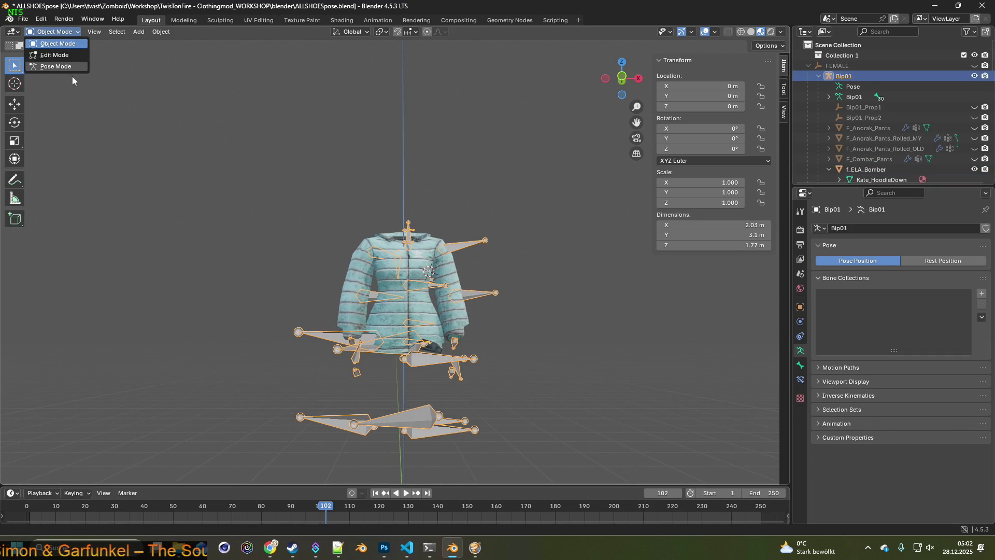
{"action": "left_click", "coordinate": [69, 69]}
Rotate a hip bone about 46° around the global X axis, then move to Shading.
{"action": "left_click", "coordinate": [345, 349]}
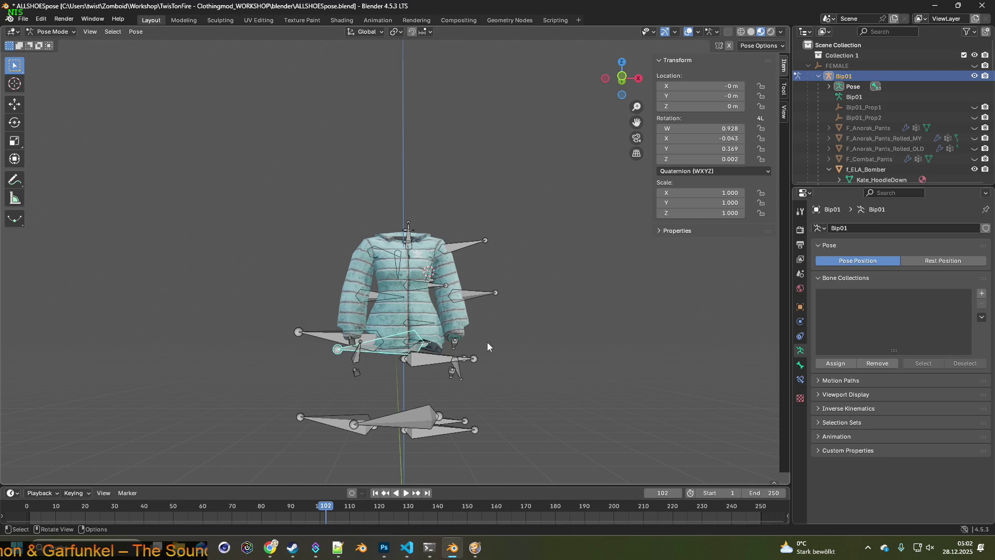
{"action": "middle_click_drag", "start_coordinate": [487, 341], "coordinate": [459, 332]}
{"action": "key", "text": "r"}
{"action": "key", "text": "x"}
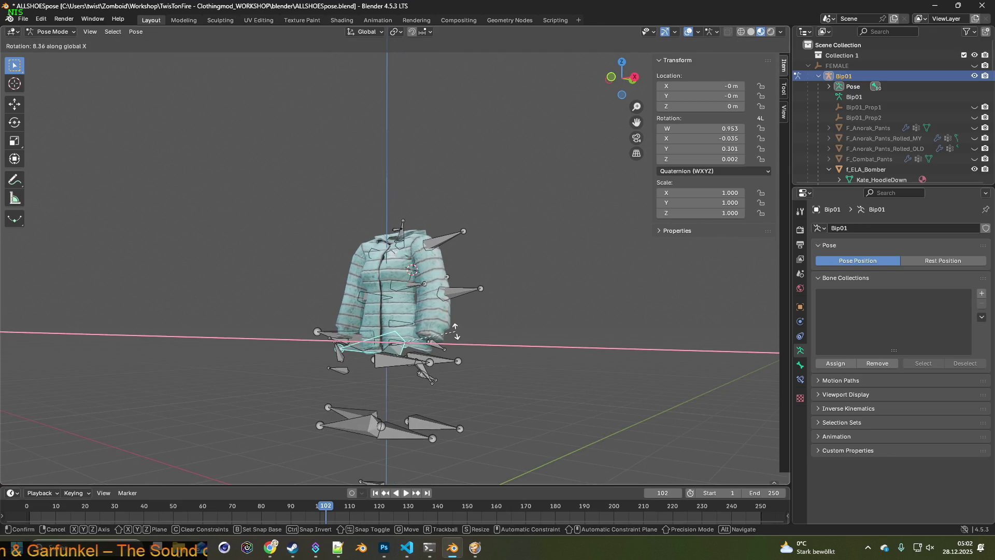
{"action": "left_click", "coordinate": [450, 294]}
{"action": "mouse_move", "coordinate": [468, 332]}
{"action": "middle_mouse_down"}
{"action": "mouse_move", "coordinate": [538, 335]}
{"action": "mouse_move", "coordinate": [462, 369]}
{"action": "mouse_move", "coordinate": [430, 361]}
{"action": "mouse_move", "coordinate": [479, 339]}
{"action": "mouse_move", "coordinate": [533, 342]}
{"action": "middle_mouse_up"}
{"action": "scroll", "coordinate": [538, 336], "scroll_direction": "up", "scroll_amount": 3}
{"action": "key", "text": "ctrl+Page_Down"}
{"action": "key", "text": "ctrl+Page_Down"}
{"action": "key", "text": "ctrl+Page_Down"}
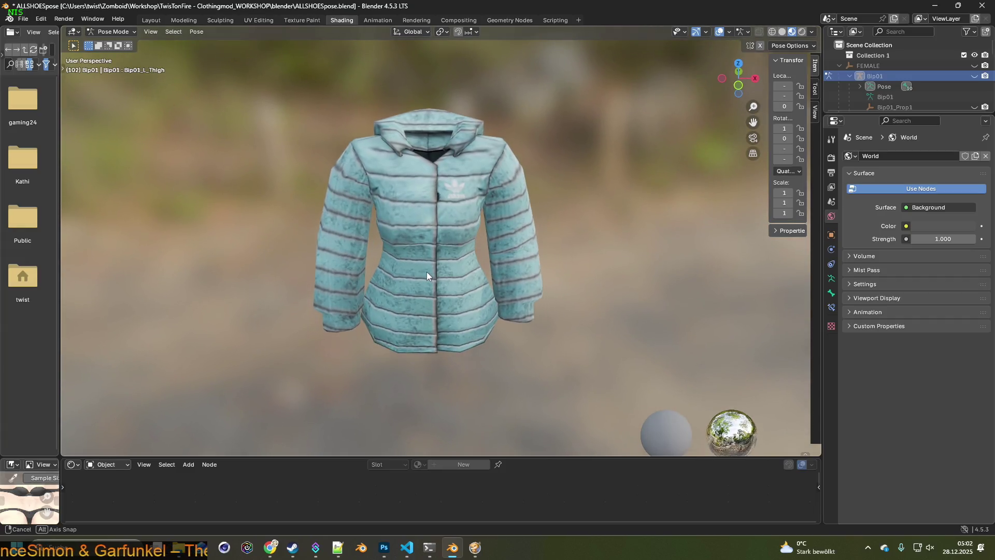
View the jacket from behind, then hide f_ELA_Bomber in the Outliner.
{"action": "mouse_move", "coordinate": [429, 258]}
{"action": "middle_mouse_down"}
{"action": "mouse_move", "coordinate": [663, 225]}
{"action": "mouse_move", "coordinate": [557, 239]}
{"action": "mouse_move", "coordinate": [402, 225]}
{"action": "mouse_move", "coordinate": [583, 232]}
{"action": "middle_mouse_up"}
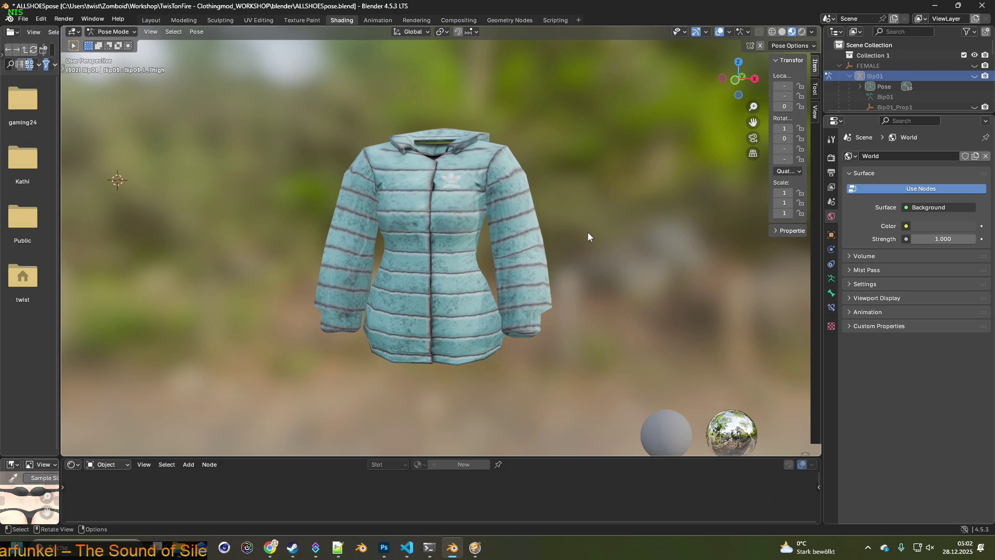
{"action": "scroll", "coordinate": [910, 80], "scroll_direction": "down", "scroll_amount": 2}
{"action": "scroll", "coordinate": [915, 80], "scroll_direction": "down", "scroll_amount": 1}
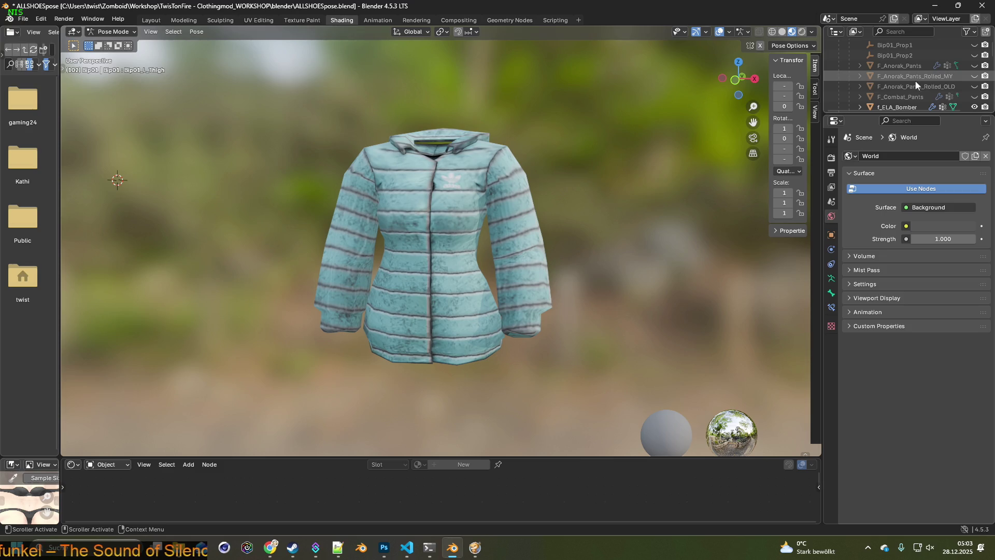
{"action": "scroll", "coordinate": [915, 80], "scroll_direction": "down", "scroll_amount": 1}
{"action": "left_click", "coordinate": [977, 87]}
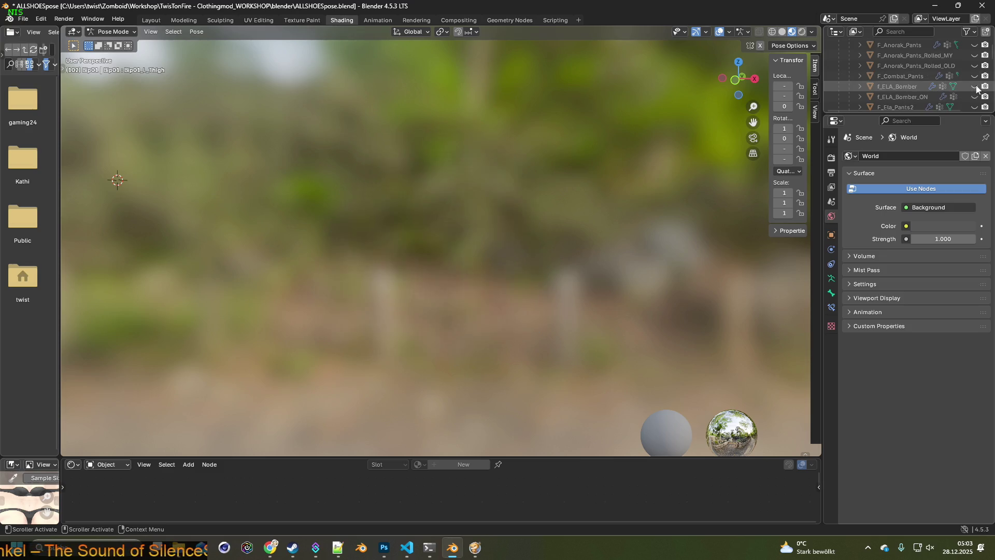
Show the gray f_ELA_Bomber_ON variant and orbit to inspect it from all sides.
{"action": "mouse_move", "coordinate": [578, 166]}
{"action": "middle_mouse_down"}
{"action": "mouse_move", "coordinate": [622, 159]}
{"action": "mouse_move", "coordinate": [558, 161]}
{"action": "mouse_move", "coordinate": [599, 163]}
{"action": "mouse_move", "coordinate": [563, 170]}
{"action": "mouse_move", "coordinate": [465, 162]}
{"action": "mouse_move", "coordinate": [647, 167]}
{"action": "mouse_move", "coordinate": [523, 166]}
{"action": "mouse_move", "coordinate": [560, 162]}
{"action": "mouse_move", "coordinate": [563, 169]}
{"action": "mouse_move", "coordinate": [540, 166]}
{"action": "mouse_move", "coordinate": [576, 179]}
{"action": "middle_mouse_up"}
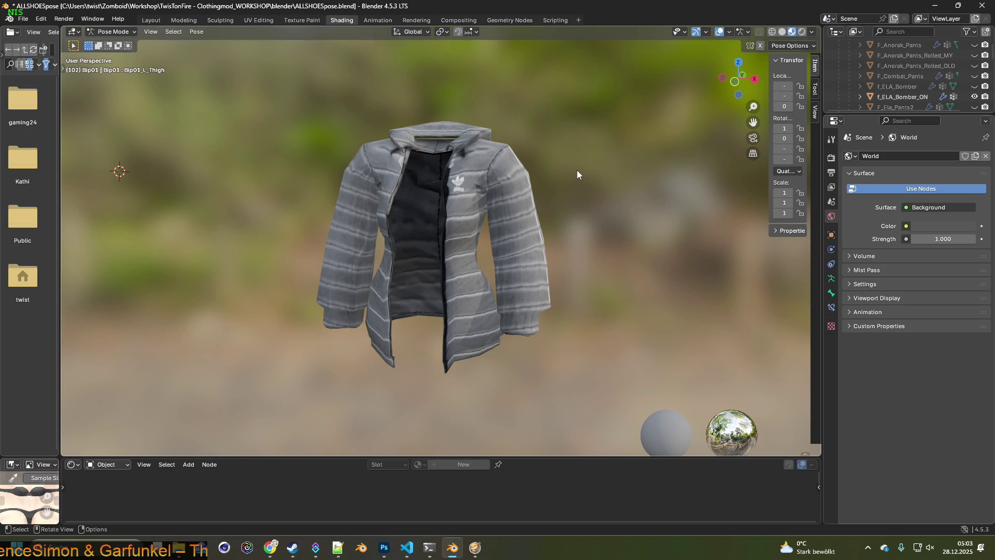
{"action": "middle_click_drag", "start_coordinate": [537, 197], "coordinate": [328, 182]}
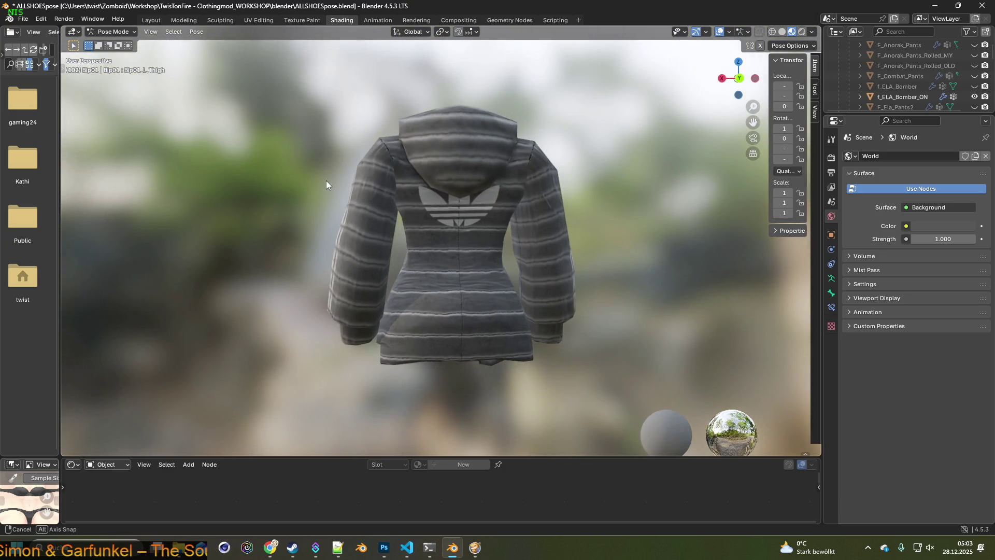
{"action": "mouse_move", "coordinate": [328, 183]}
{"action": "middle_mouse_down"}
{"action": "mouse_move", "coordinate": [578, 200]}
{"action": "mouse_move", "coordinate": [537, 156]}
{"action": "middle_mouse_up"}
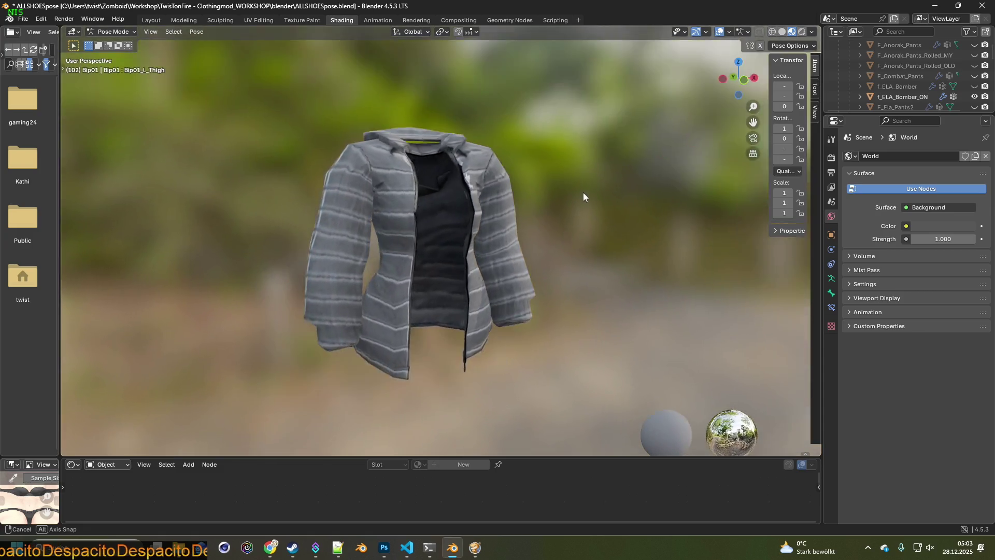
{"action": "mouse_move", "coordinate": [538, 156]}
{"action": "middle_mouse_down"}
{"action": "mouse_move", "coordinate": [558, 194]}
{"action": "mouse_move", "coordinate": [519, 201]}
{"action": "mouse_move", "coordinate": [528, 196]}
{"action": "middle_mouse_up"}
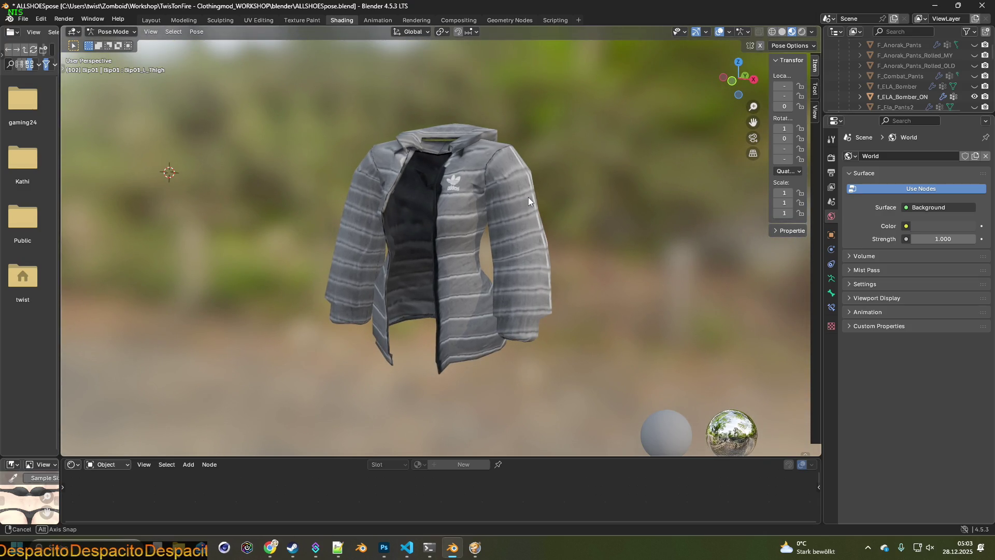
Swap visibility back to the cyan f_ELA_Bomber and hide the gray variant.
{"action": "left_click", "coordinate": [975, 96]}
{"action": "left_click", "coordinate": [975, 86]}
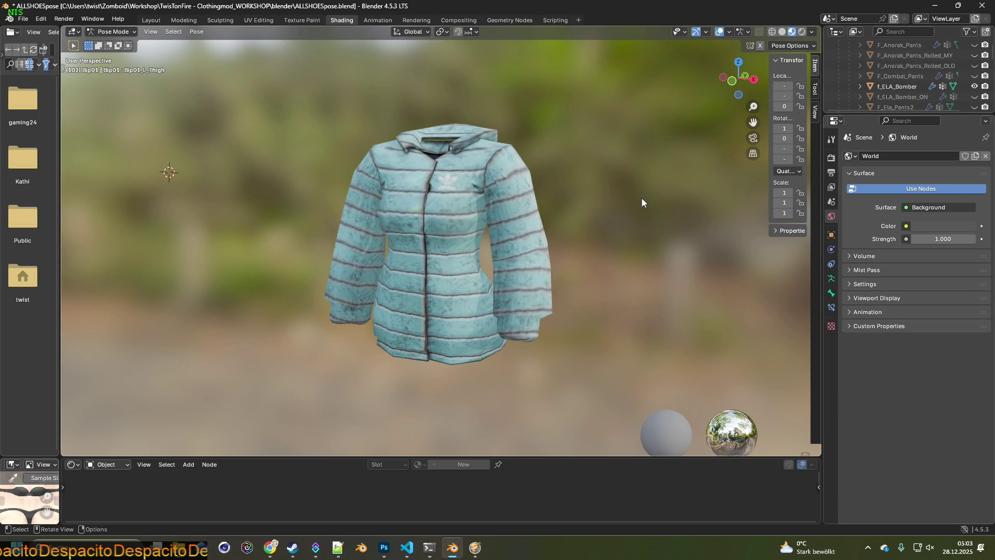
{"action": "middle_click_drag", "start_coordinate": [642, 199], "coordinate": [634, 198]}
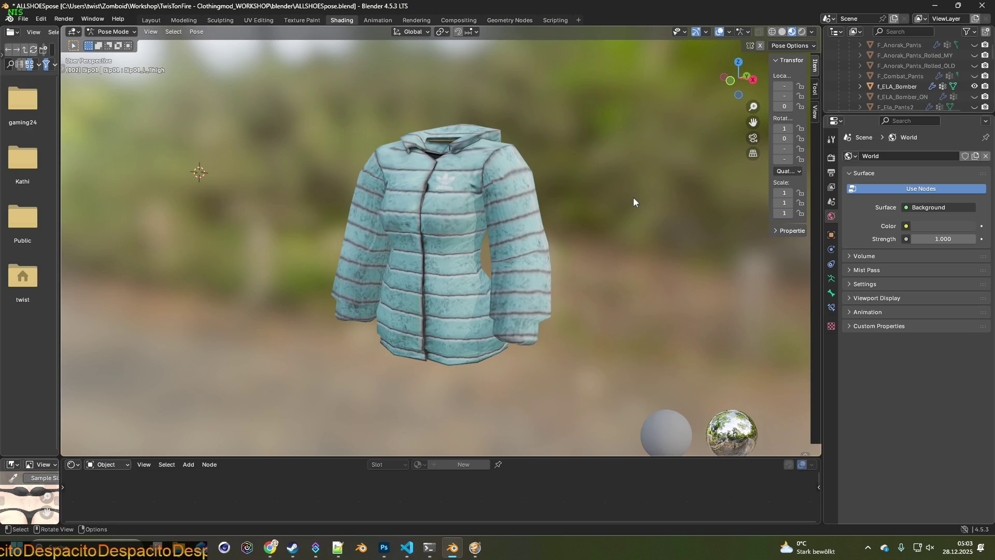
{"action": "middle_click_drag", "start_coordinate": [635, 201], "coordinate": [624, 198]}
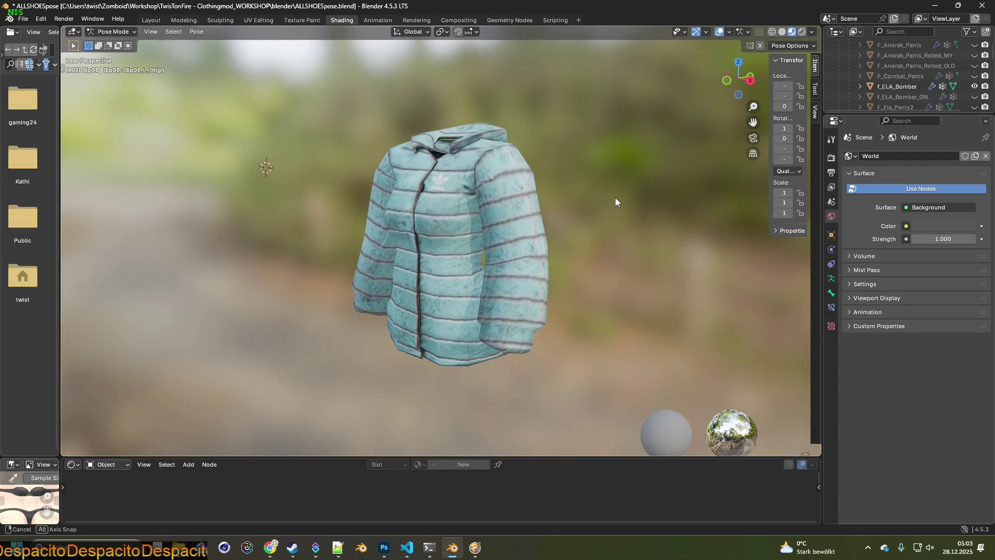
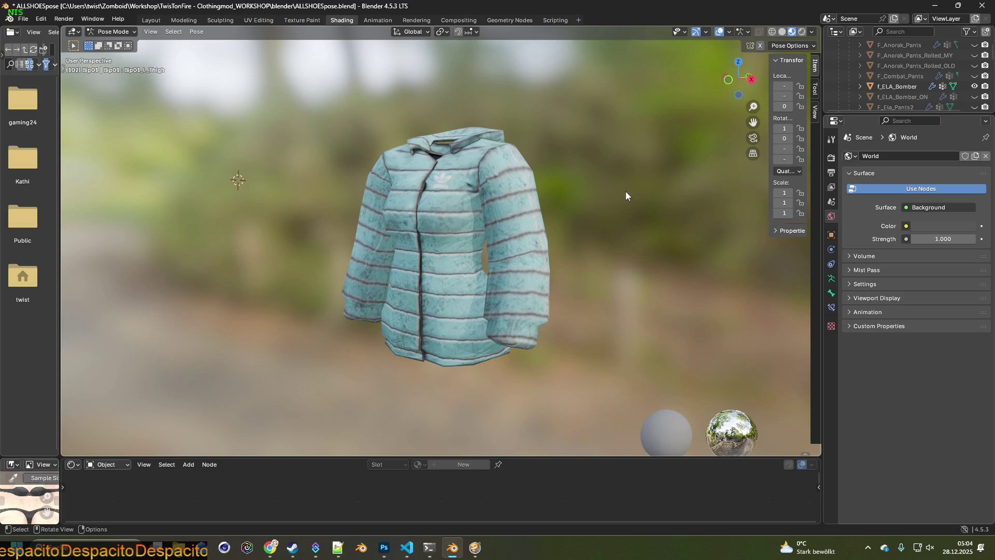
Enlarge the node editor area beneath the padded jacket's 3D viewport.
{"action": "mouse_move", "coordinate": [349, 173]}
{"action": "middle_mouse_down"}
{"action": "mouse_move", "coordinate": [445, 177]}
{"action": "mouse_move", "coordinate": [350, 170]}
{"action": "middle_mouse_up"}
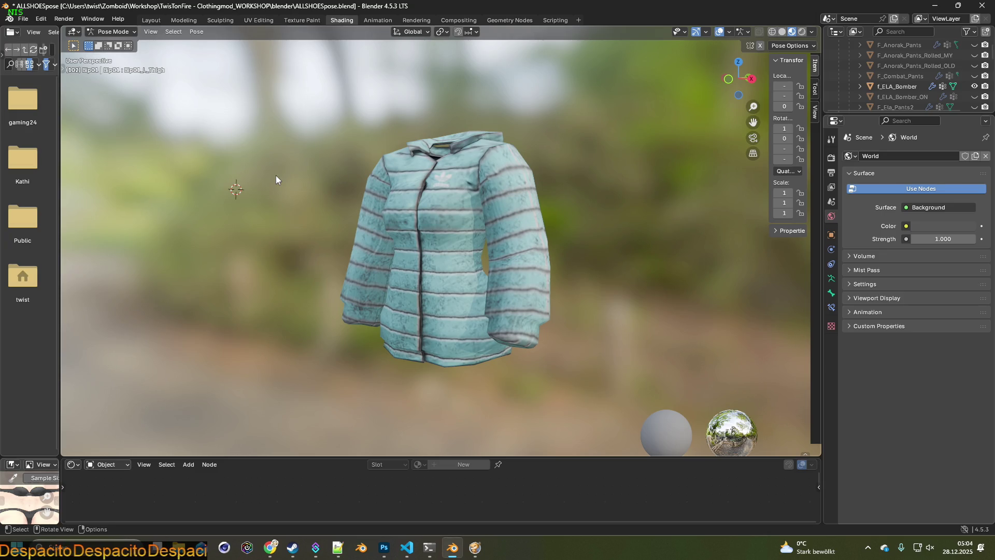
{"action": "middle_click_drag", "start_coordinate": [137, 170], "coordinate": [280, 203]}
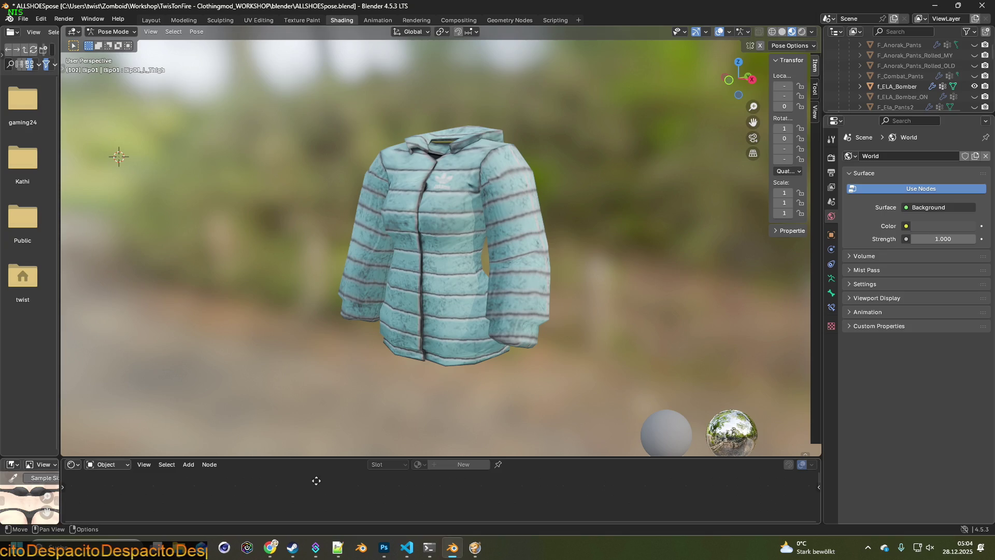
{"action": "mouse_move", "coordinate": [338, 457]}
{"action": "left_mouse_down"}
{"action": "mouse_move", "coordinate": [341, 272]}
{"action": "mouse_move", "coordinate": [340, 411]}
{"action": "left_mouse_up"}
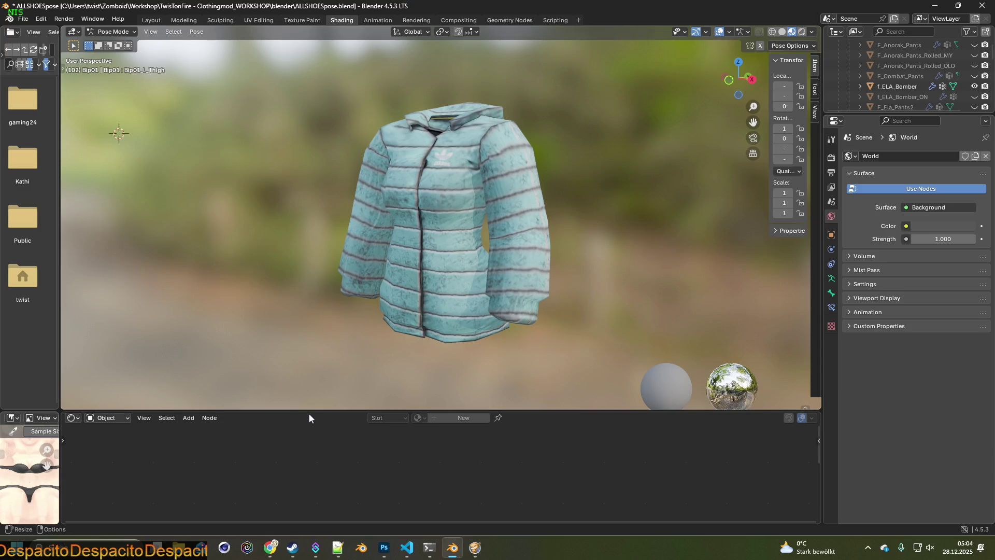
{"action": "left_click", "coordinate": [122, 32]}
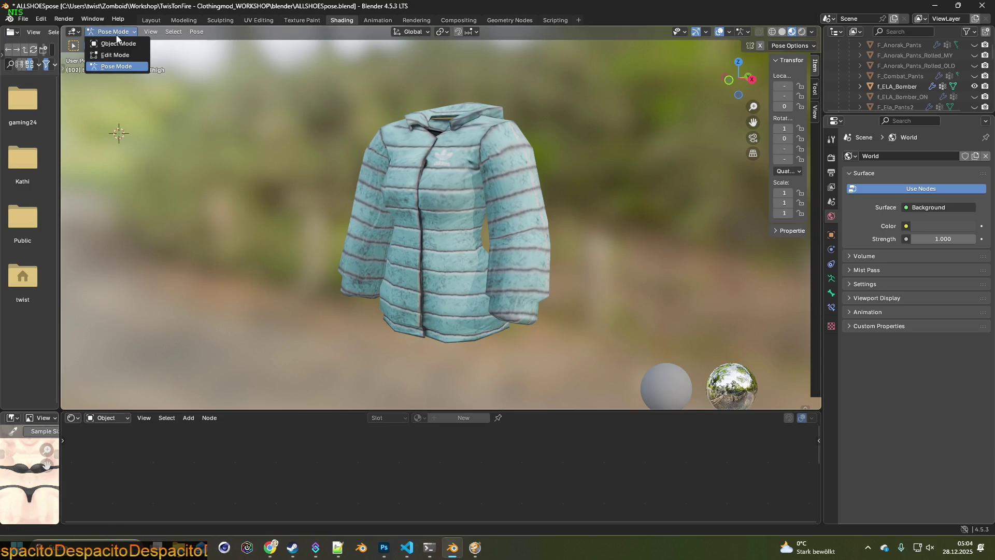
Return the jacket to Object Mode and start browsing for a new image texture file.
{"action": "left_click", "coordinate": [112, 45]}
{"action": "left_click", "coordinate": [446, 186]}
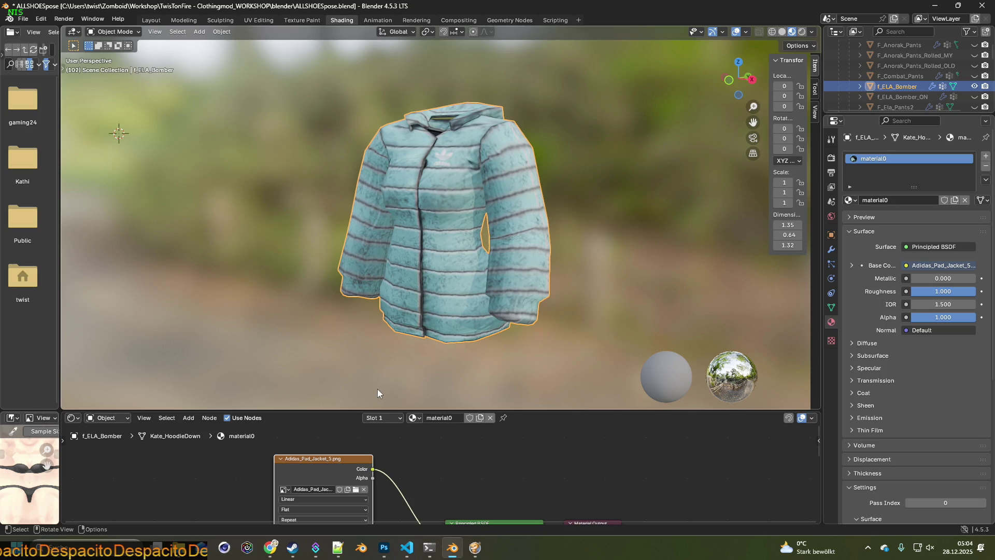
{"action": "left_click_drag", "start_coordinate": [345, 411], "coordinate": [346, 480]}
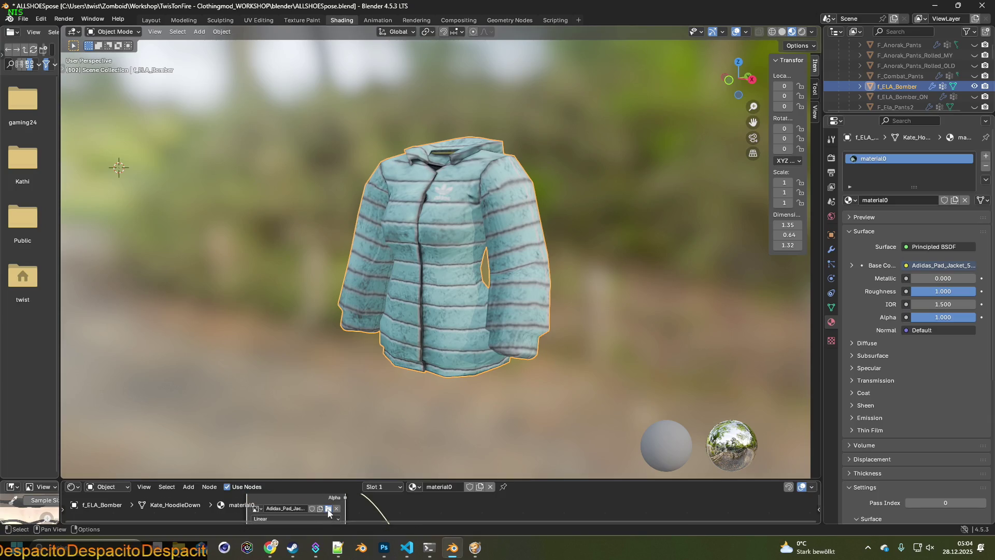
{"action": "left_click", "coordinate": [328, 510]}
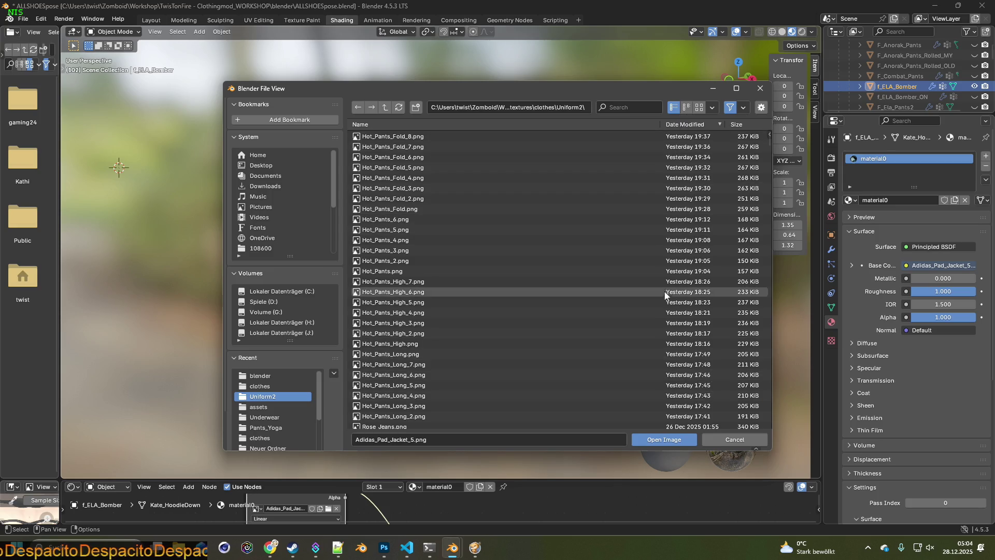
Load Adidas_Pad_Jacket.png as the jacket's base colour and show the open-front version.
{"action": "left_click", "coordinate": [374, 125]}
{"action": "left_click", "coordinate": [420, 179]}
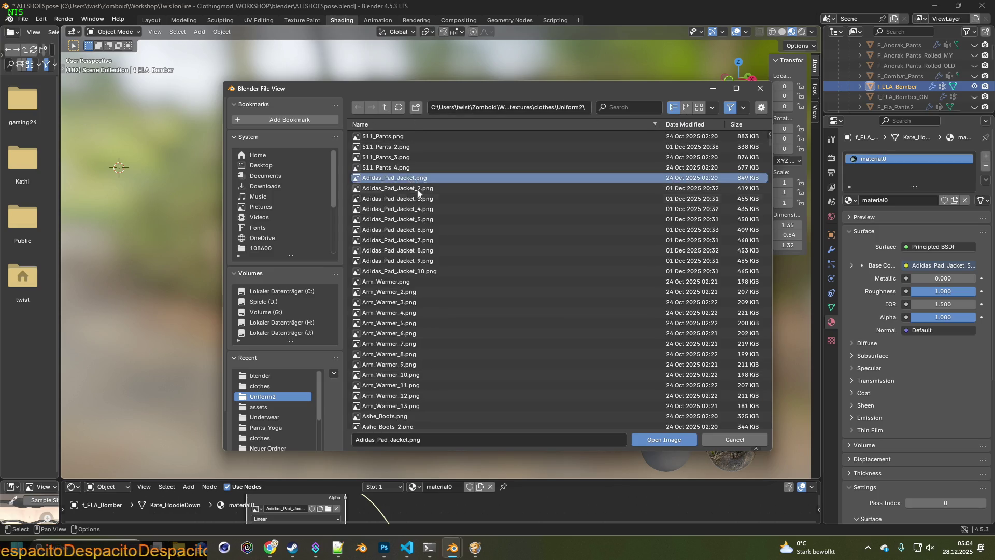
{"action": "left_click", "coordinate": [664, 440]}
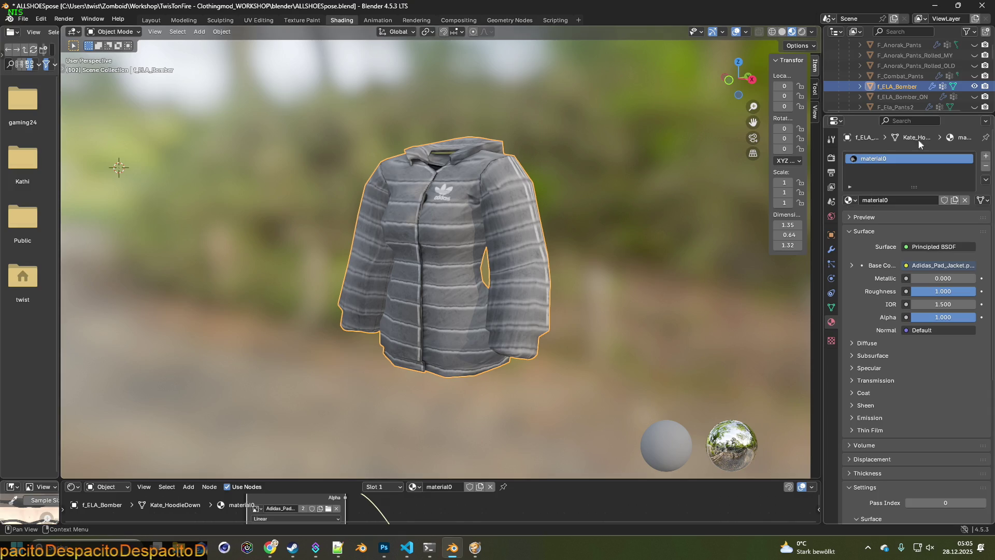
{"action": "left_click", "coordinate": [974, 87]}
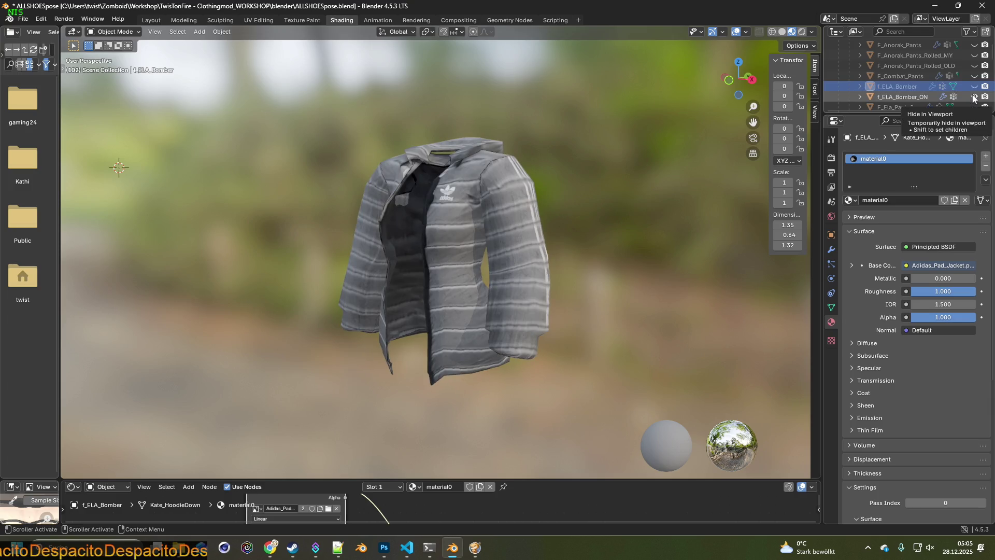
{"action": "left_click", "coordinate": [973, 97]}
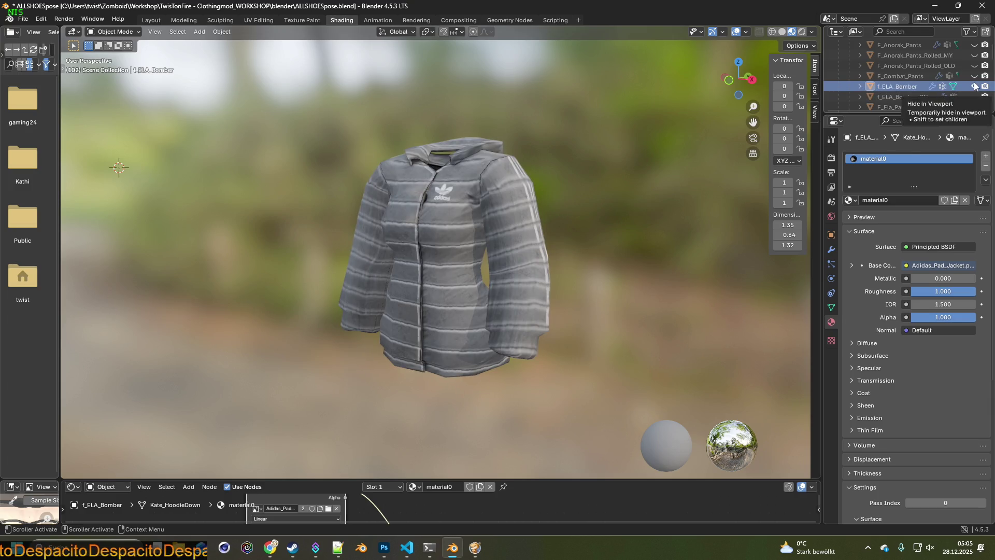
{"action": "left_click", "coordinate": [974, 97]}
{"action": "left_click", "coordinate": [974, 97]}
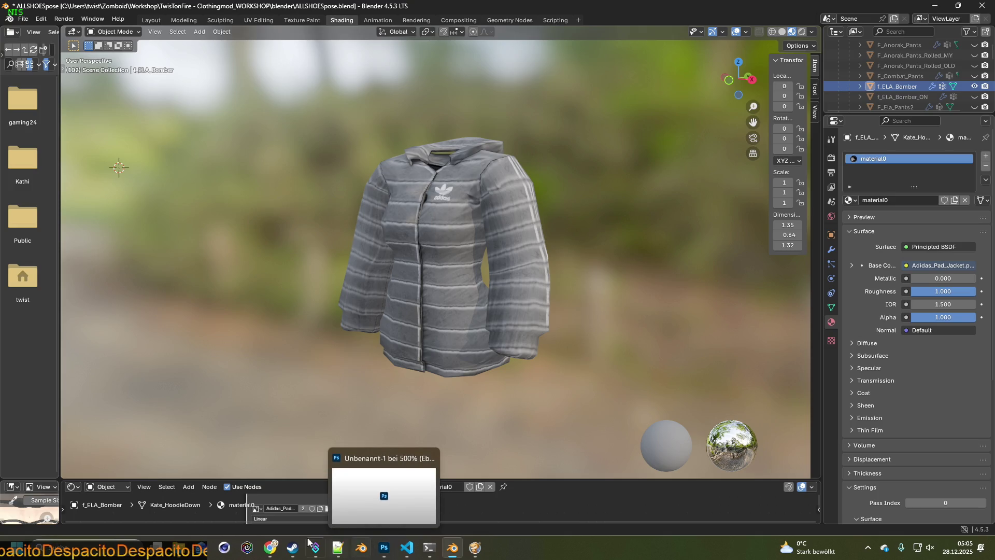
{"action": "mouse_move", "coordinate": [428, 547]}
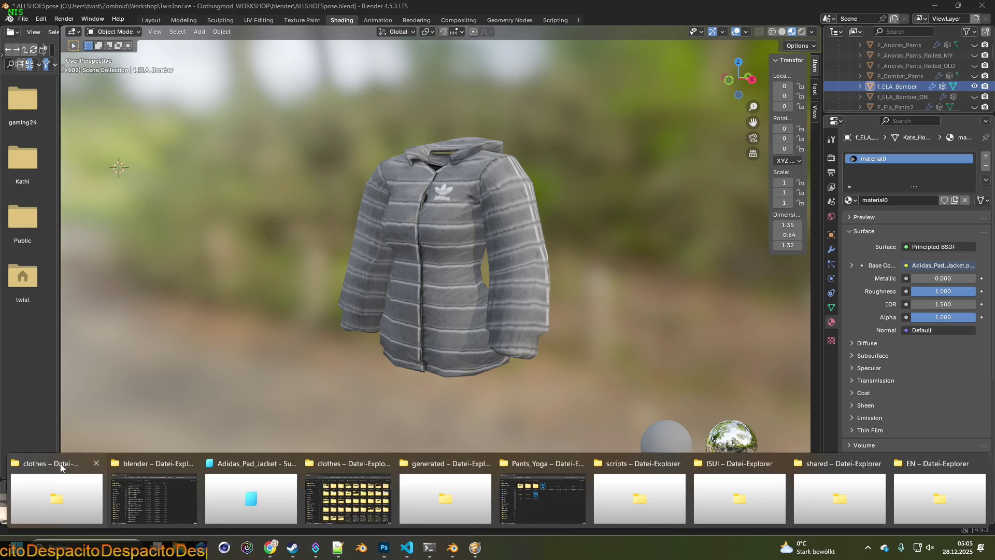
{"action": "left_click", "coordinate": [61, 467]}
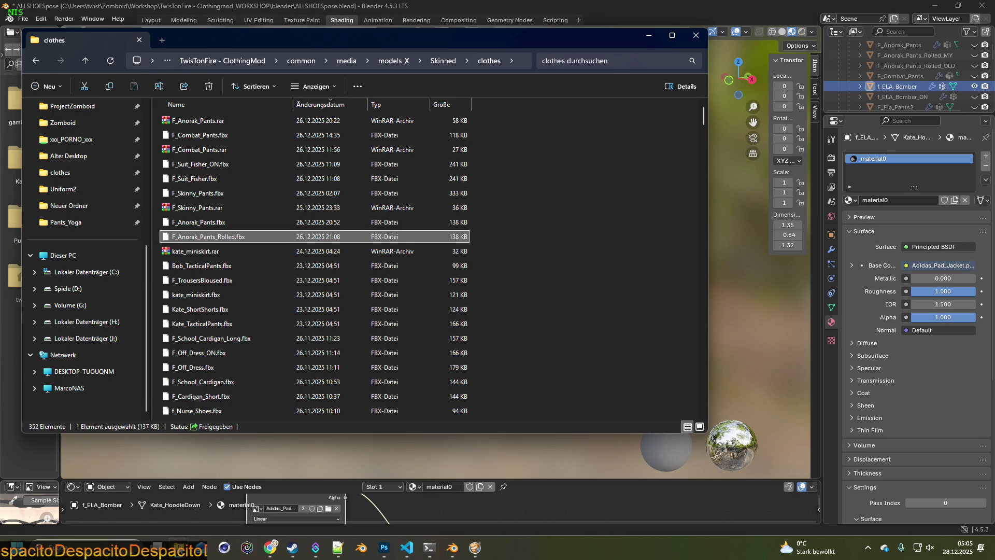
{"action": "left_click", "coordinate": [201, 547]}
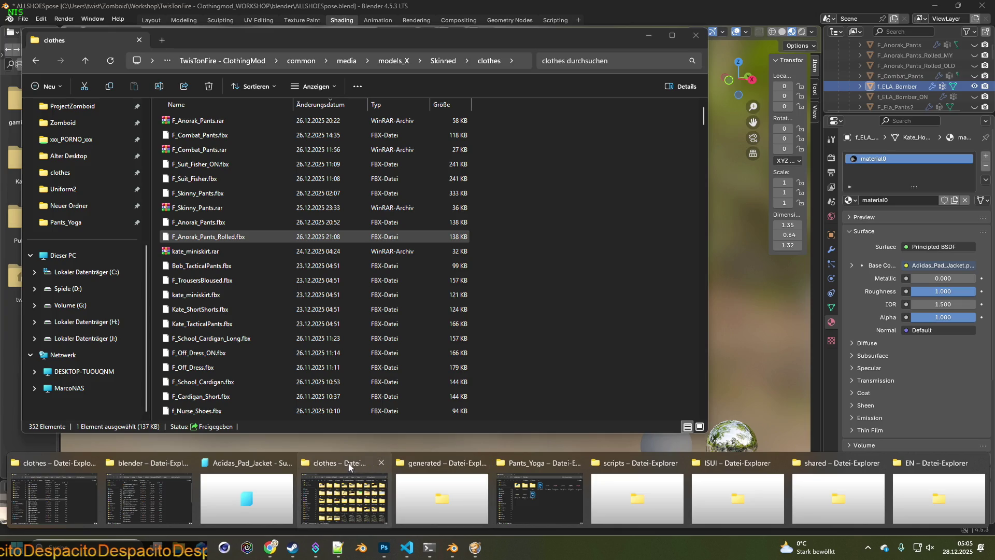
{"action": "left_click", "coordinate": [353, 465]}
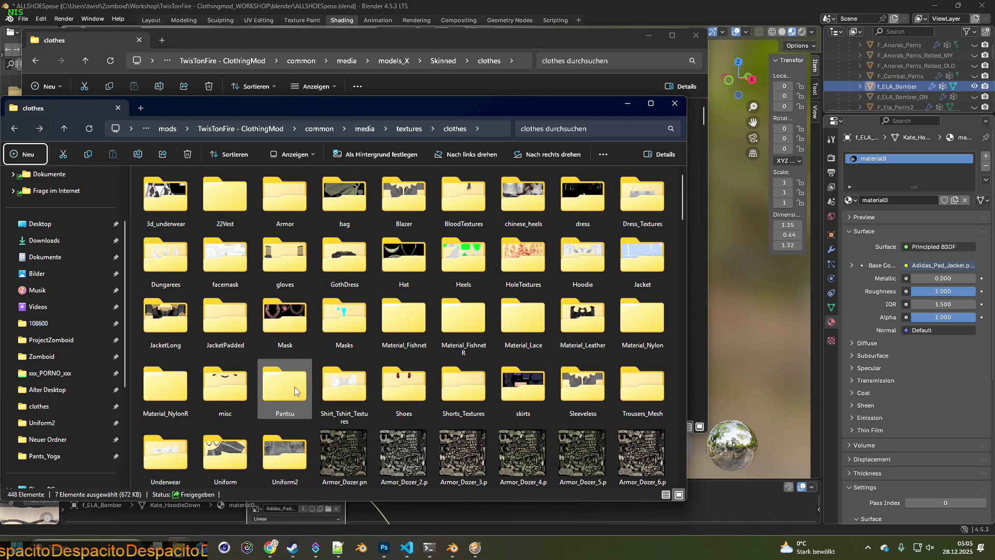
{"action": "key", "text": "Tab"}
{"action": "left_click", "coordinate": [450, 547]}
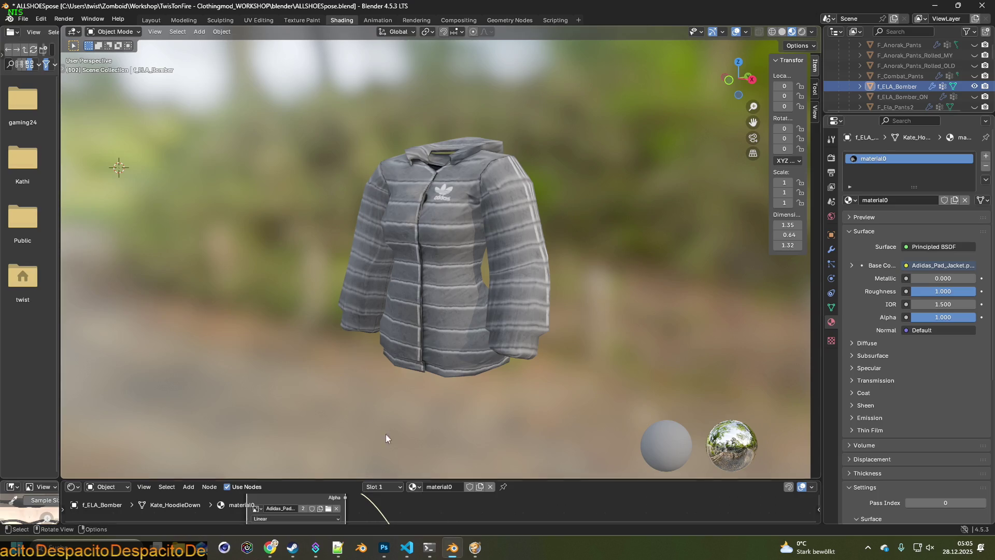
{"action": "left_click", "coordinate": [329, 510]}
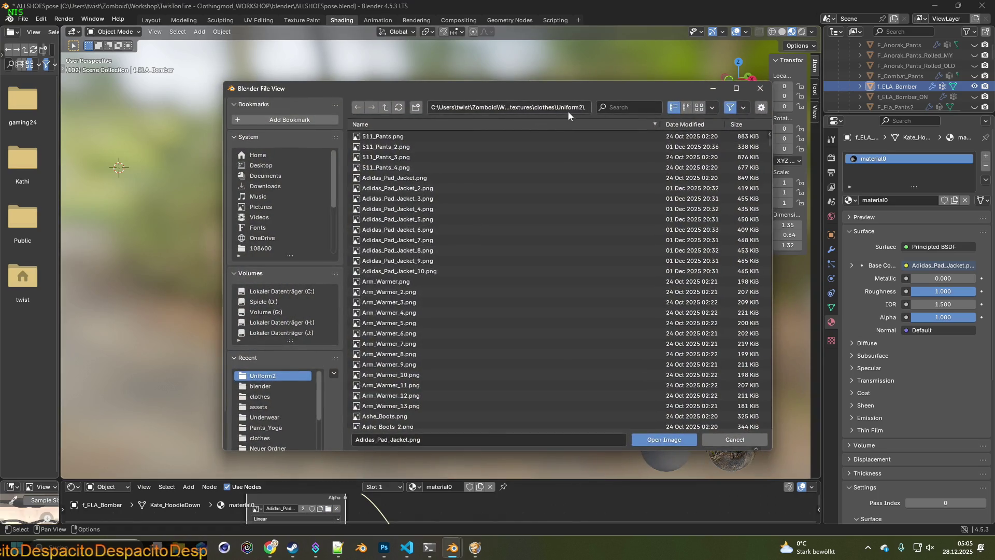
{"action": "left_click", "coordinate": [731, 440]}
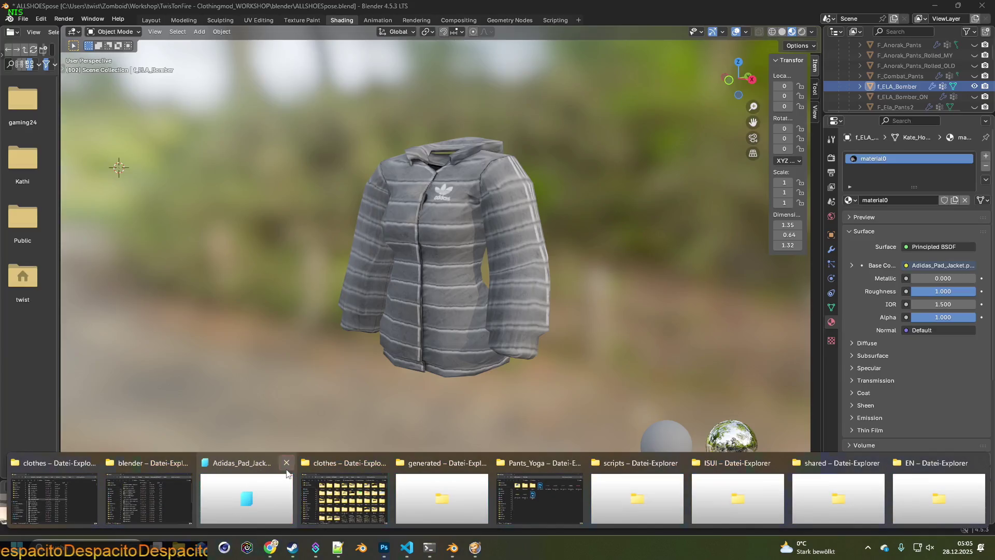
Show the Uniform2 folder as a details list sorted by name.
{"action": "mouse_move", "coordinate": [361, 547]}
{"action": "left_click", "coordinate": [354, 498]}
{"action": "double_click", "coordinate": [285, 455]}
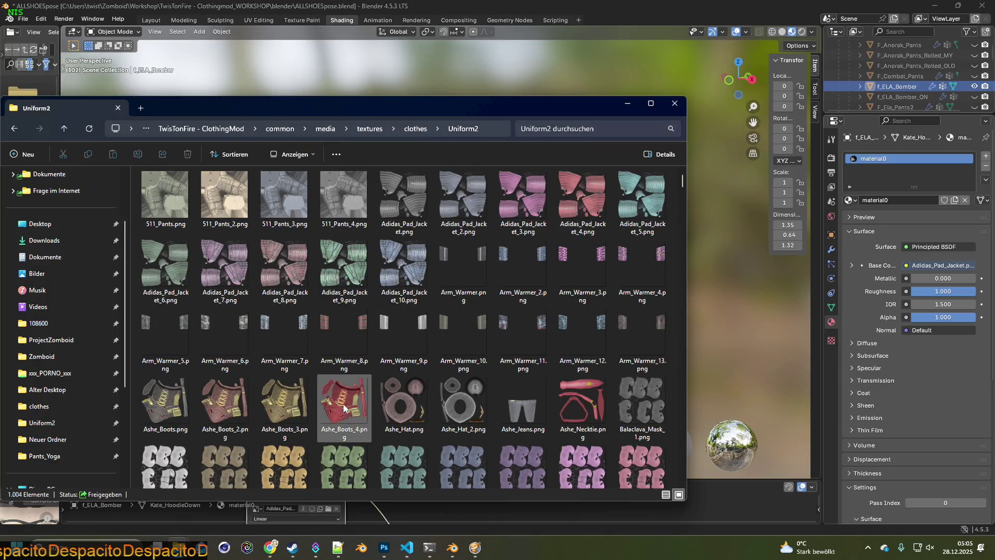
{"action": "left_click", "coordinate": [296, 154]}
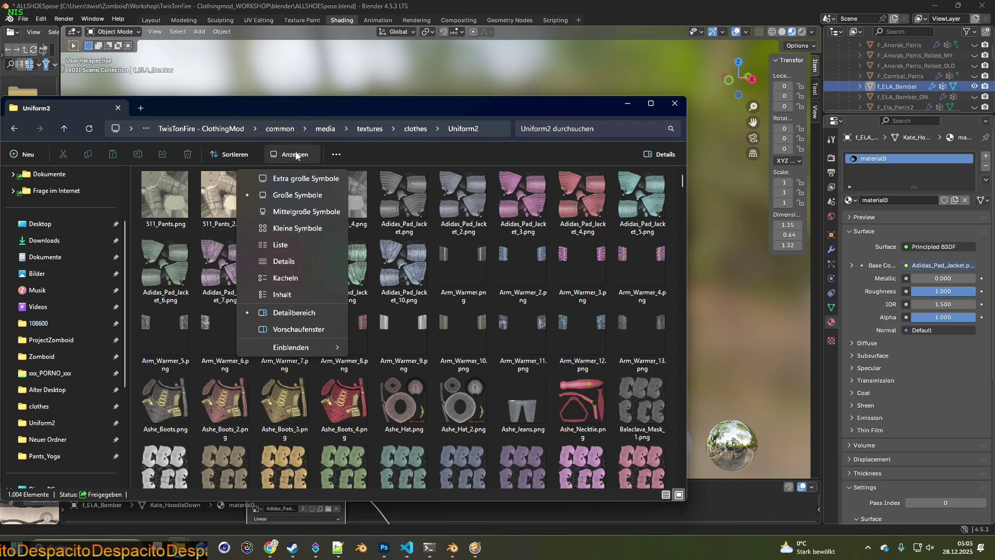
{"action": "left_click", "coordinate": [291, 277]}
{"action": "left_click", "coordinate": [164, 170]}
{"action": "left_click", "coordinate": [168, 172]}
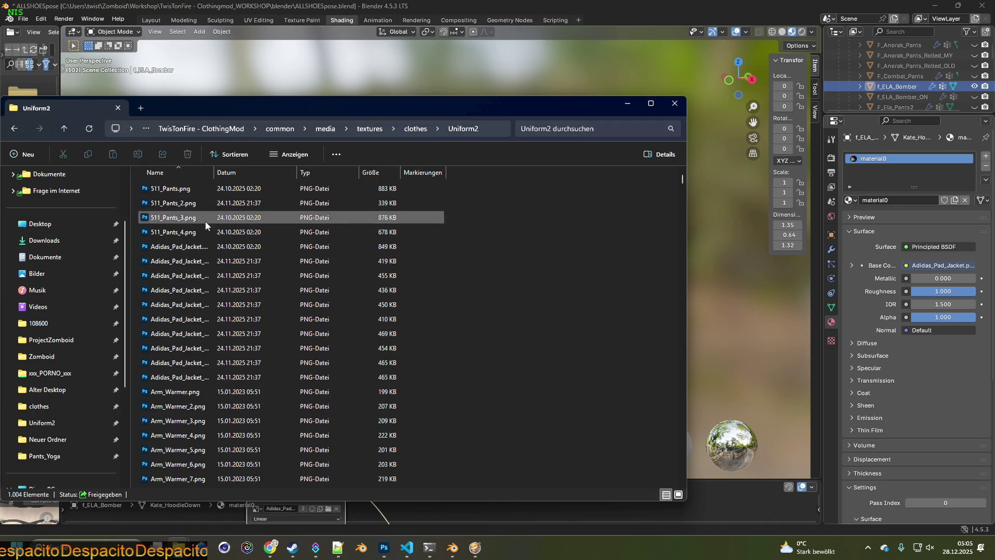
Select all ten Adidas_Pad_Jacket images, then bring the Pants_Yoga window forward.
{"action": "left_click", "coordinate": [186, 248]}
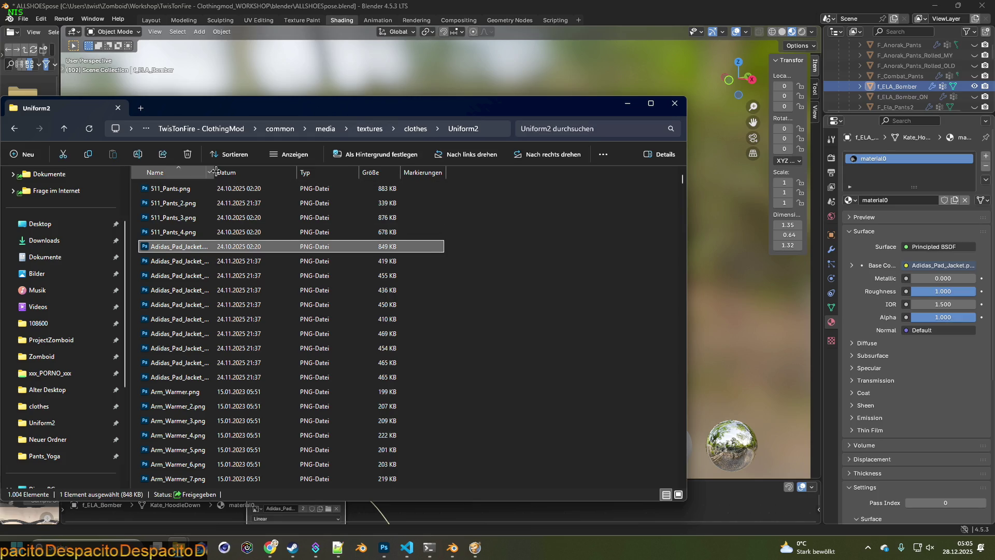
{"action": "left_click_drag", "start_coordinate": [215, 171], "coordinate": [326, 172]}
{"action": "left_click", "coordinate": [185, 378], "text": "shift"}
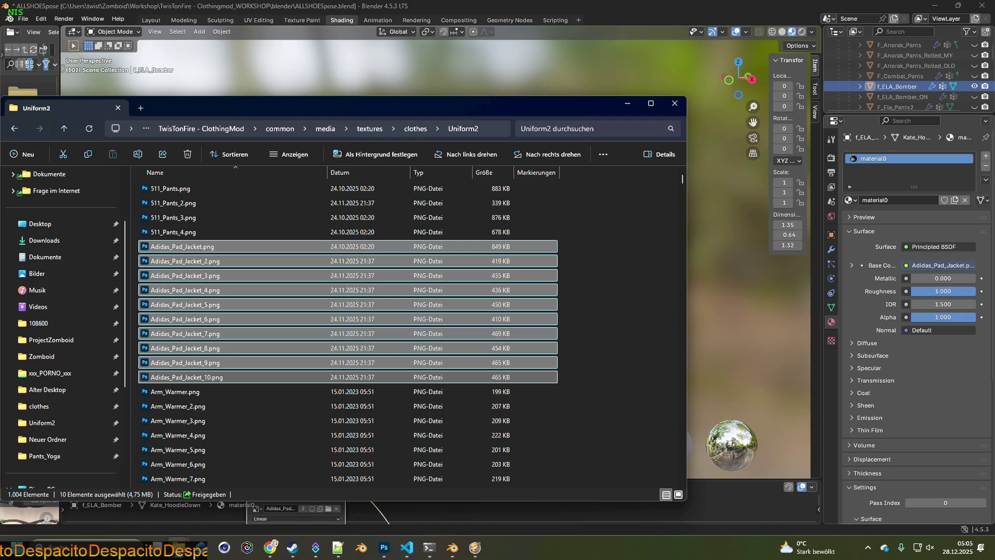
{"action": "left_click", "coordinate": [337, 548]}
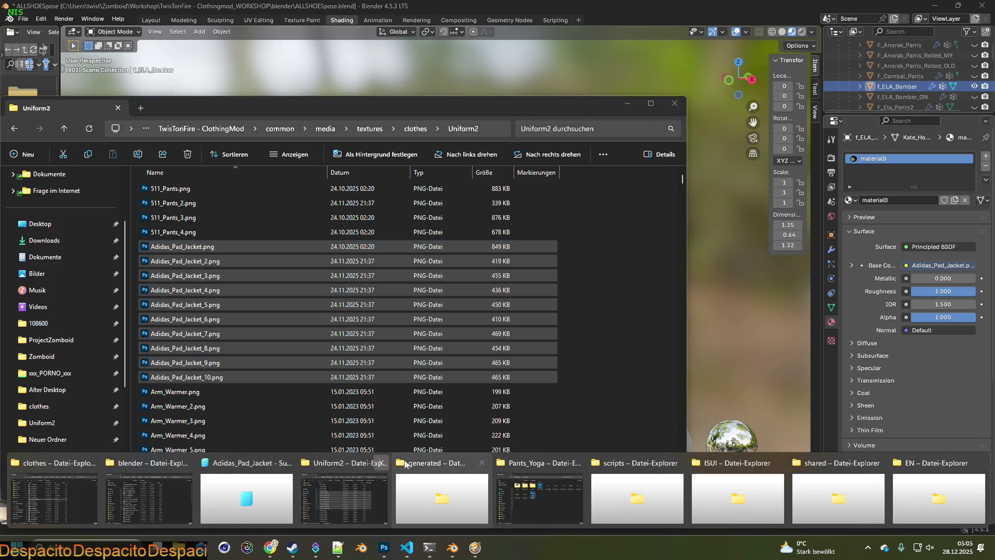
{"action": "left_click", "coordinate": [541, 469]}
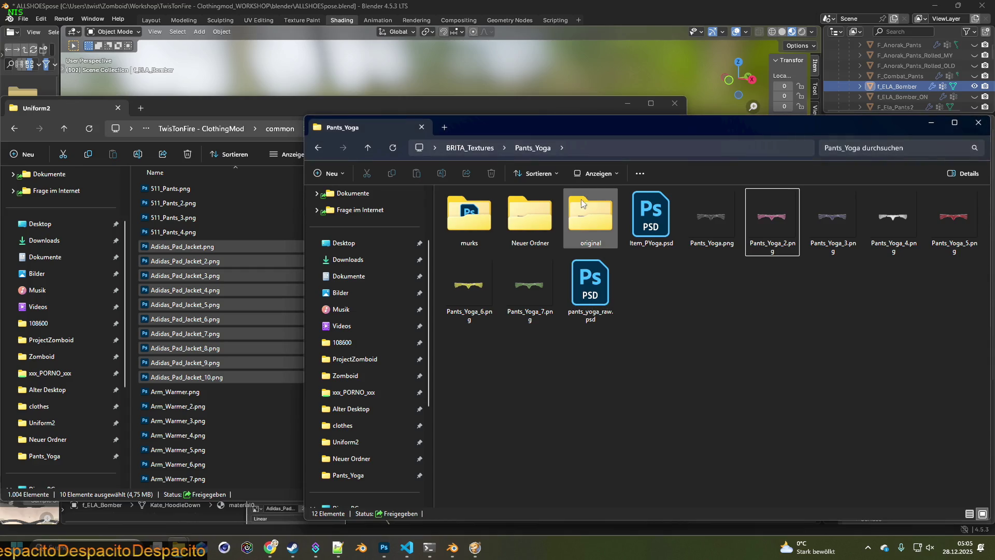
Create a folder named Adidas_Pad_Jacket inside BRITA_Textures and go into it.
{"action": "left_click", "coordinate": [470, 148]}
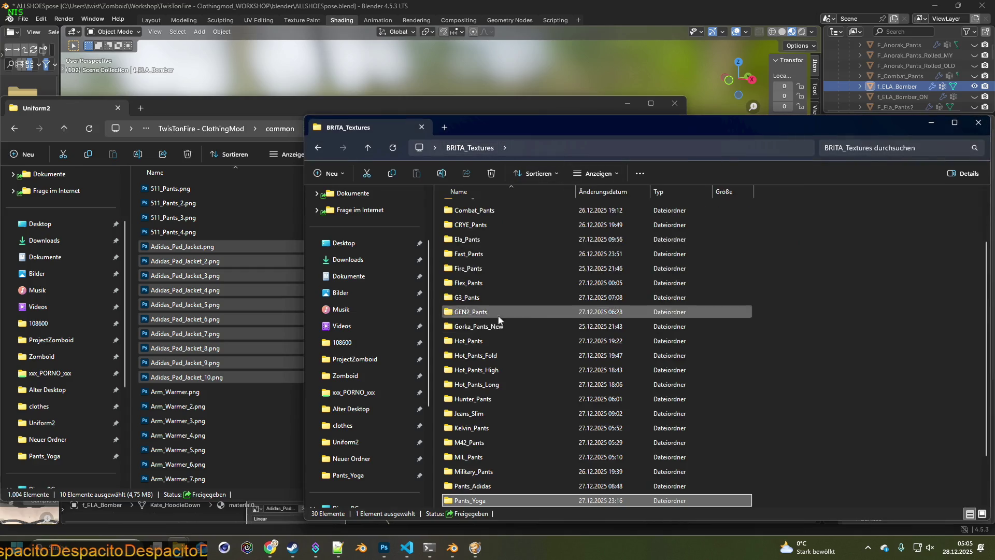
{"action": "right_click", "coordinate": [438, 354]}
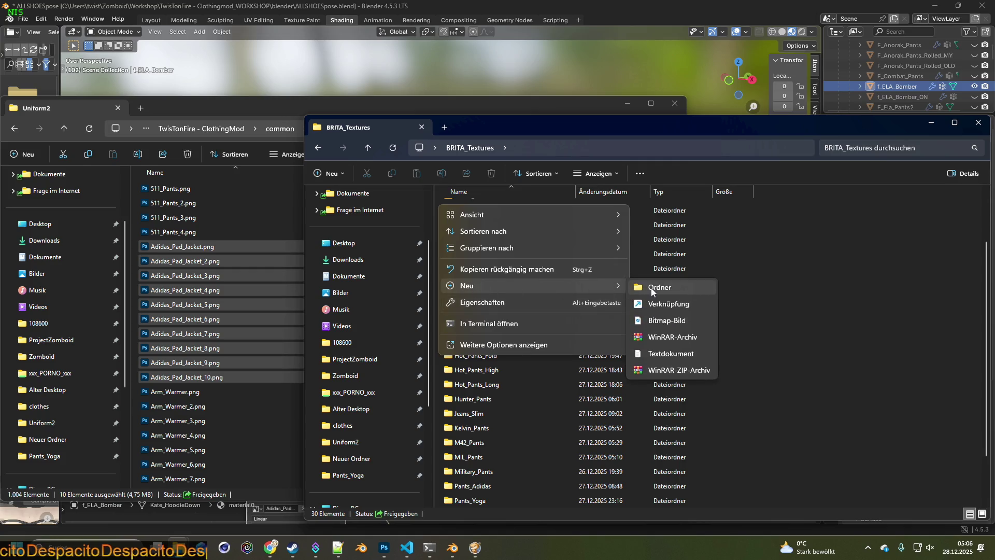
{"action": "left_click", "coordinate": [650, 291]}
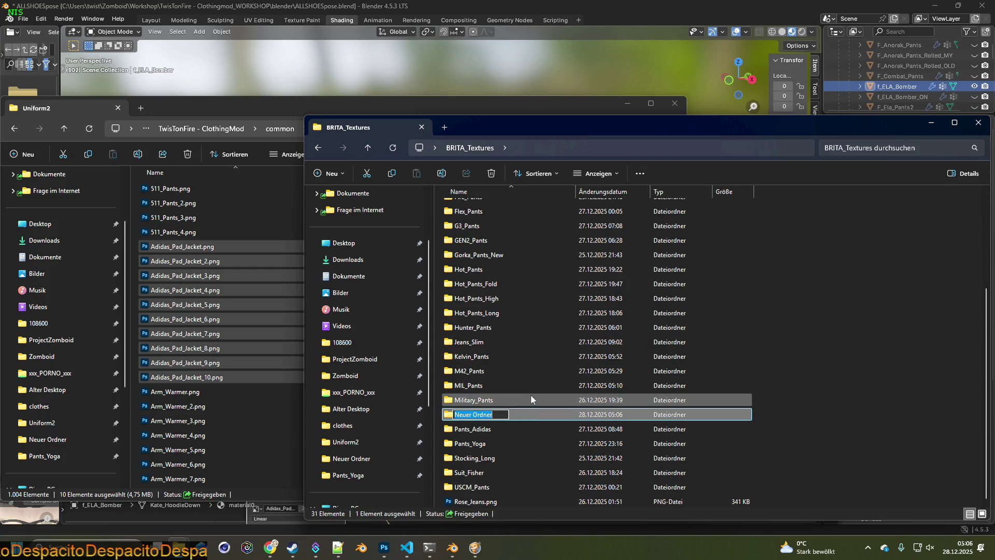
{"action": "left_click", "coordinate": [202, 247]}
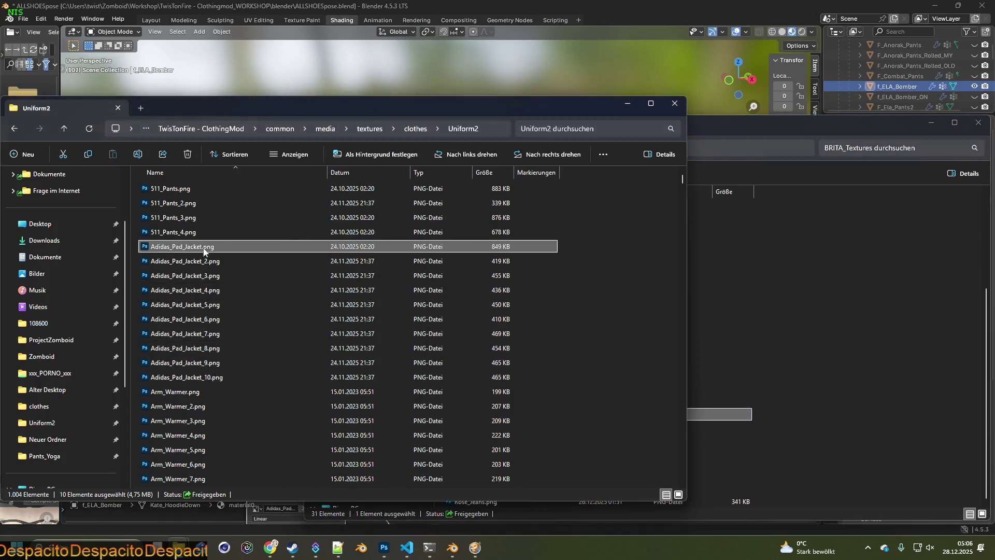
{"action": "left_click", "coordinate": [700, 204]}
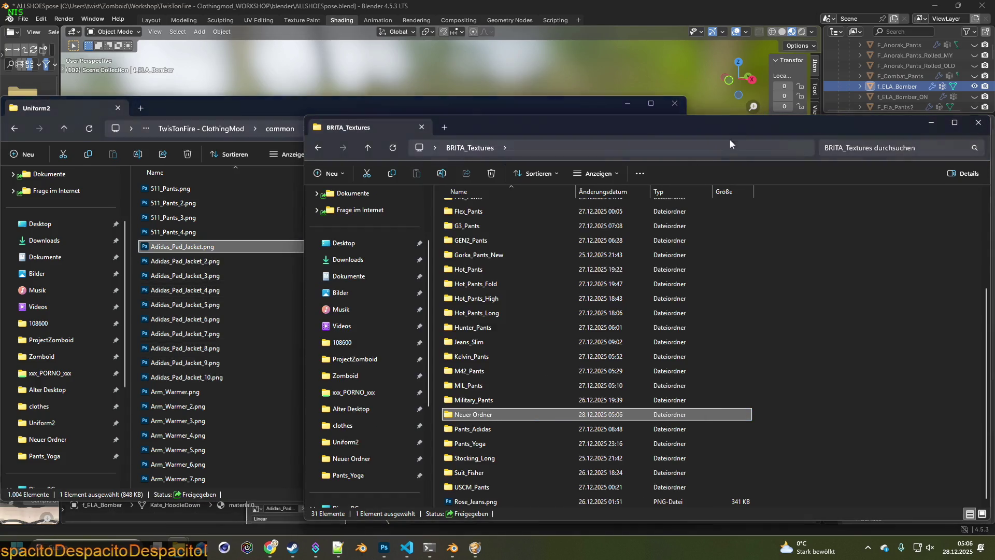
{"action": "left_click", "coordinate": [496, 416]}
{"action": "type", "text": "Adidas_Pad_Jacket"}
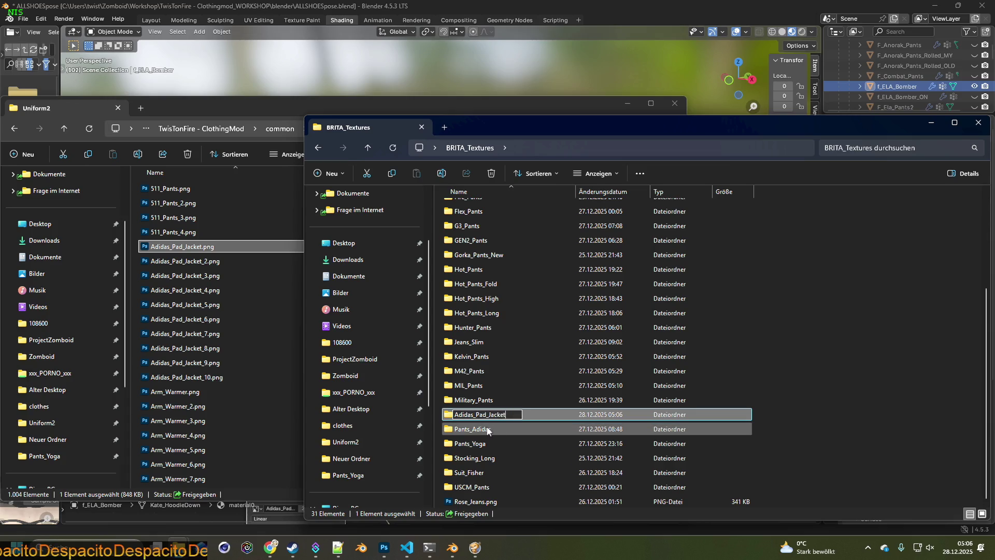
{"action": "key", "text": "Return"}
{"action": "double_click", "coordinate": [492, 415]}
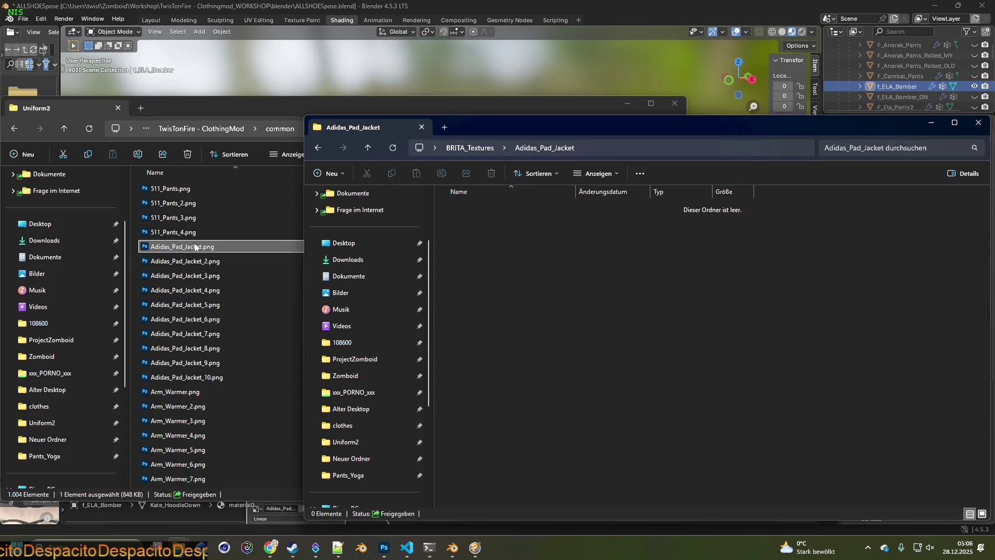
Copy the ten Adidas_Pad_Jacket images from Uniform2 into the new folder.
{"action": "left_click", "coordinate": [196, 249]}
{"action": "left_click", "coordinate": [191, 377], "text": "shift"}
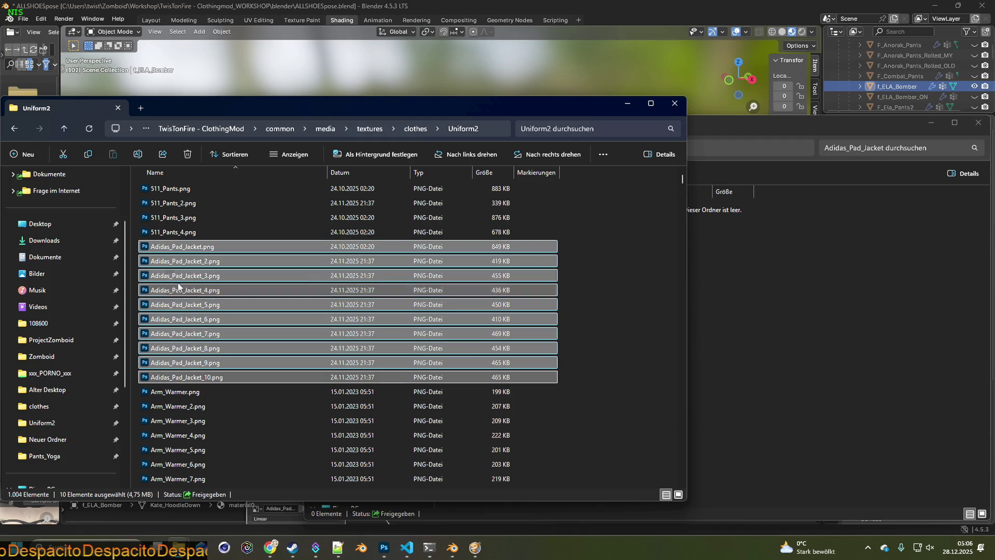
{"action": "right_click_drag", "start_coordinate": [172, 265], "coordinate": [745, 276]}
{"action": "left_click", "coordinate": [798, 294]}
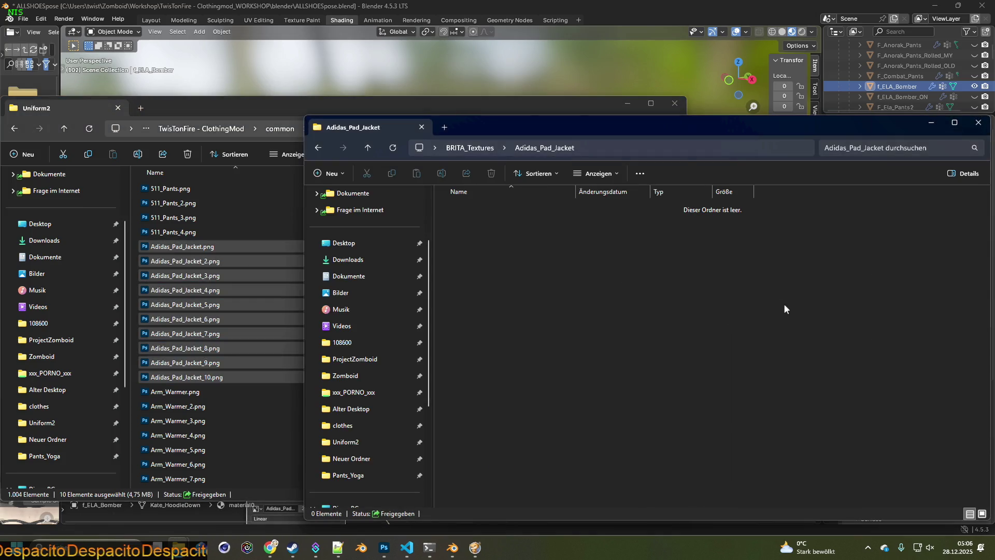
Create an origin subfolder and move the ten jacket images into it, then return to Blender.
{"action": "right_click", "coordinate": [519, 368]}
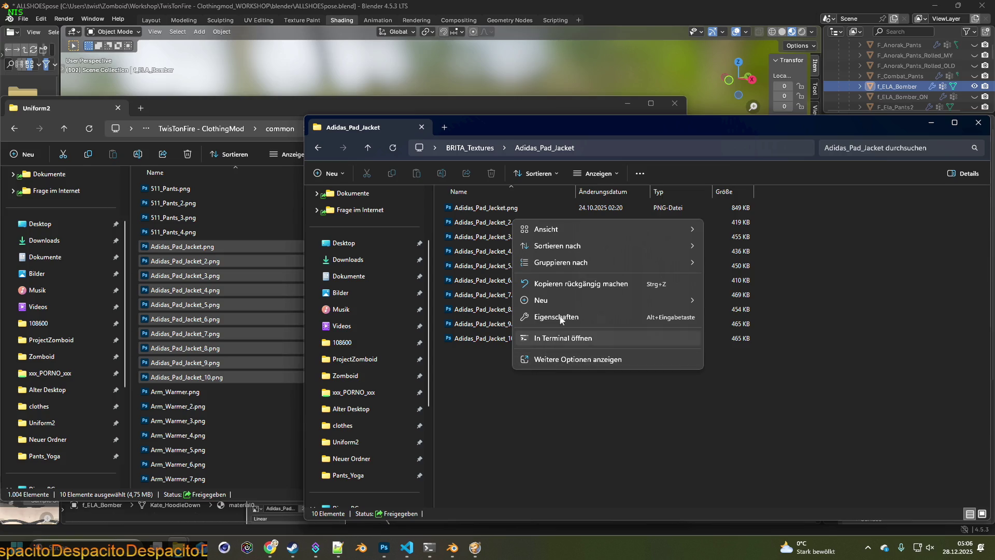
{"action": "left_click", "coordinate": [745, 302]}
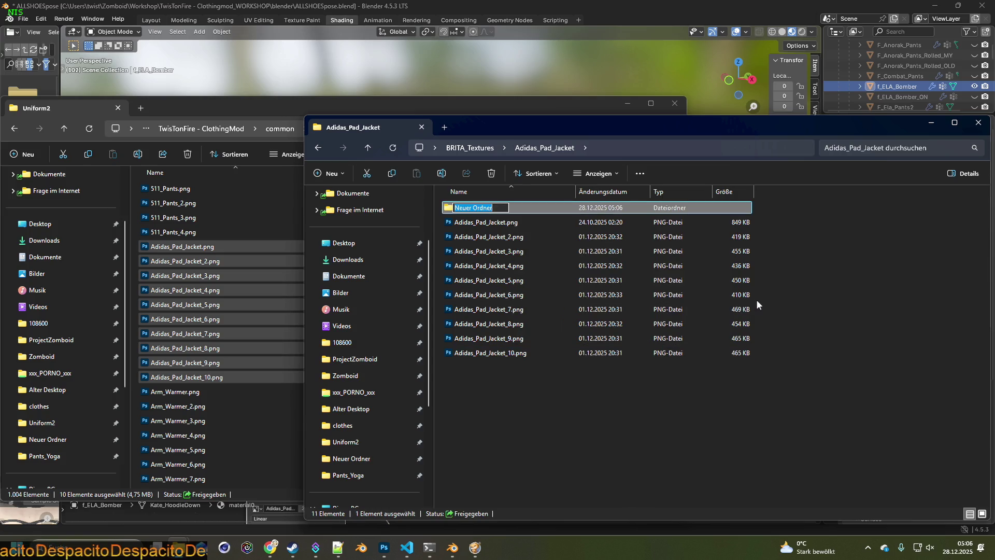
{"action": "type", "text": "origin"}
{"action": "key", "text": "Return"}
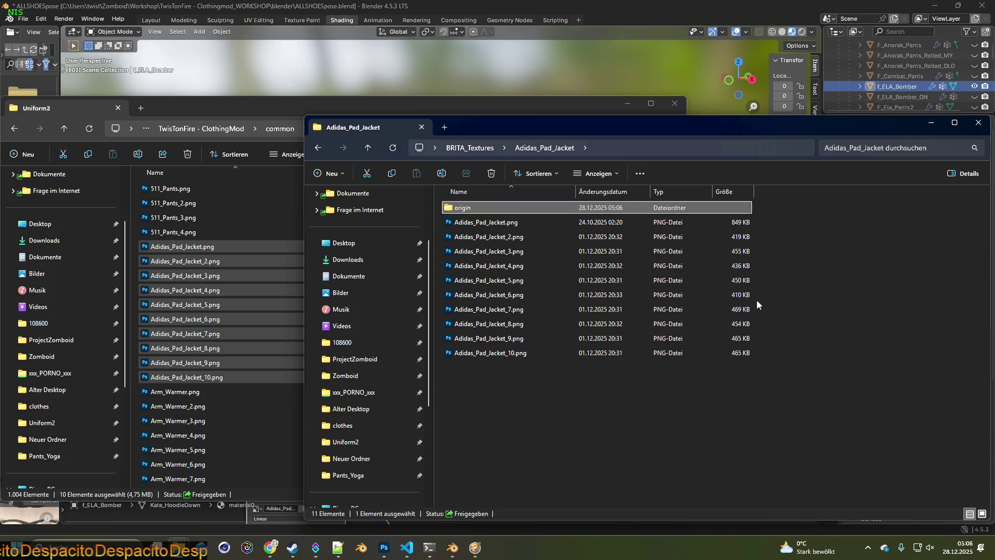
{"action": "left_click_drag", "start_coordinate": [558, 399], "coordinate": [466, 224]}
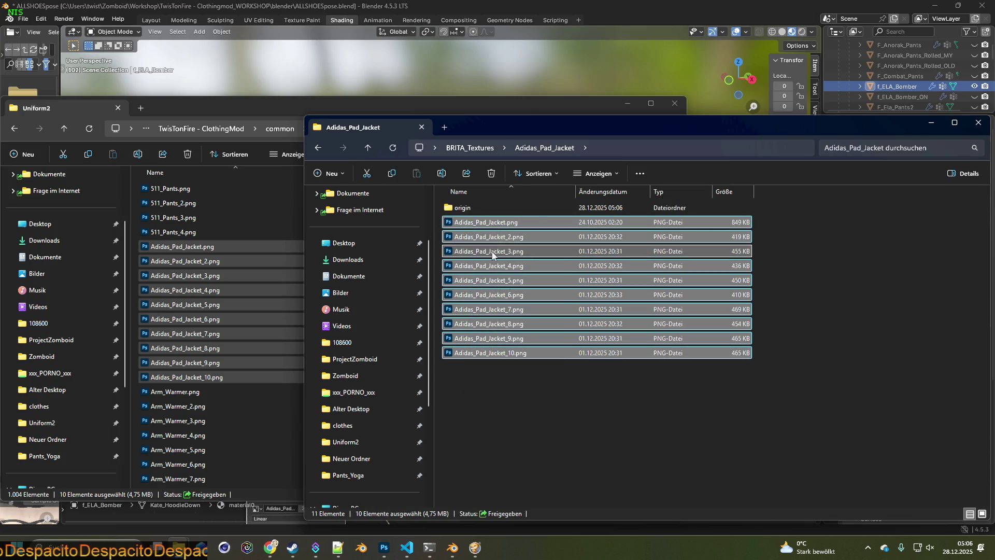
{"action": "right_click_drag", "start_coordinate": [495, 256], "coordinate": [461, 209]}
{"action": "left_click", "coordinate": [512, 237]}
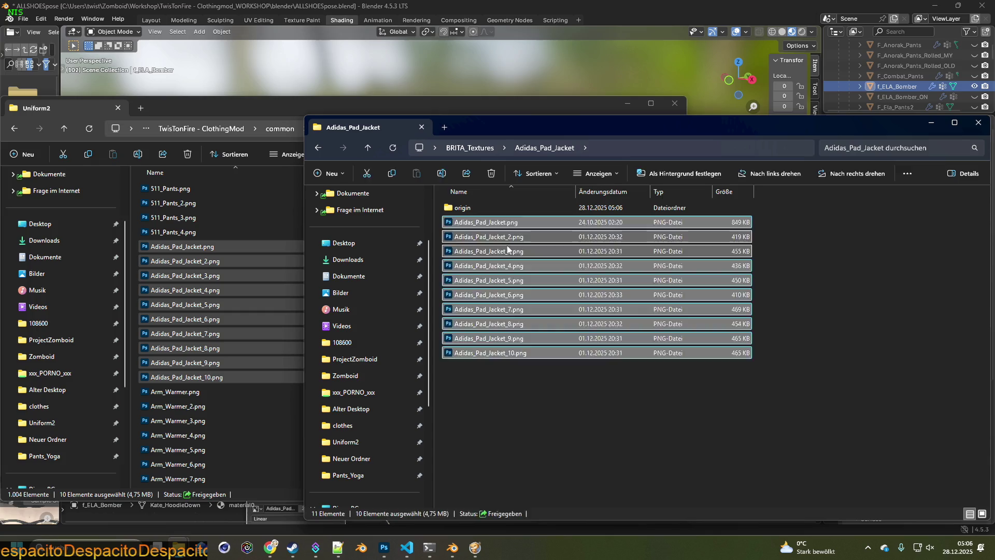
{"action": "left_click", "coordinate": [526, 9]}
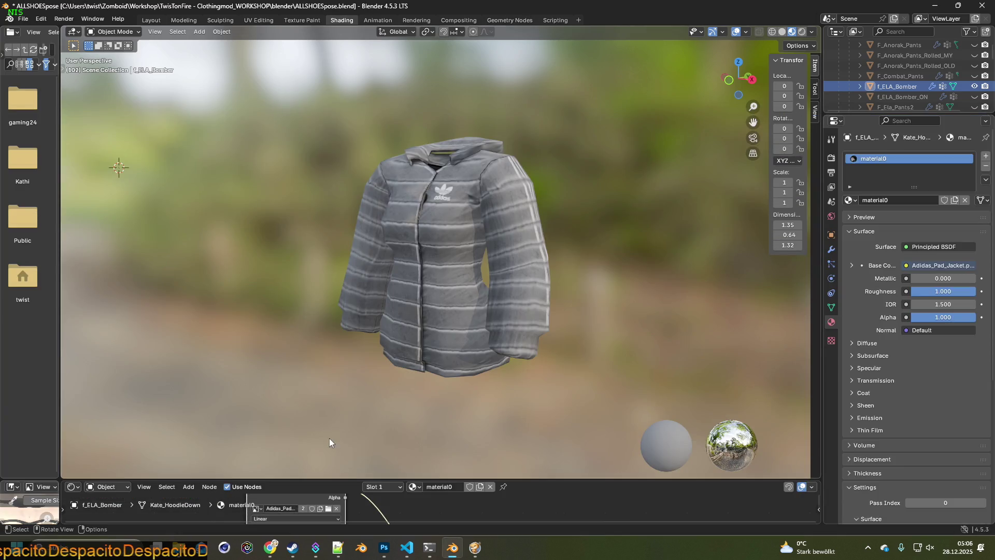
Load the jacket texture from Adidas_Pad_Jacket.png in the new origin folder.
{"action": "left_click", "coordinate": [327, 508]}
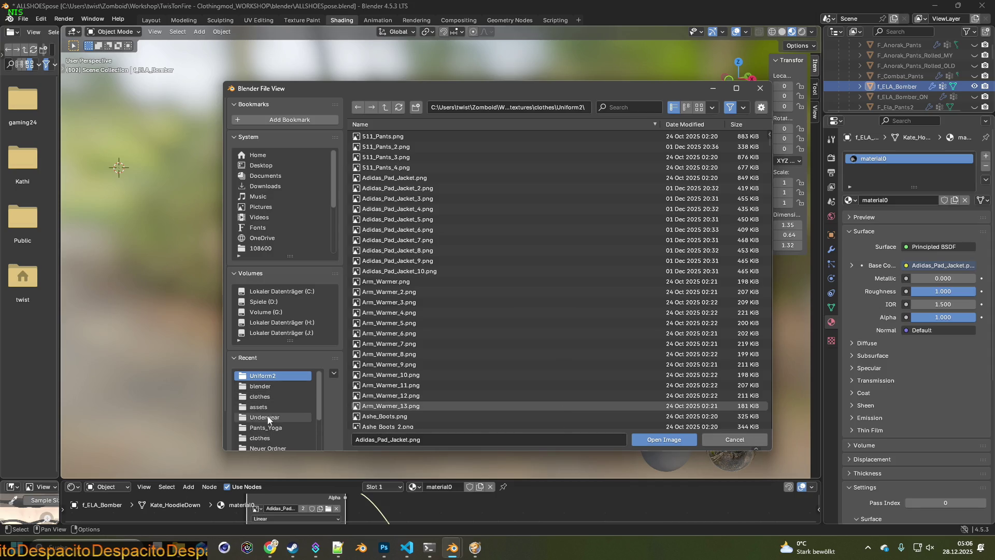
{"action": "left_click", "coordinate": [272, 429]}
{"action": "left_click", "coordinate": [386, 108]}
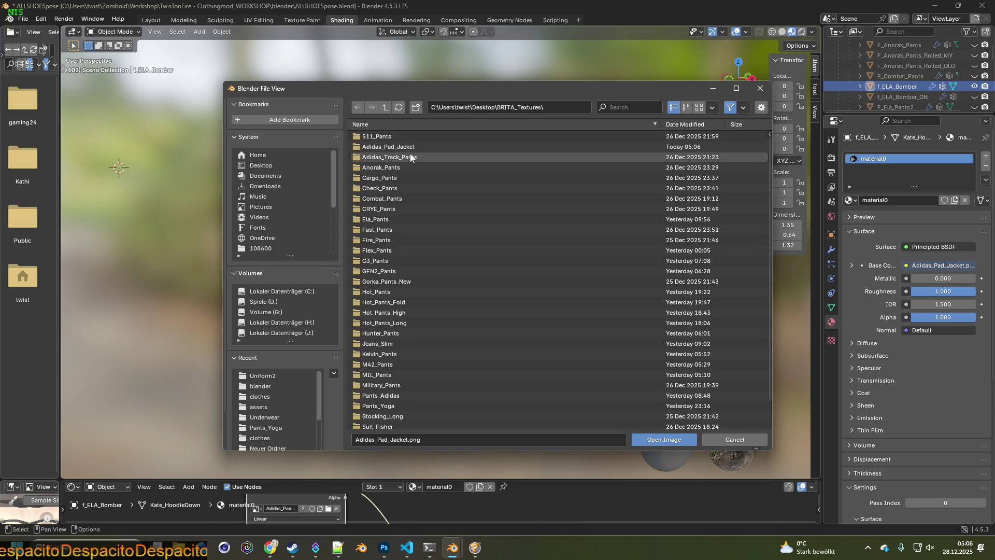
{"action": "left_click", "coordinate": [406, 147]}
{"action": "left_click", "coordinate": [378, 136]}
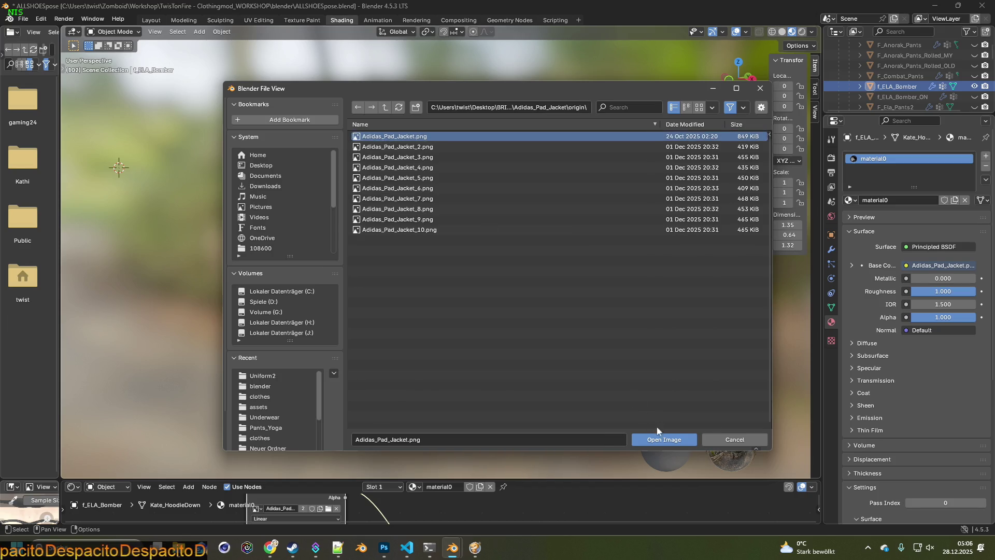
{"action": "left_click", "coordinate": [662, 439]}
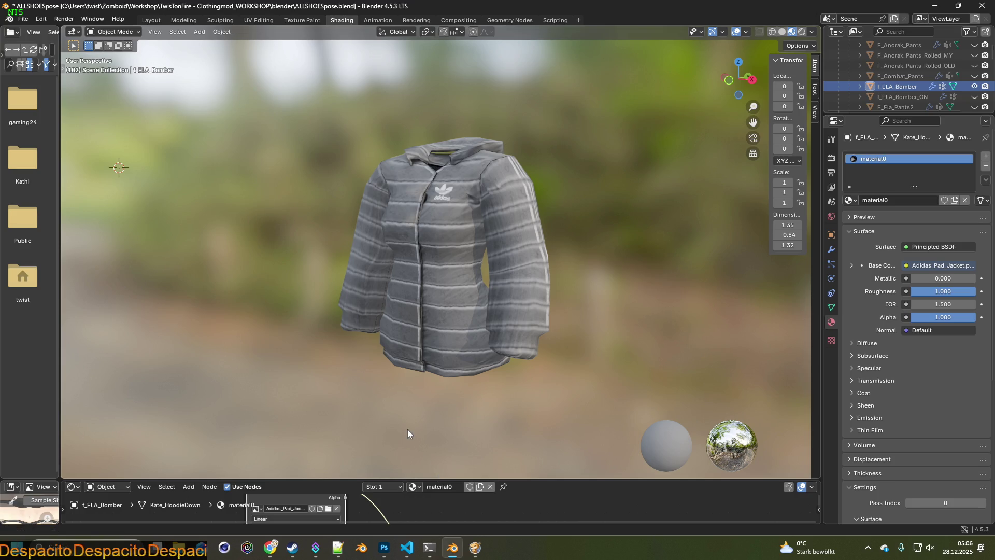
Capture a screenshot of the grey jacket and switch over to Photoshop.
{"action": "key", "text": "super+shift+s"}
{"action": "left_click_drag", "start_coordinate": [287, 108], "coordinate": [608, 399]}
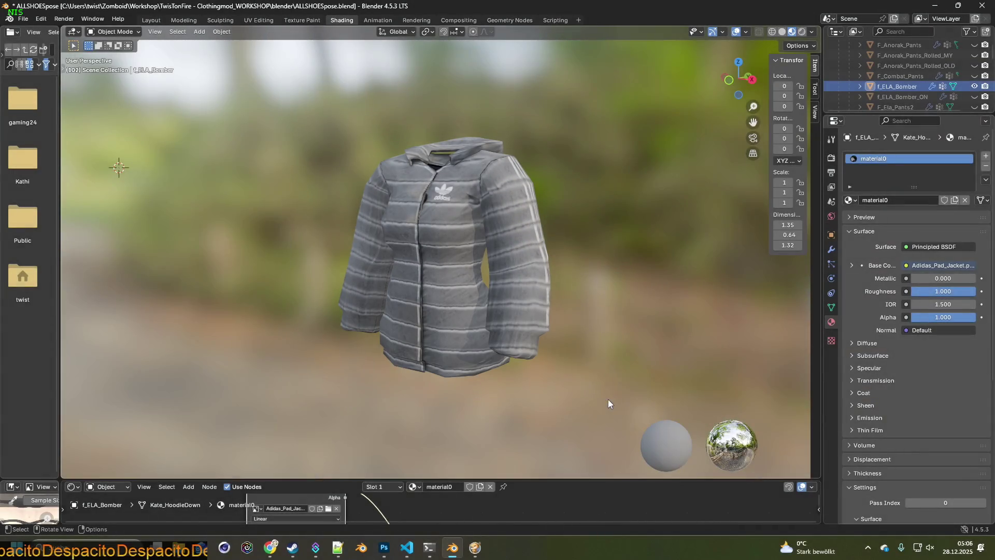
{"action": "key", "text": "alt+Tab"}
{"action": "key", "text": "Tab"}
{"action": "key", "text": "Tab"}
{"action": "key", "text": "Tab"}
{"action": "key", "text": "Tab"}
{"action": "key", "text": "Tab"}
{"action": "key", "text": "Tab"}
{"action": "key", "text": "Tab"}
{"action": "key", "text": "Tab"}
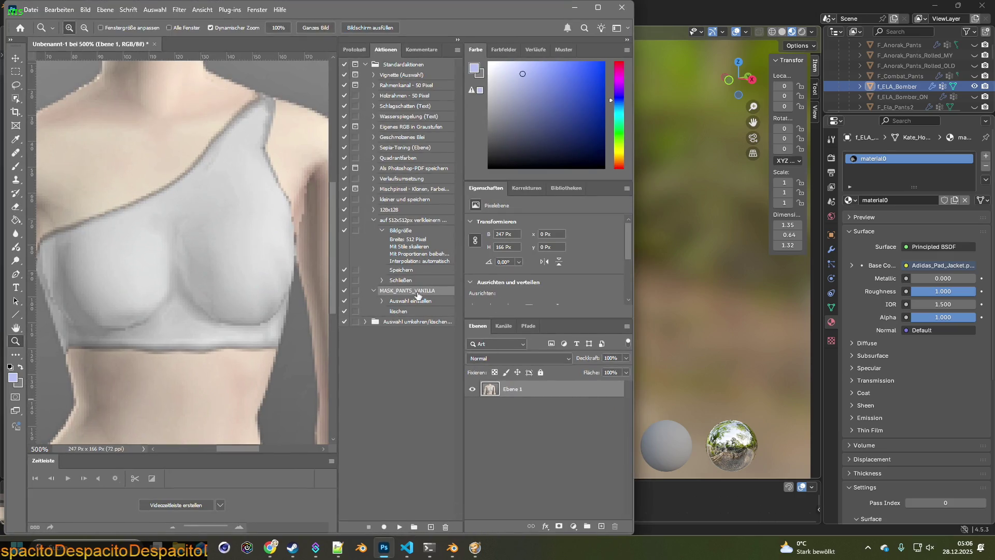
Maximize Photoshop and close the old bra document without saving.
{"action": "key", "text": "super+Up"}
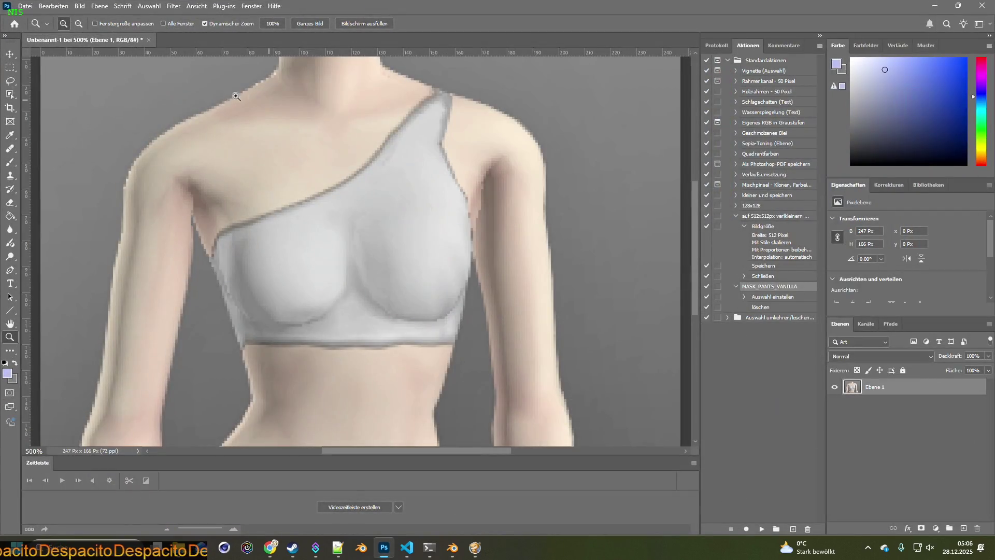
{"action": "left_click", "coordinate": [150, 41]}
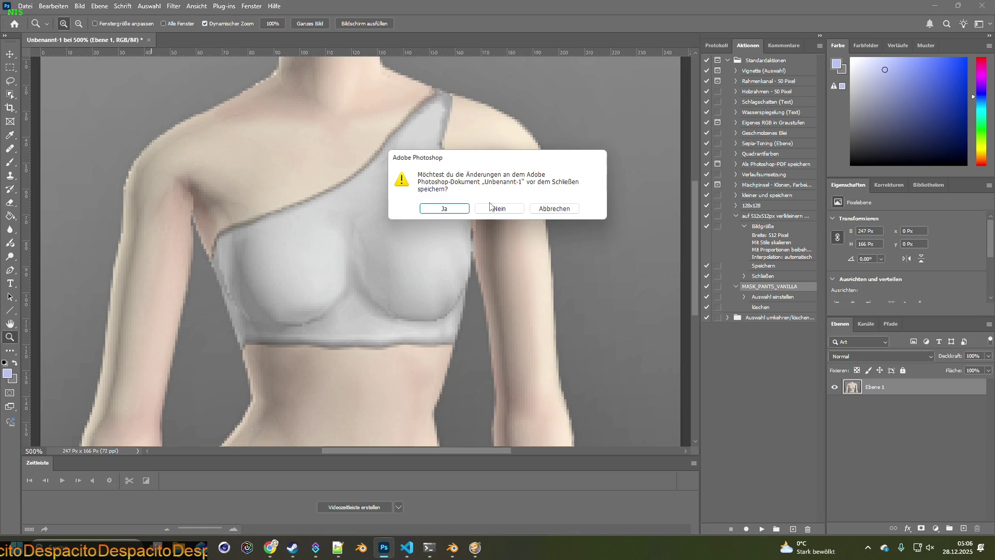
{"action": "left_click", "coordinate": [499, 209]}
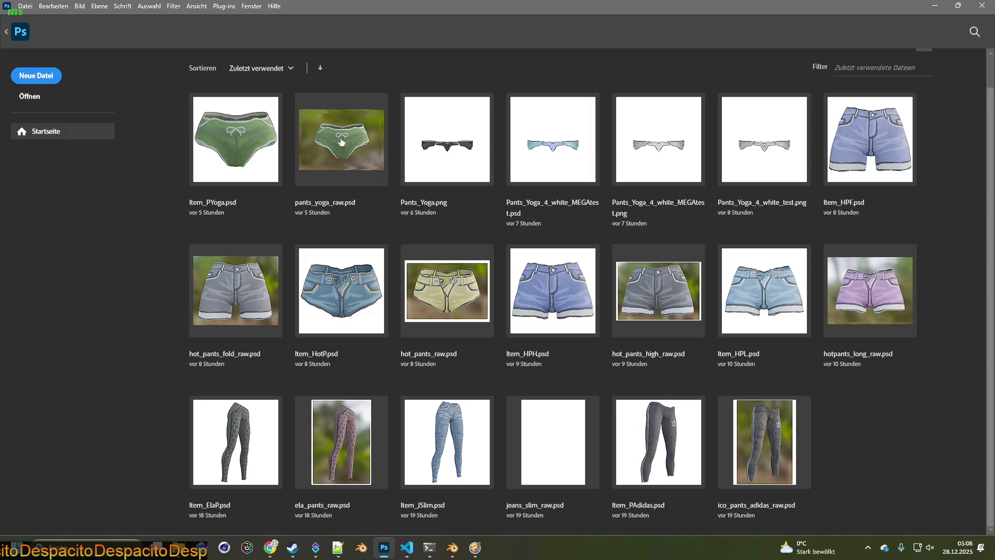
Create a clipboard-sized transparent document and paste the grey jacket capture into it.
{"action": "left_click", "coordinate": [39, 78]}
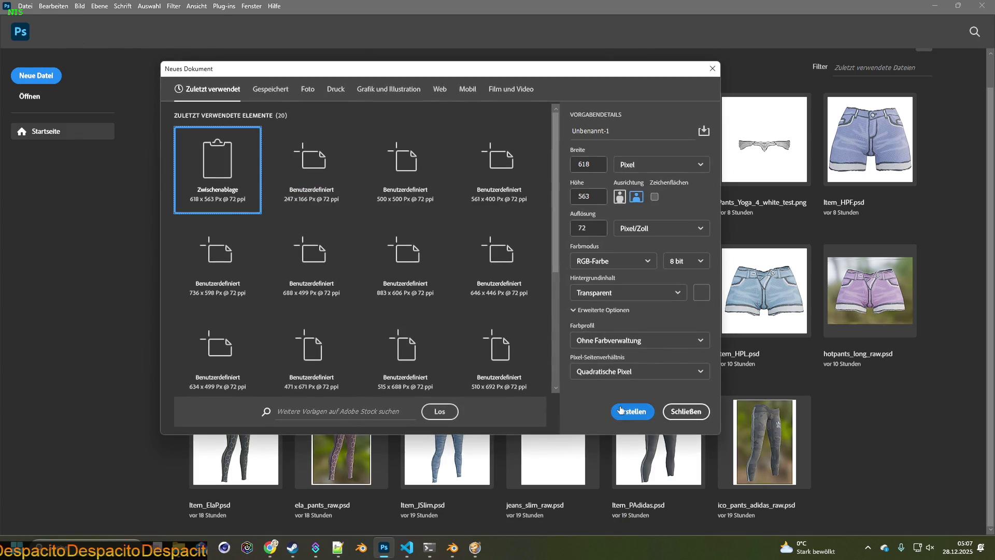
{"action": "left_click", "coordinate": [631, 412]}
{"action": "key", "text": "ctrl+v"}
{"action": "key", "text": "alt+Tab"}
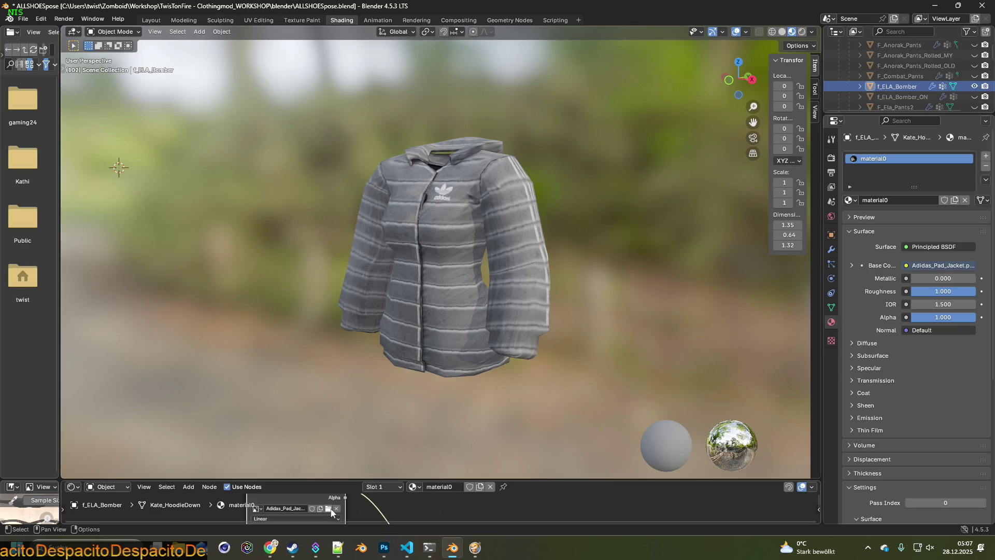
Apply the blue Adidas_Pad_Jacket_2 texture and paste its capture as a new Photoshop layer.
{"action": "left_click", "coordinate": [329, 508]}
{"action": "left_click", "coordinate": [428, 147]}
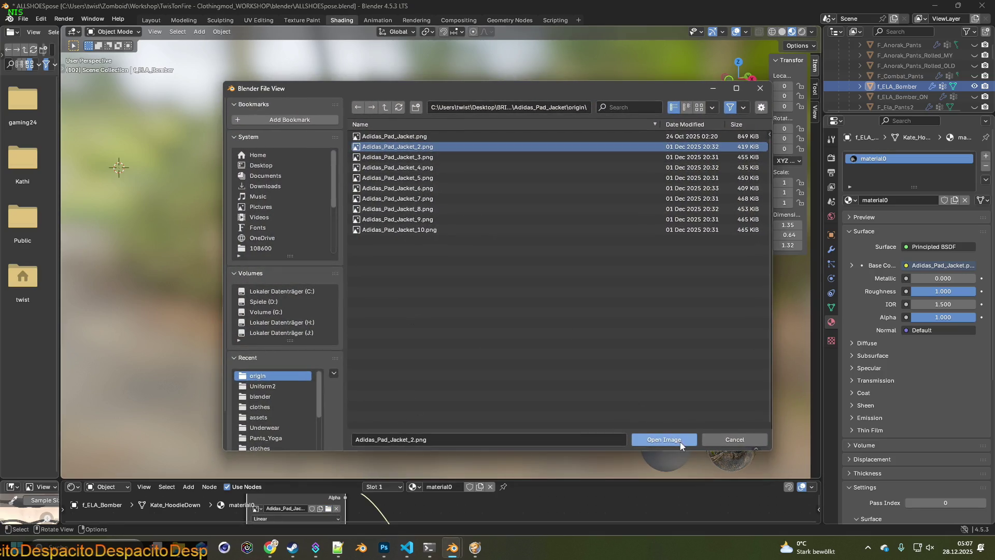
{"action": "left_click", "coordinate": [664, 439]}
{"action": "key", "text": "super+shift+s"}
{"action": "left_click_drag", "start_coordinate": [292, 118], "coordinate": [596, 388]}
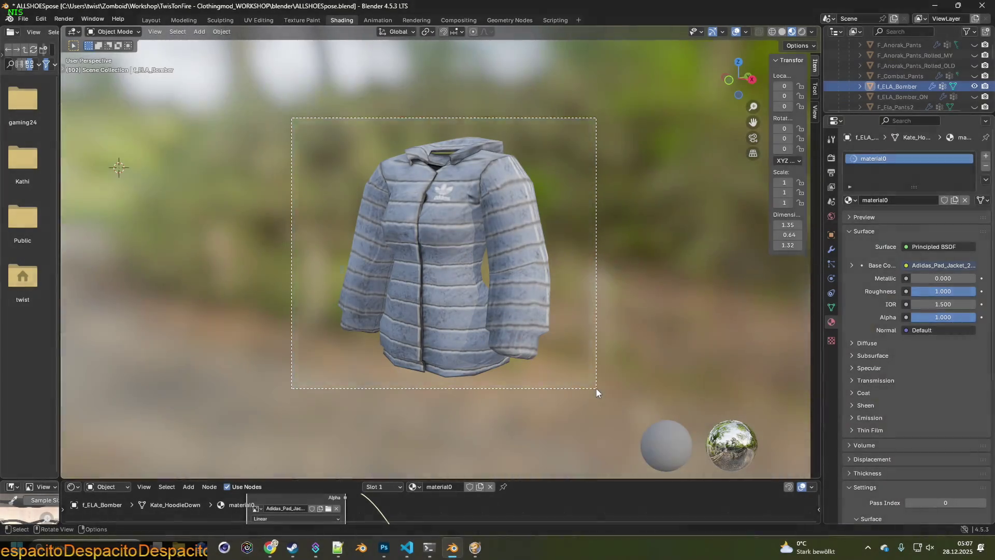
{"action": "key", "text": "alt+Tab"}
{"action": "key", "text": "ctrl+v"}
{"action": "key", "text": "alt+Tab"}
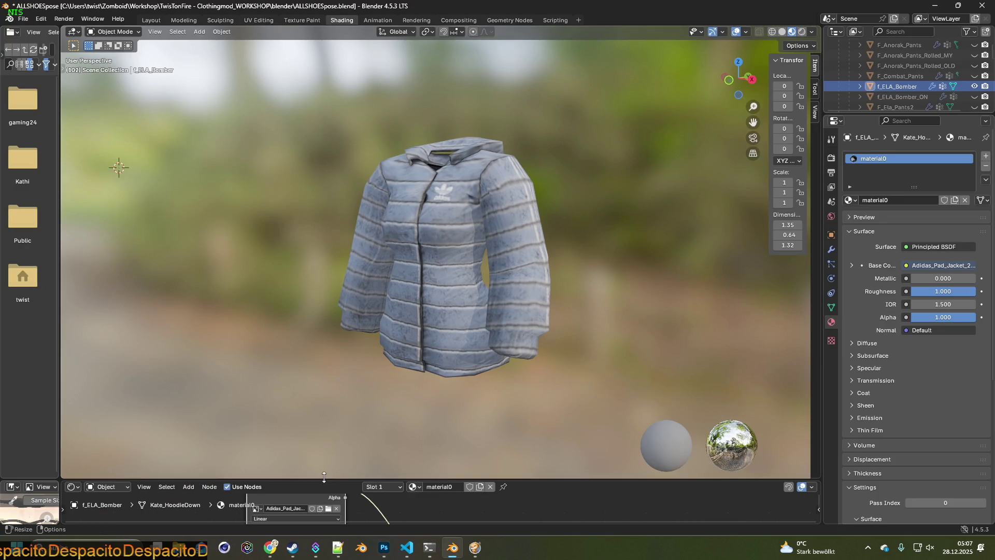
Apply the pink Adidas_Pad_Jacket_3 texture and paste its capture as a third Photoshop layer.
{"action": "left_click", "coordinate": [327, 508]}
{"action": "left_click", "coordinate": [408, 158]}
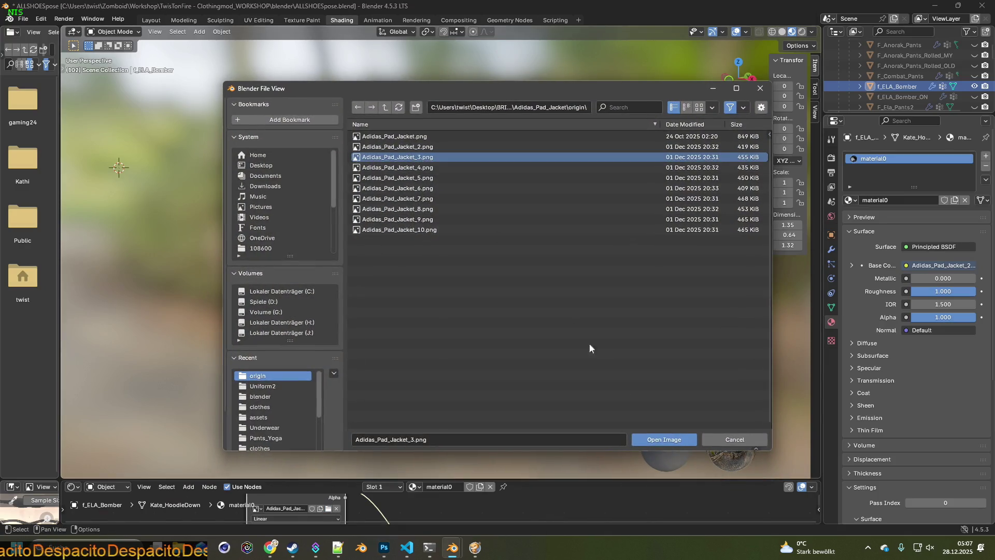
{"action": "left_click", "coordinate": [659, 437]}
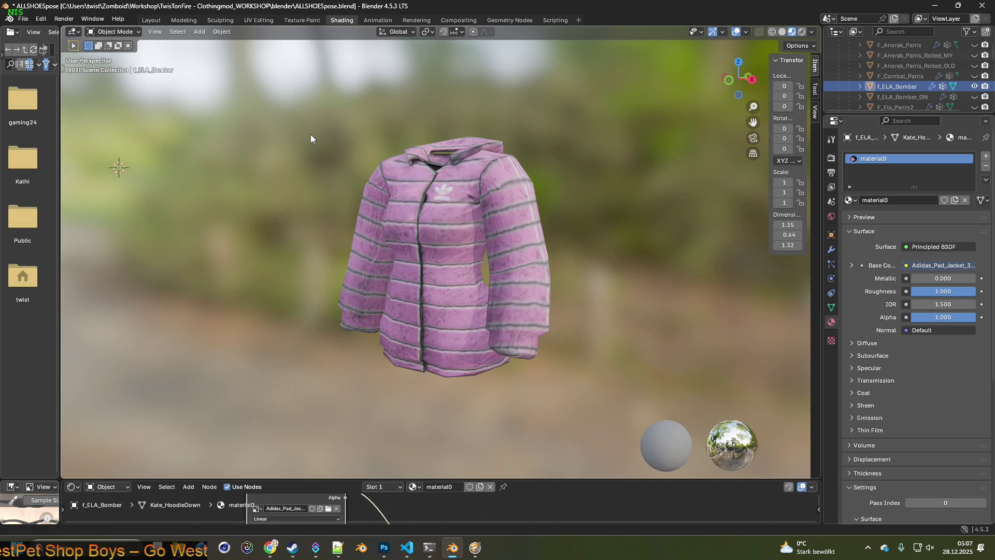
{"action": "key", "text": "super+shift+s"}
{"action": "left_click_drag", "start_coordinate": [308, 120], "coordinate": [600, 392]}
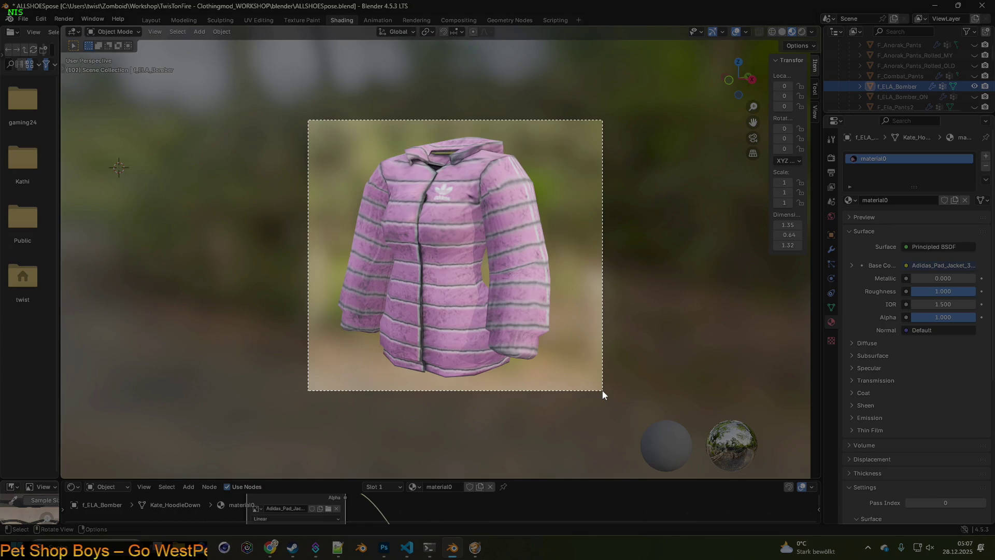
{"action": "key", "text": "alt+Tab"}
{"action": "key", "text": "ctrl+v"}
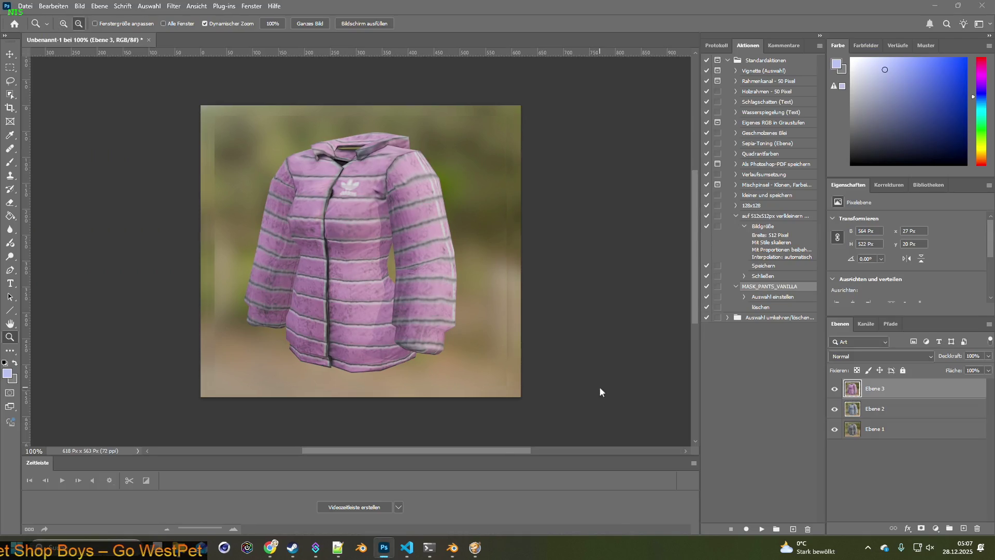
{"action": "key", "text": "alt+Tab"}
{"action": "left_click", "coordinate": [328, 507]}
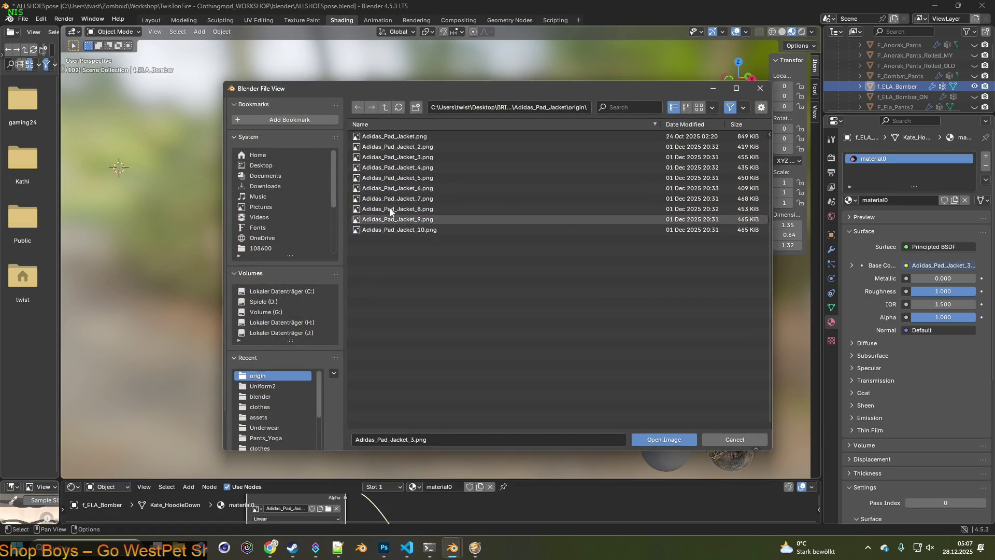
Apply the pink Adidas_Pad_Jacket_4 texture and capture its preview into Photoshop.
{"action": "left_click", "coordinate": [409, 167]}
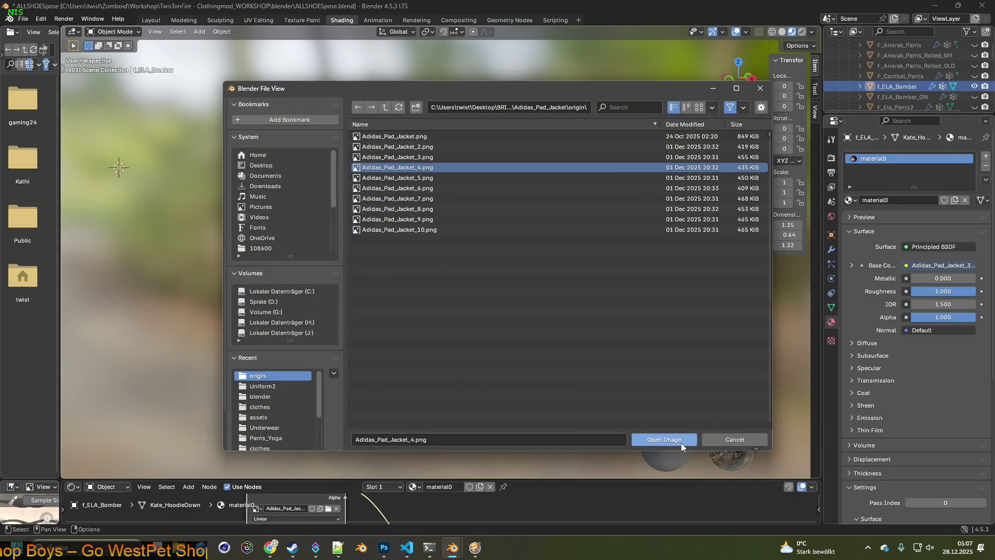
{"action": "left_click", "coordinate": [663, 440]}
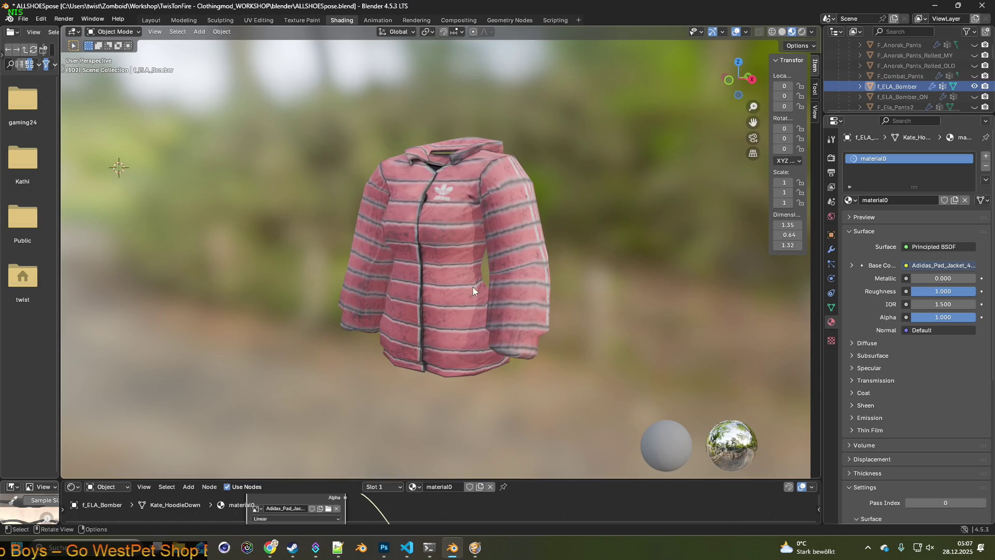
{"action": "key", "text": "shift+super+s"}
{"action": "left_click_drag", "start_coordinate": [295, 117], "coordinate": [597, 400]}
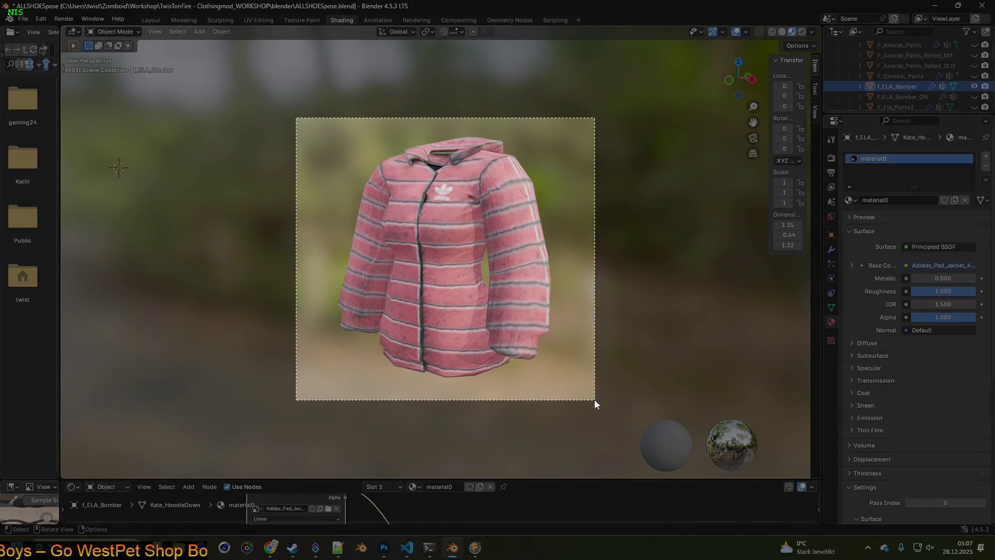
{"action": "key", "text": "alt+Tab"}
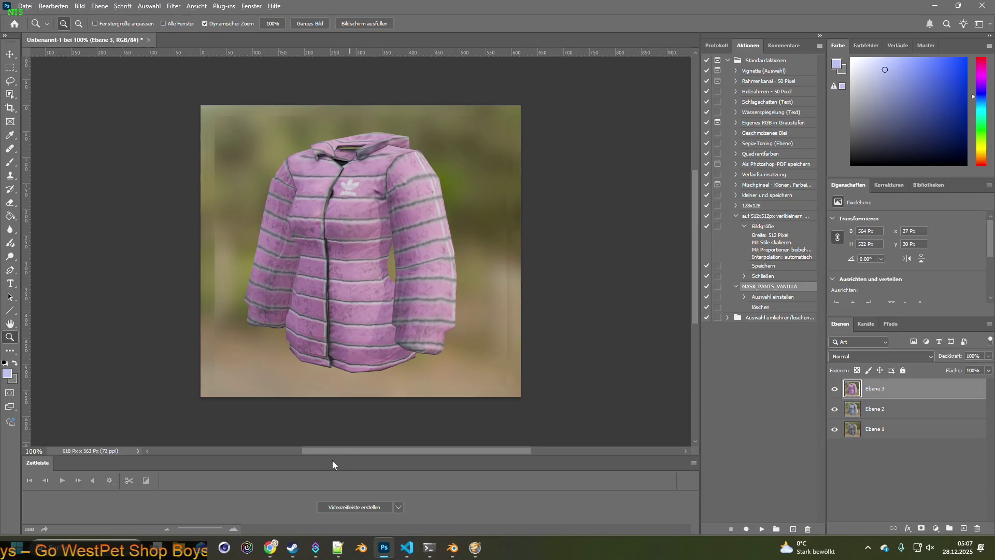
{"action": "key", "text": "alt+Tab"}
{"action": "left_click", "coordinate": [328, 508]}
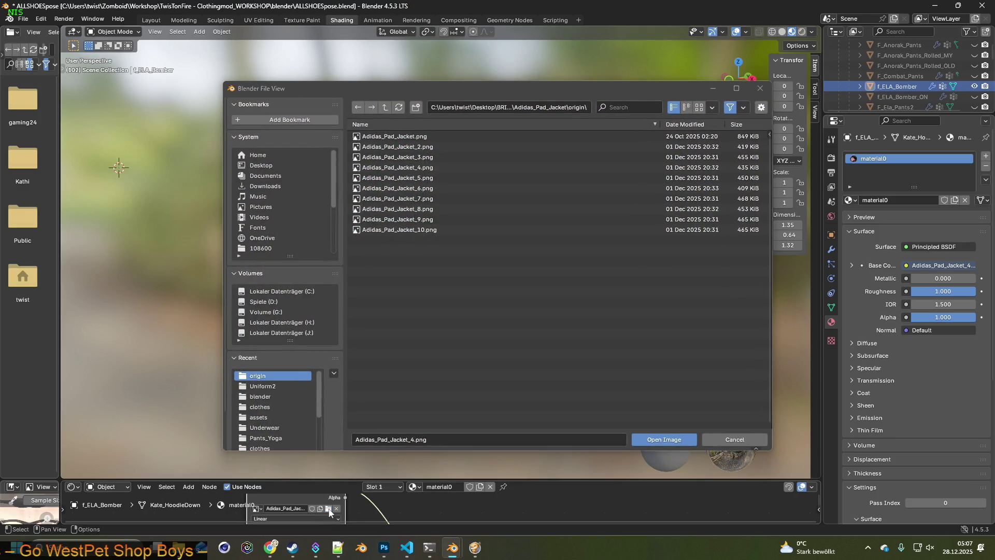
{"action": "key", "text": "alt+Tab"}
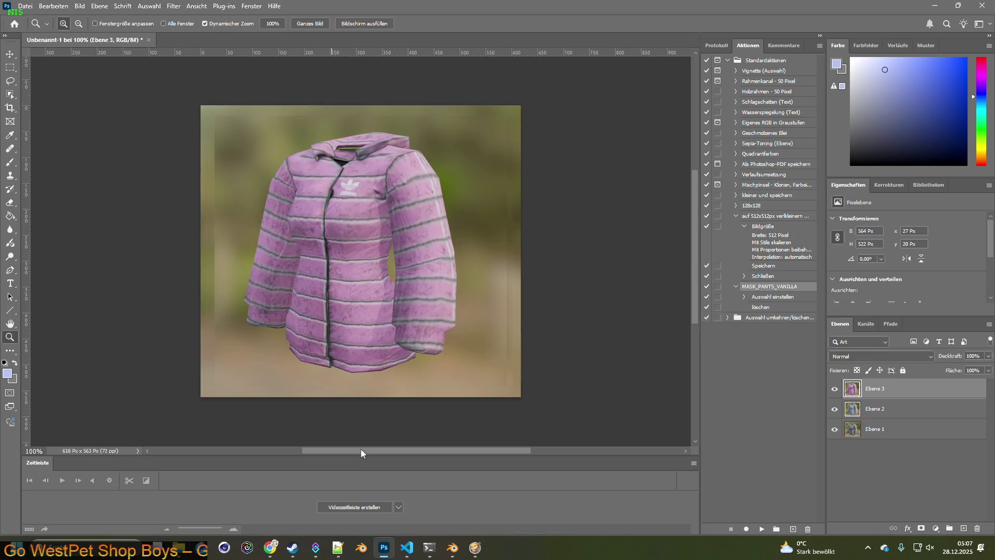
{"action": "key", "text": "alt+Tab"}
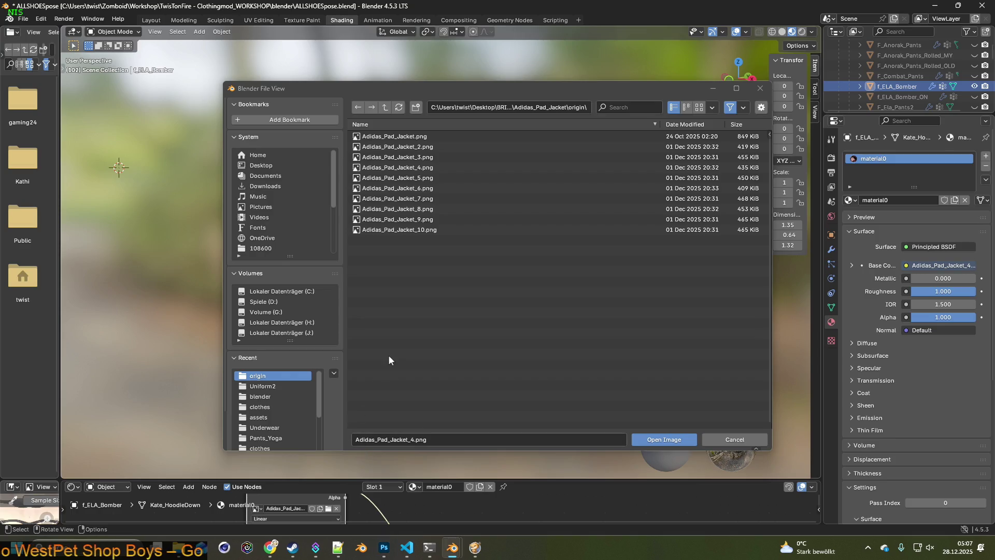
Apply the cyan Adidas_Pad_Jacket_5 texture and capture its preview.
{"action": "left_click", "coordinate": [411, 180]}
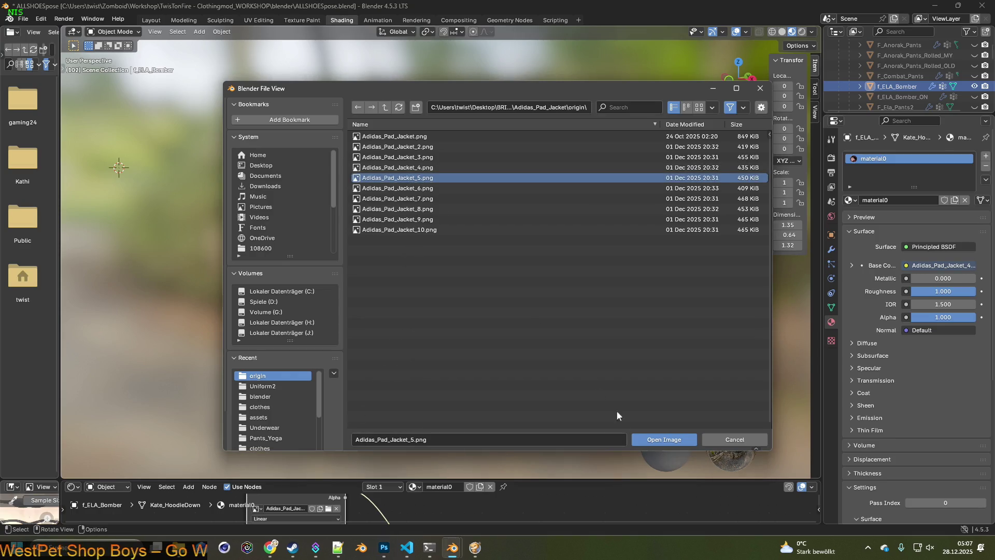
{"action": "left_click", "coordinate": [664, 439]}
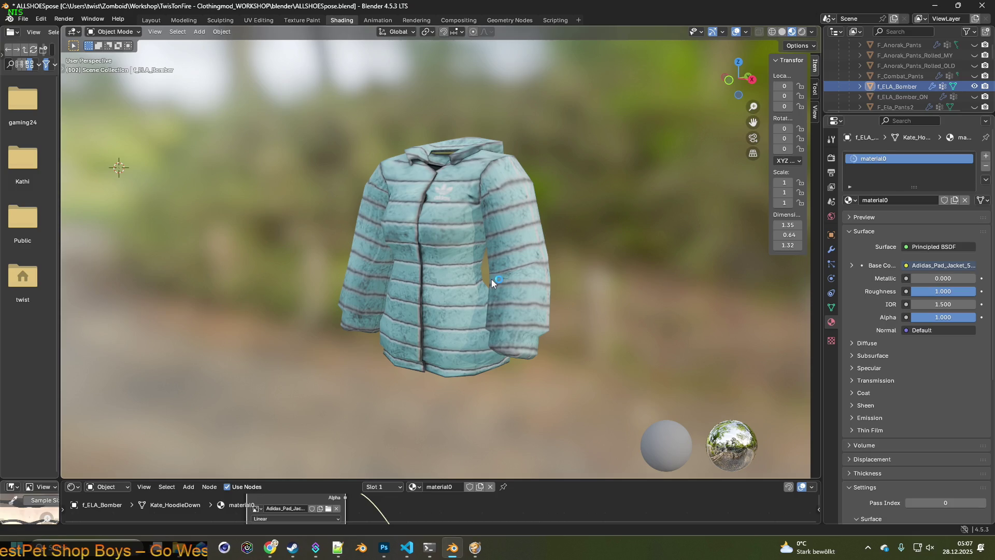
{"action": "key", "text": "super+shift+s"}
{"action": "left_click_drag", "start_coordinate": [293, 110], "coordinate": [598, 391]}
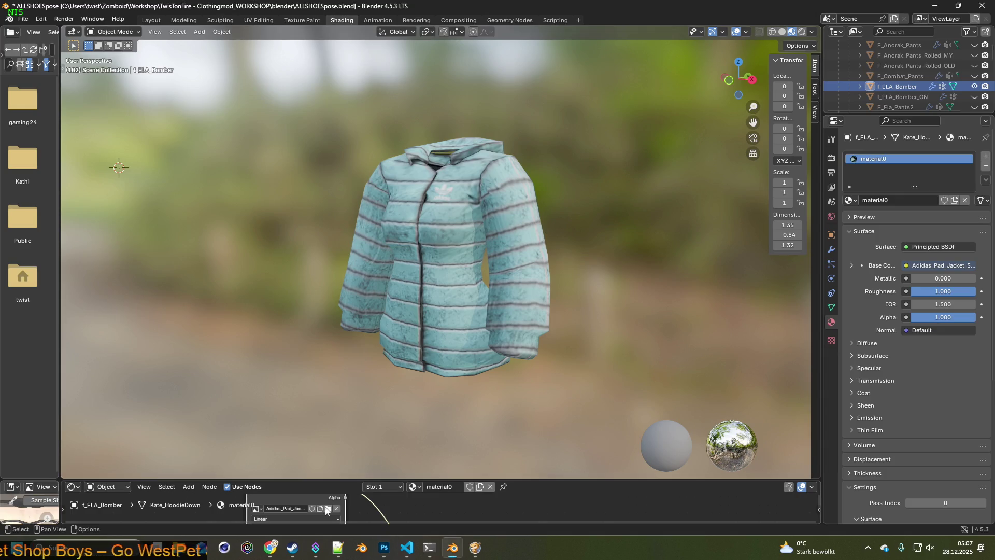
{"action": "left_click", "coordinate": [328, 508]}
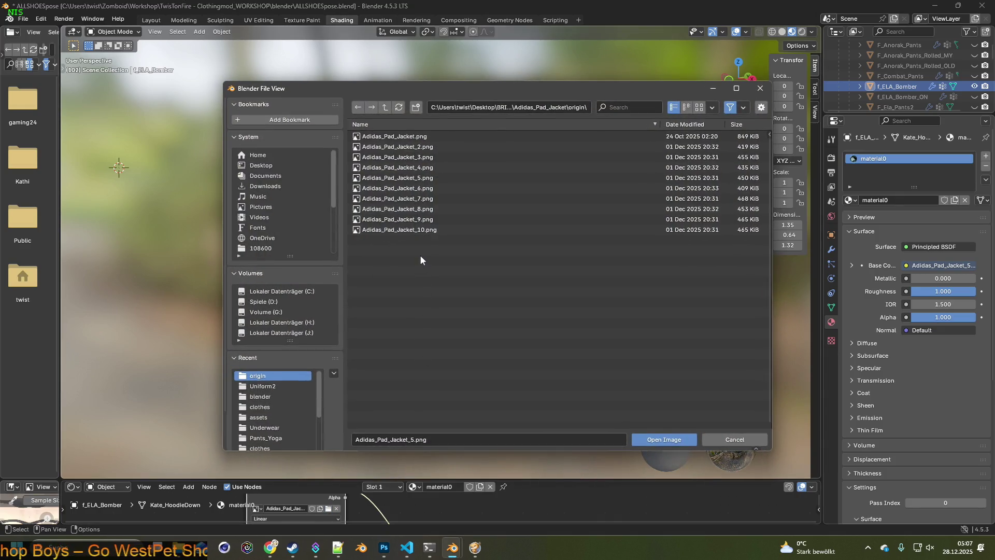
Load Adidas_Pad_Jacket_6 onto the jacket and paste its screenshot into Photoshop as layer six.
{"action": "left_click", "coordinate": [412, 188]}
{"action": "left_click", "coordinate": [665, 440]}
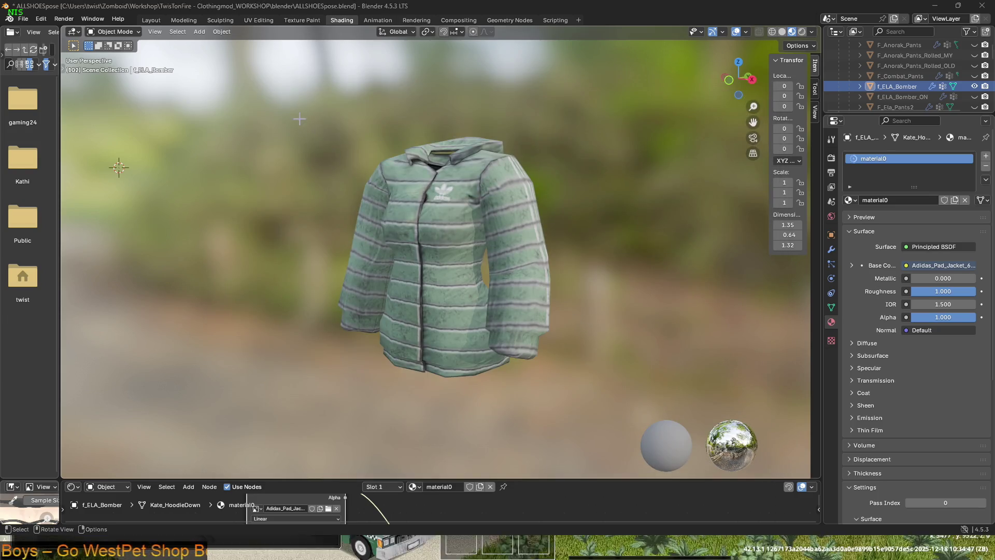
{"action": "key", "text": "super+shift+s"}
{"action": "left_click_drag", "start_coordinate": [289, 111], "coordinate": [607, 400]}
{"action": "key", "text": "alt+Tab"}
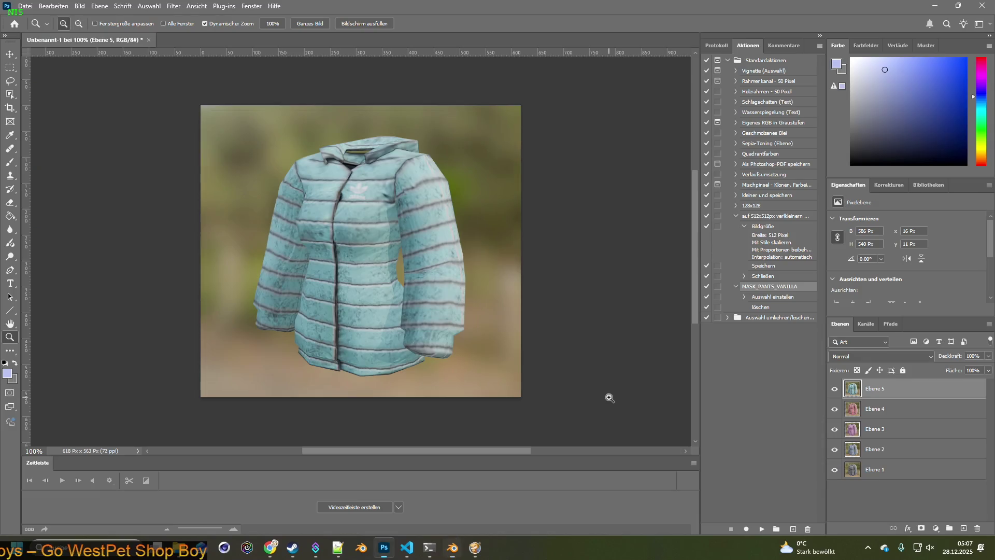
{"action": "key", "text": "ctrl+v"}
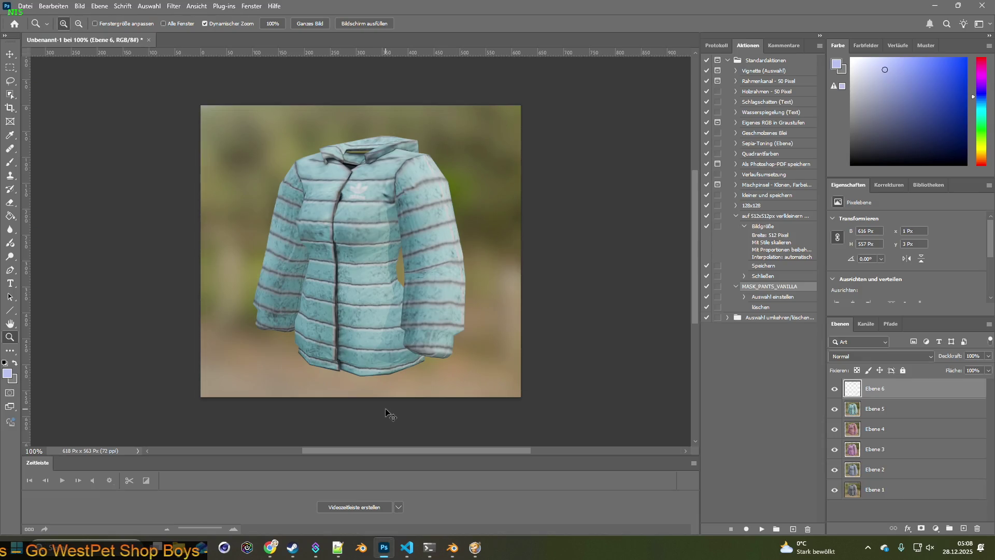
{"action": "key", "text": "alt+Tab"}
{"action": "left_click", "coordinate": [328, 509]}
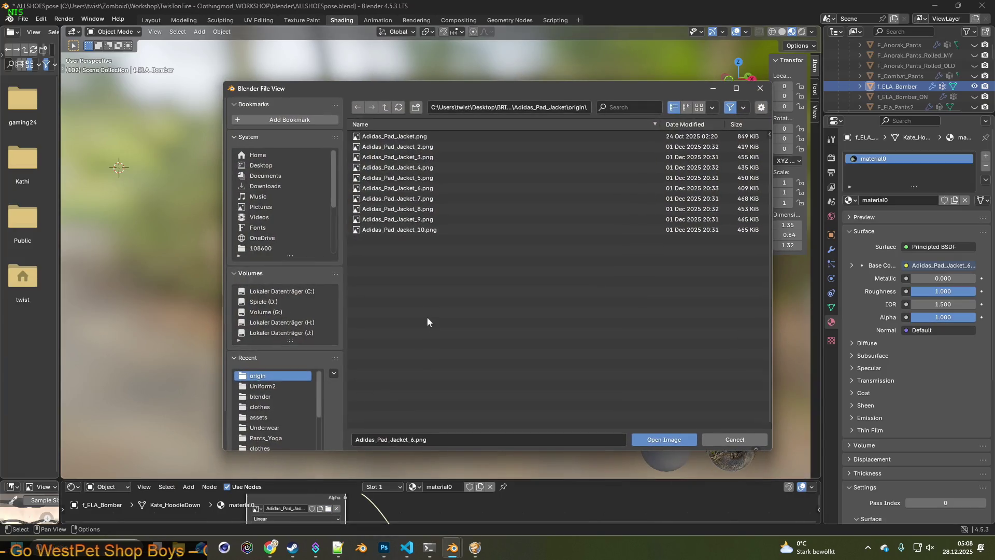
Load Adidas_Pad_Jacket_7 onto the jacket and paste its screenshot into Photoshop as layer seven.
{"action": "left_click", "coordinate": [428, 198]}
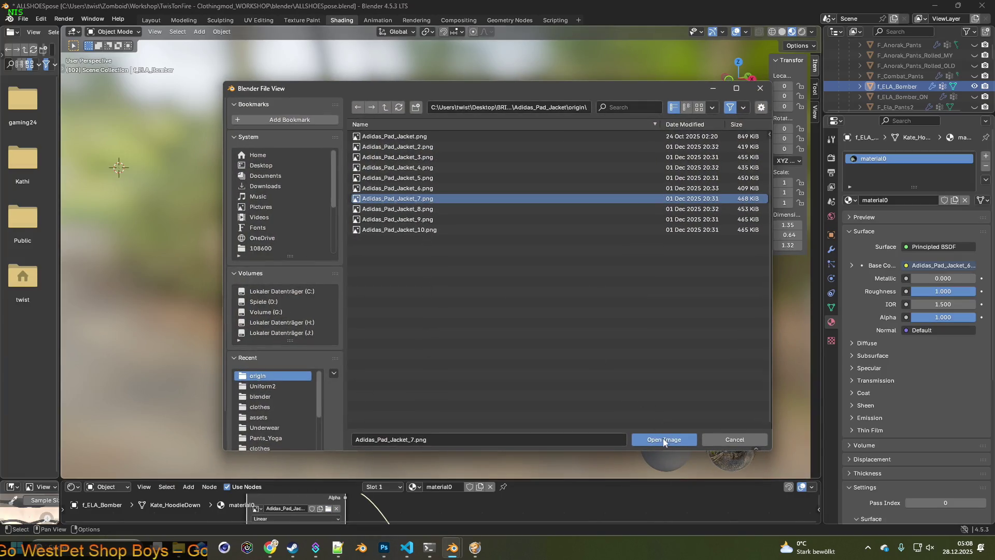
{"action": "left_click", "coordinate": [664, 439]}
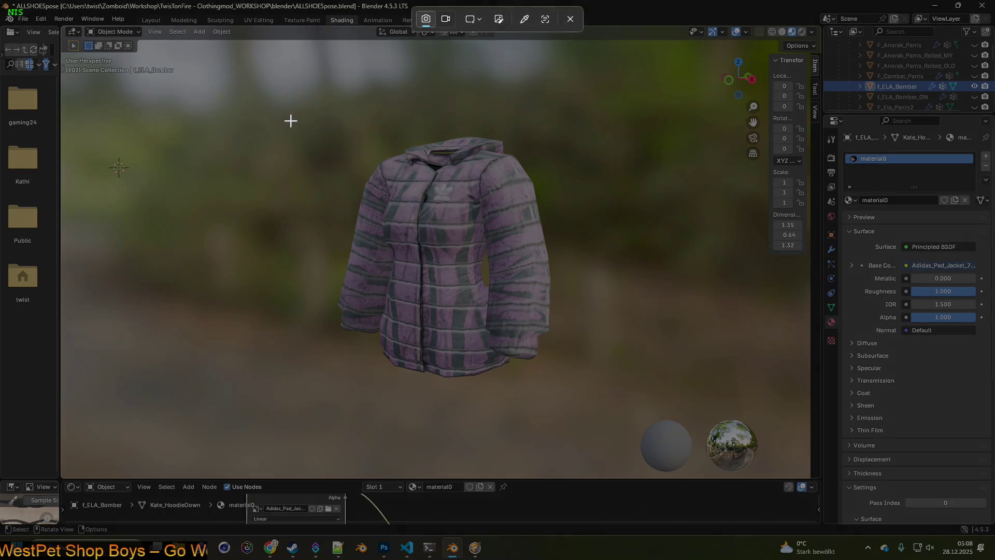
{"action": "key", "text": "super+shift+s"}
{"action": "left_click_drag", "start_coordinate": [293, 111], "coordinate": [600, 398]}
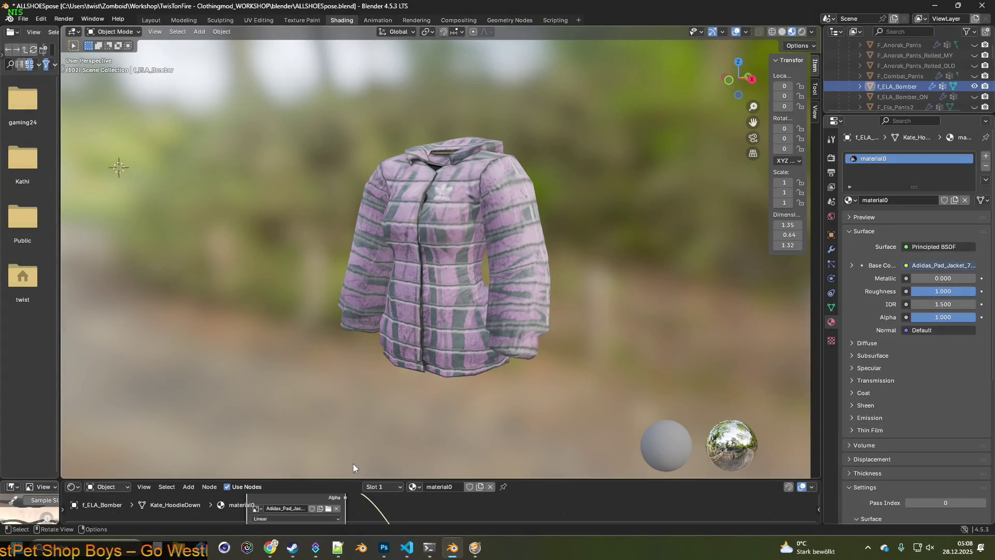
{"action": "key", "text": "alt+Tab"}
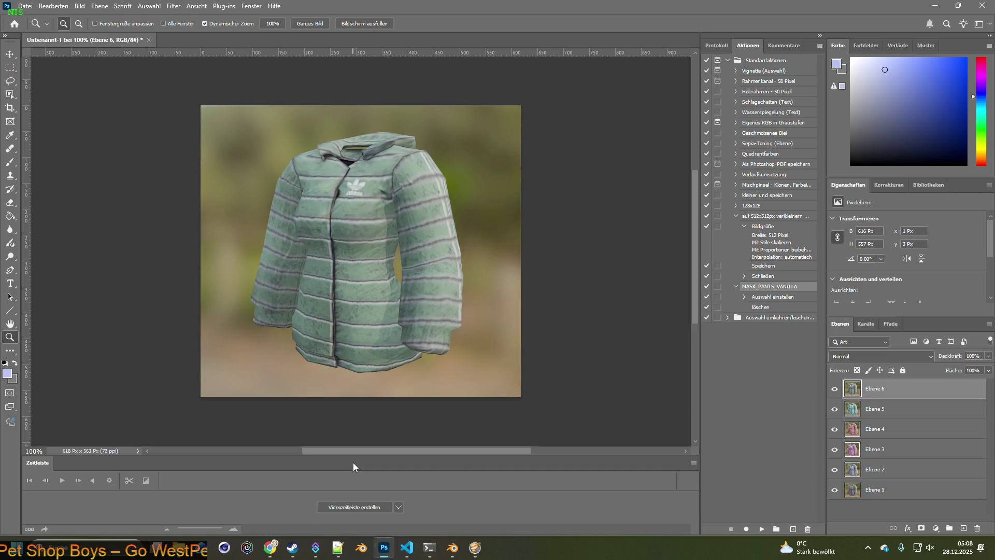
{"action": "key", "text": "ctrl+v"}
{"action": "key", "text": "alt+Tab"}
{"action": "left_click", "coordinate": [328, 508]}
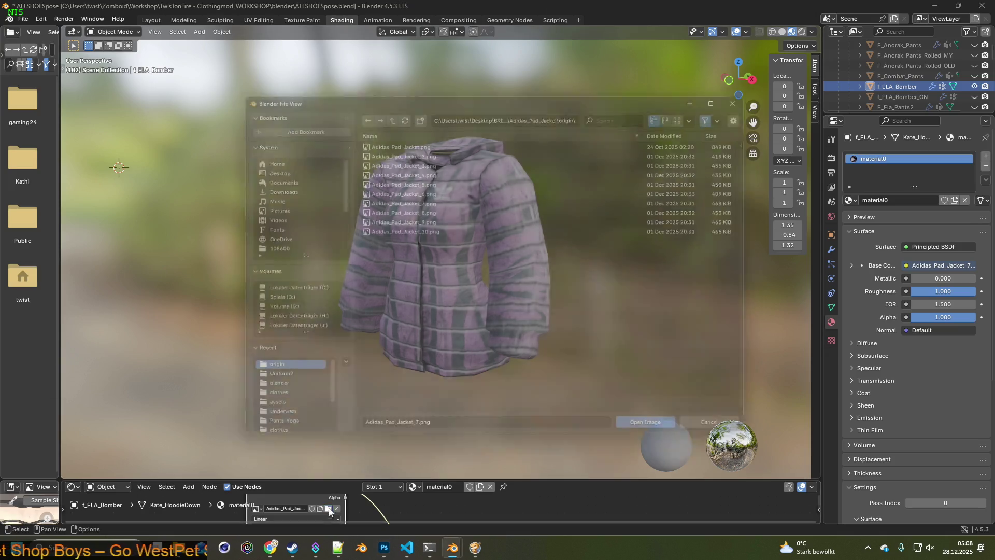
Load Adidas_Pad_Jacket_8 onto the jacket and paste its screenshot into Photoshop as layer eight.
{"action": "left_click", "coordinate": [412, 208]}
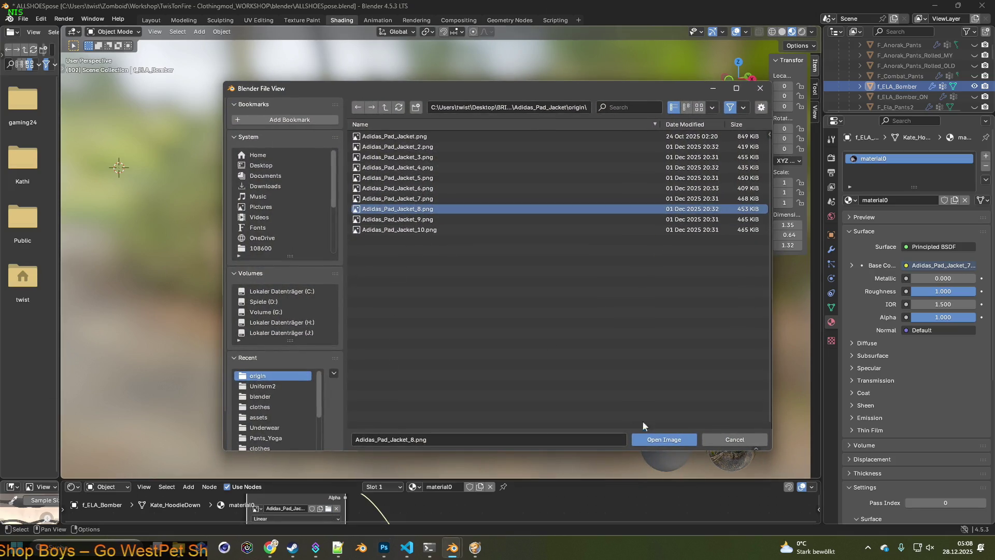
{"action": "left_click", "coordinate": [661, 439]}
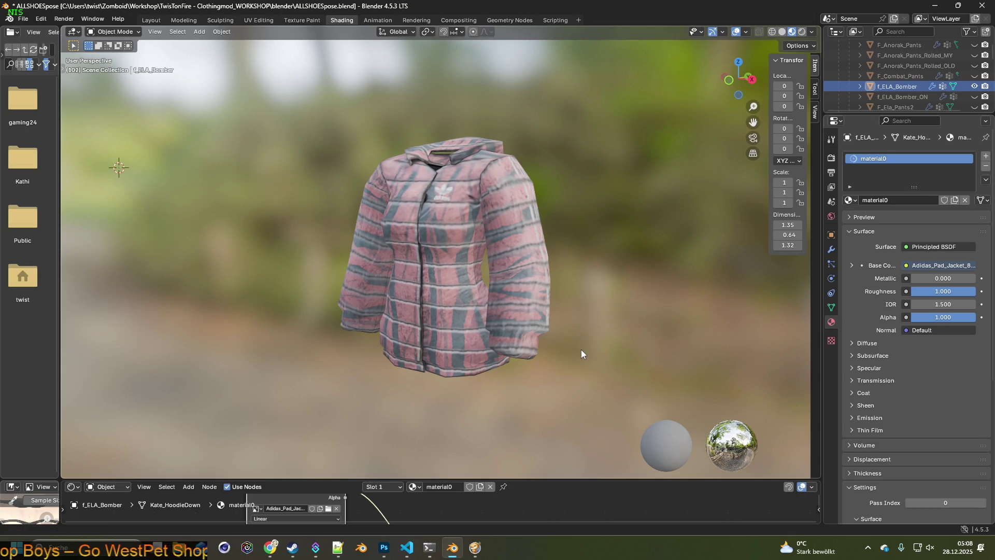
{"action": "key", "text": "shift+super+s"}
{"action": "left_click_drag", "start_coordinate": [285, 107], "coordinate": [609, 396]}
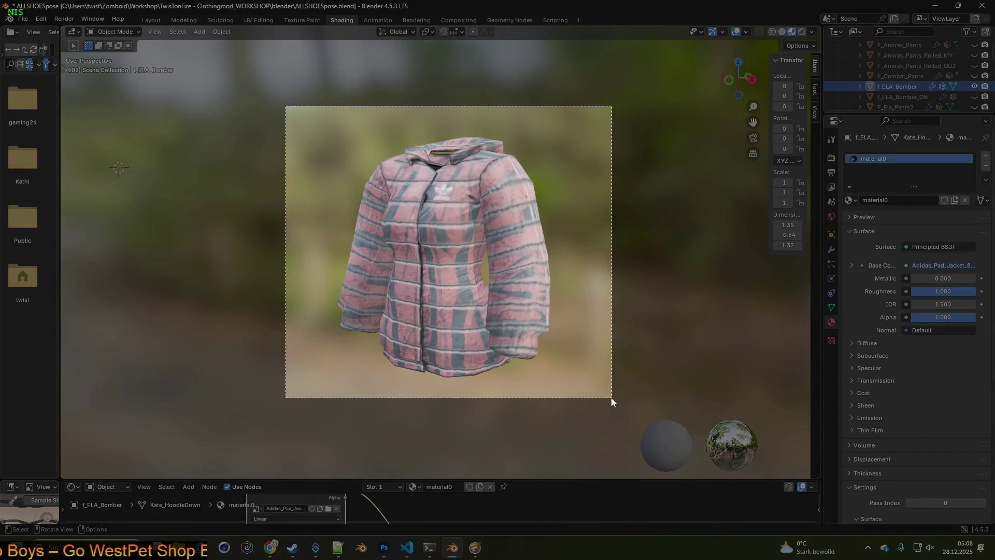
{"action": "key", "text": "alt+Tab"}
{"action": "key", "text": "ctrl+v"}
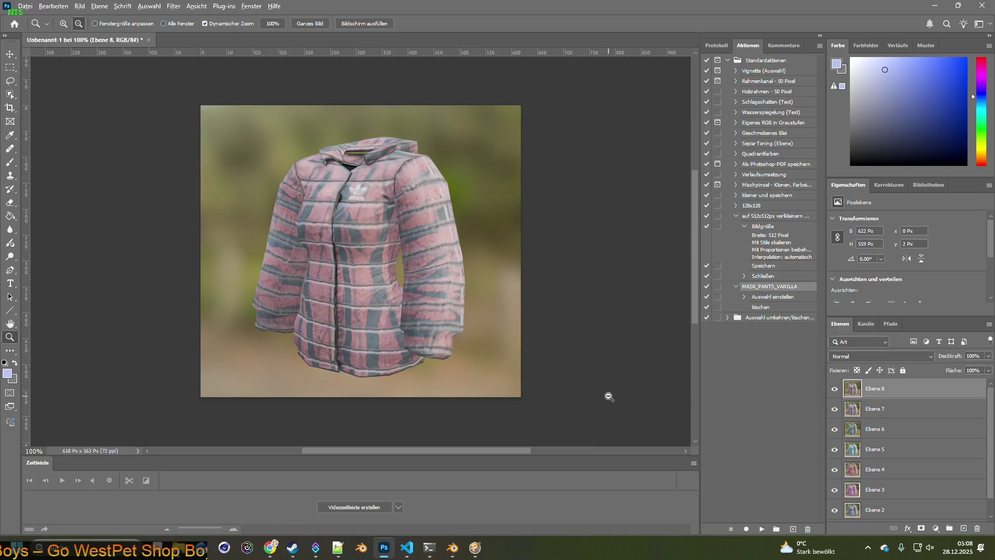
{"action": "key", "text": "alt+Tab"}
{"action": "left_click", "coordinate": [328, 508]}
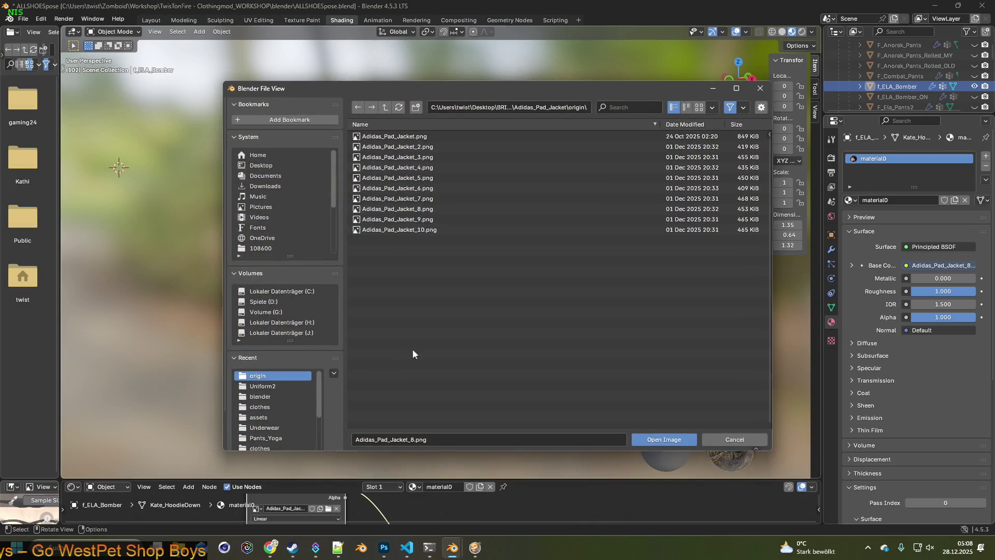
Load Adidas_Pad_Jacket_9 onto the jacket and paste its screenshot into Photoshop as layer nine.
{"action": "left_click", "coordinate": [417, 220]}
{"action": "left_click", "coordinate": [663, 440]}
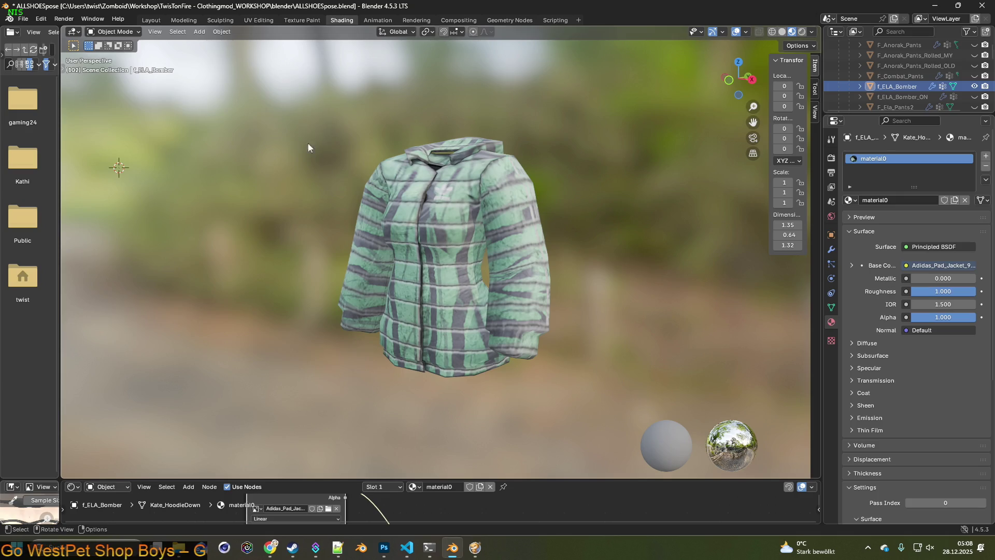
{"action": "key", "text": "super+shift+s"}
{"action": "left_click_drag", "start_coordinate": [294, 110], "coordinate": [605, 396]}
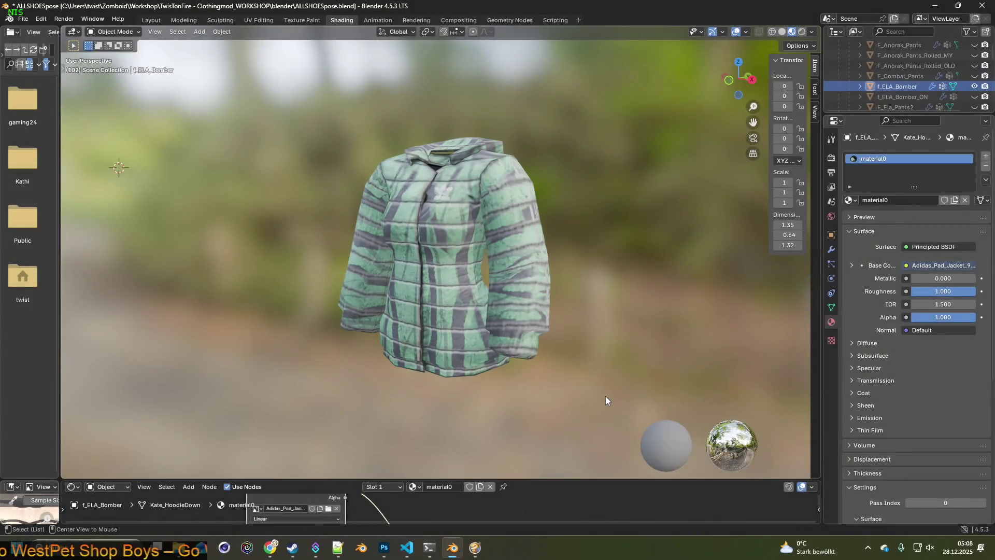
{"action": "key", "text": "alt+Tab"}
{"action": "key", "text": "ctrl+v"}
{"action": "key", "text": "alt+Tab"}
{"action": "left_click", "coordinate": [330, 509]}
Load the light-blue Adidas_Pad_Jacket_10 texture onto the jacket.
{"action": "left_click", "coordinate": [410, 230]}
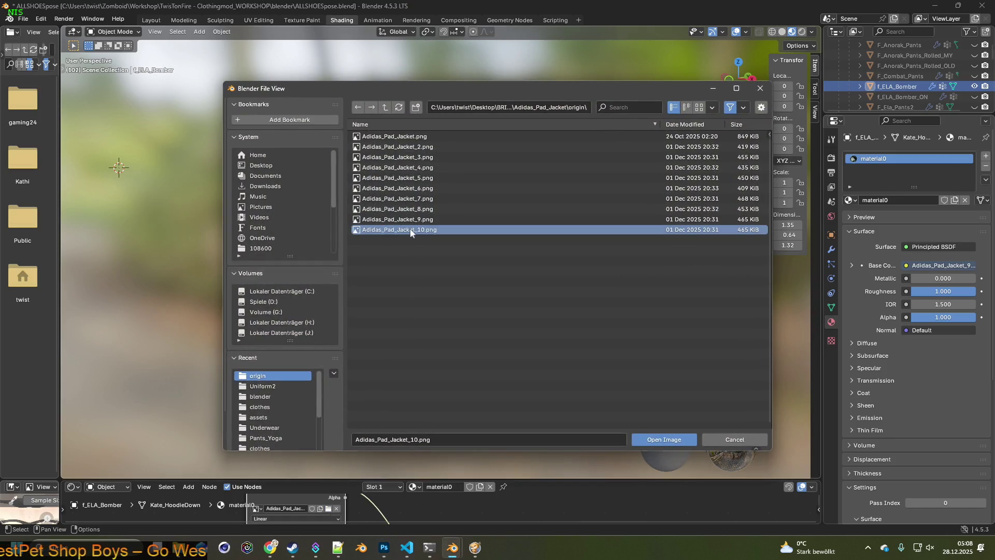
{"action": "left_click", "coordinate": [664, 439]}
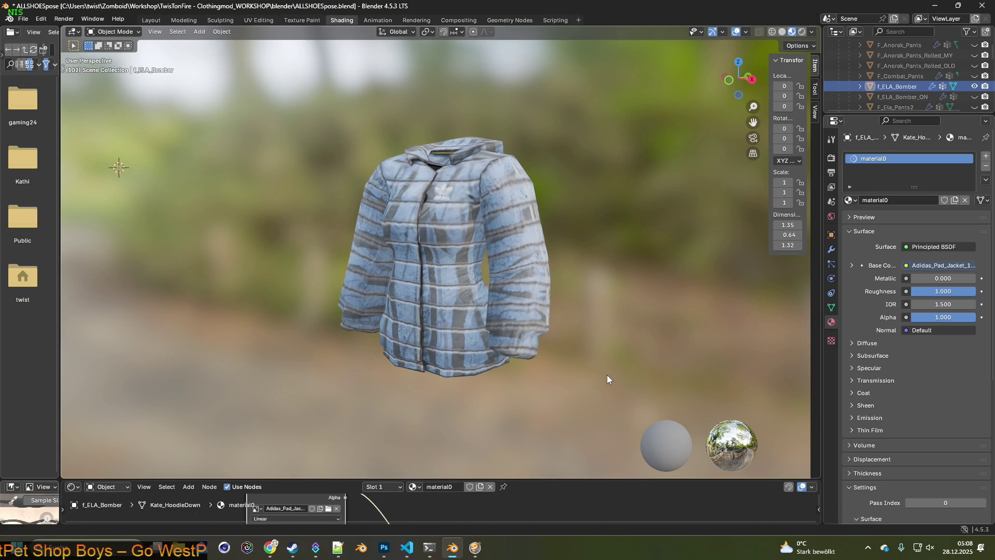
{"action": "key", "text": "alt+Tab"}
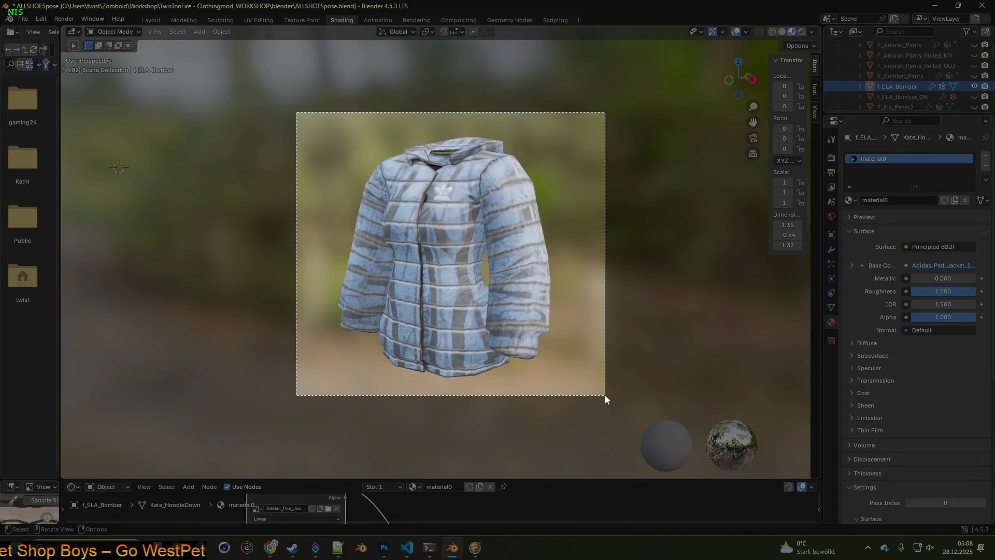
{"action": "key", "text": "alt+Tab"}
{"action": "key", "text": "alt+Tab"}
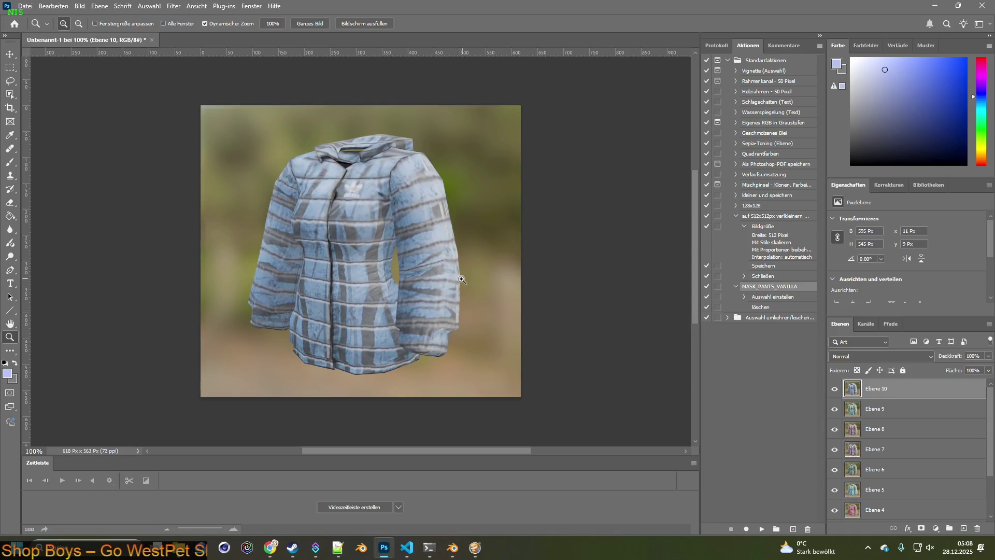
Create a new blank 500×500 px document, then return to the jacket image.
{"action": "left_click", "coordinate": [25, 5]}
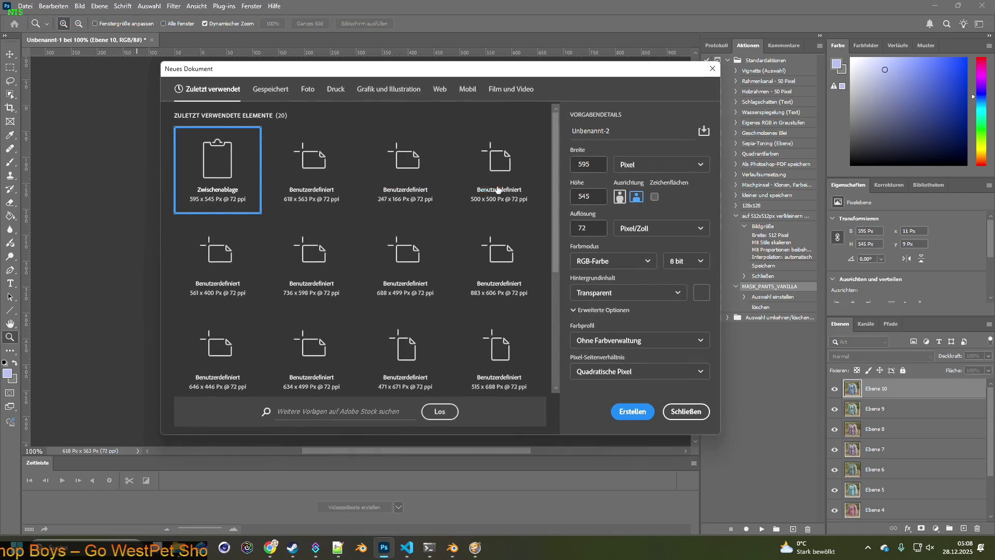
{"action": "double_click", "coordinate": [593, 163]}
{"action": "type", "text": "500"}
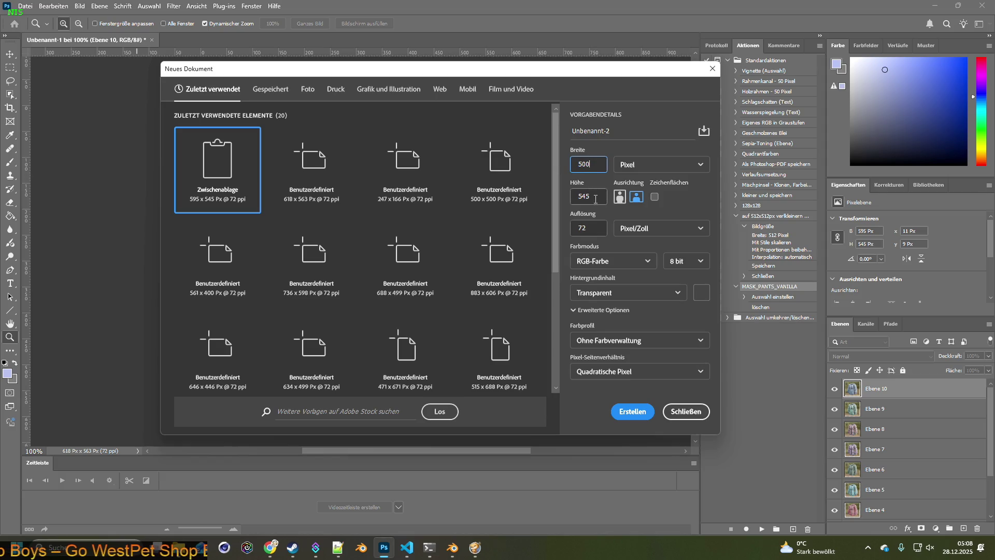
{"action": "double_click", "coordinate": [595, 196]}
{"action": "type", "text": "500"}
{"action": "left_click", "coordinate": [631, 411]}
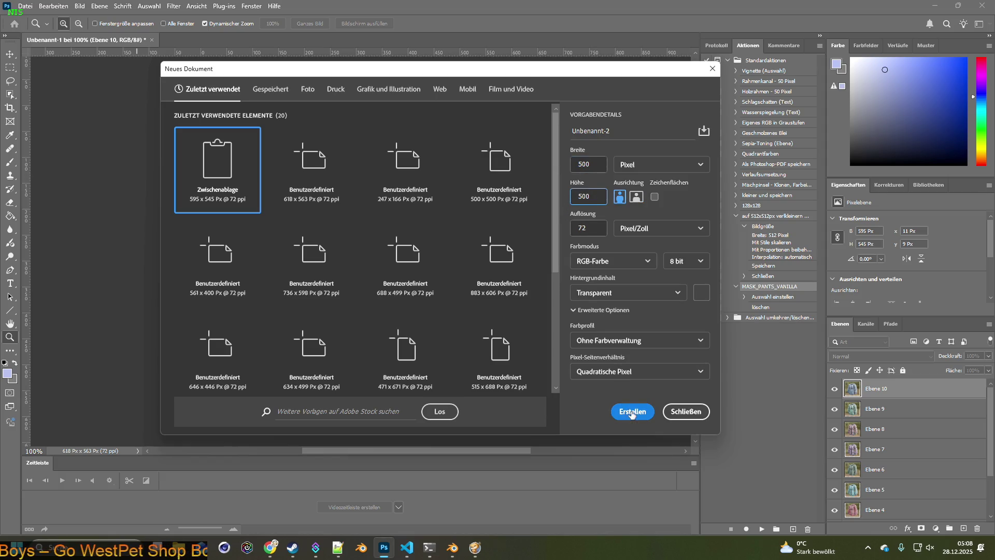
{"action": "left_click_drag", "start_coordinate": [127, 41], "coordinate": [221, 40]}
Save the jacket image under a new name inside the Adidas_Pad_Jacket folder.
{"action": "left_click", "coordinate": [24, 5]}
{"action": "left_click", "coordinate": [45, 132]}
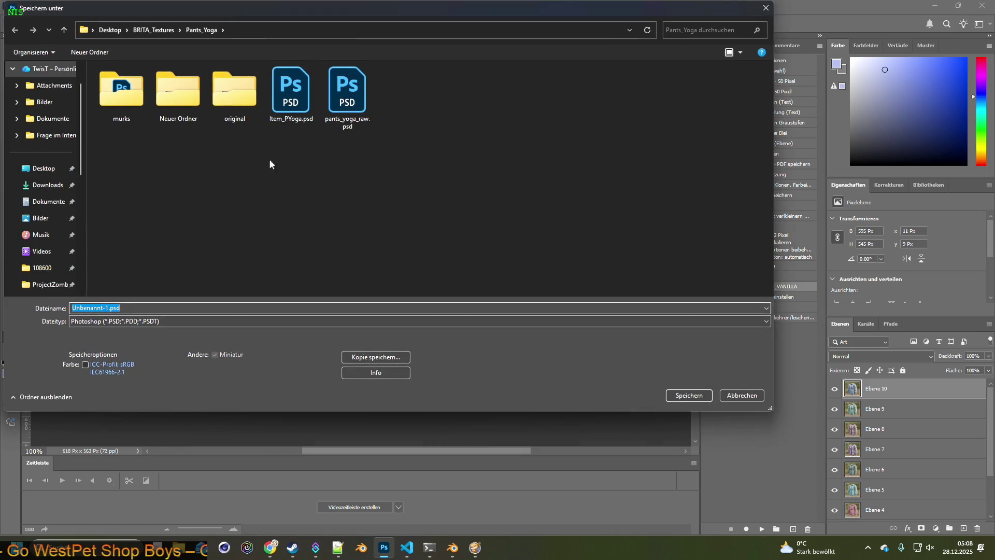
{"action": "left_click", "coordinate": [168, 32]}
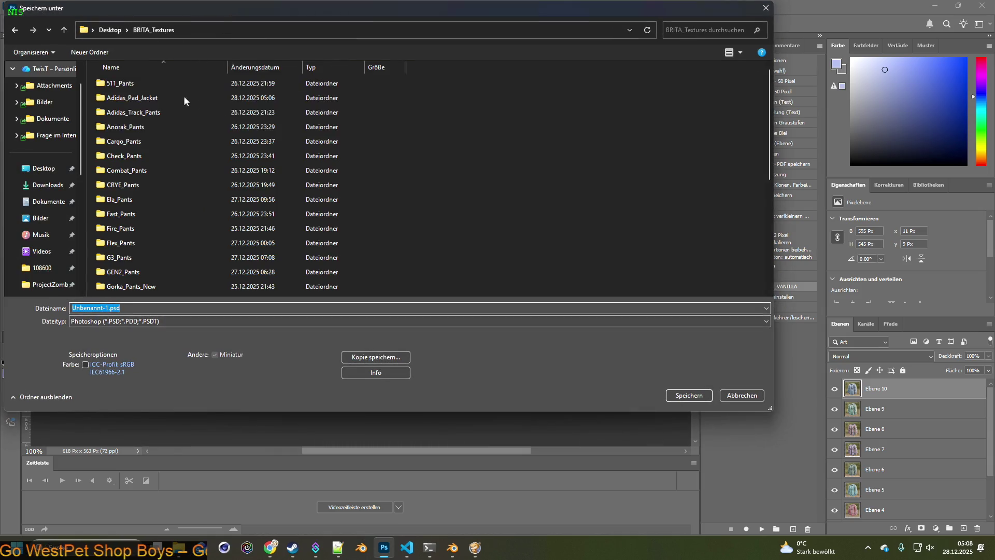
{"action": "double_click", "coordinate": [136, 98]}
{"action": "left_click", "coordinate": [97, 325]}
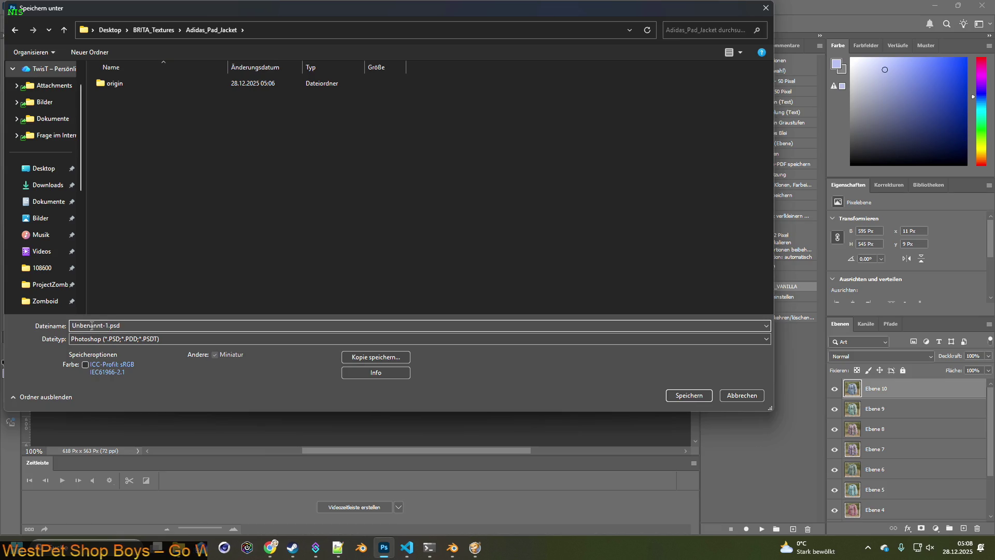
{"action": "type", "text": "adidas_track_jacked_r"}
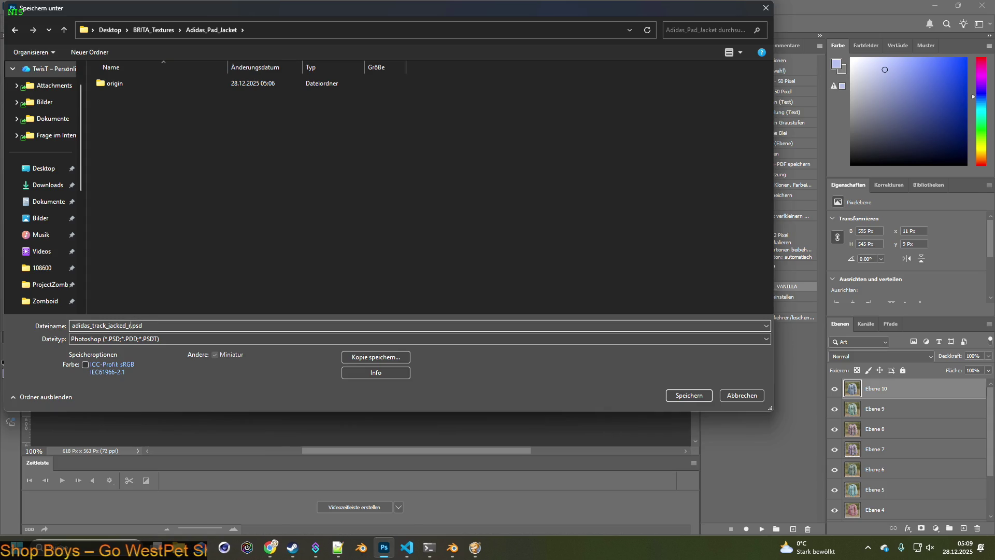
{"action": "key", "text": "Return"}
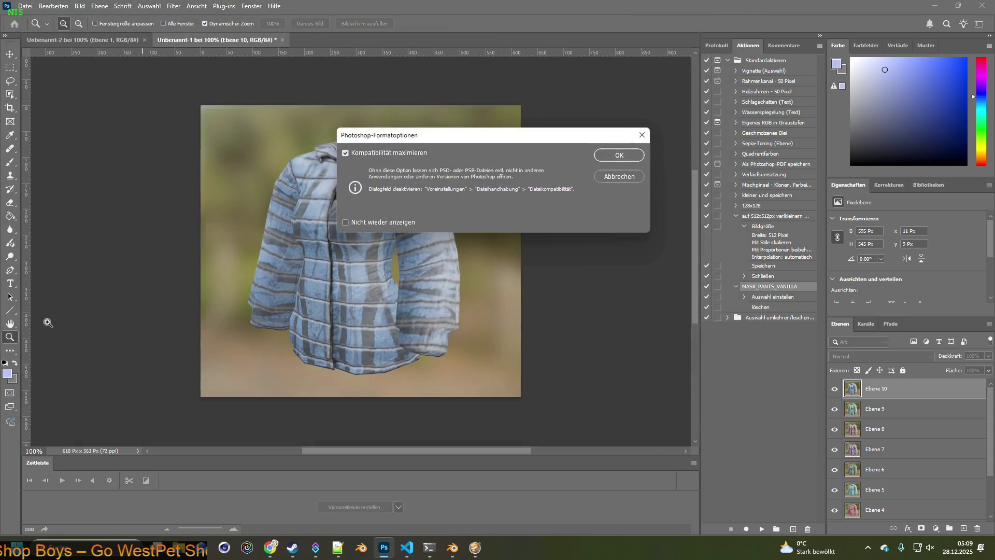
Finish saving, then hide layers Ebene 10 down to 2, leaving only the grey Ebene 1 jacket active.
{"action": "left_click", "coordinate": [616, 154]}
{"action": "left_click", "coordinate": [835, 388]}
{"action": "left_click", "coordinate": [835, 408]}
{"action": "left_click", "coordinate": [835, 429]}
{"action": "left_click", "coordinate": [835, 448]}
{"action": "left_click", "coordinate": [835, 469]}
{"action": "left_click", "coordinate": [835, 489]}
{"action": "scroll", "coordinate": [848, 491], "scroll_direction": "down", "scroll_amount": 3}
{"action": "left_click", "coordinate": [835, 450]}
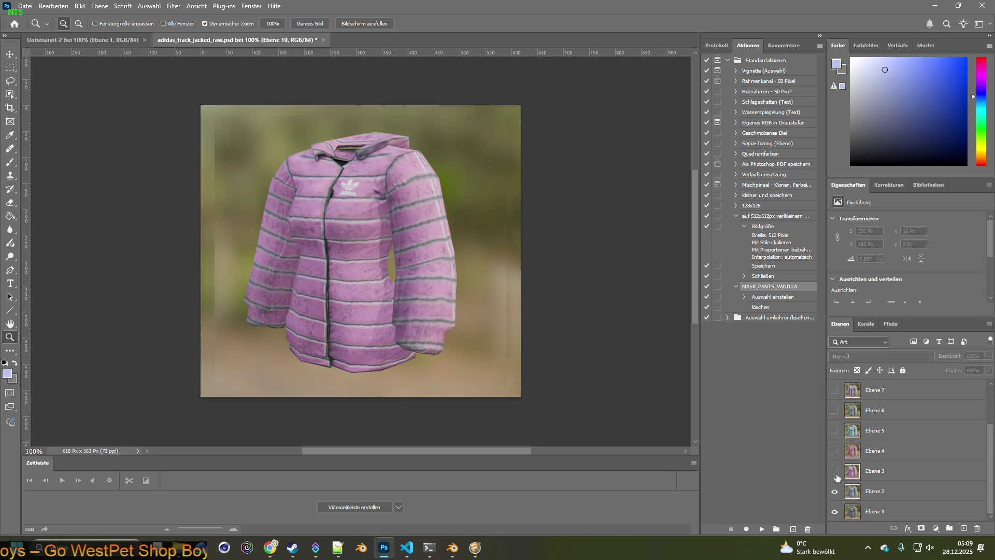
{"action": "left_click", "coordinate": [835, 471]}
{"action": "left_click", "coordinate": [835, 491]}
{"action": "left_click_drag", "start_coordinate": [912, 317], "coordinate": [914, 187]}
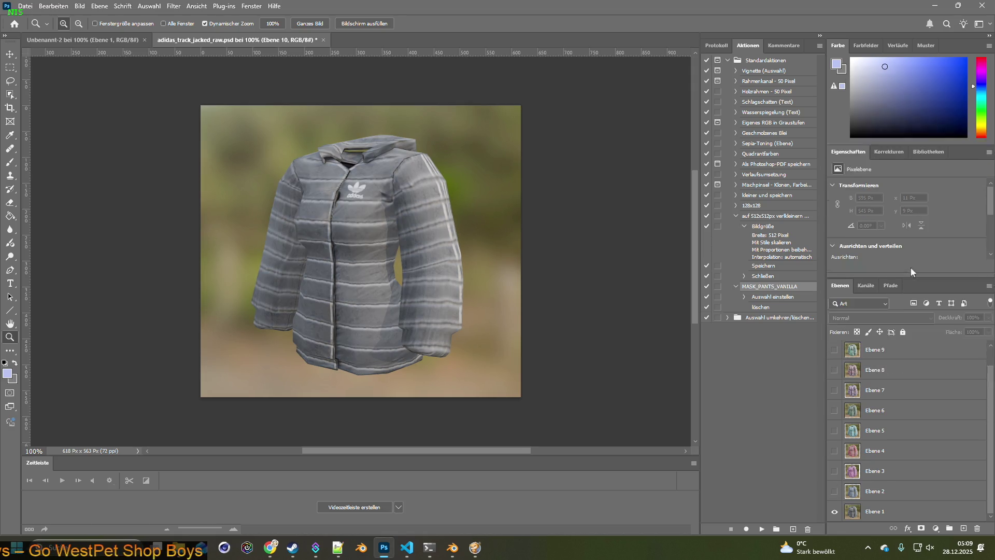
{"action": "left_click", "coordinate": [872, 494]}
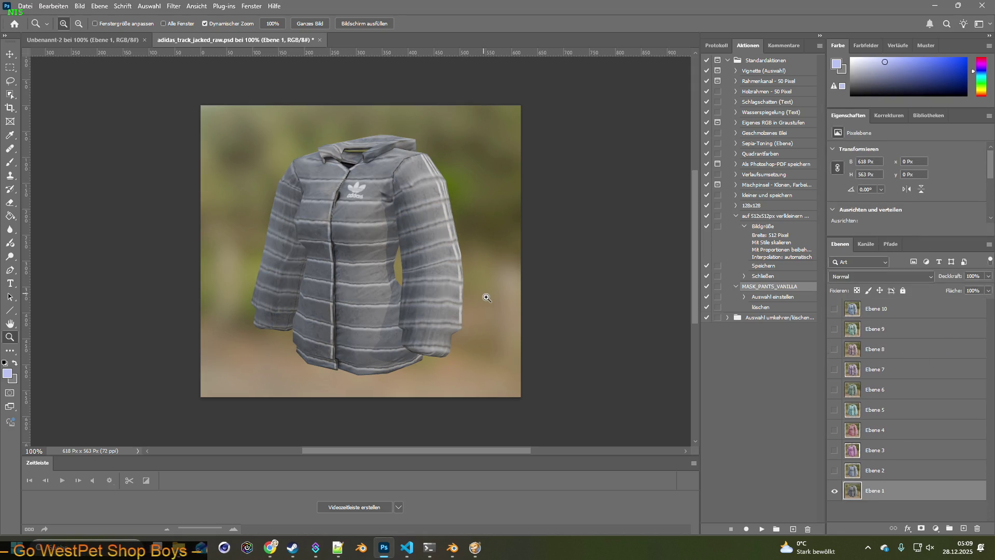
Cut out the grey jacket with Object Selection and paste it into the new document.
{"action": "left_click", "coordinate": [9, 95]}
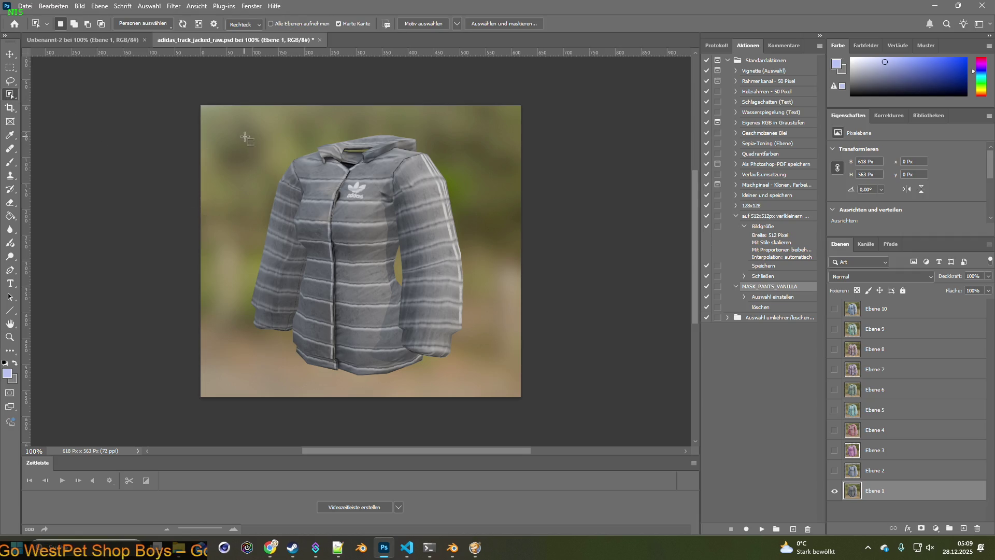
{"action": "left_click_drag", "start_coordinate": [228, 123], "coordinate": [513, 372]}
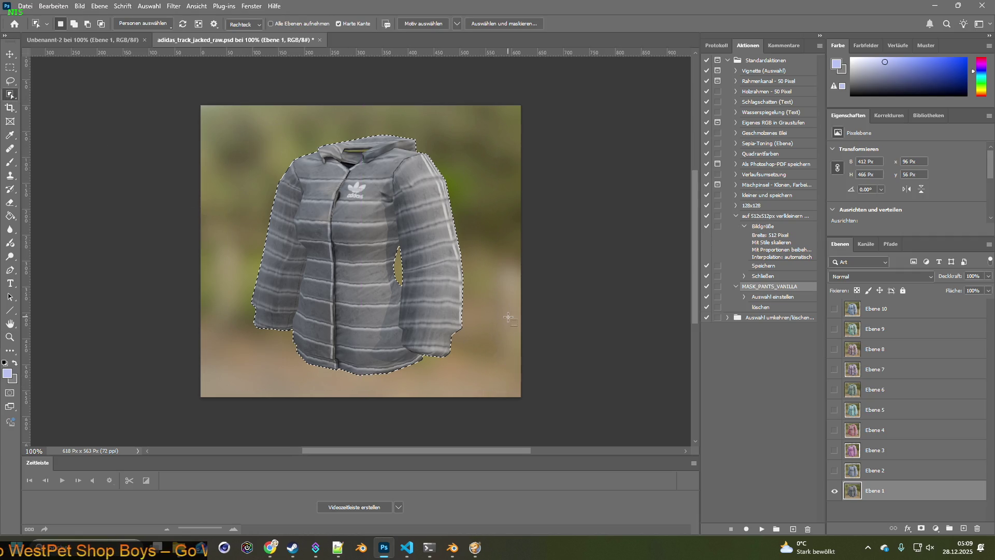
{"action": "key", "text": "ctrl+c"}
{"action": "key", "text": "ctrl+Tab"}
{"action": "key", "text": "ctrl+v"}
{"action": "left_click", "coordinate": [220, 42]}
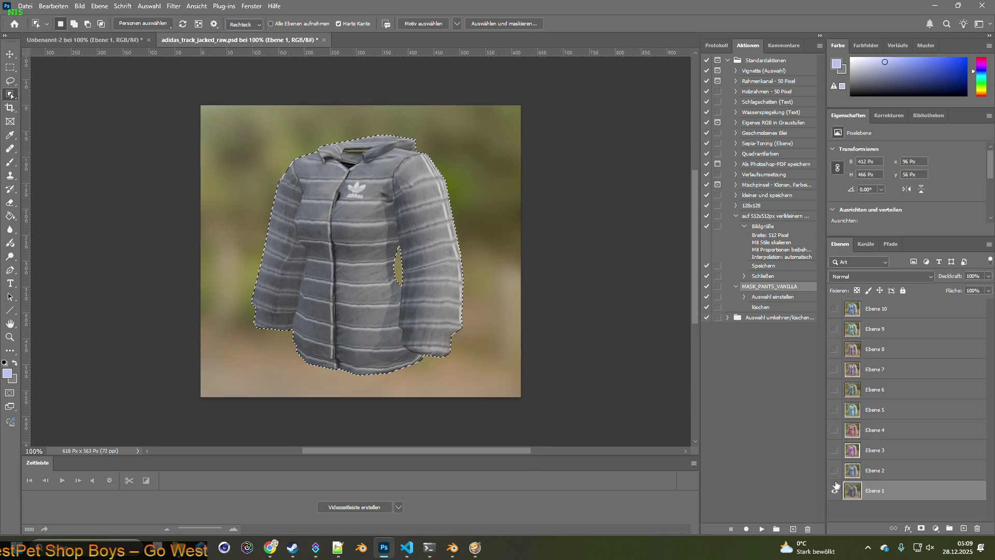
Switch to Ebene 2 and copy the cut-out blue jacket into the new document.
{"action": "left_click", "coordinate": [835, 490]}
{"action": "left_click", "coordinate": [834, 471]}
{"action": "left_click", "coordinate": [879, 470]}
{"action": "key", "text": "ctrl+d"}
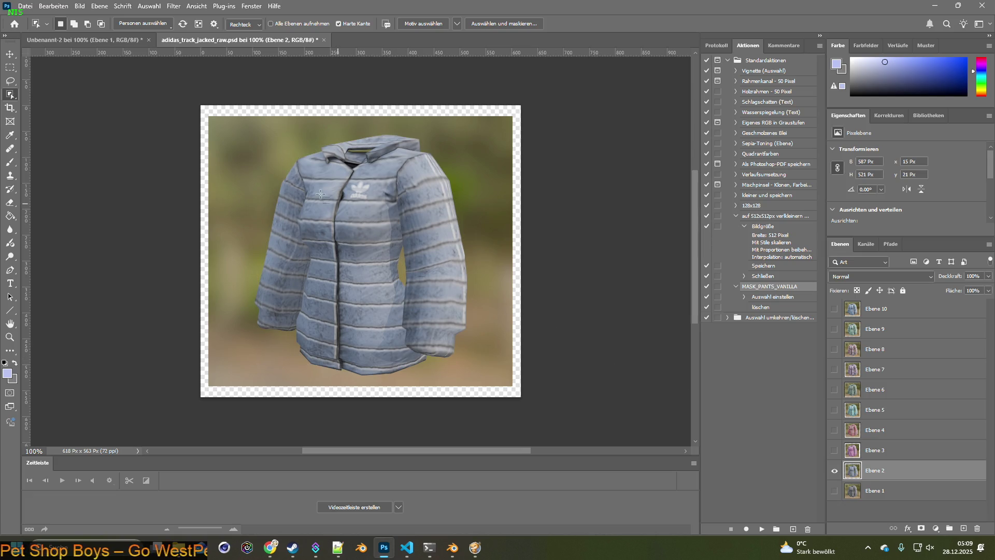
{"action": "mouse_move", "coordinate": [228, 128]}
{"action": "left_mouse_down"}
{"action": "mouse_move", "coordinate": [498, 336]}
{"action": "mouse_move", "coordinate": [505, 359]}
{"action": "mouse_move", "coordinate": [494, 380]}
{"action": "left_mouse_up"}
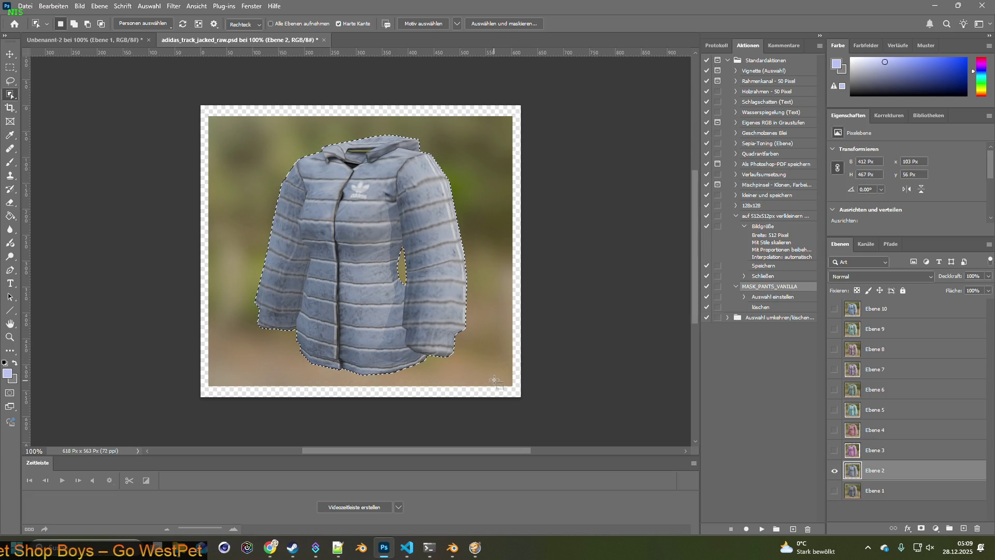
{"action": "key", "text": "ctrl+c"}
{"action": "left_click", "coordinate": [86, 39]}
{"action": "key", "text": "ctrl+v"}
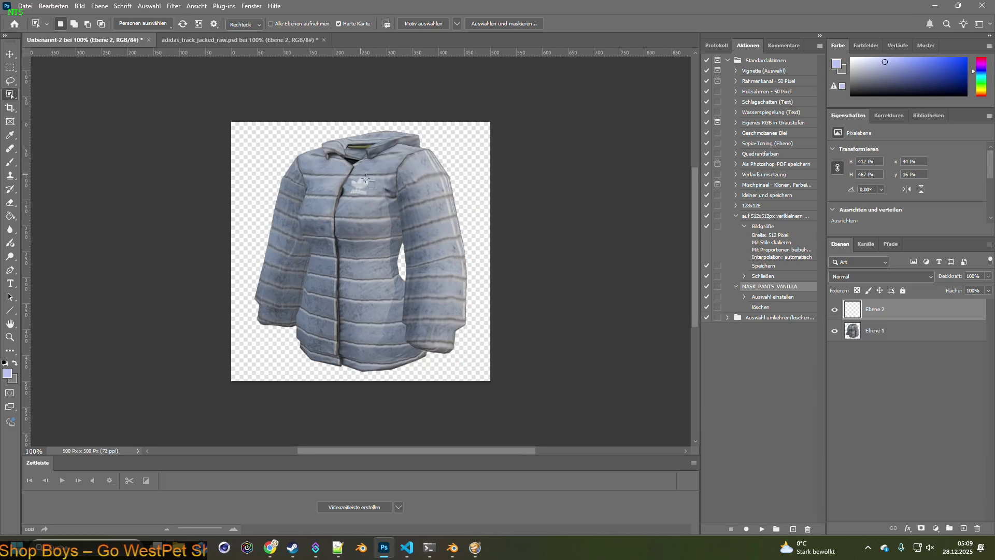
{"action": "left_click", "coordinate": [216, 39]}
Switch to Ebene 3 and copy the cut-out purple jacket into the new document.
{"action": "left_click_drag", "start_coordinate": [834, 470], "coordinate": [835, 450]}
{"action": "left_click", "coordinate": [836, 451]}
{"action": "key", "text": "d"}
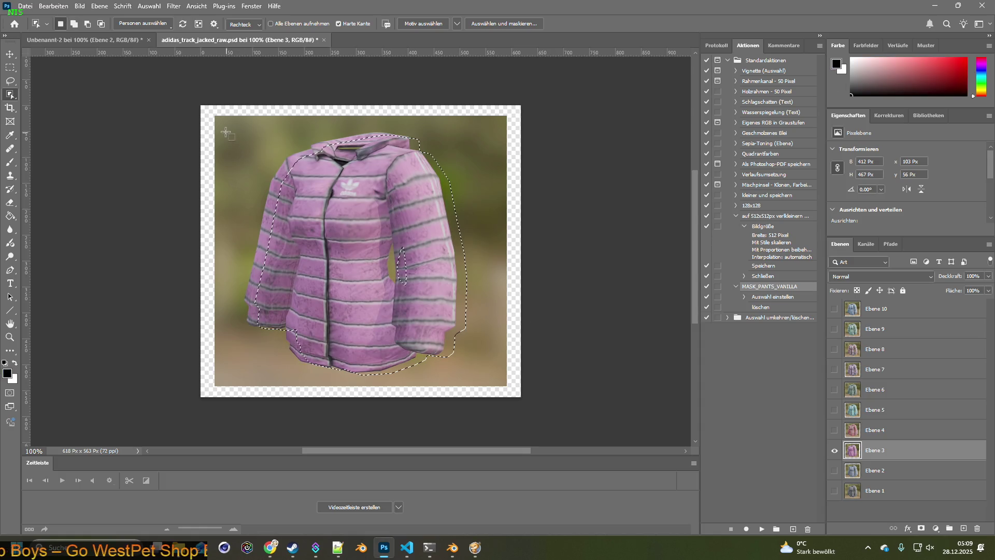
{"action": "key", "text": "ctrl+d"}
{"action": "left_click_drag", "start_coordinate": [233, 131], "coordinate": [488, 378]}
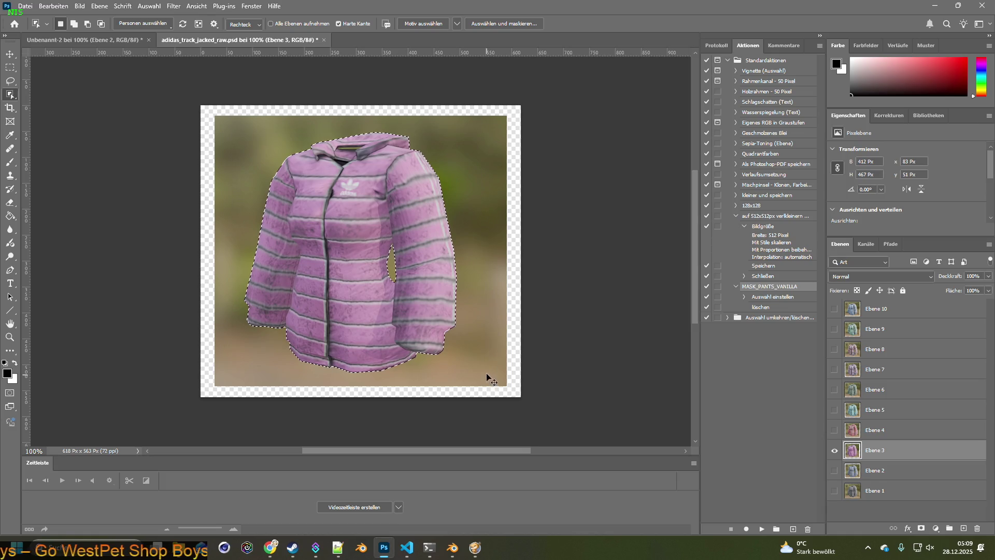
{"action": "left_click", "coordinate": [85, 39]}
{"action": "key", "text": "ctrl+v"}
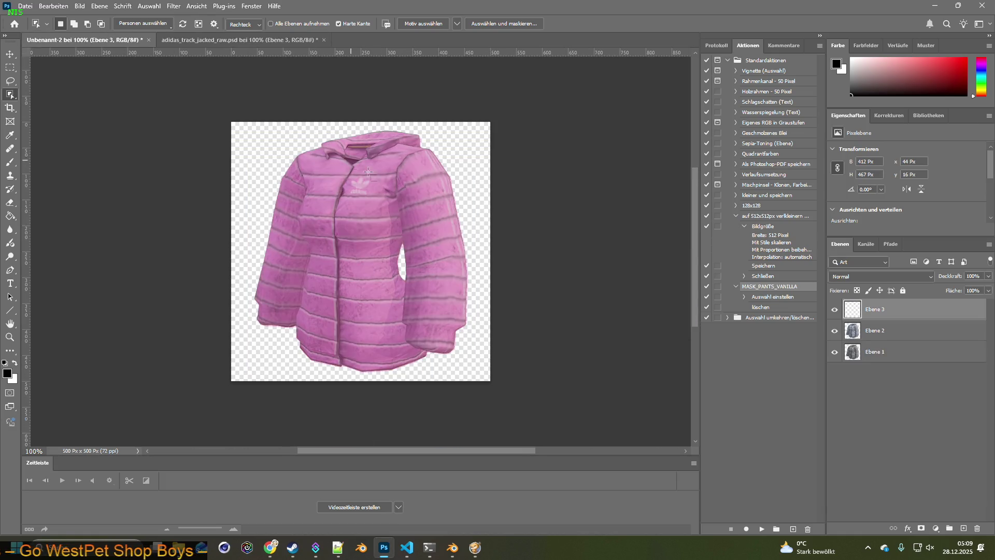
{"action": "left_click", "coordinate": [198, 38]}
Switch to Ebene 4 and copy the cut-out pink jacket into the new document.
{"action": "left_click", "coordinate": [834, 450]}
{"action": "left_click", "coordinate": [834, 430]}
{"action": "left_click", "coordinate": [876, 430]}
{"action": "left_click_drag", "start_coordinate": [227, 119], "coordinate": [497, 380]}
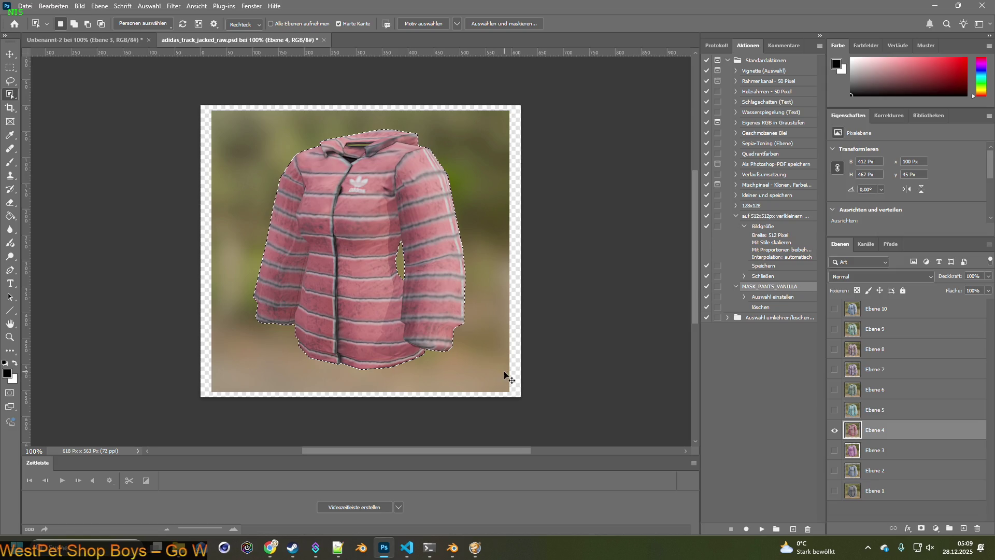
{"action": "left_click", "coordinate": [117, 39]}
{"action": "key", "text": "ctrl+v"}
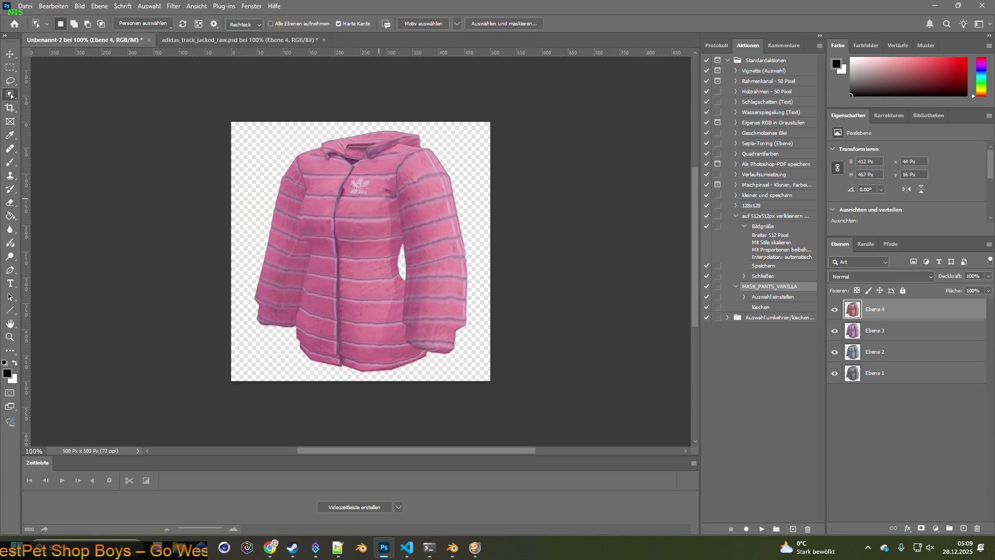
{"action": "left_click", "coordinate": [233, 39]}
Switch to Ebene 5 and copy the cut-out teal jacket into the new document, then reveal Ebene 6.
{"action": "left_click", "coordinate": [835, 430]}
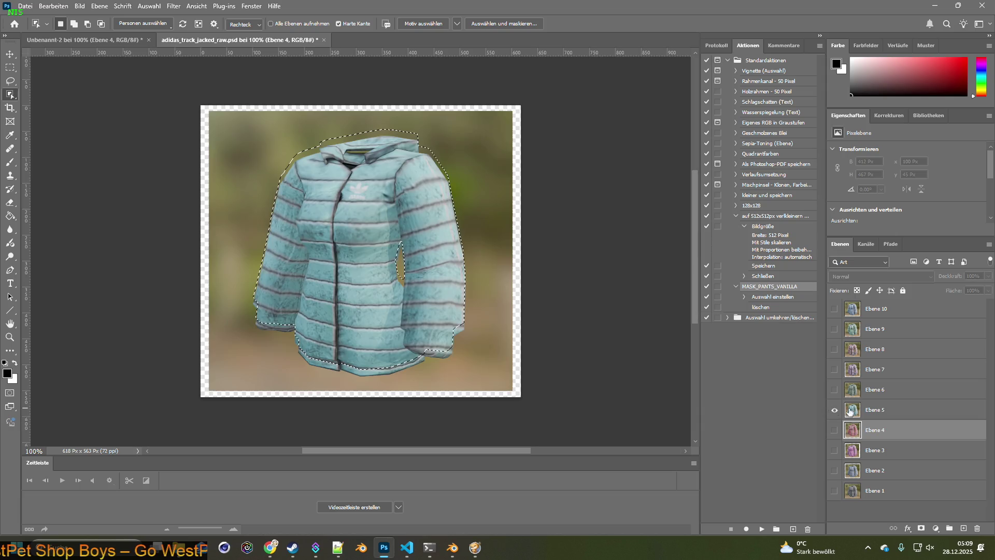
{"action": "left_click", "coordinate": [835, 410]}
{"action": "left_click", "coordinate": [878, 410]}
{"action": "key", "text": "ctrl+d"}
{"action": "left_click_drag", "start_coordinate": [231, 124], "coordinate": [494, 373]}
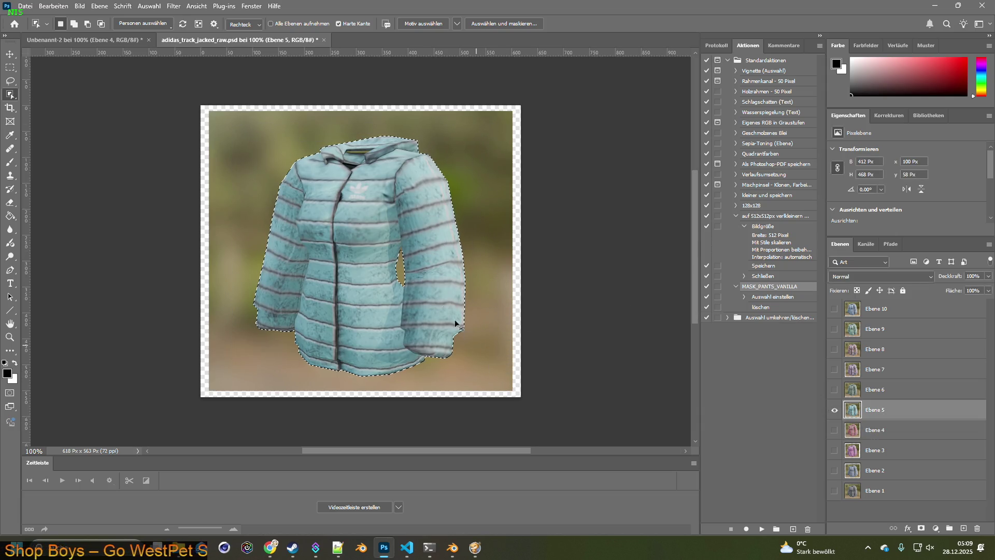
{"action": "left_click", "coordinate": [97, 39]}
{"action": "key", "text": "ctrl+v"}
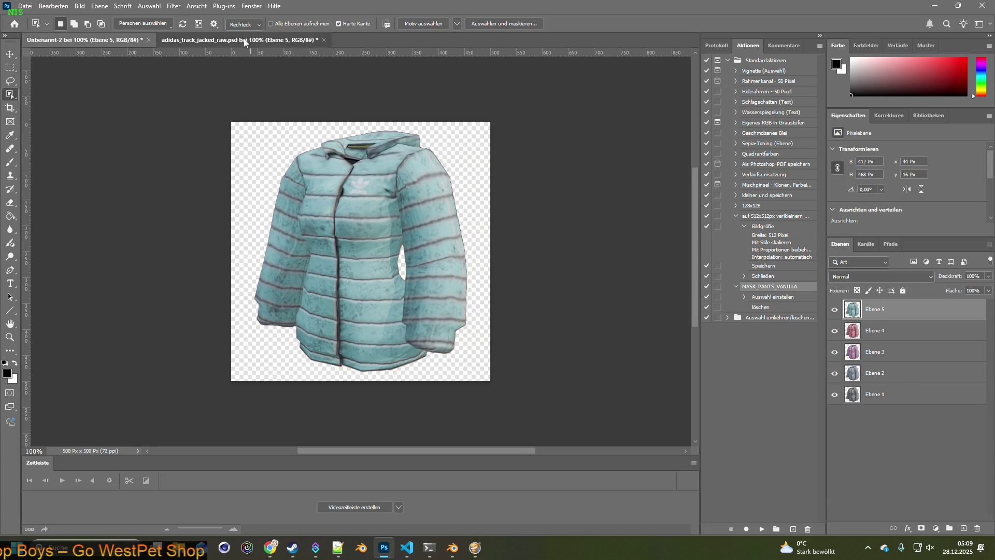
{"action": "left_click", "coordinate": [246, 42]}
{"action": "left_click", "coordinate": [834, 409]}
{"action": "left_click", "coordinate": [834, 389]}
Cut out the green Ebene 6 jacket and paste it into Unbenannt-2.
{"action": "key", "text": "ctrl+d"}
{"action": "left_click_drag", "start_coordinate": [237, 121], "coordinate": [486, 381]}
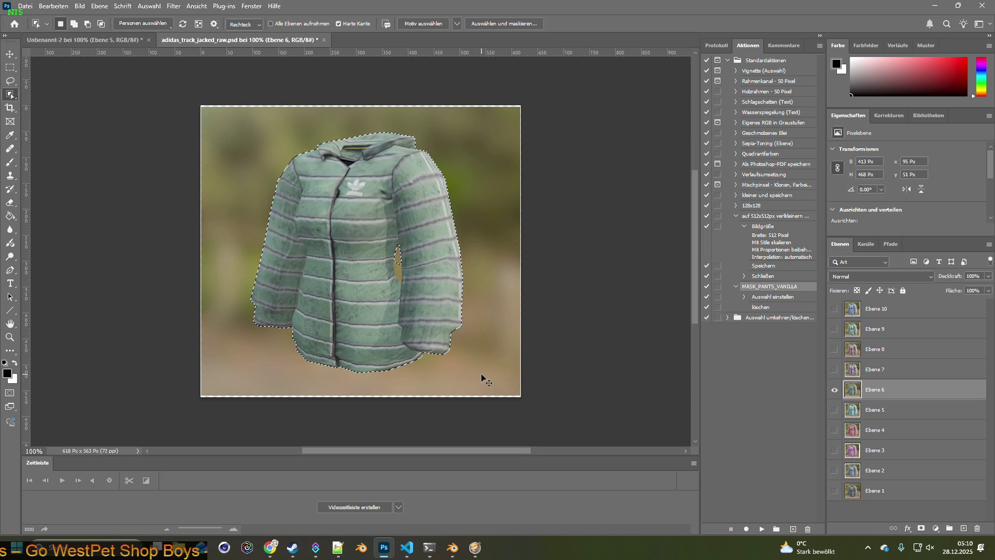
{"action": "left_click_drag", "start_coordinate": [225, 134], "coordinate": [492, 383]}
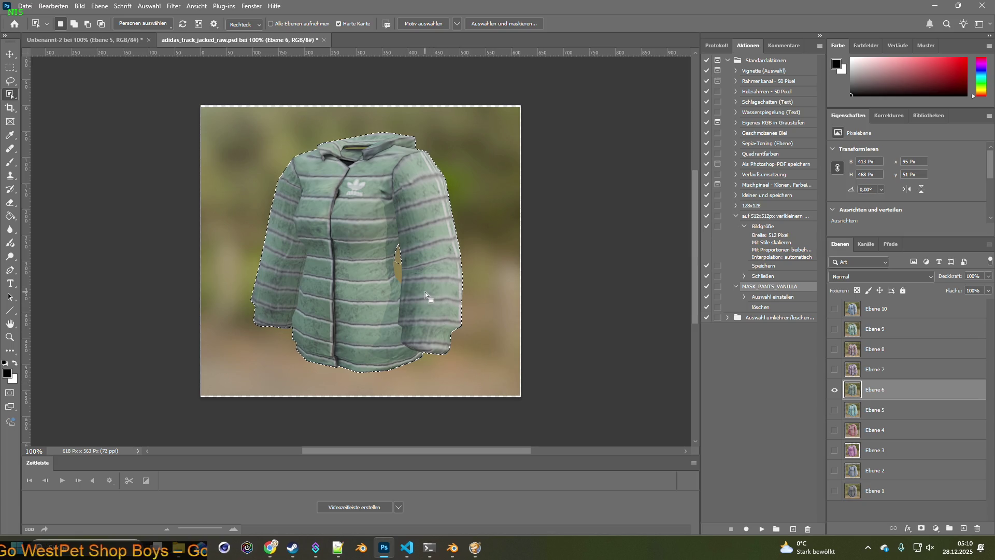
{"action": "key", "text": "q"}
{"action": "key", "text": "q"}
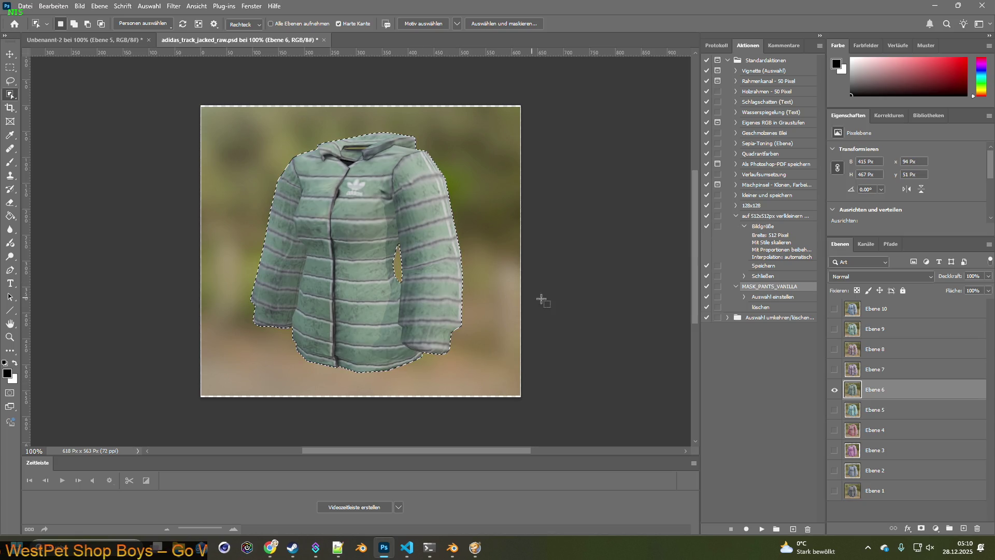
{"action": "key", "text": "ctrl+c"}
{"action": "key", "text": "ctrl+Tab"}
{"action": "key", "text": "ctrl+v"}
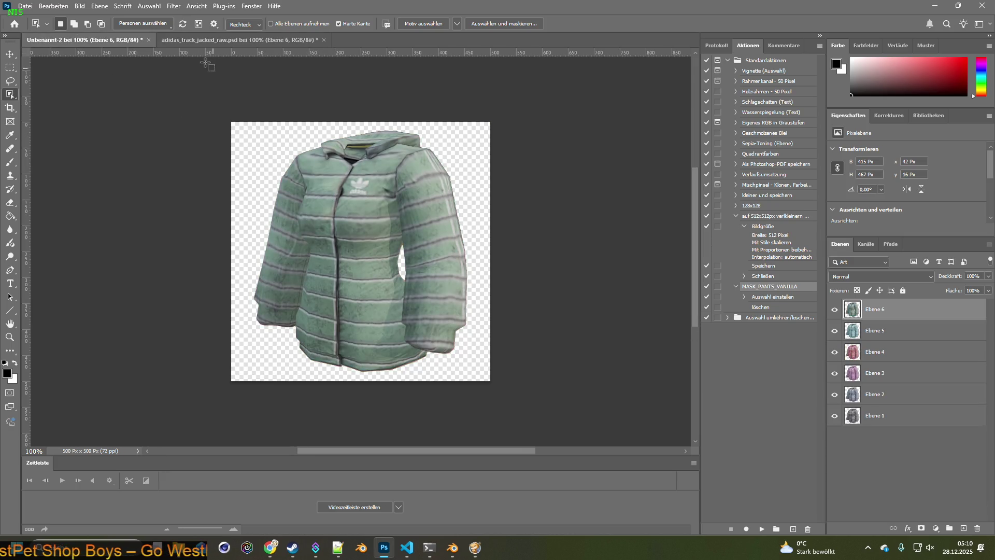
{"action": "left_click", "coordinate": [208, 40]}
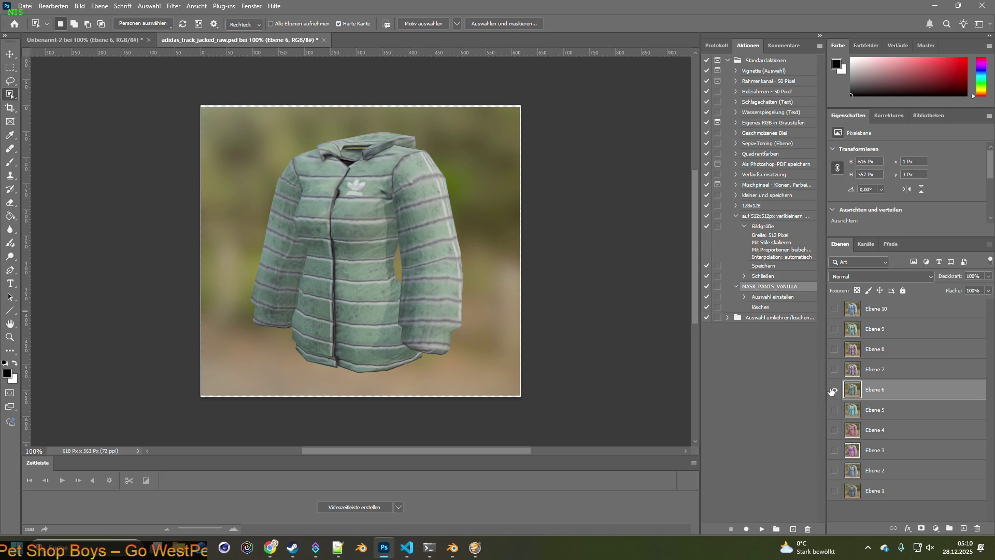
Switch to Ebene 7 and copy the cut-out pink jacket into Unbenannt-2.
{"action": "left_click", "coordinate": [832, 390]}
{"action": "left_click", "coordinate": [834, 369]}
{"action": "left_click", "coordinate": [874, 369]}
{"action": "left_click_drag", "start_coordinate": [244, 130], "coordinate": [494, 369]}
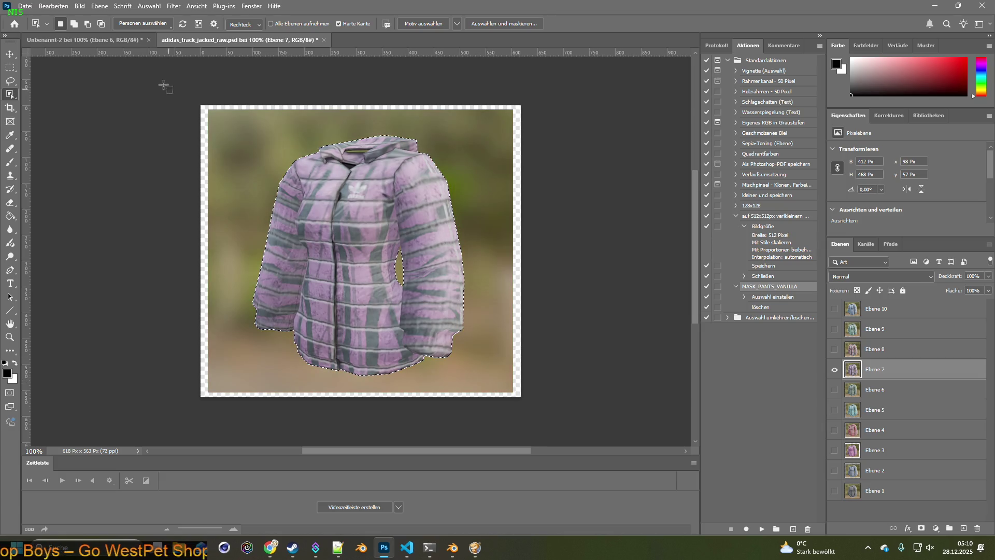
{"action": "left_click", "coordinate": [120, 40]}
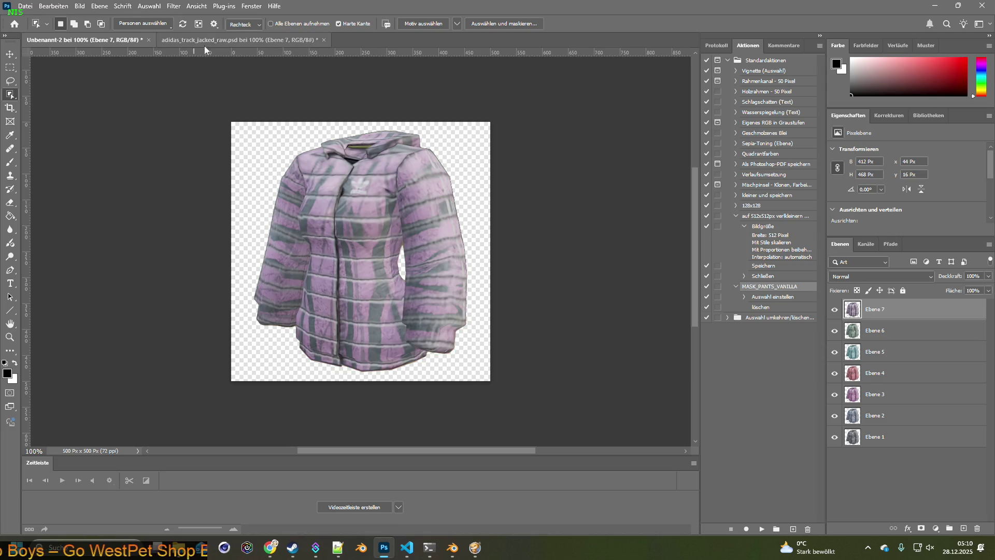
{"action": "left_click", "coordinate": [234, 40]}
Switch to Ebene 8 and copy its cut-out jacket into Unbenannt-2.
{"action": "left_click", "coordinate": [834, 369]}
{"action": "left_click", "coordinate": [833, 349]}
{"action": "left_click", "coordinate": [875, 349]}
{"action": "key", "text": "ctrl+d"}
{"action": "left_click_drag", "start_coordinate": [229, 122], "coordinate": [494, 387]}
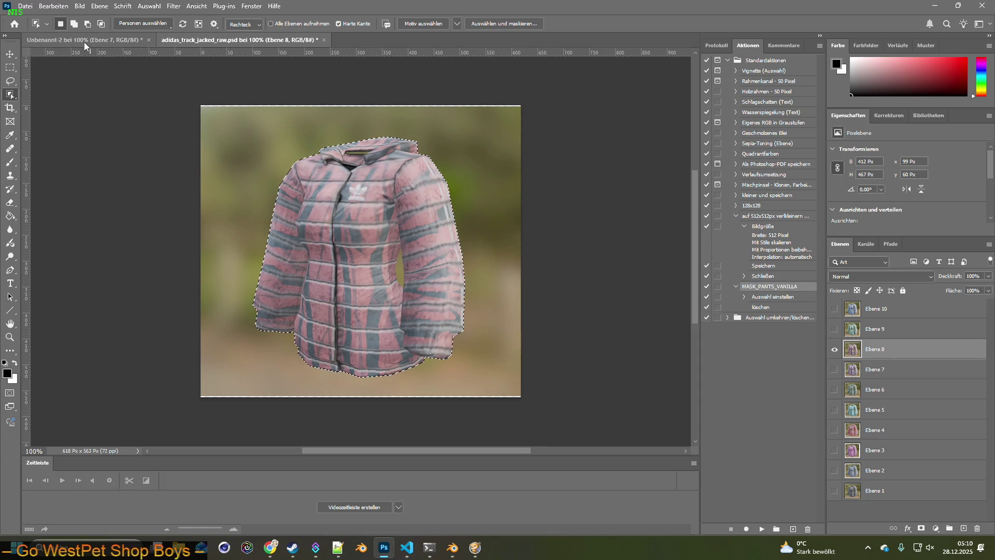
{"action": "left_click", "coordinate": [85, 40]}
{"action": "left_click", "coordinate": [233, 40]}
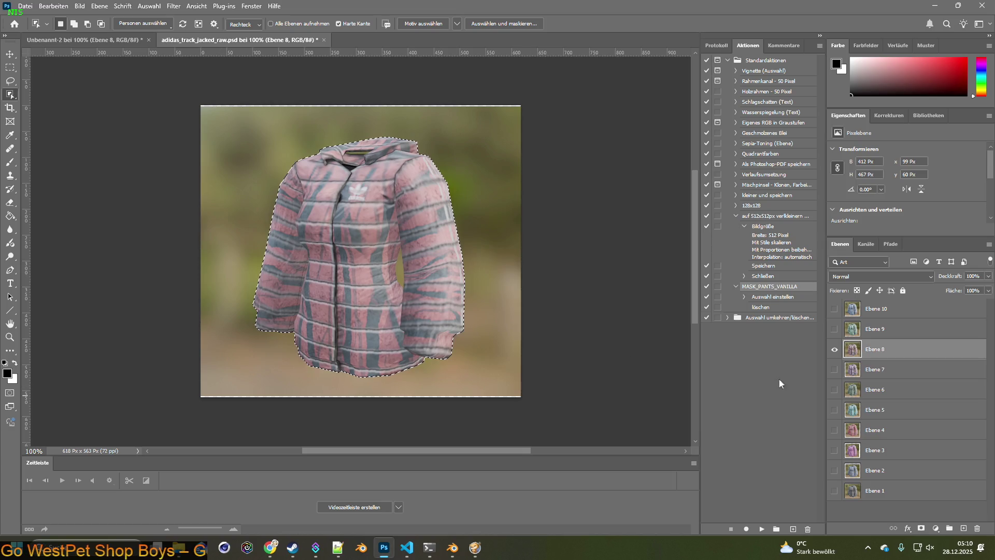
Switch to Ebene 9 and add the cut-out green jacket into Unbenannt-2.
{"action": "left_click", "coordinate": [835, 349]}
{"action": "left_click", "coordinate": [833, 328]}
{"action": "left_click", "coordinate": [874, 329]}
{"action": "key", "text": "ctrl+d"}
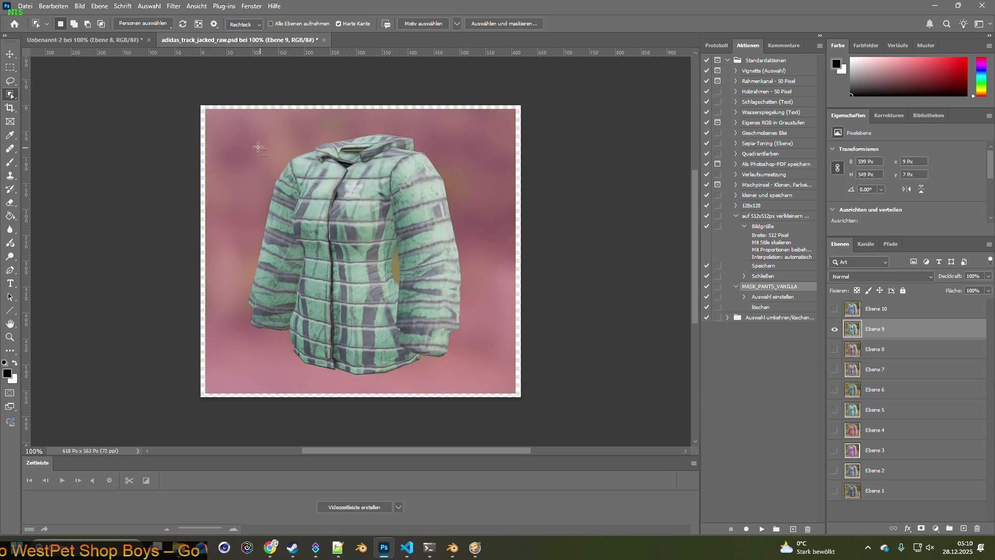
{"action": "left_click_drag", "start_coordinate": [237, 124], "coordinate": [493, 383]}
{"action": "left_click_drag", "start_coordinate": [491, 382], "coordinate": [489, 375]}
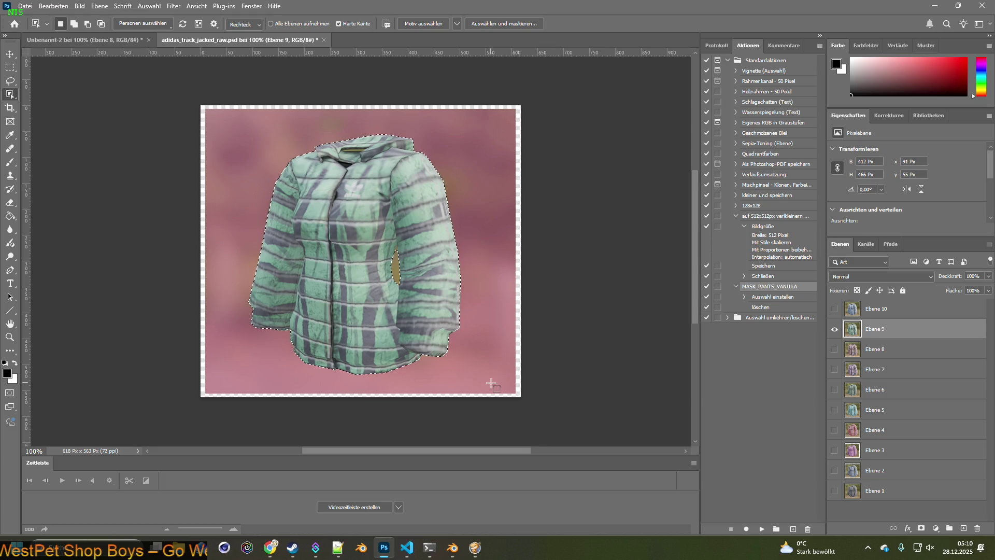
{"action": "left_click", "coordinate": [131, 40]}
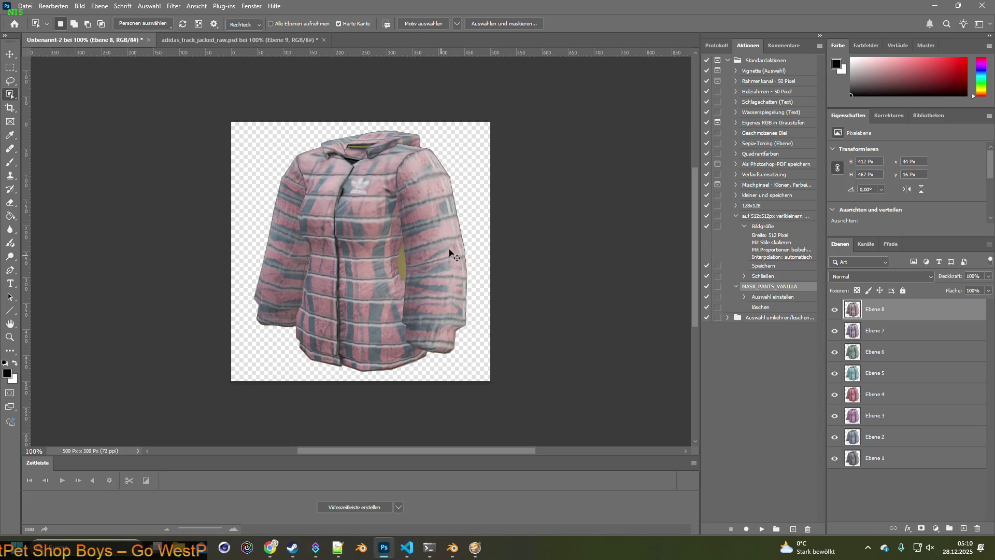
{"action": "left_click_drag", "start_coordinate": [463, 250], "coordinate": [417, 190]}
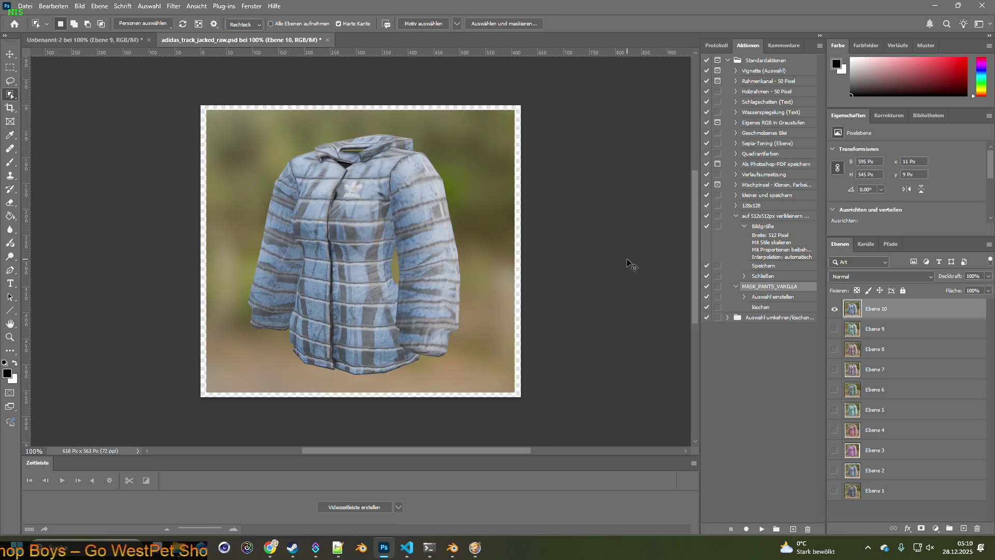
Select the blue Ebene 10 jacket and get ready to reposition the jacket layers.
{"action": "left_click_drag", "start_coordinate": [232, 124], "coordinate": [482, 381]}
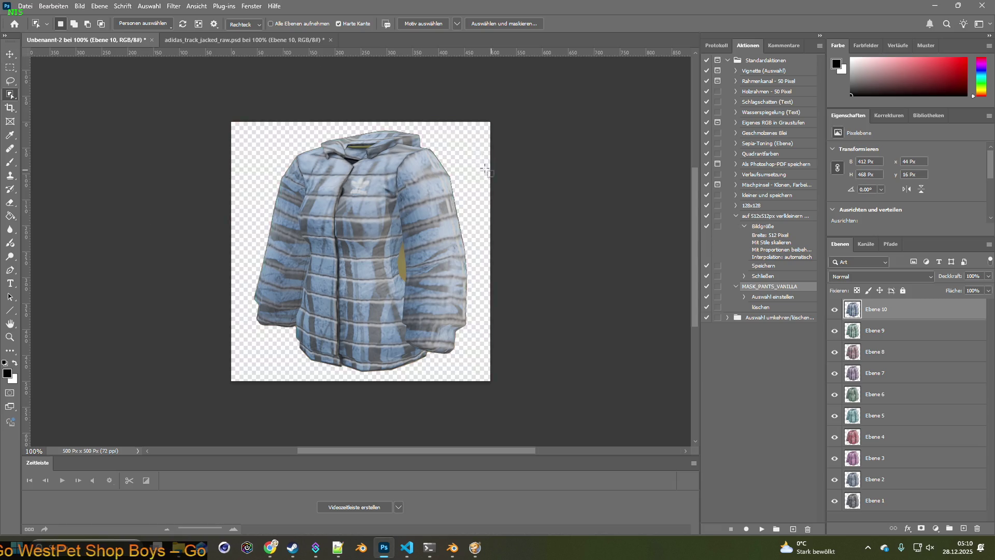
{"action": "left_click", "coordinate": [12, 55]}
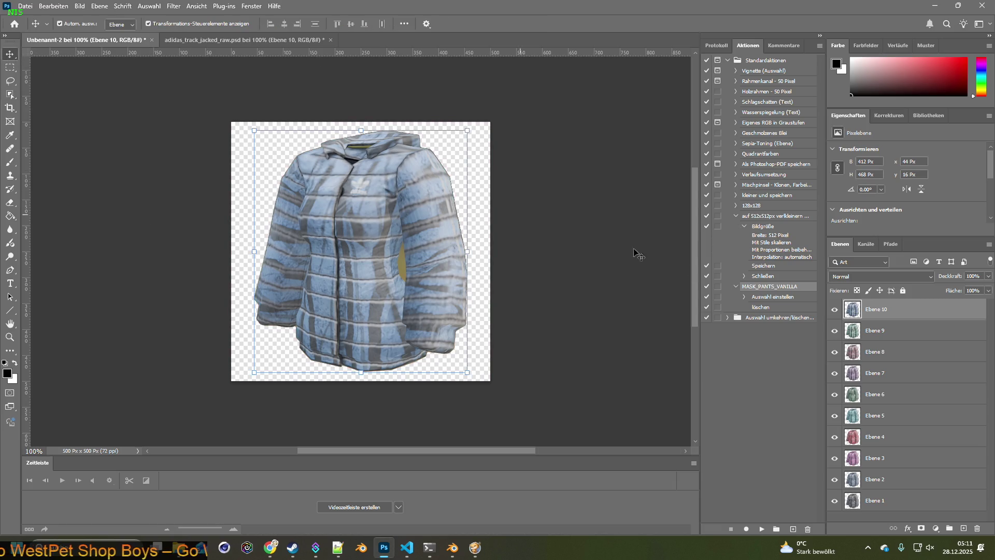
Load and invert the jacket outline selection, compare the blue and green layers, then drop the selection.
{"action": "left_click", "coordinate": [856, 314], "text": "ctrl"}
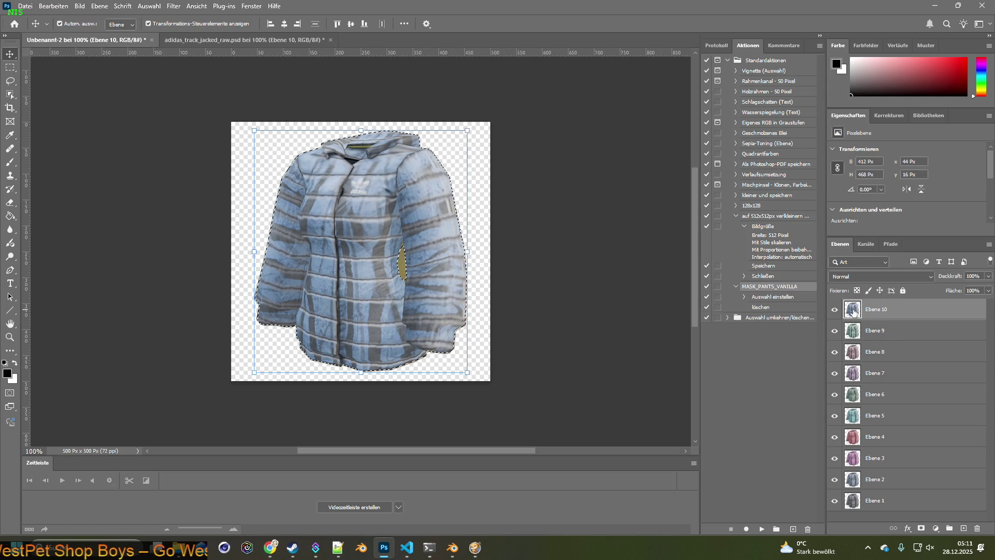
{"action": "left_click", "coordinate": [149, 6]}
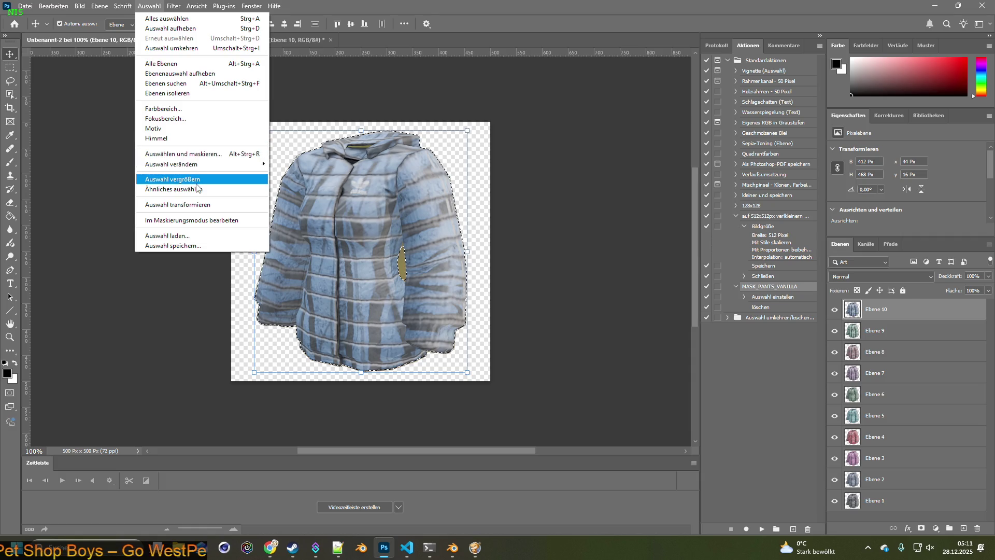
{"action": "left_click", "coordinate": [173, 47]}
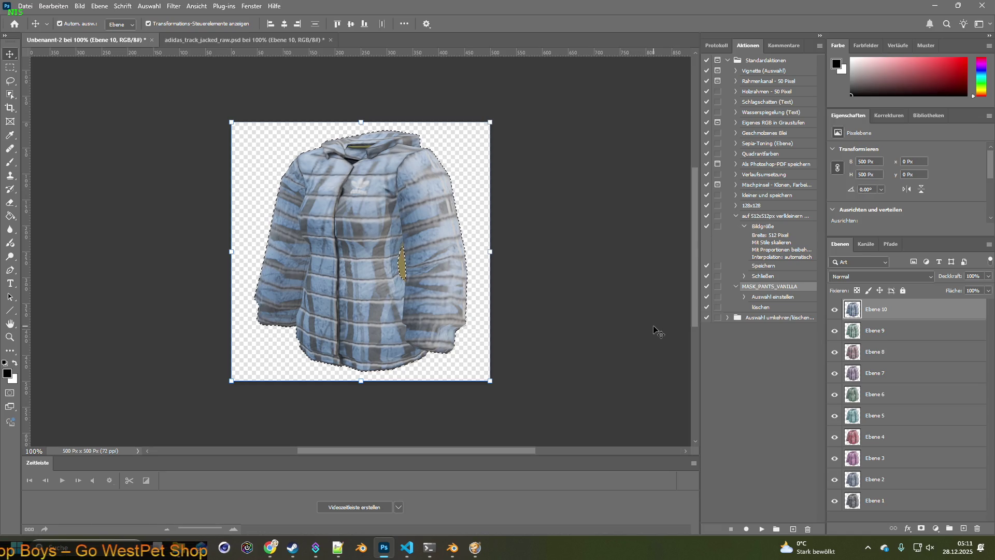
{"action": "left_click", "coordinate": [842, 330]}
{"action": "left_click", "coordinate": [833, 308]}
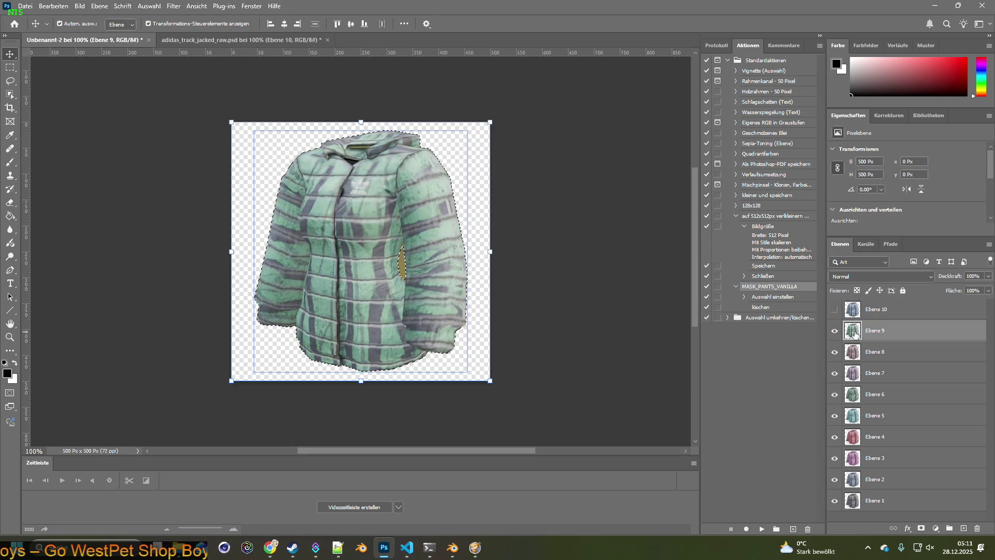
{"action": "left_click", "coordinate": [834, 330]}
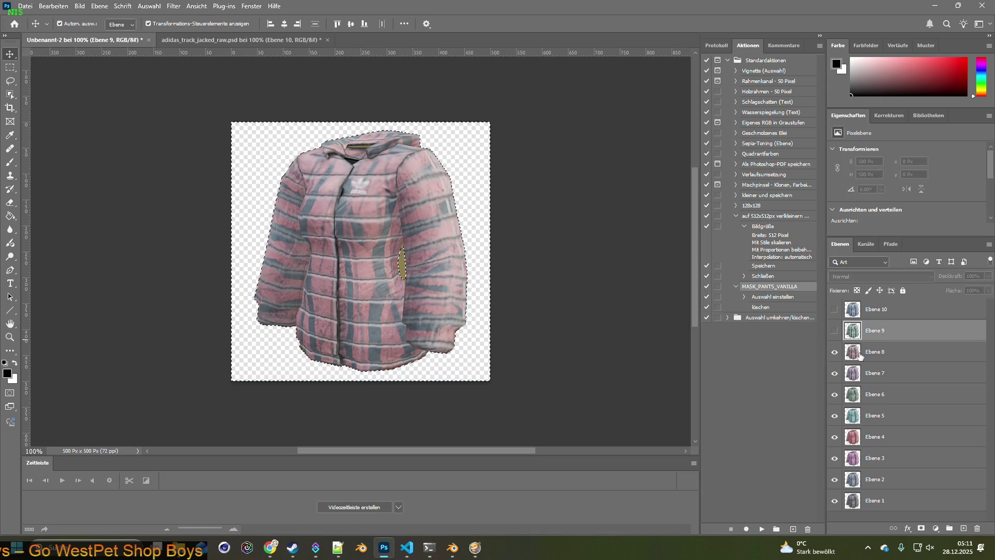
{"action": "left_click", "coordinate": [843, 351]}
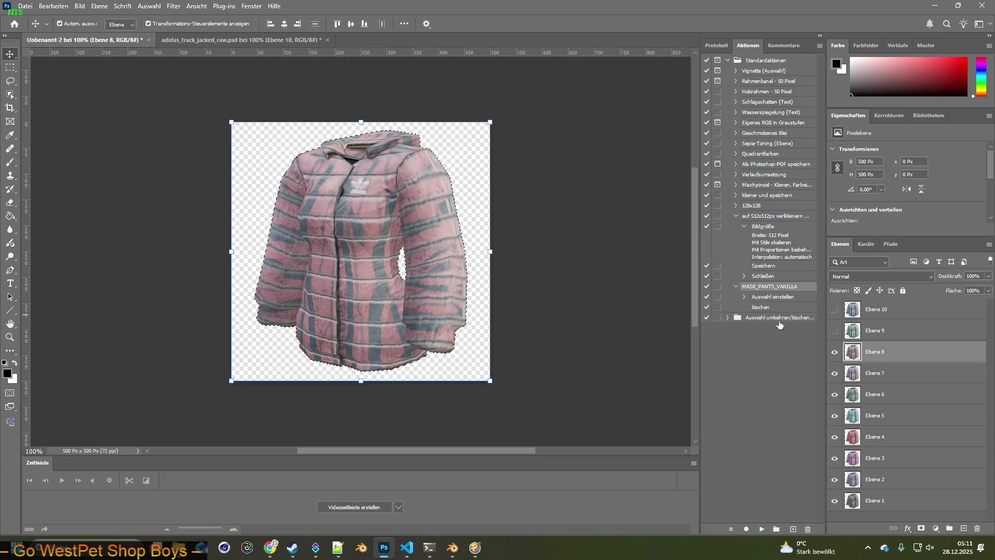
{"action": "left_click", "coordinate": [834, 330]}
{"action": "left_click", "coordinate": [834, 309]}
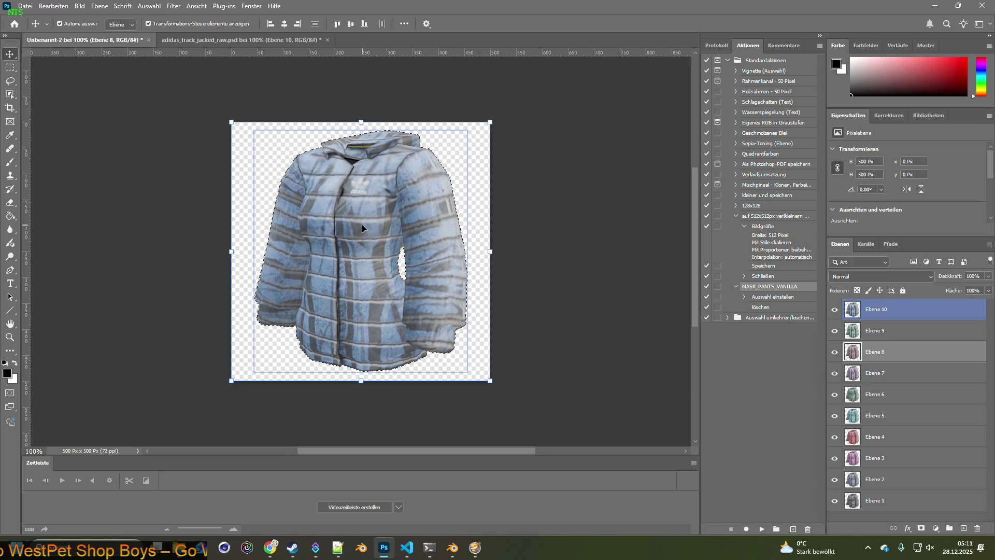
{"action": "key", "text": "ctrl+d"}
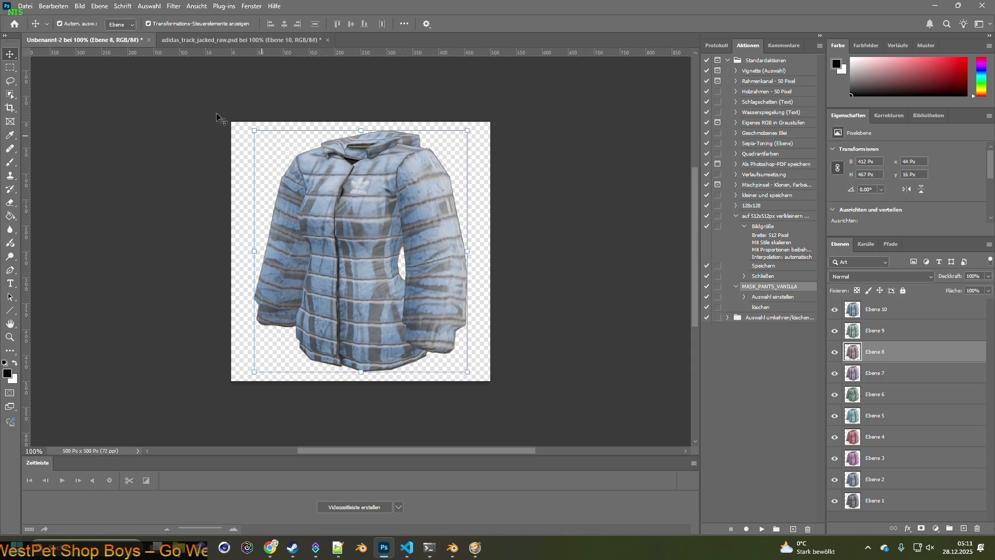
Select all ten jacket layers and enlarge them slightly, about 103%, to fill the canvas.
{"action": "left_click", "coordinate": [875, 500]}
{"action": "left_click", "coordinate": [879, 309], "text": "shift"}
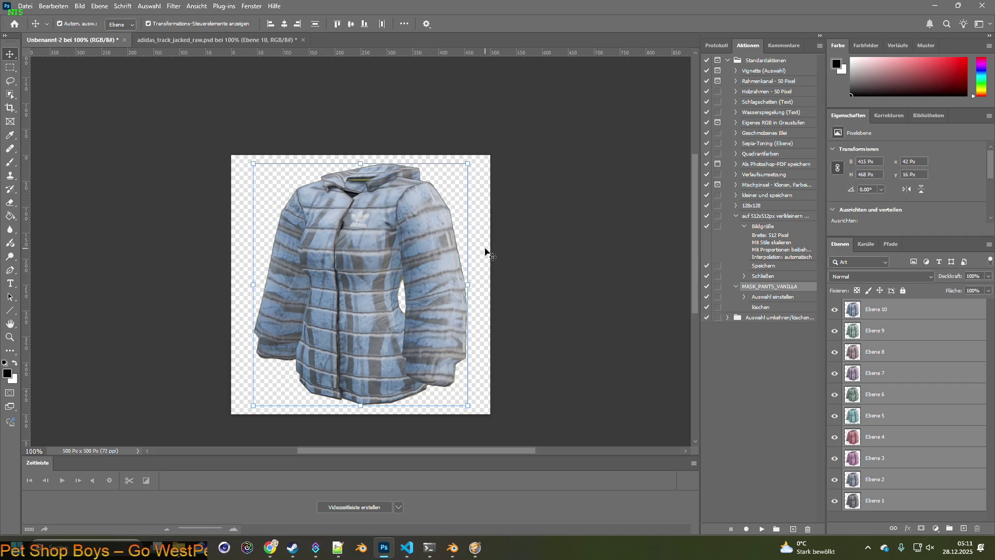
{"action": "left_click_drag", "start_coordinate": [471, 164], "coordinate": [475, 160]}
{"action": "left_click_drag", "start_coordinate": [392, 217], "coordinate": [404, 223]}
{"action": "left_click", "coordinate": [10, 53]}
Hide Ebene 2 through 10 so only the grey base jacket on Ebene 1 stays visible.
{"action": "left_click", "coordinate": [591, 201]}
{"action": "left_click", "coordinate": [834, 309]}
{"action": "left_click", "coordinate": [835, 333]}
{"action": "left_click", "coordinate": [836, 333]}
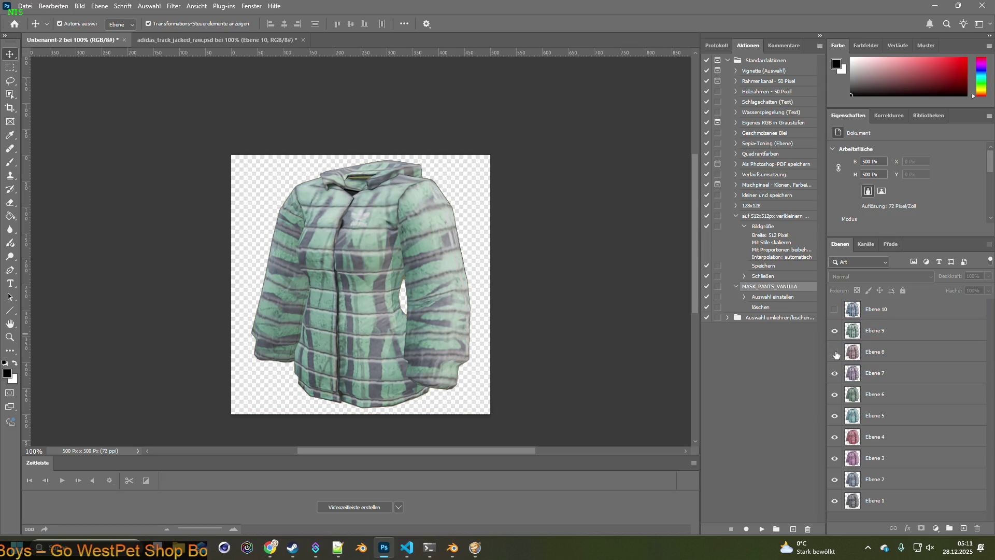
{"action": "left_click", "coordinate": [836, 333]}
{"action": "left_click", "coordinate": [834, 352]}
{"action": "left_click", "coordinate": [836, 374]}
{"action": "left_click", "coordinate": [834, 394]}
{"action": "left_click", "coordinate": [835, 415]}
{"action": "left_click", "coordinate": [835, 436]}
{"action": "left_click", "coordinate": [835, 458]}
{"action": "left_click", "coordinate": [836, 480]}
{"action": "left_click", "coordinate": [874, 500]}
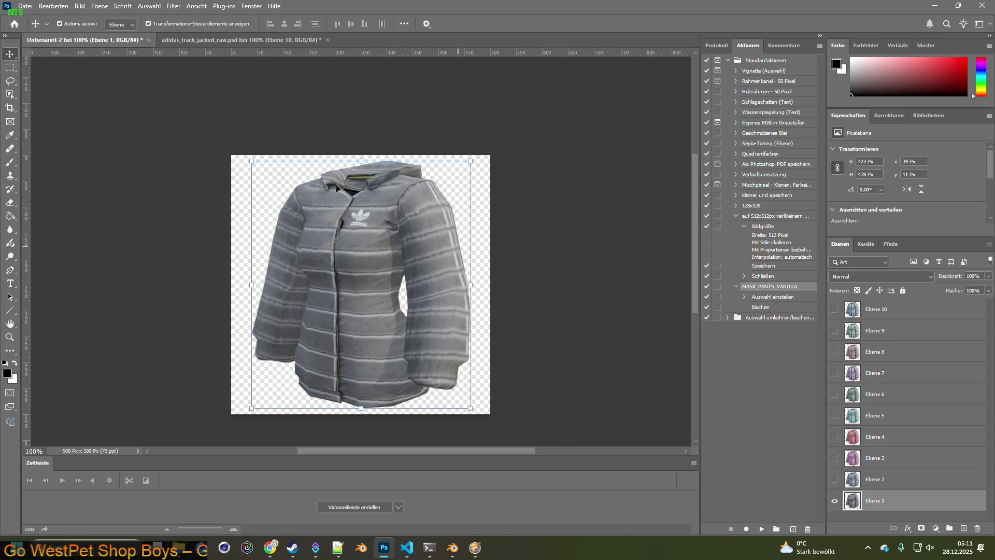
{"action": "left_click", "coordinate": [24, 7]}
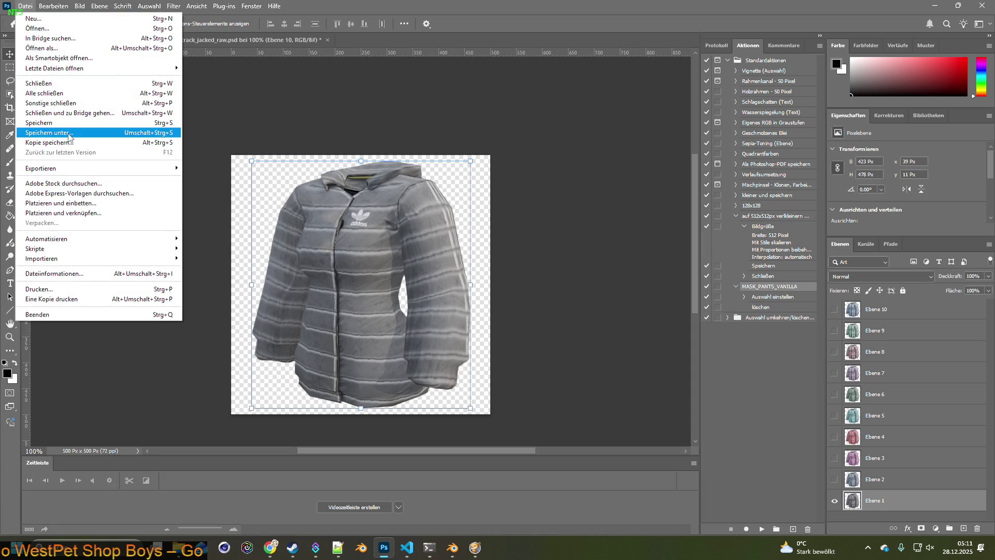
Save the jacket image as Item_AdPJ.psd in the Adidas_Pad_Jacket folder and return to the code editor.
{"action": "left_click", "coordinate": [70, 138]}
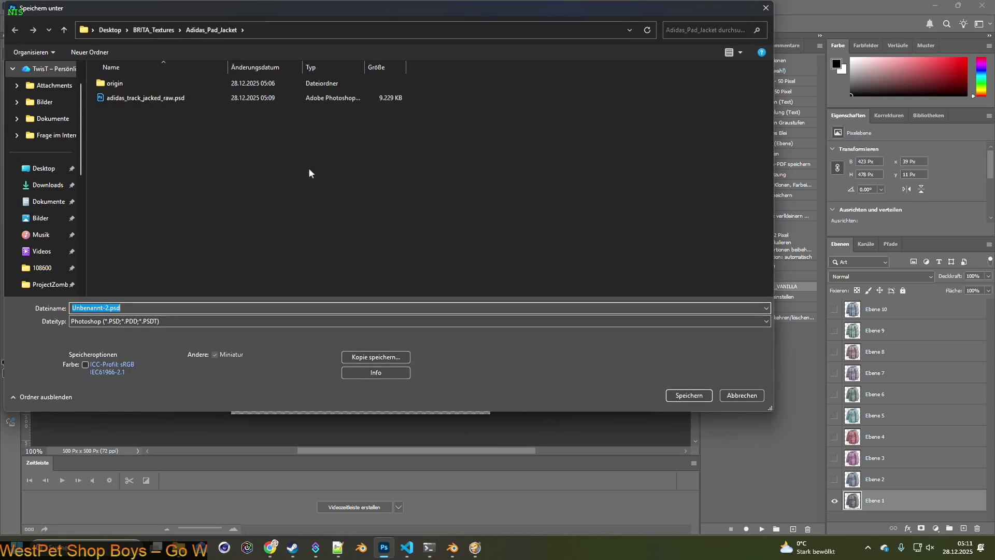
{"action": "left_click_drag", "start_coordinate": [107, 309], "coordinate": [38, 306]}
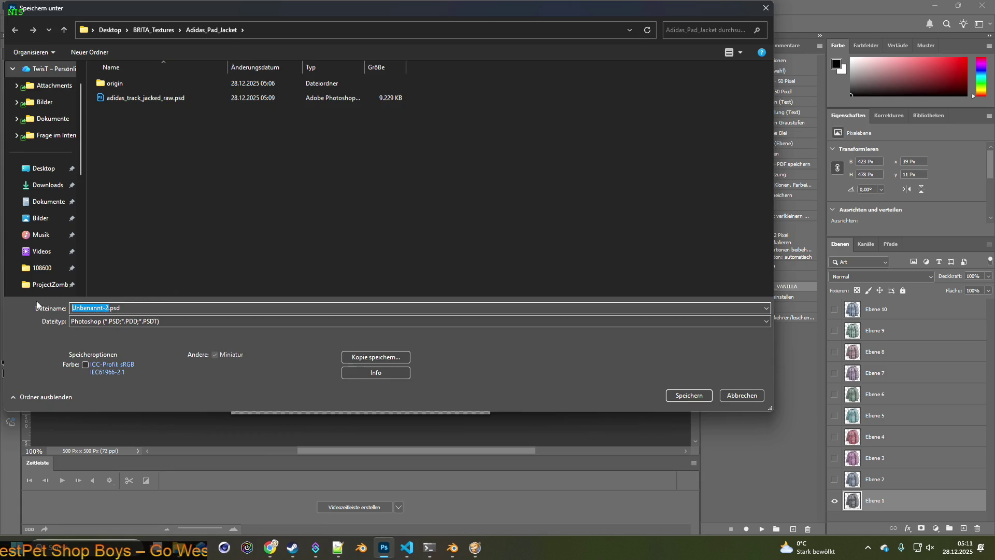
{"action": "type", "text": "Item"}
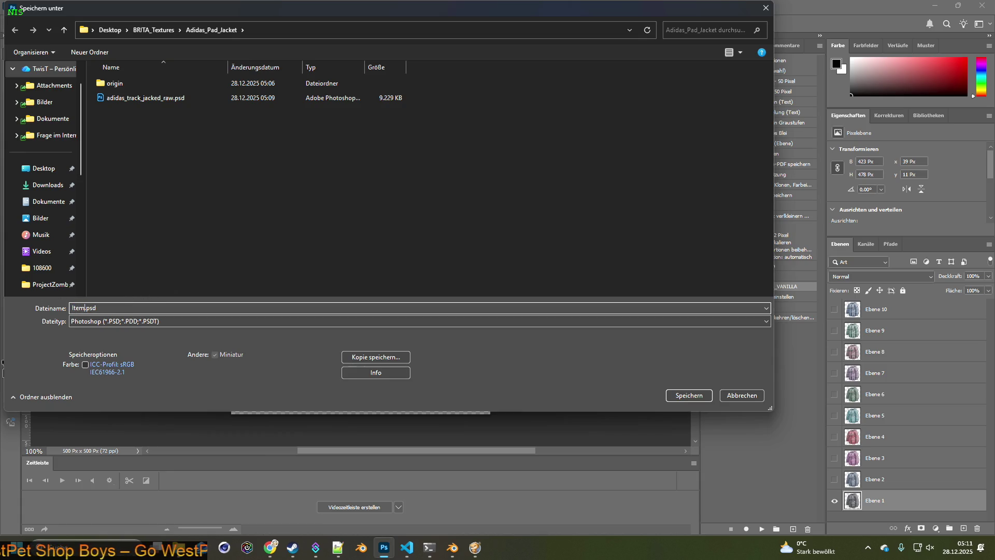
{"action": "type", "text": "_"}
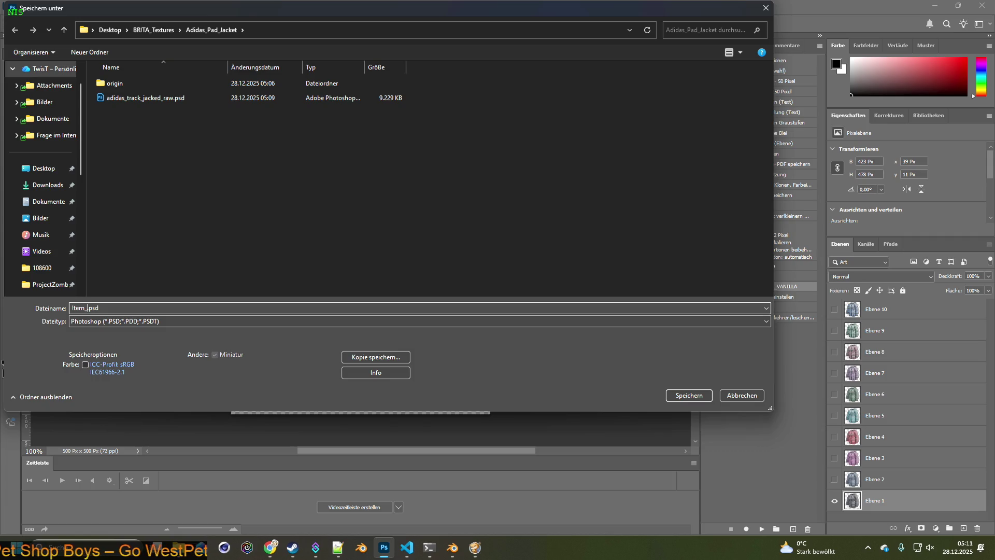
{"action": "type", "text": "AD"}
{"action": "key", "text": "BackSpace"}
{"action": "type", "text": "d"}
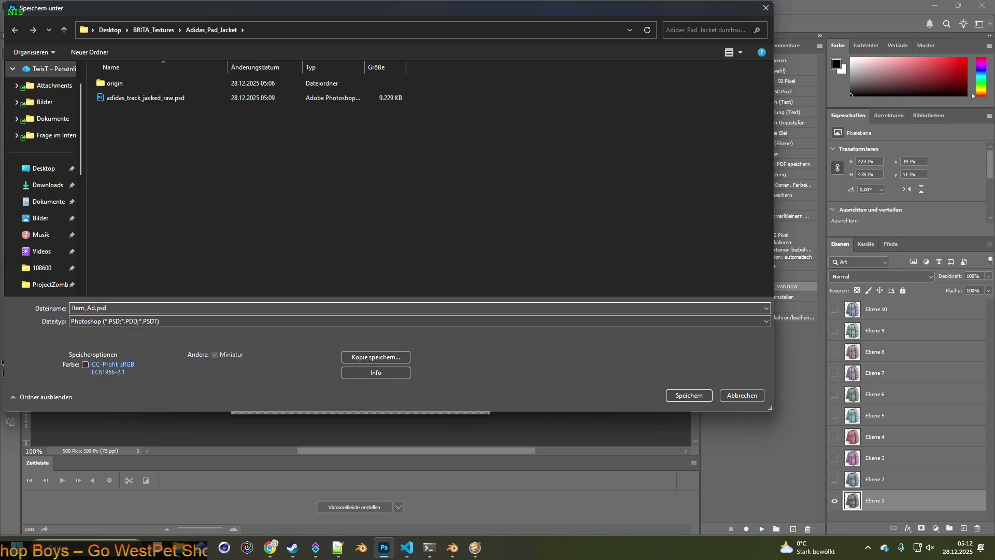
{"action": "type", "text": "PJ"}
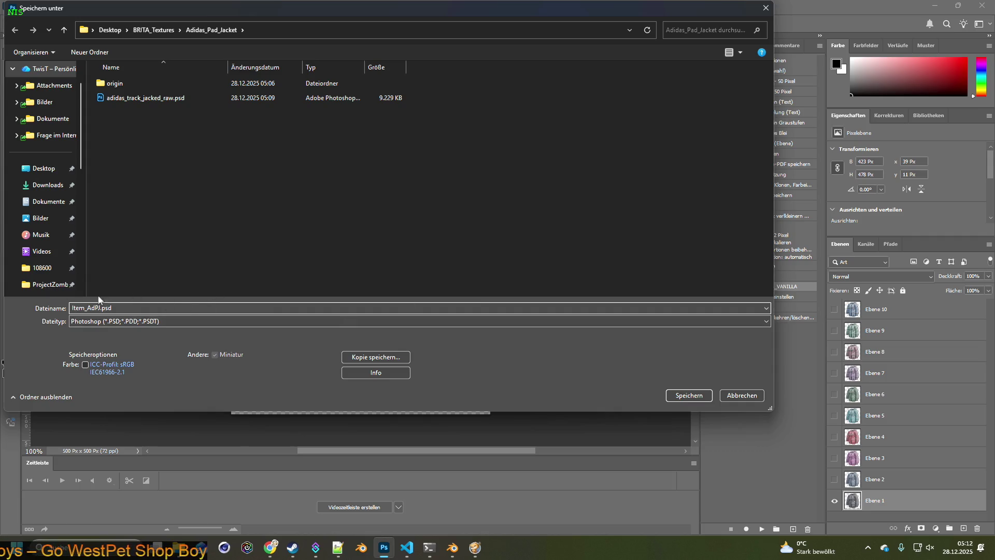
{"action": "left_click_drag", "start_coordinate": [89, 308], "coordinate": [99, 308]}
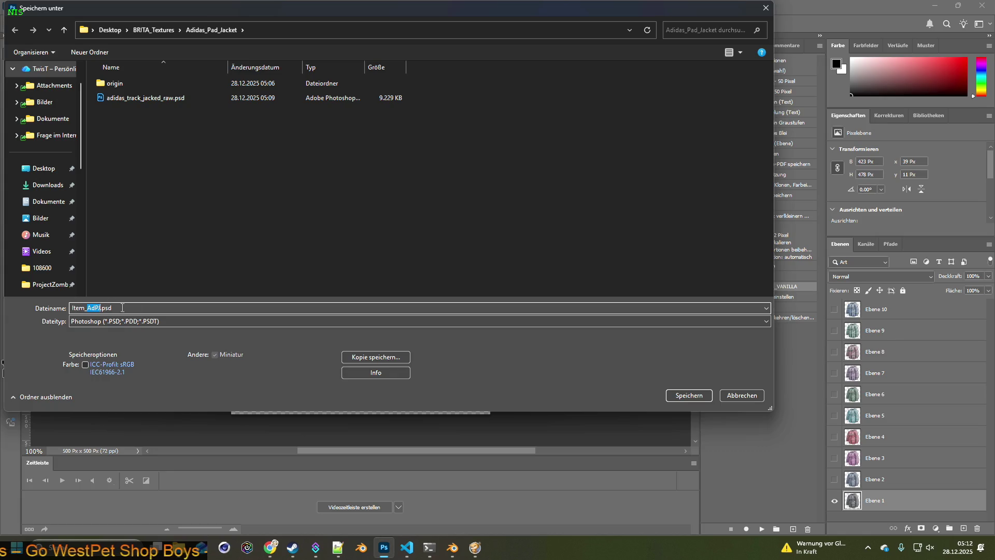
{"action": "left_click", "coordinate": [689, 395]}
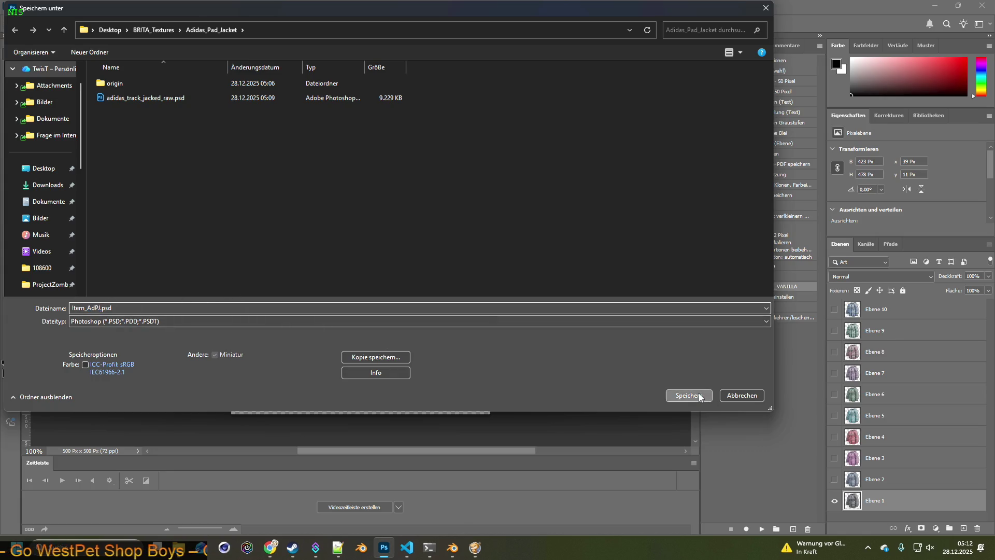
{"action": "left_click", "coordinate": [619, 155]}
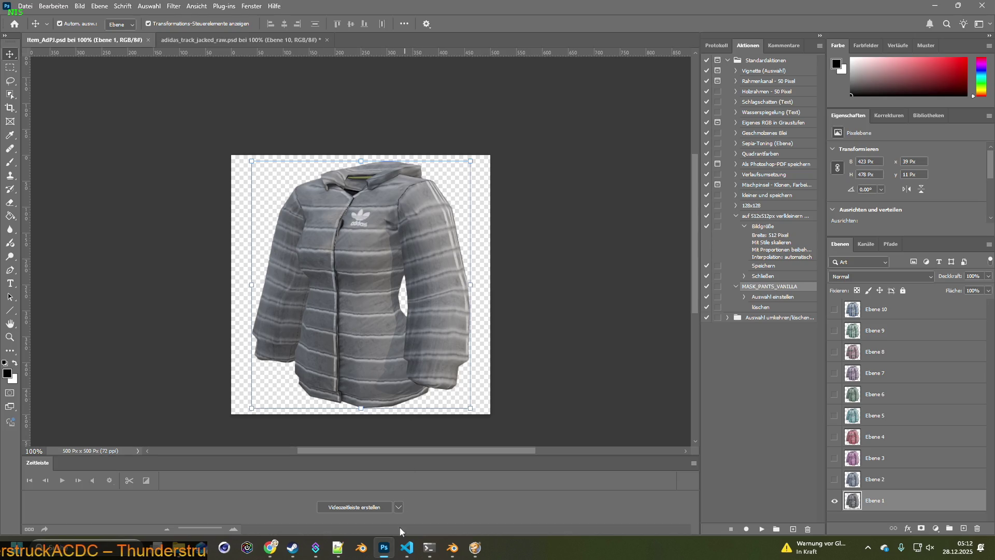
{"action": "left_click", "coordinate": [406, 548]}
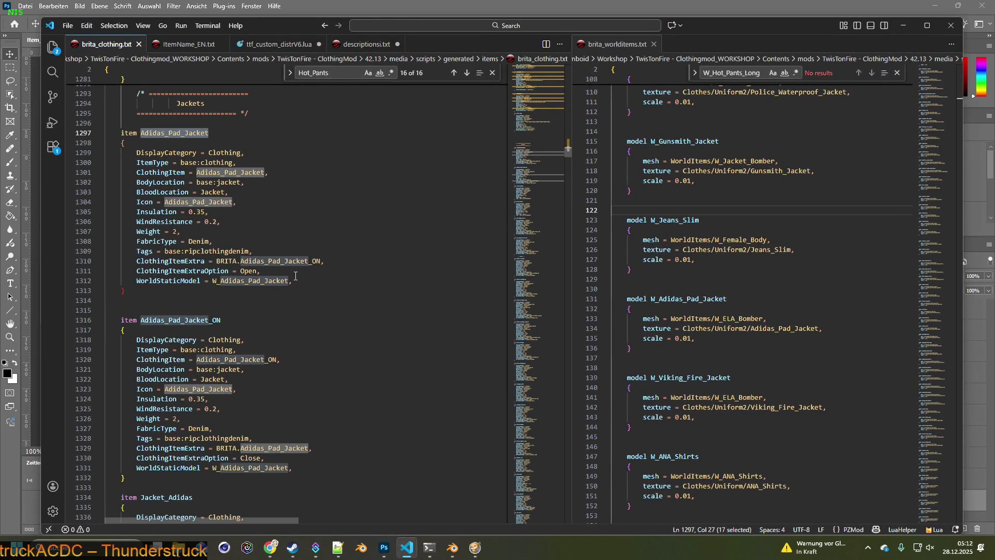
Start a new IconsForTexture line below the Icon line of the Adidas_Pad_Jacket item.
{"action": "left_click", "coordinate": [253, 204]}
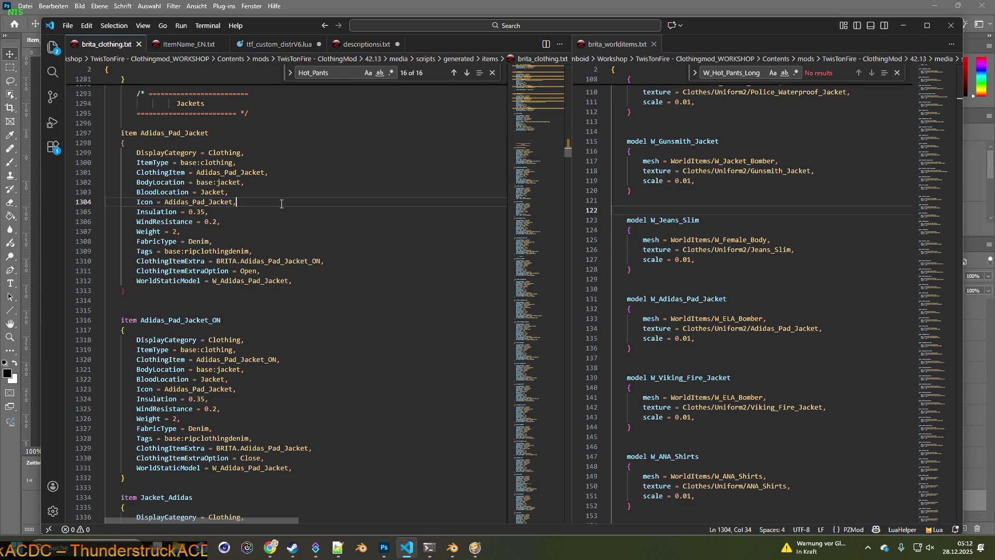
{"action": "key", "text": "Return"}
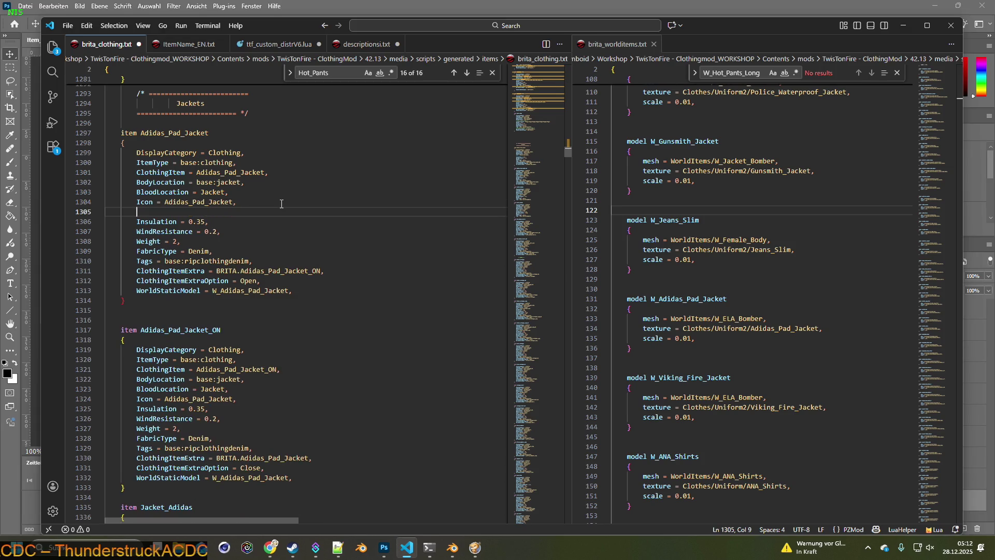
{"action": "type", "text": "IconsForTexture"}
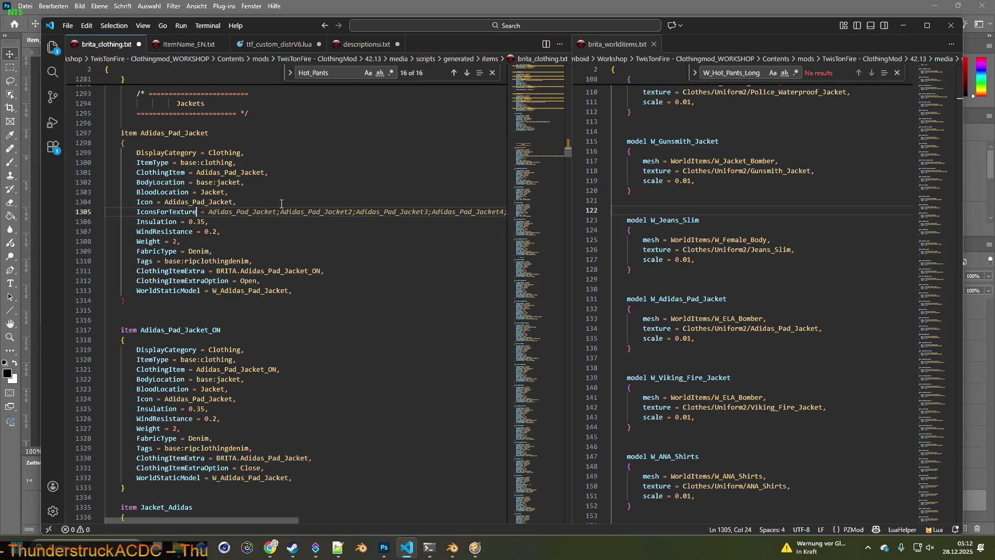
{"action": "type", "text": " = "}
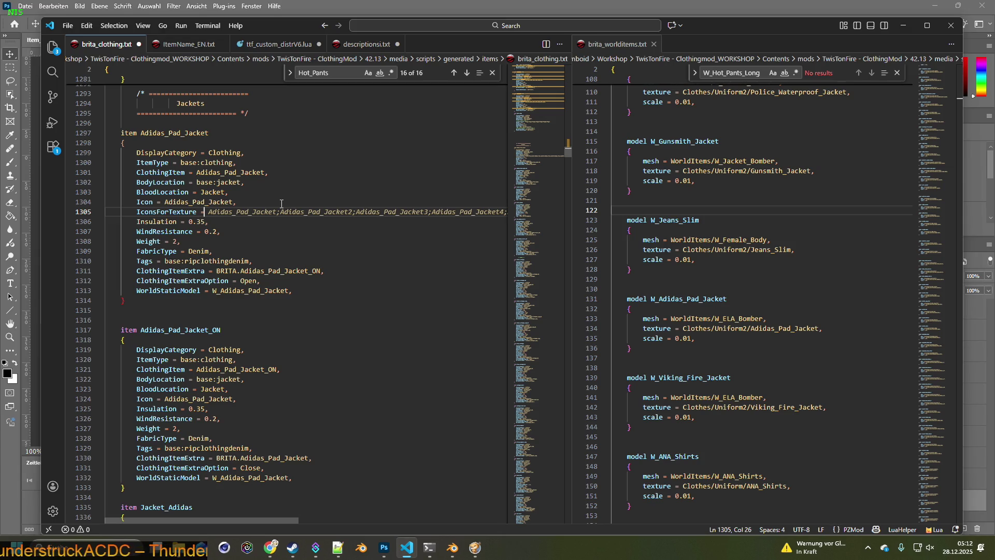
{"action": "type", "text": "AdPJ;"}
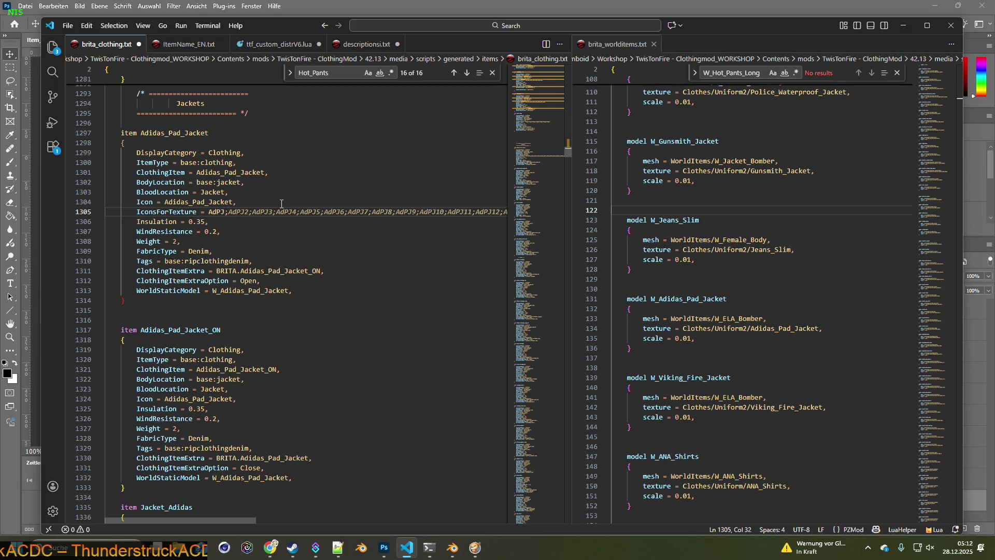
Check the jacket image in Photoshop, then trim the icon list to end at AdPJ10 with a trailing comma.
{"action": "key", "text": "alt+Tab"}
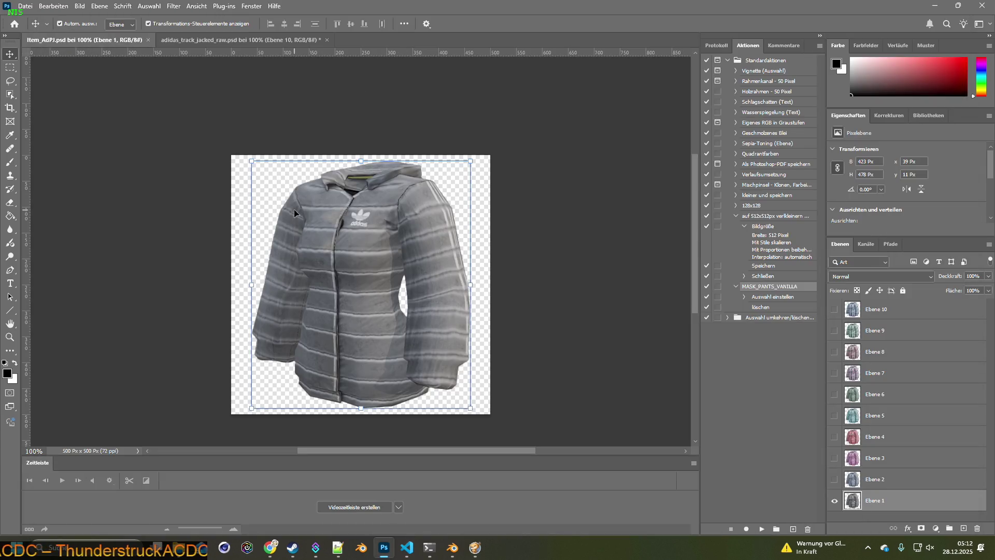
{"action": "key", "text": "alt+Tab"}
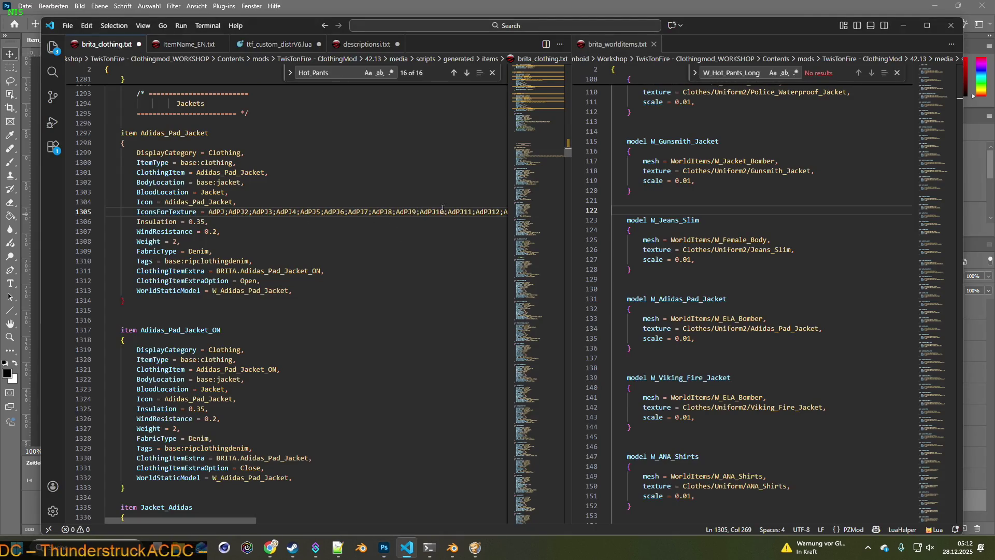
{"action": "left_click_drag", "start_coordinate": [453, 211], "coordinate": [552, 214]}
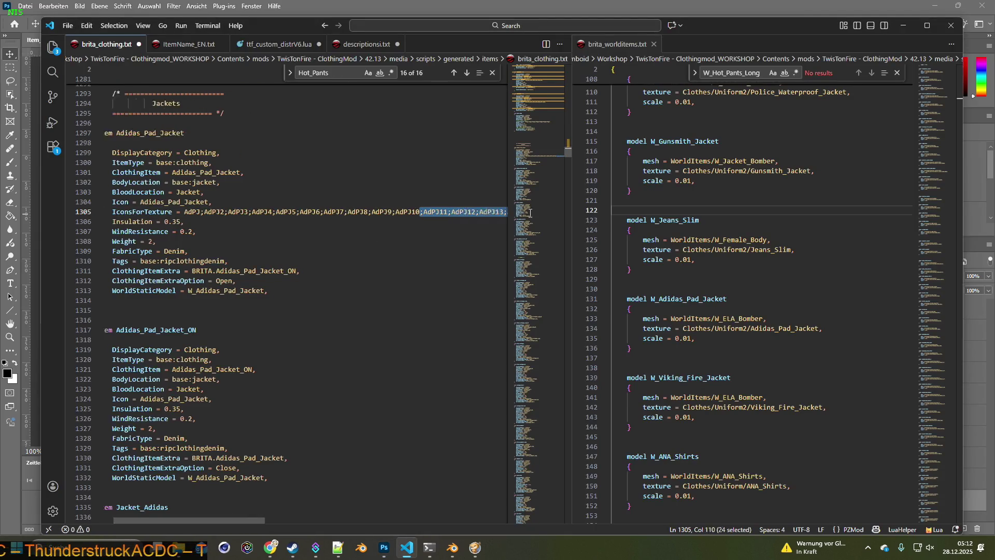
{"action": "key", "text": "Left"}
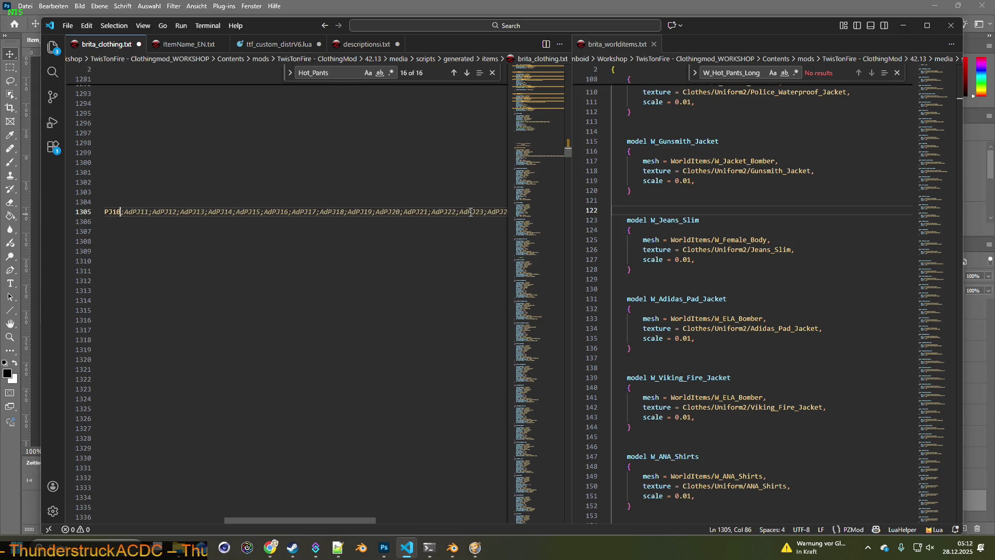
{"action": "type", "text": ","}
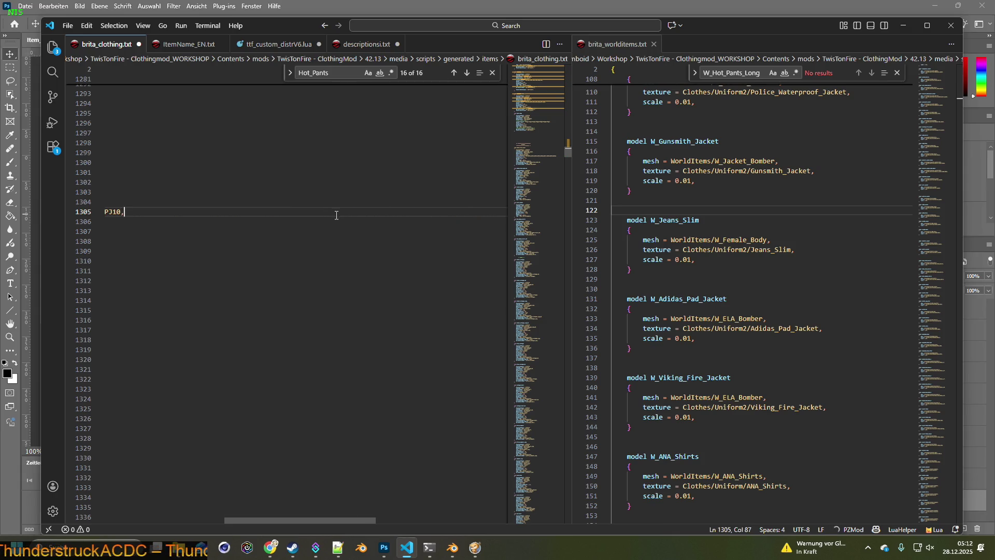
{"action": "left_click_drag", "start_coordinate": [307, 519], "coordinate": [189, 519]}
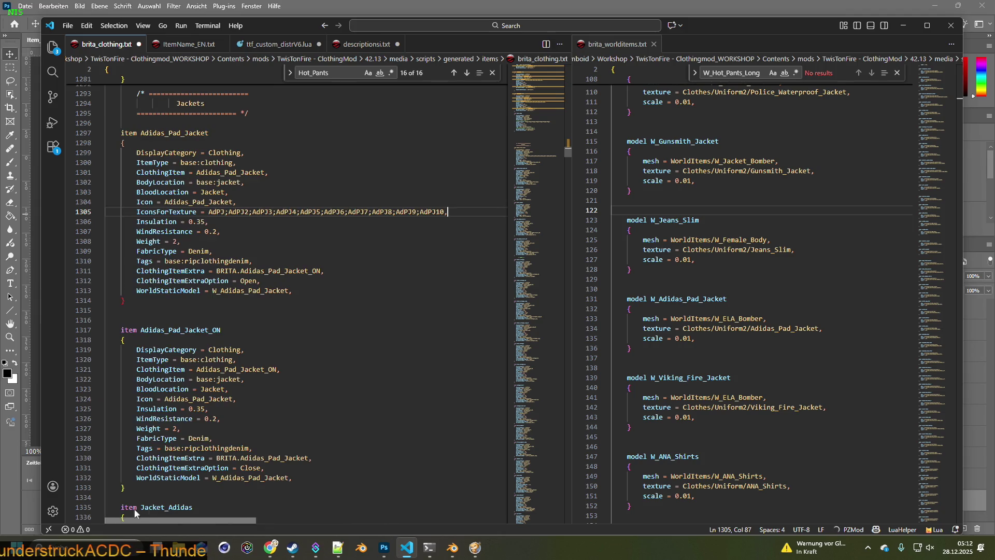
Comment out the Icon line and copy the whole IconsForTexture line.
{"action": "left_click", "coordinate": [137, 202]}
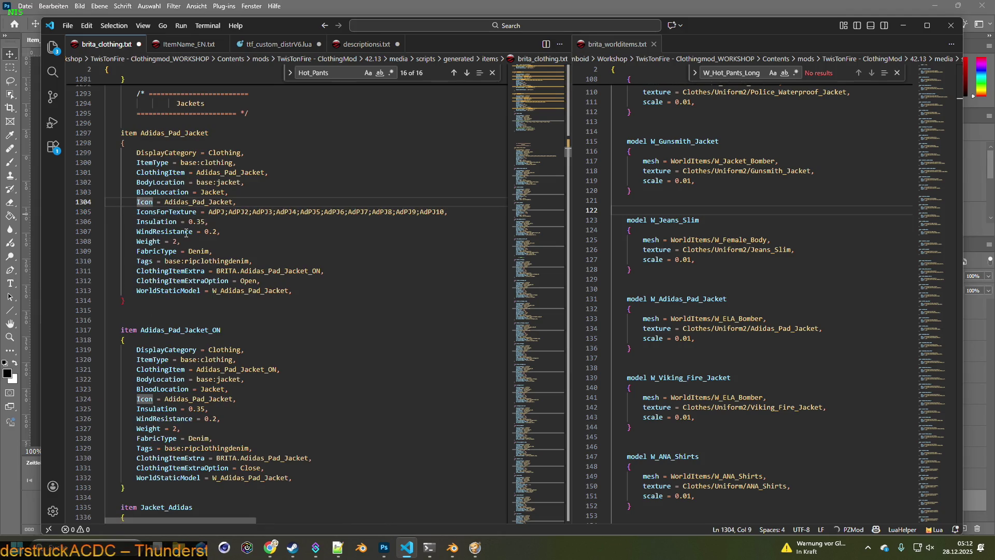
{"action": "type", "text": "/*"}
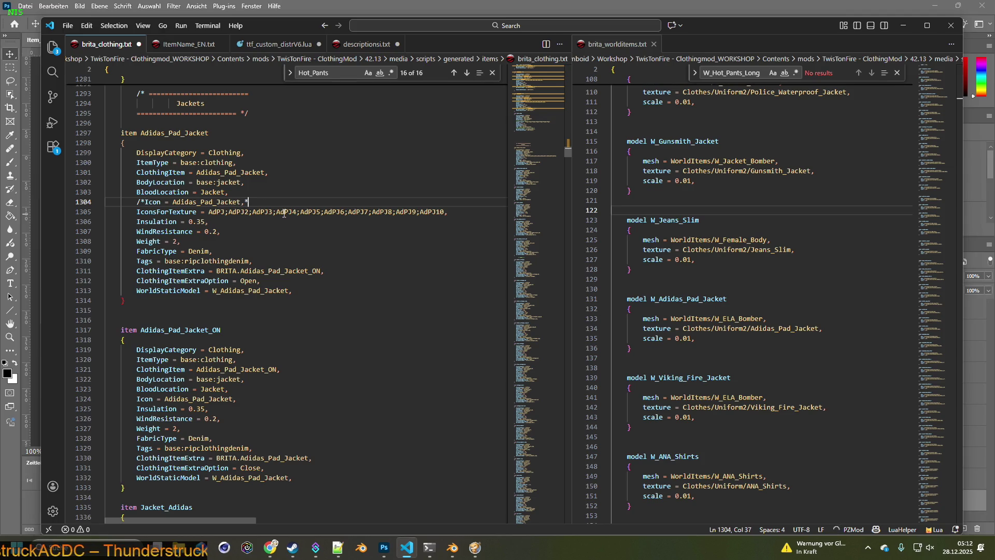
{"action": "type", "text": "/"}
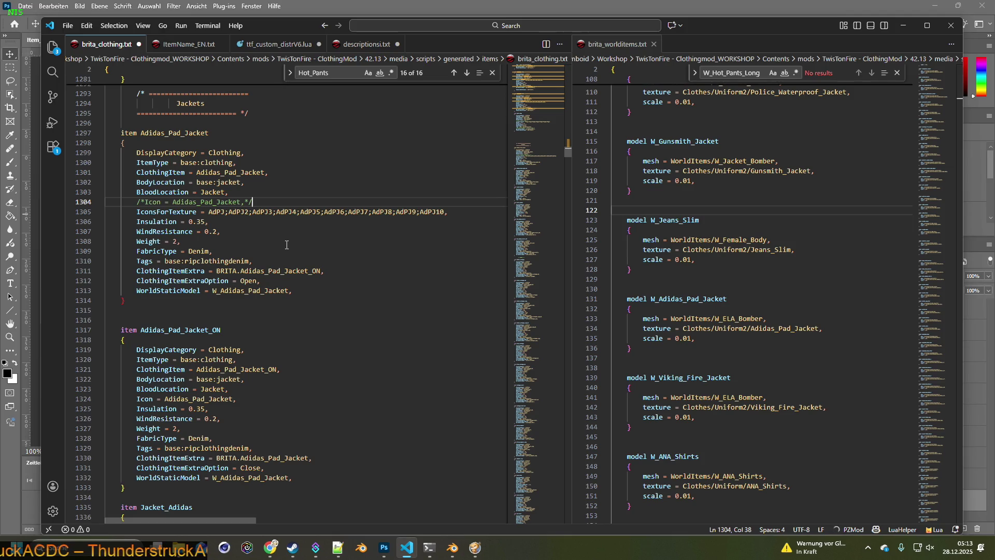
{"action": "double_click", "coordinate": [171, 212]}
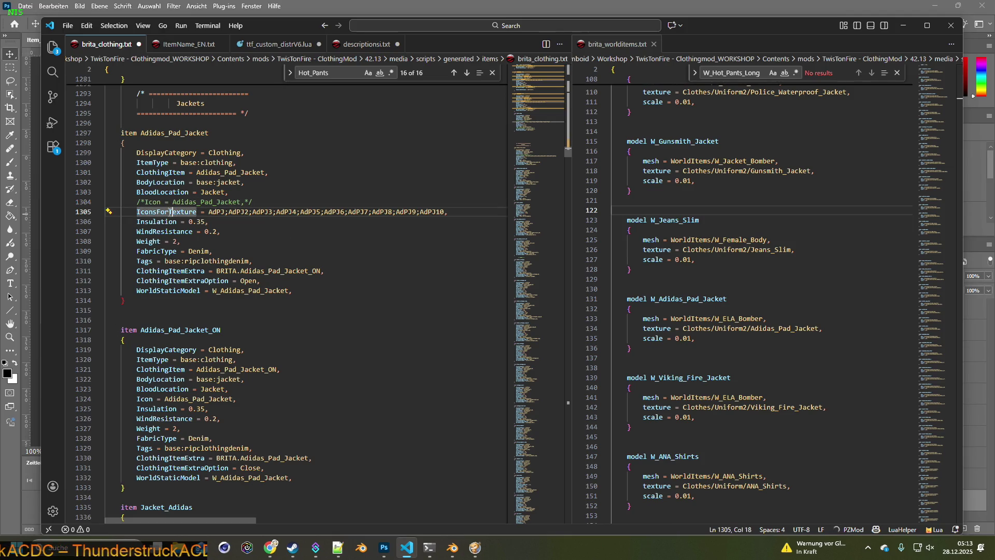
{"action": "left_click_drag", "start_coordinate": [137, 211], "coordinate": [452, 215]}
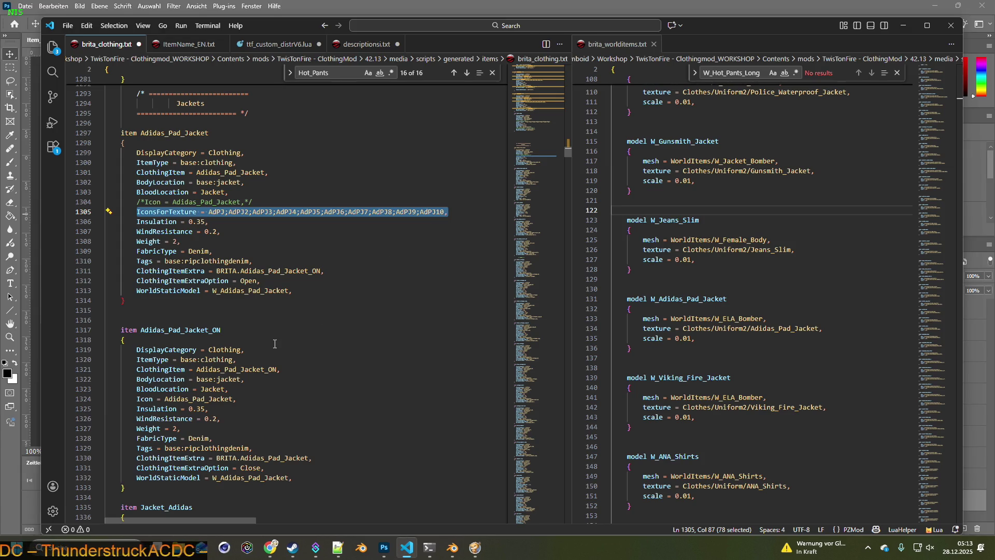
{"action": "key", "text": "ctrl+c"}
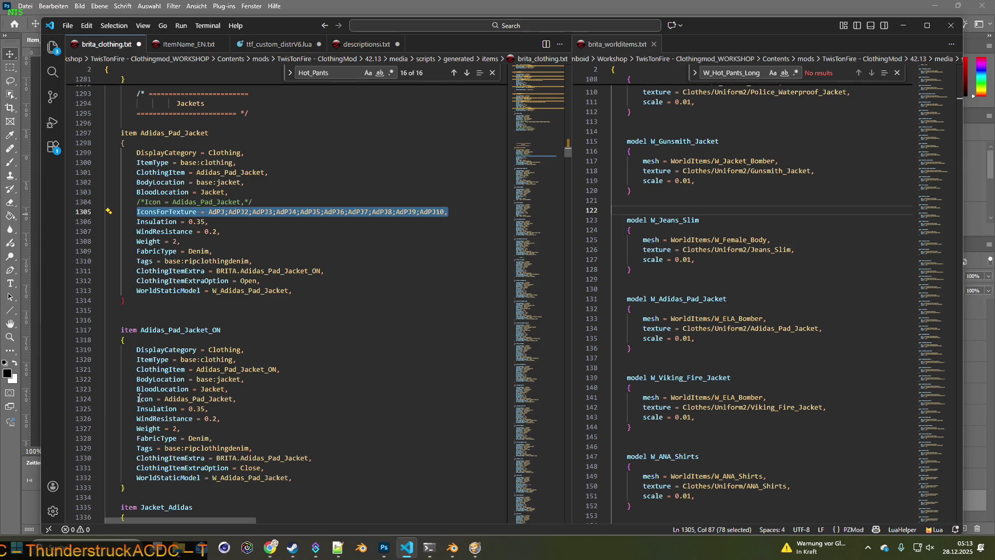
Replace the Adidas_Pad_Jacket_ON Icon line with the AdPJ–AdPJ10 icon list and save brita_clothing.txt.
{"action": "left_click_drag", "start_coordinate": [137, 398], "coordinate": [236, 399]}
{"action": "key", "text": "ctrl+v"}
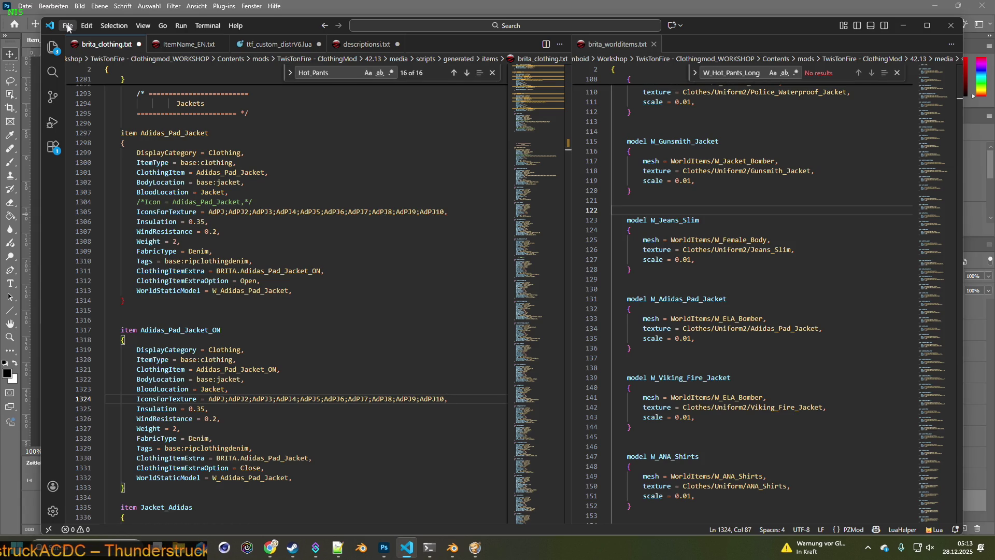
{"action": "left_click", "coordinate": [67, 26]}
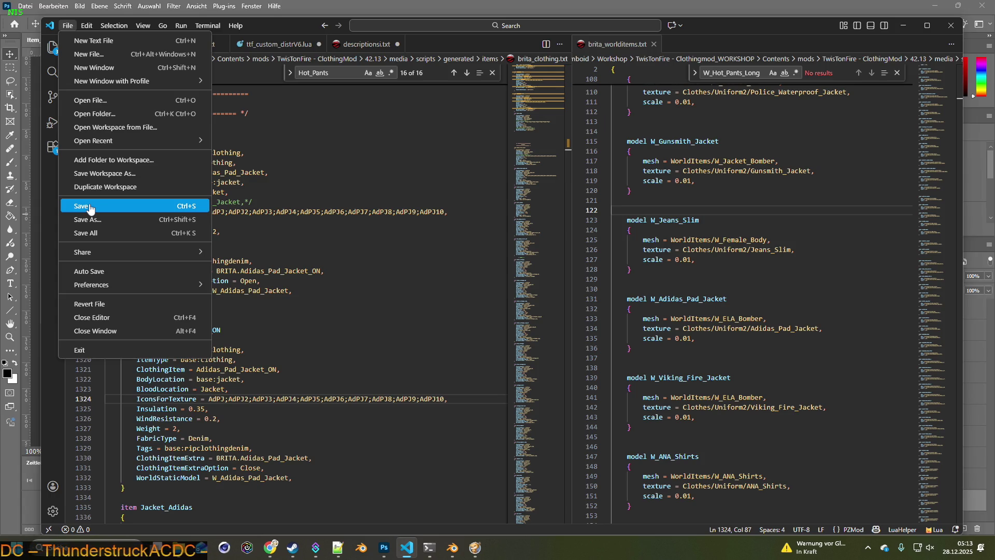
{"action": "left_click", "coordinate": [90, 209]}
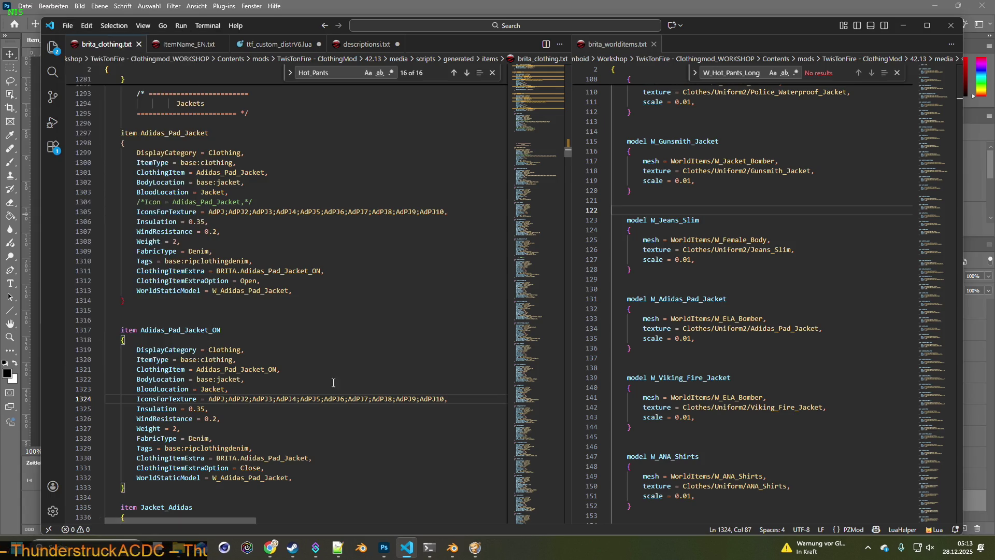
Select the W_Adidas_Pad_Jacket model name and bring up Blender.
{"action": "double_click", "coordinate": [225, 477]}
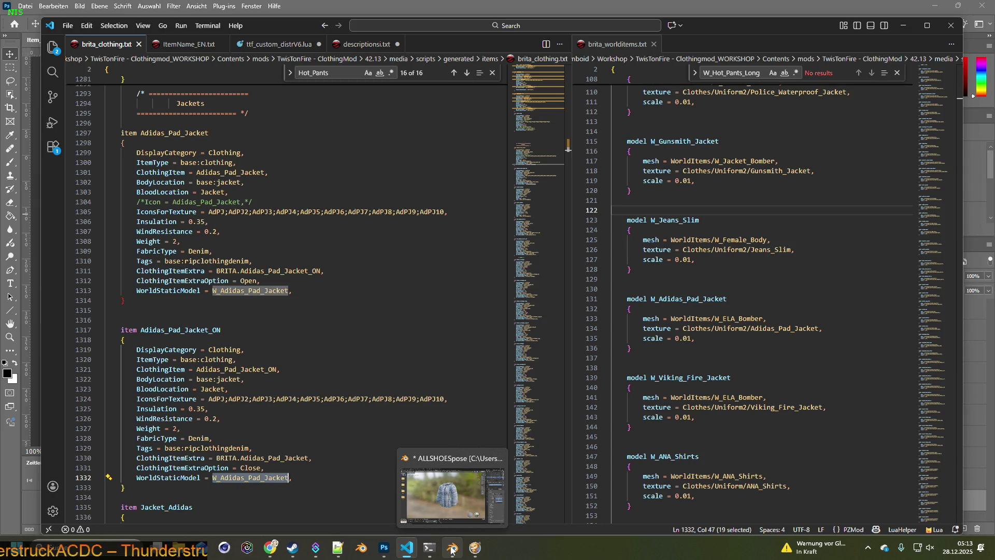
{"action": "left_click", "coordinate": [362, 549]}
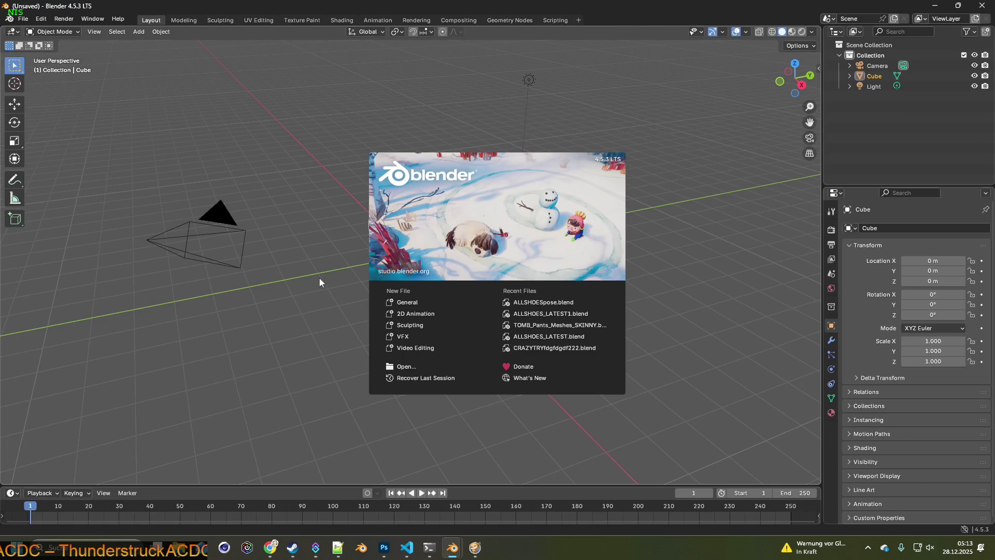
Dismiss the splash screen and delete the default Camera, Cube and Light from the new scene.
{"action": "left_click", "coordinate": [316, 281]}
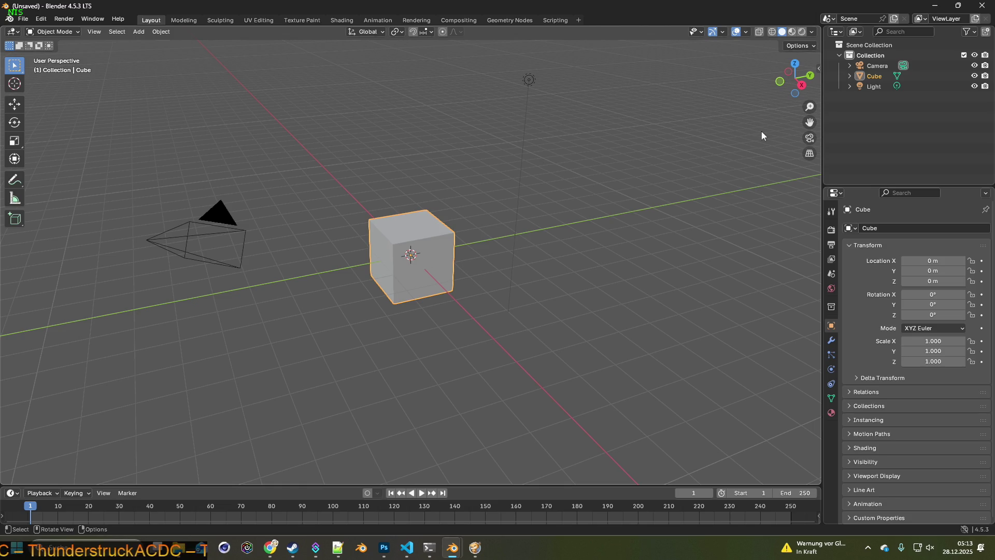
{"action": "left_click", "coordinate": [870, 55]}
{"action": "left_click", "coordinate": [873, 87], "text": "shift"}
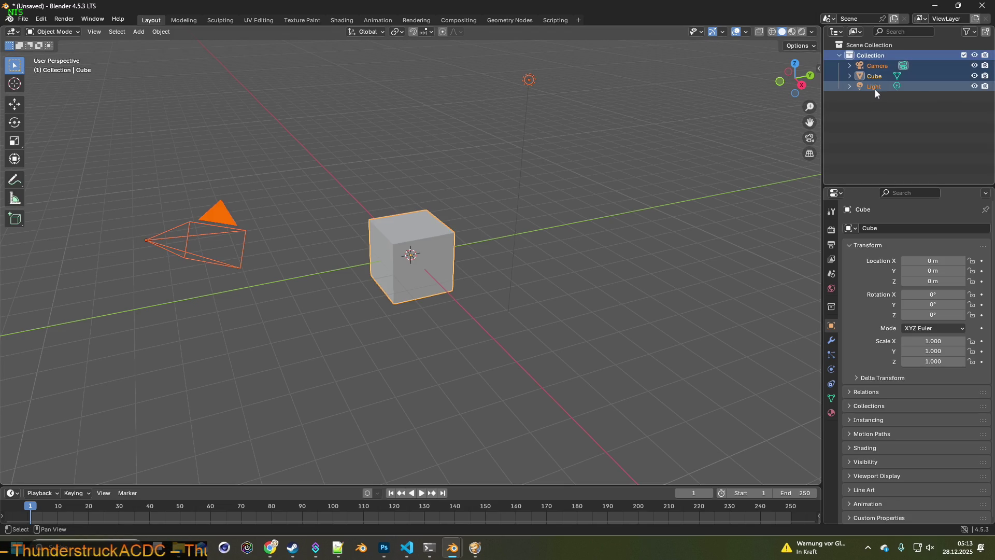
{"action": "key", "text": "Delete"}
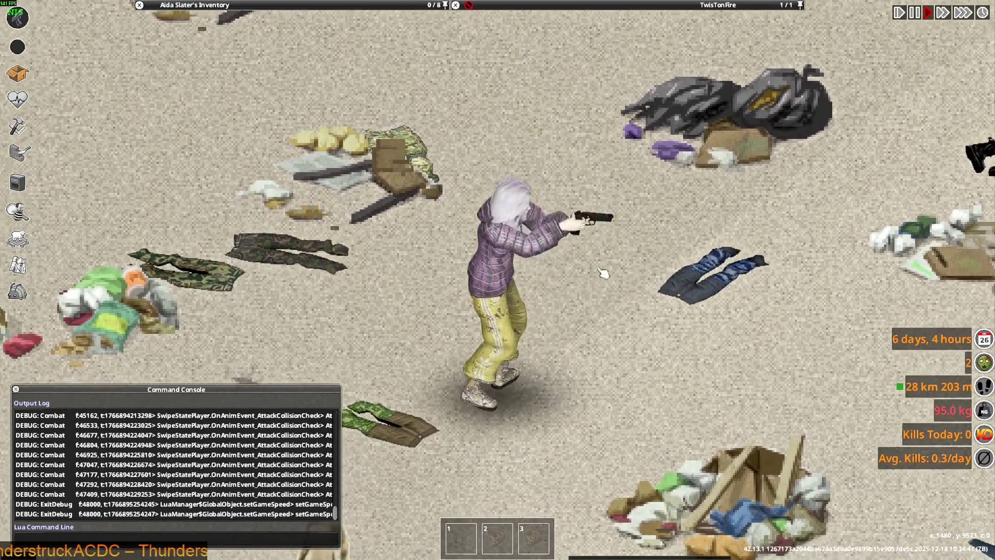
Step through the window switcher toward the browser with the Twitch chat.
{"action": "key", "text": "alt+Tab"}
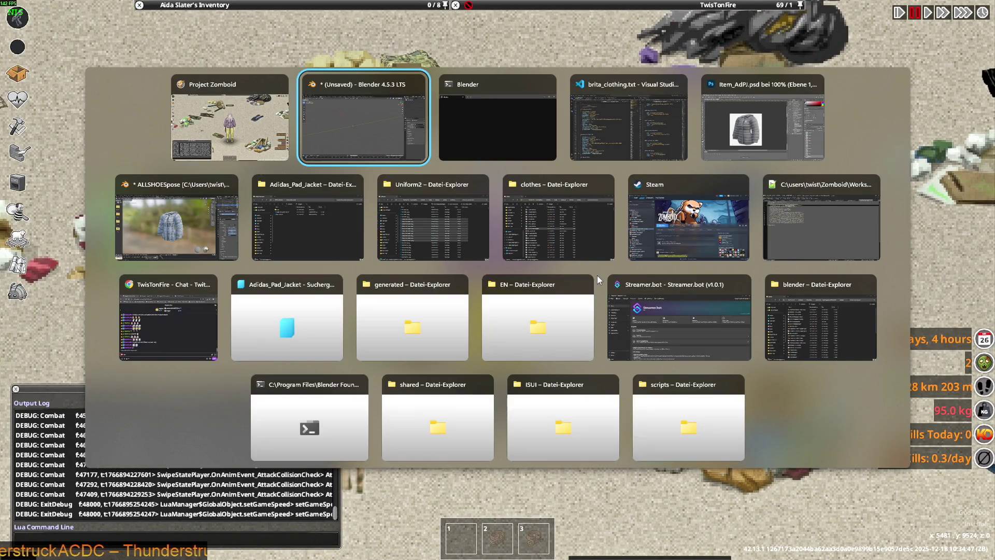
{"action": "key", "text": "alt+Tab"}
{"action": "key", "text": "alt+Tab"}
{"action": "key", "text": "alt+Tab"}
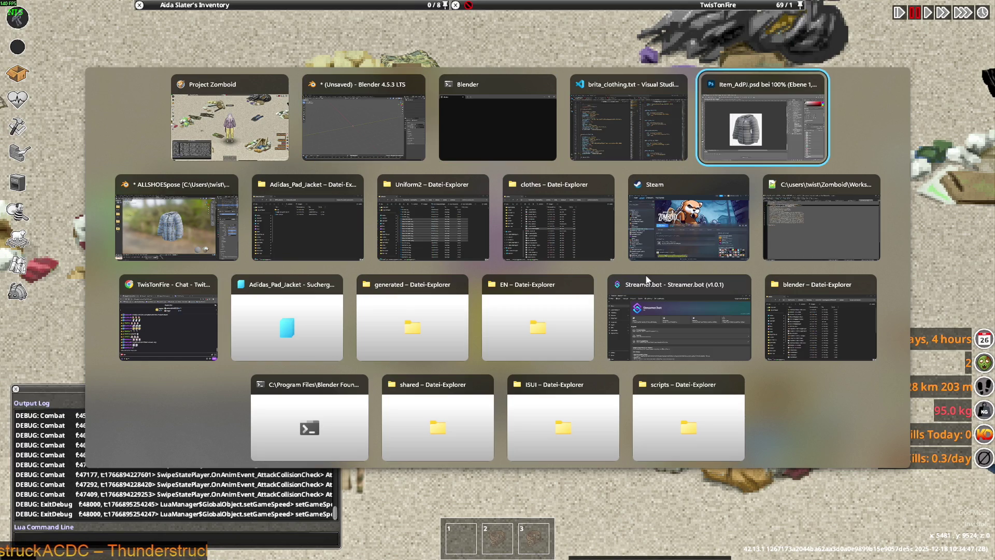
{"action": "key", "text": "alt+Tab"}
{"action": "key", "text": "alt+Tab"}
{"action": "key", "text": "alt+Tab"}
{"action": "key", "text": "alt+Tab"}
{"action": "key", "text": "alt+Tab"}
{"action": "key", "text": "alt+Tab"}
{"action": "key", "text": "alt+Tab"}
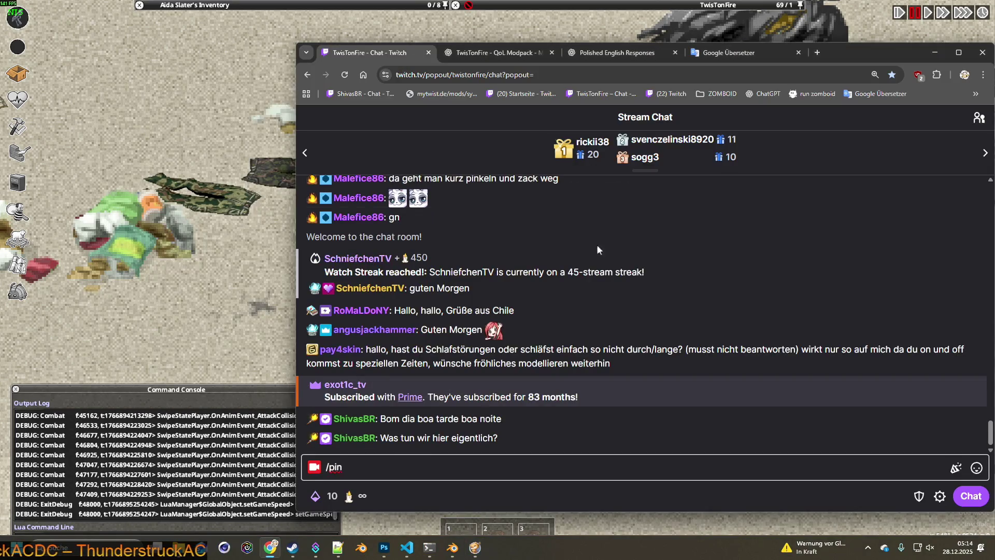
{"action": "mouse_move", "coordinate": [617, 52]}
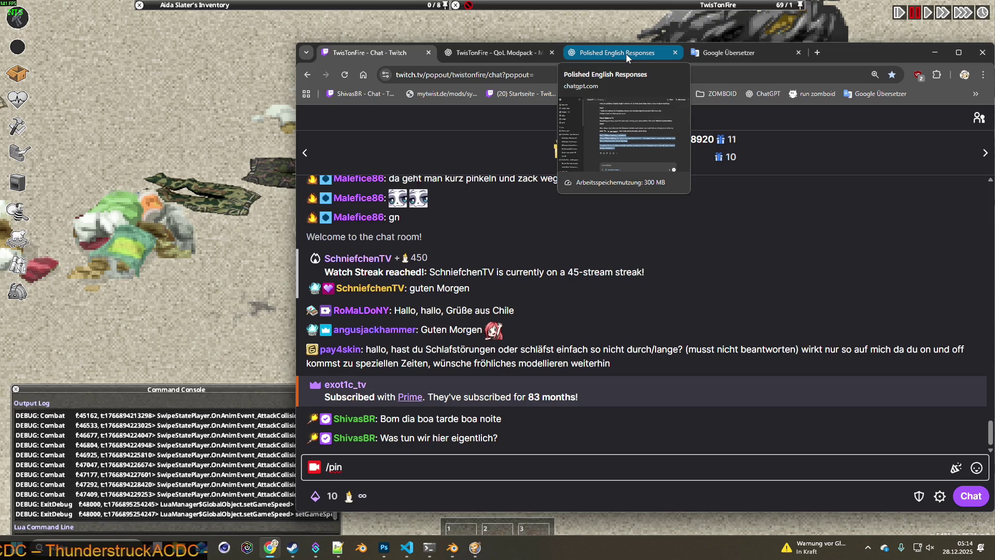
Draft a German ChatGPT message asking for a Brazilian Portuguese translation about refitting clothes to the Tombs Body Modell.
{"action": "left_click", "coordinate": [626, 55]}
{"action": "left_click", "coordinate": [595, 455]}
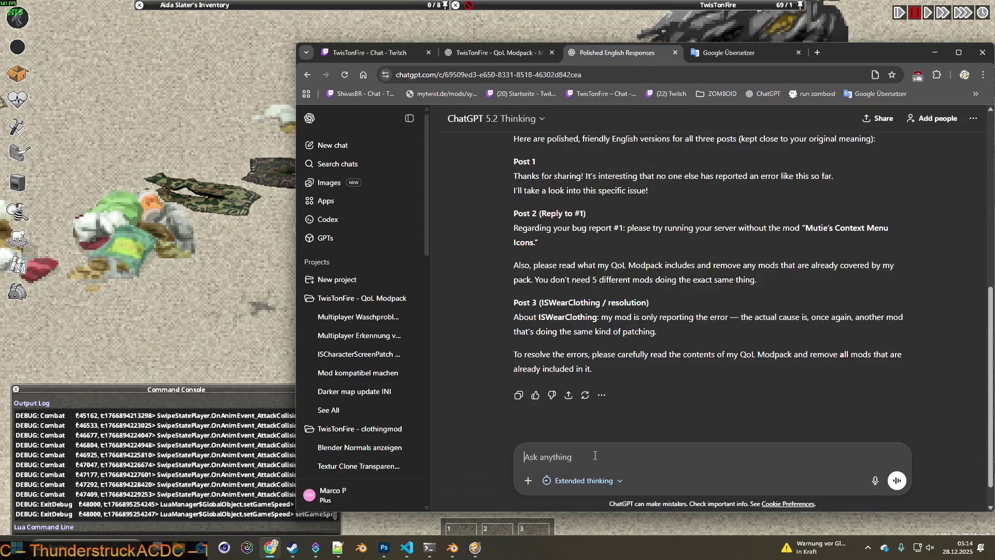
{"action": "type", "text": "übersetze fpr"}
{"action": "type", "text": "ich in"}
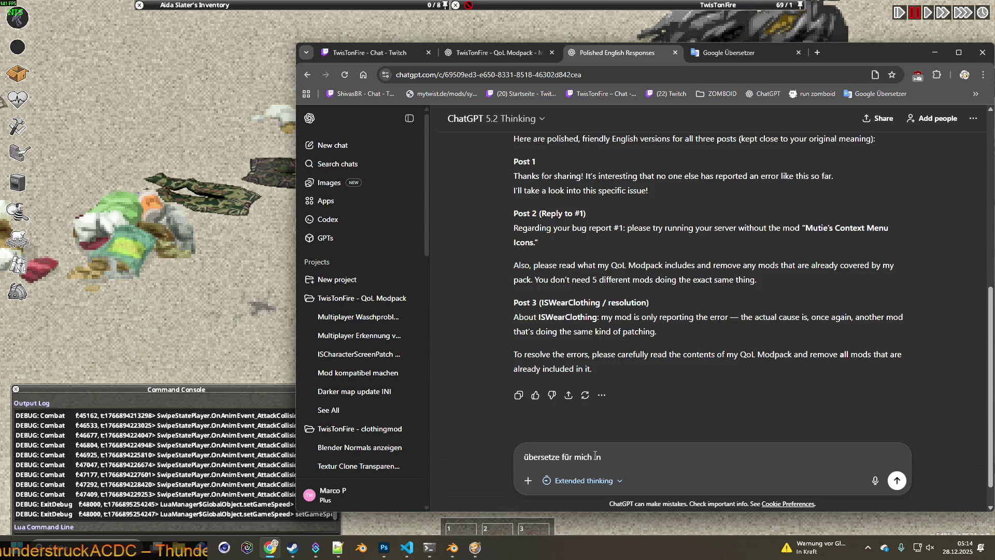
{"action": "type", "text": " portugiesisch"}
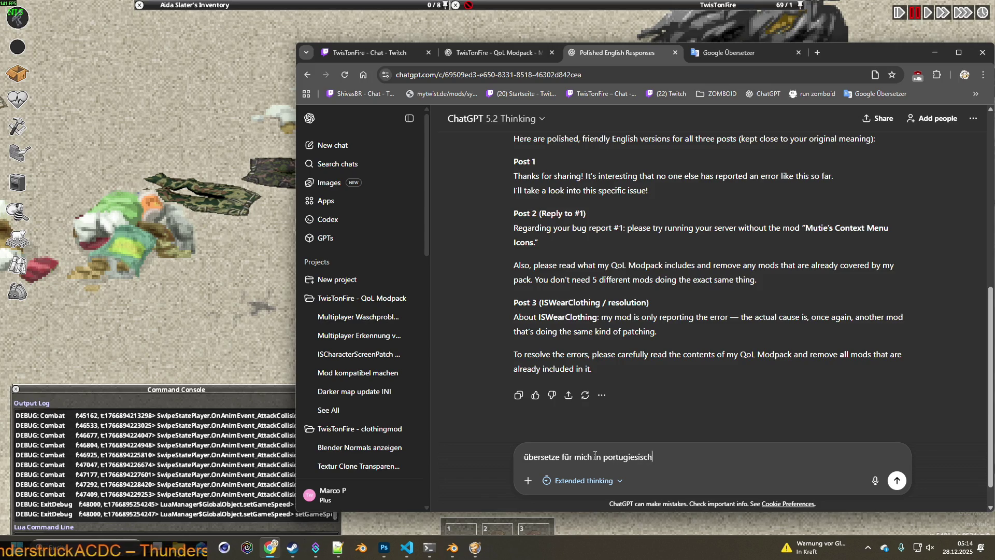
{"action": "type", "text": "brasilianisch:"}
{"action": "key", "text": "shift+Return"}
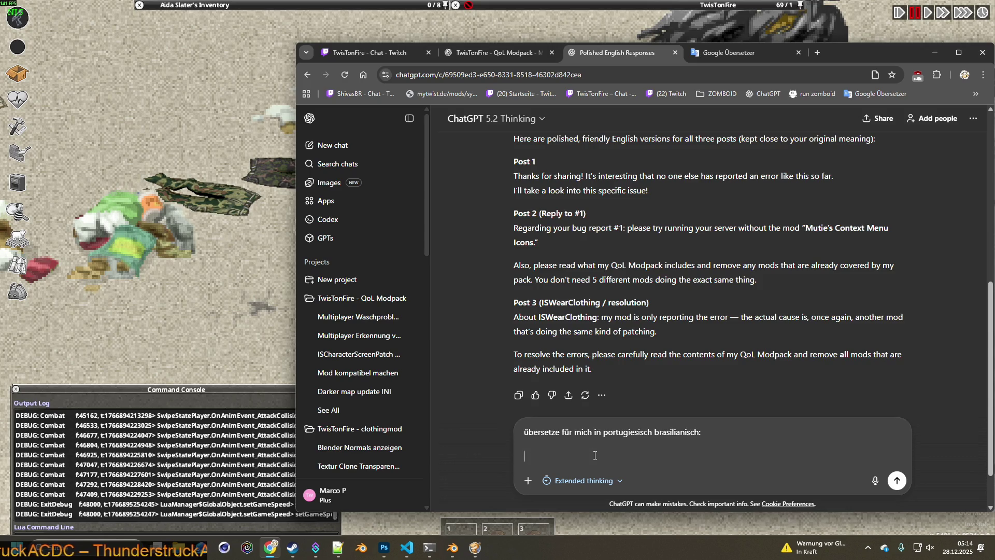
{"action": "type", "text": "Ich passe alle klamotten w"}
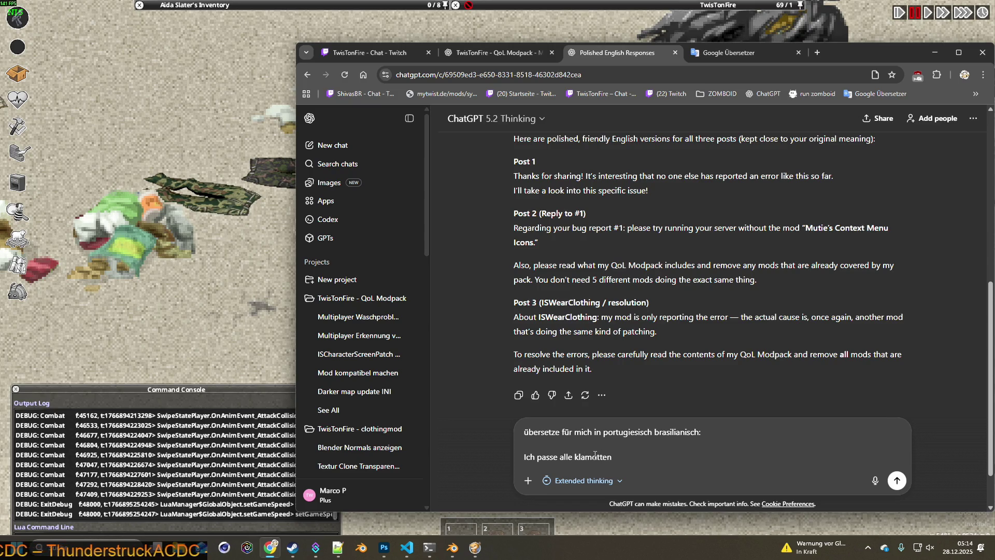
{"action": "type", "text": "elche ich besitze"}
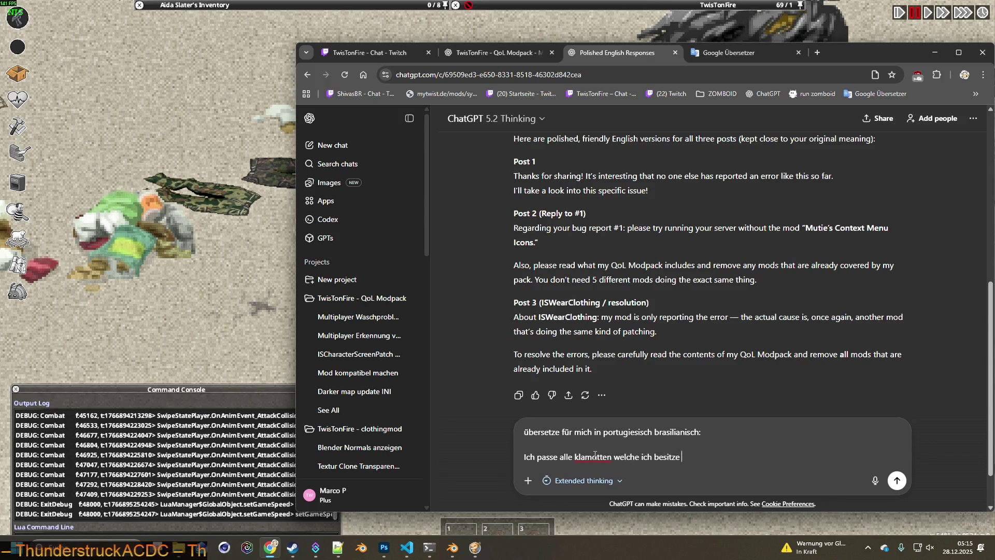
{"action": "type", "text": ", von allen mods "}
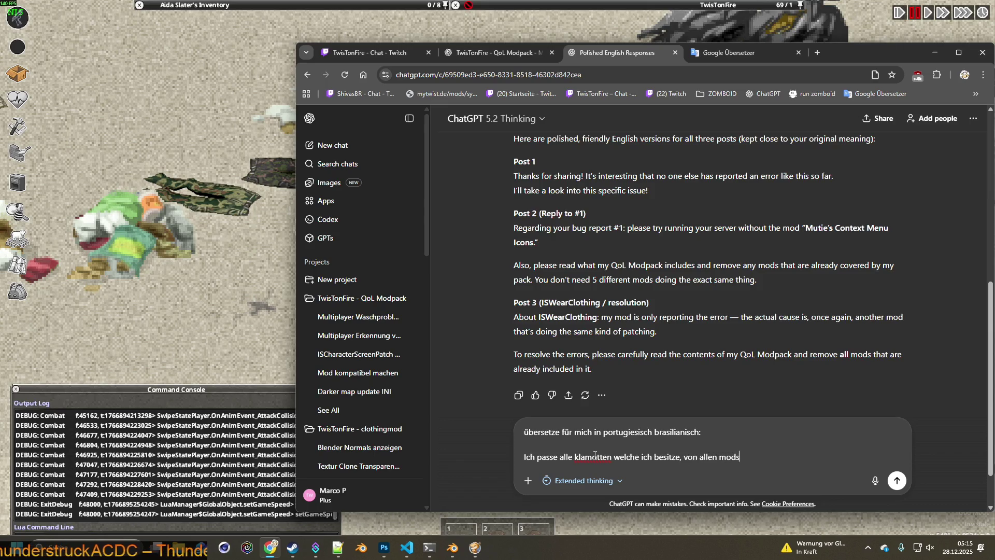
{"action": "type", "text": "auf "}
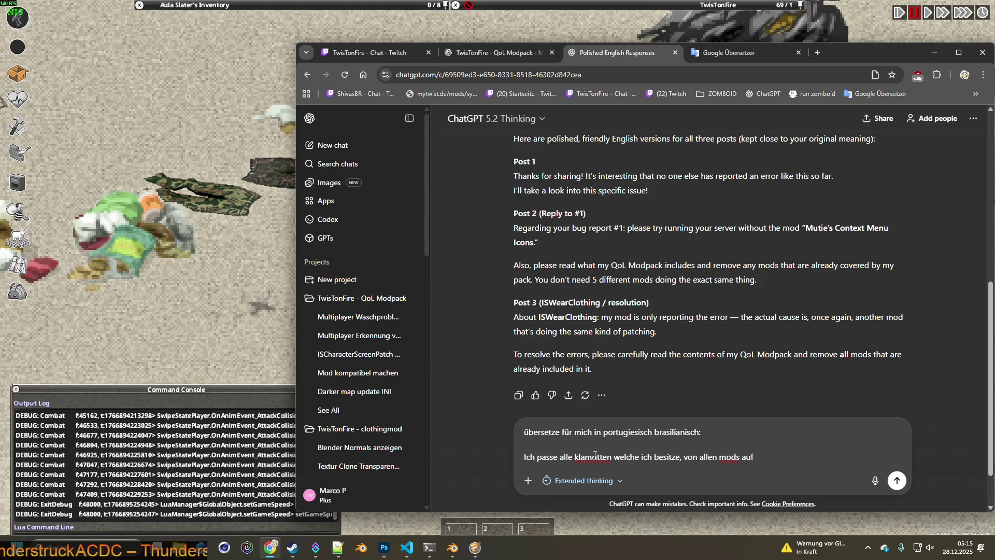
{"action": "type", "text": "Tombs "}
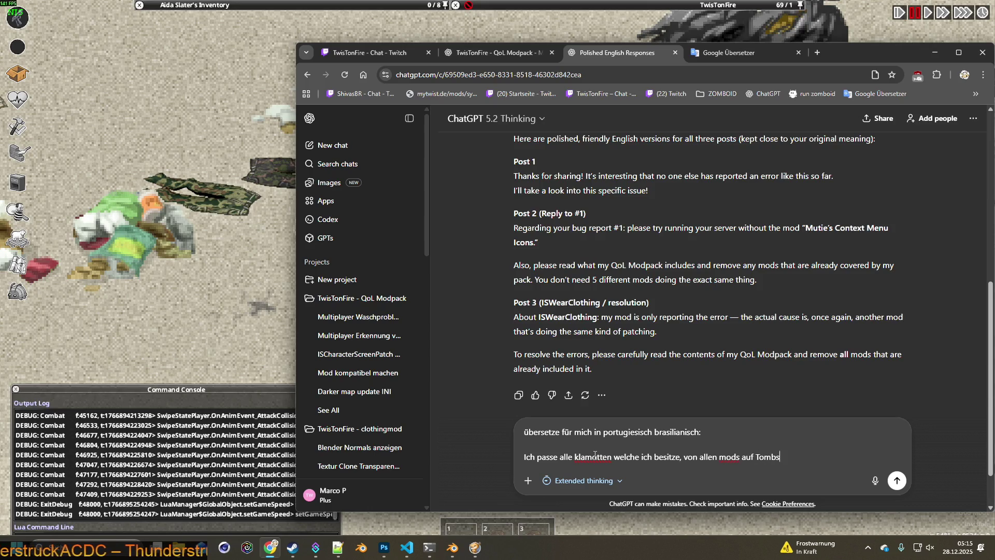
{"action": "type", "text": "Player"}
{"action": "key", "text": "BackSpace"}
{"action": "key", "text": "BackSpace"}
{"action": "key", "text": "BackSpace"}
{"action": "key", "text": "BackSpace"}
{"action": "key", "text": "BackSpace"}
{"action": "key", "text": "BackSpace"}
{"action": "type", "text": "Bopdy "}
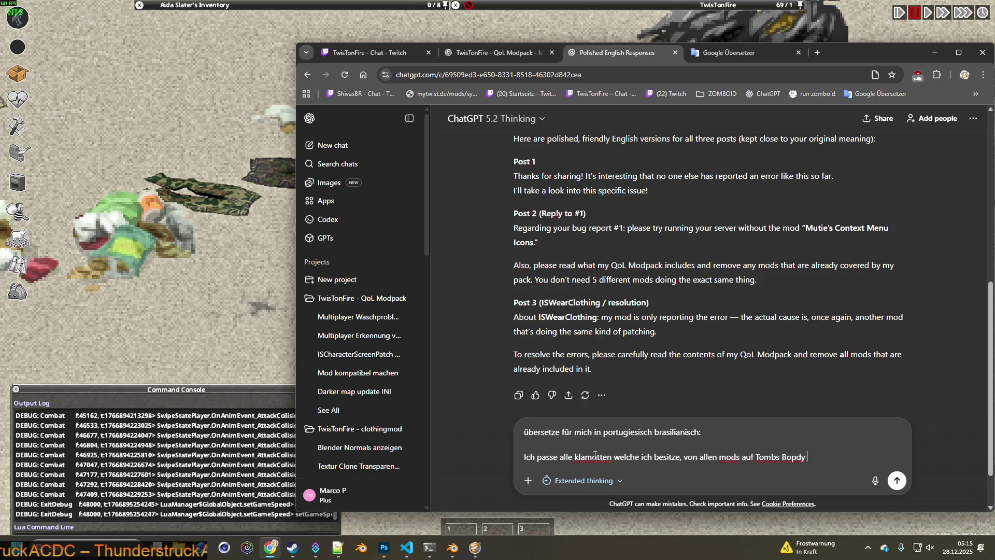
{"action": "key", "text": "BackSpace"}
{"action": "key", "text": "BackSpace"}
{"action": "key", "text": "BackSpace"}
{"action": "key", "text": "BackSpace"}
{"action": "type", "text": "dy Model"}
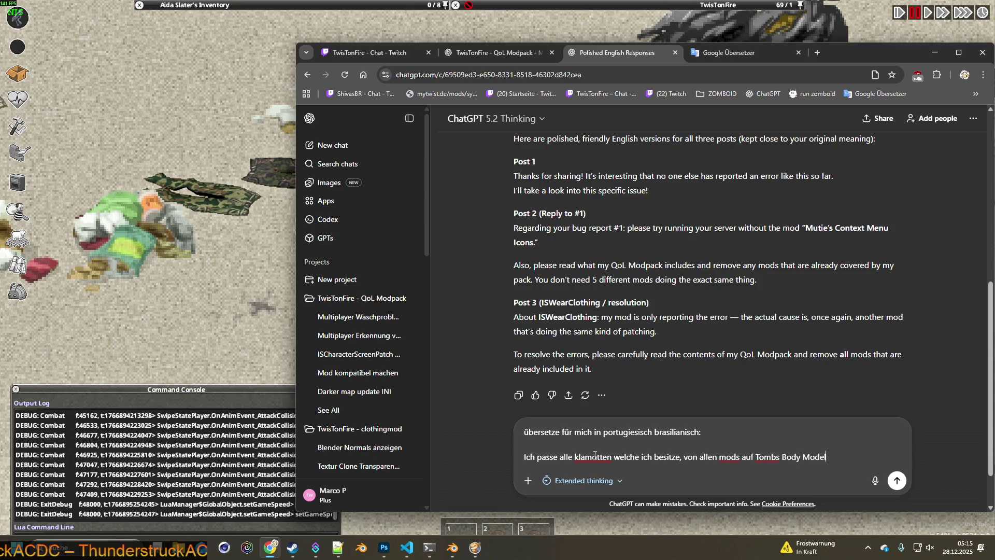
{"action": "type", "text": "l an."}
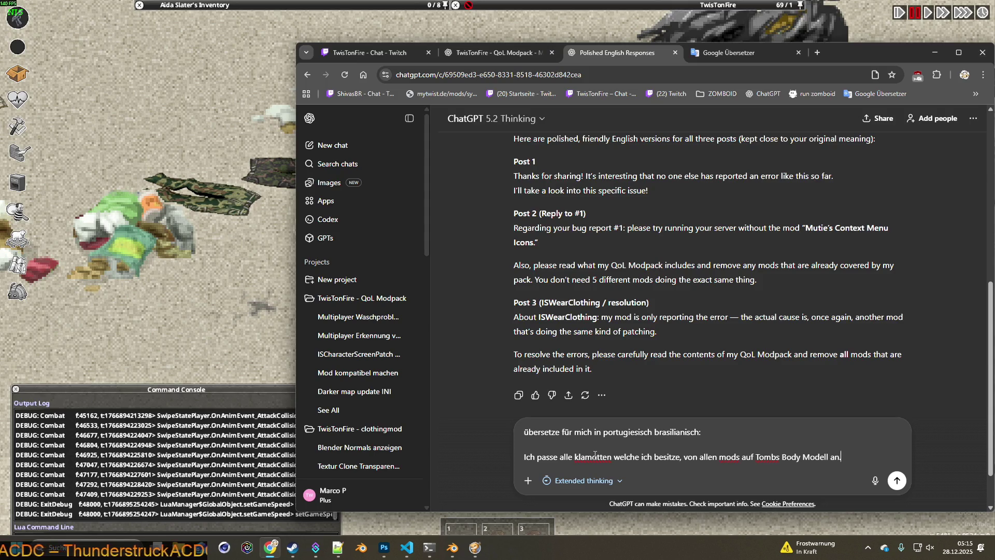
{"action": "type", "text": " Ohne meine an"}
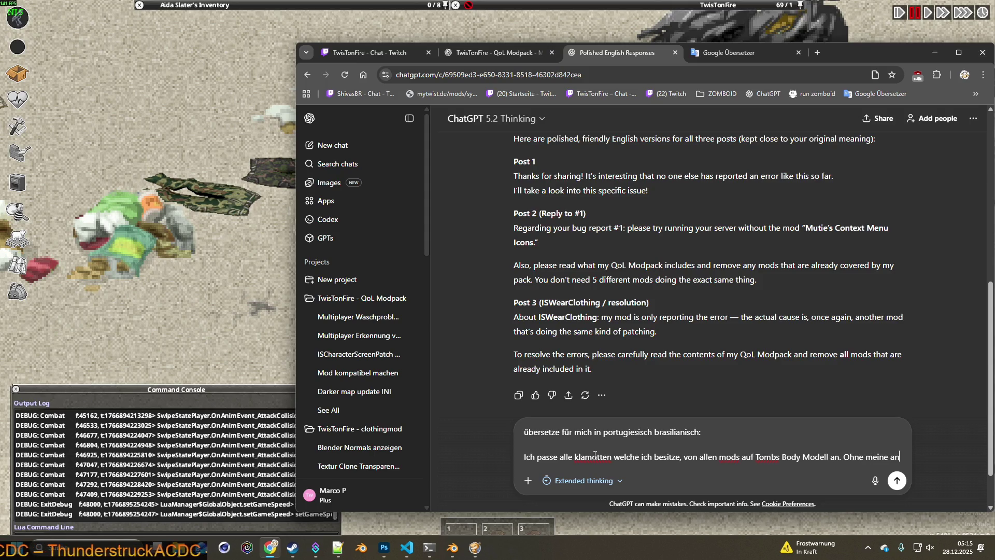
{"action": "type", "text": "passungen würde der körper überall dursch"}
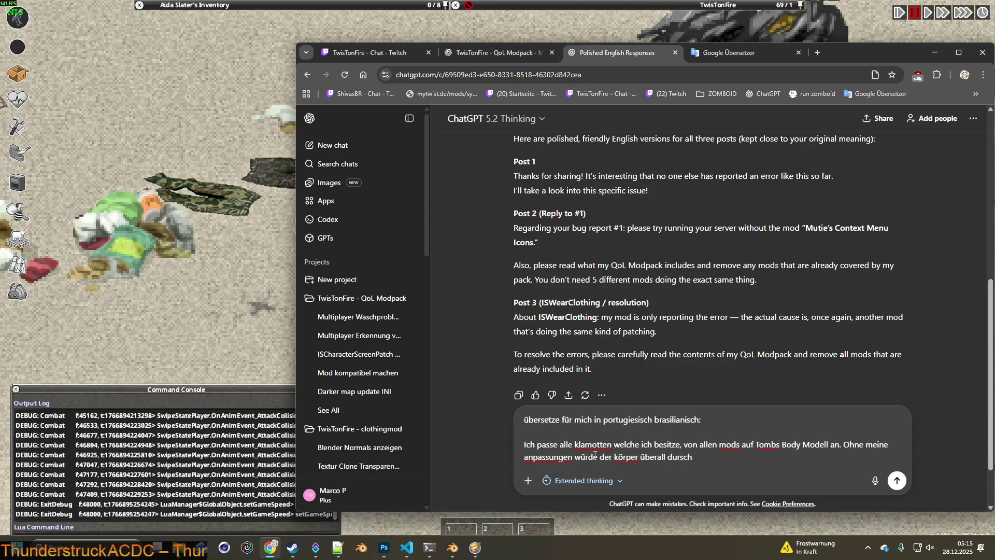
{"action": "type", "text": "chschimmern, und klamopt"}
{"action": "key", "text": "BackSpace"}
{"action": "type", "text": "en "}
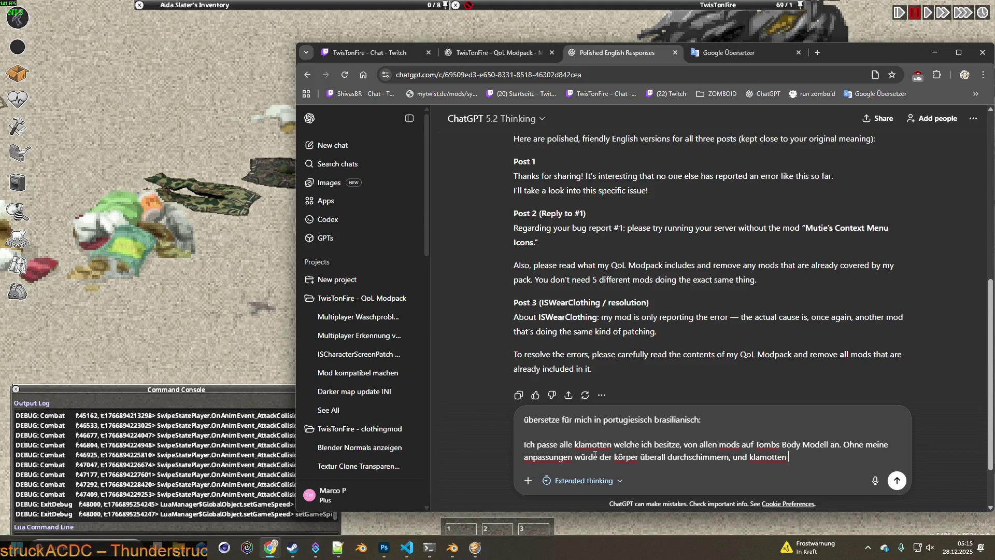
{"action": "type", "text": "würden überhaupt gar nicht"}
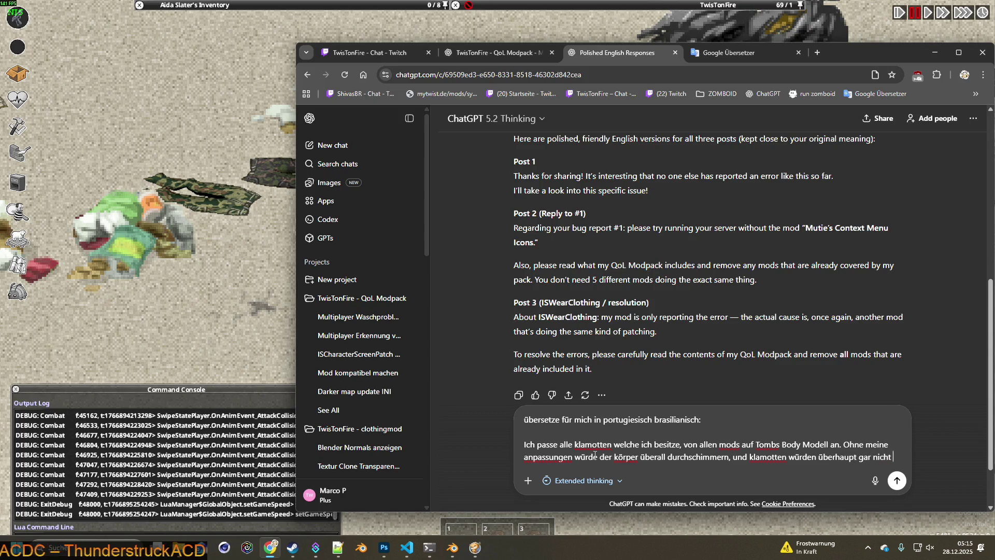
{"action": "type", "text": "z zusammen passen. alles würde"}
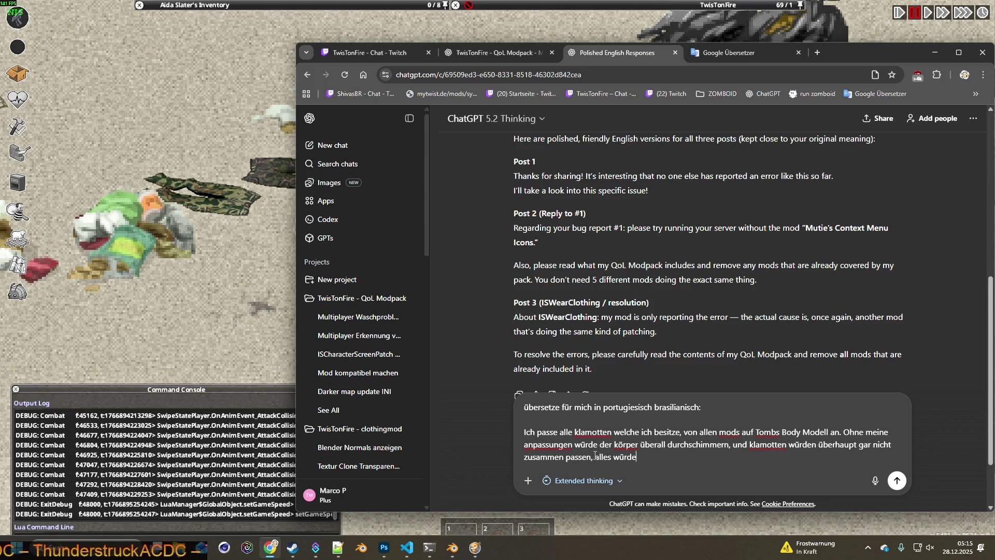
{"action": "type", "text": "irgendwo durch scheinenoder gart nic"}
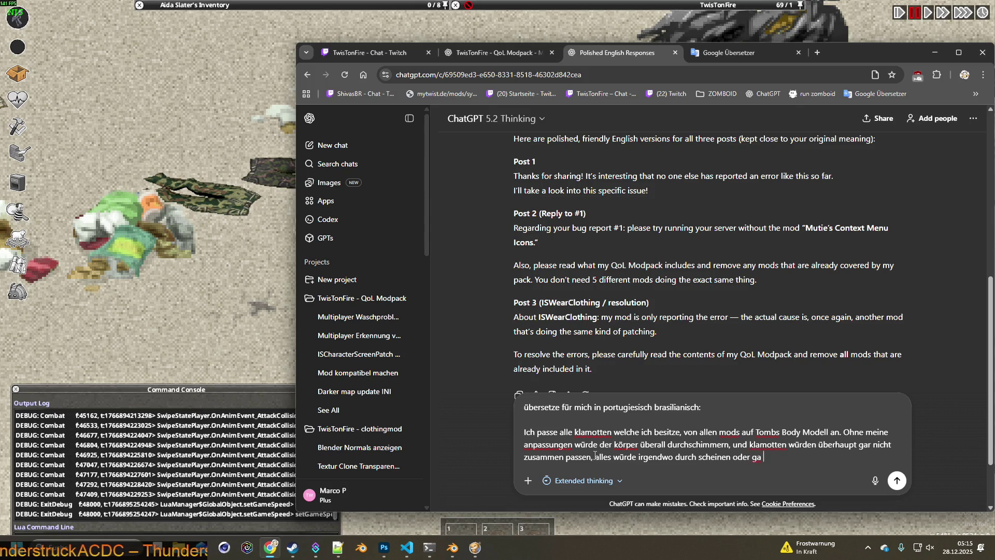
{"action": "type", "text": " nicht ans modell passen."}
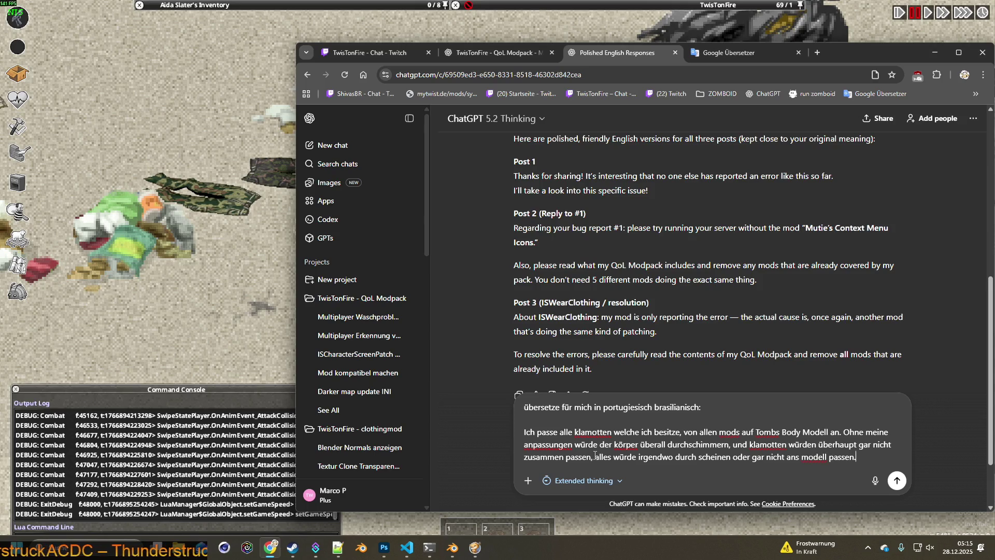
{"action": "key", "text": "shift+Return"}
{"action": "key", "text": "shift+Return"}
{"action": "type", "text": "Aussserdme em gibt e"}
{"action": "type", "text": " EIN icon fü"}
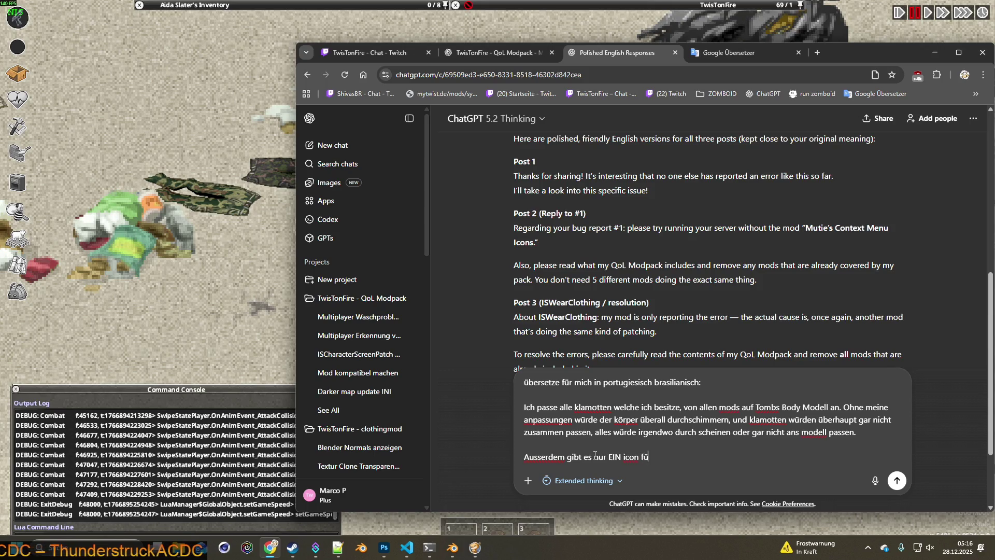
{"action": "type", "text": "r manchmal "}
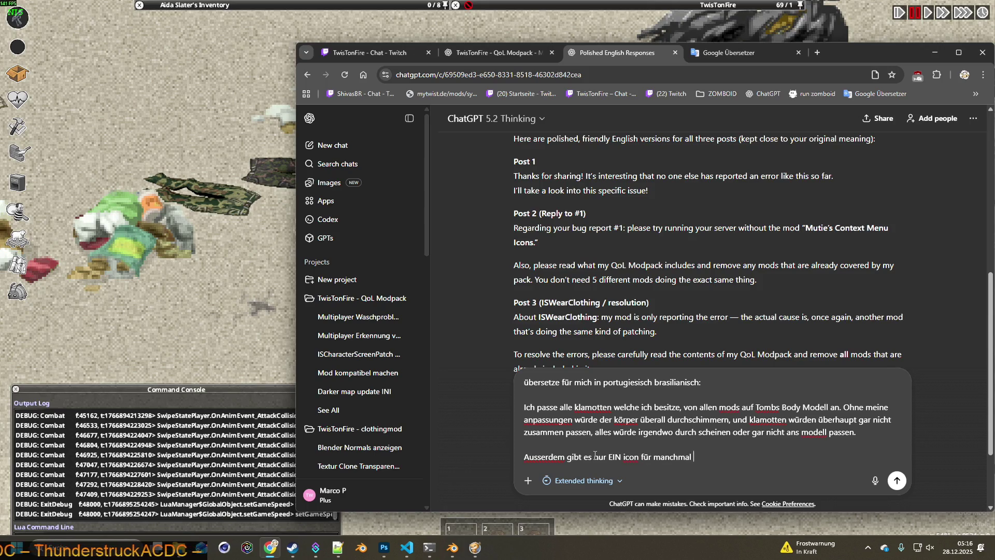
{"action": "type", "text": "36 verschiedene"}
{"action": "type", "text": " texturen von einer jacke,"}
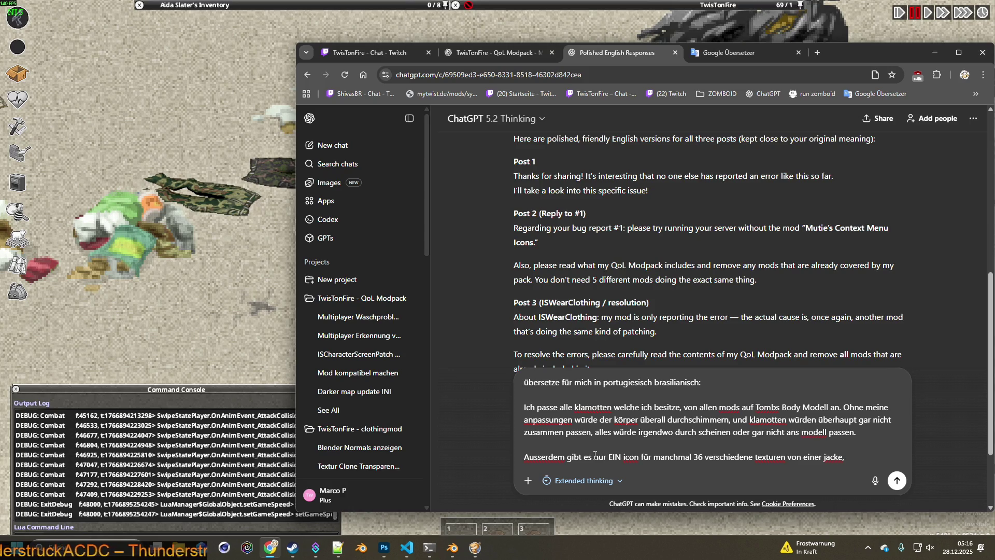
{"action": "type", "text": " ich sorge dafür das"}
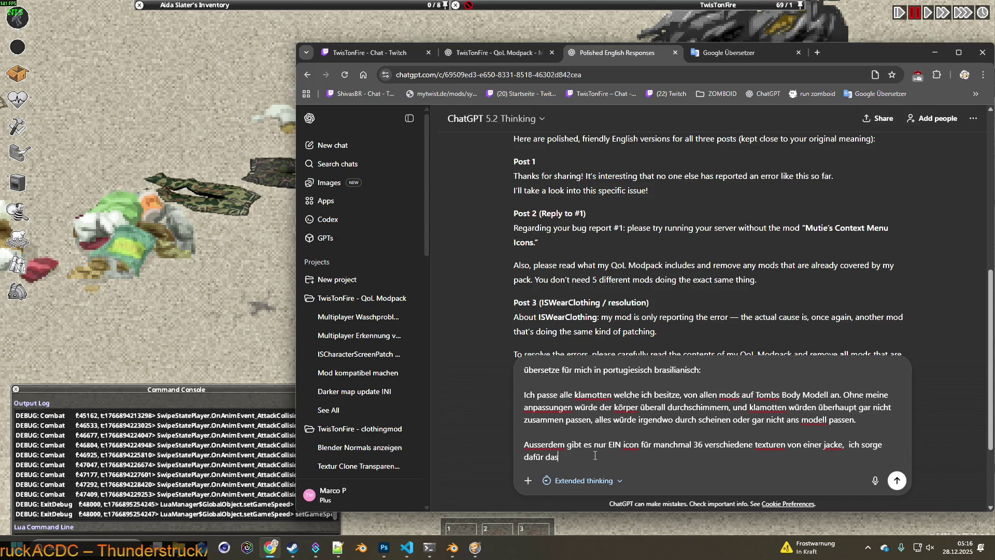
{"action": "type", "text": " alle"}
{"action": "type", "text": "arben im icon ersichtlich sind"}
Finish the remaining German paragraphs and send the draft for translation.
{"action": "key", "text": "shift+Return"}
{"action": "key", "text": "shift+Return"}
{"action": "type", "text": "Ausserdem"}
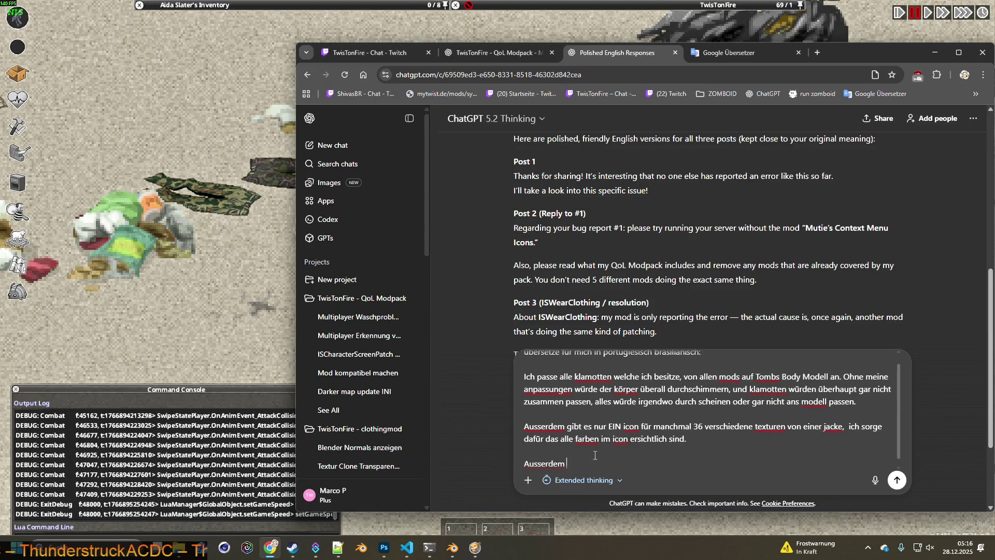
{"action": "type", "text": " habe ich auch io"}
{"action": "key", "text": "BackSpace"}
{"action": "type", "text": "m v"}
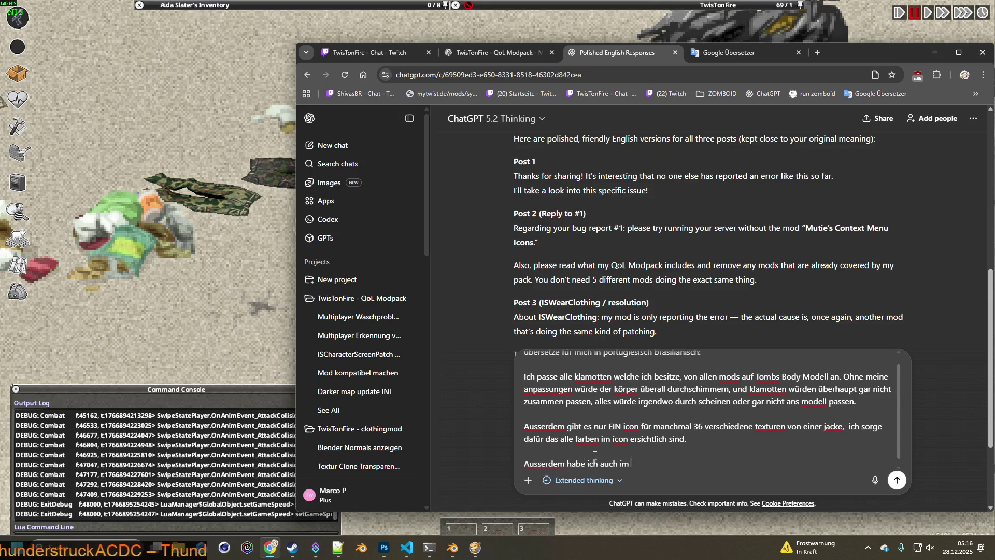
{"action": "type", "text": "orfeld eine menge a"}
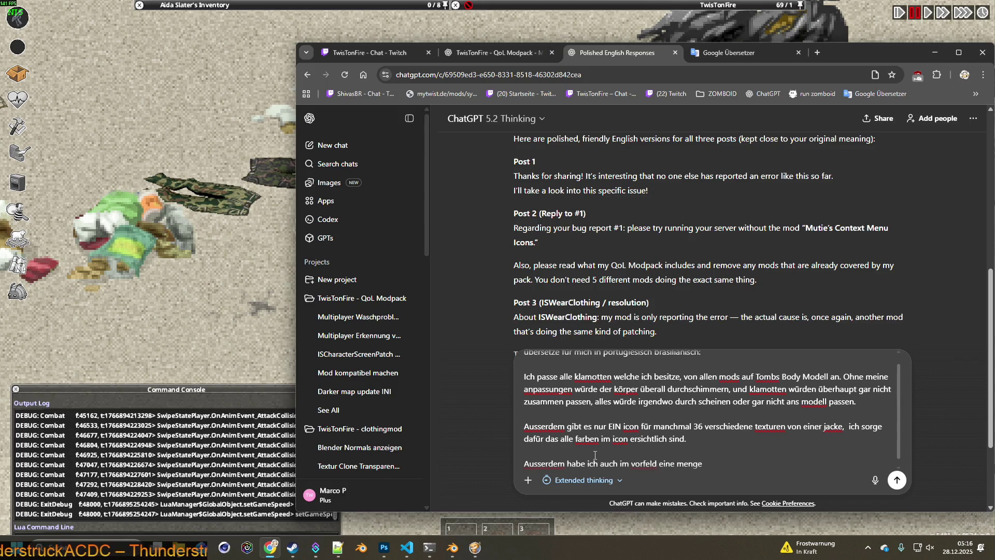
{"action": "type", "text": "rbeit ve"}
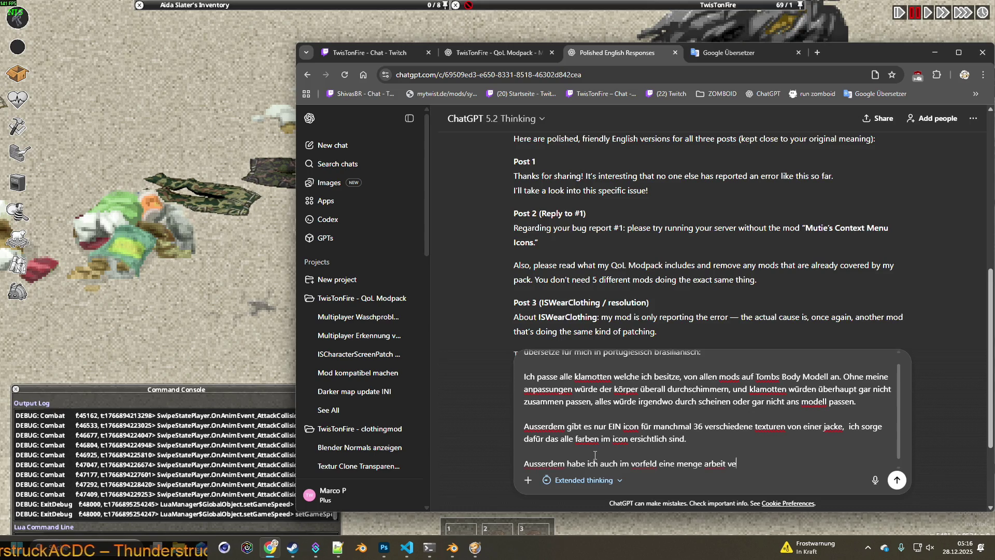
{"action": "type", "text": "rrichtet, damit überhaupt die mod auf der"}
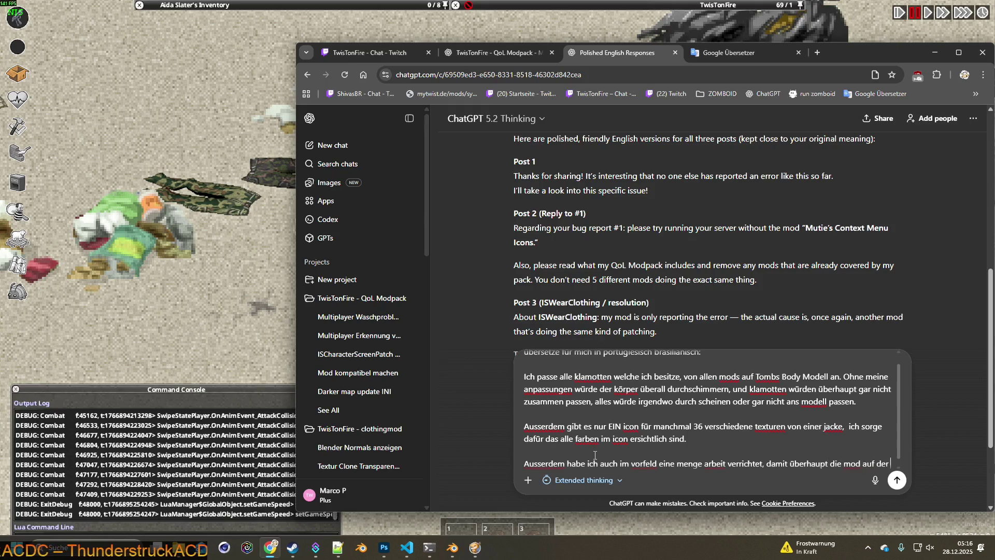
{"action": "type", "text": " aktuellen version läuft."}
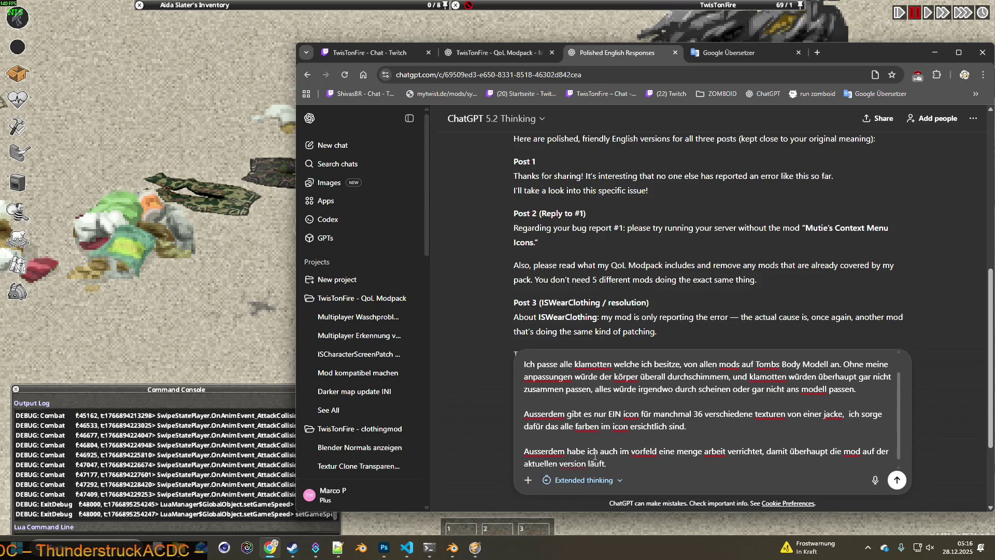
{"action": "key", "text": "shift+Return"}
{"action": "key", "text": "shift+Return"}
{"action": "type", "text": "es ist verdammt schwer zu erklären , was wir hier machen. die gesamt"}
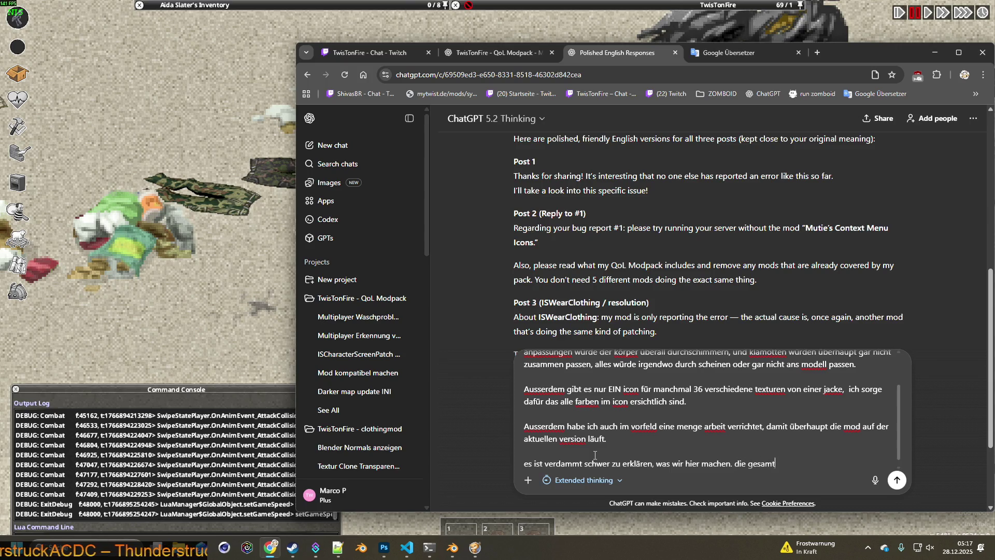
{"action": "type", "text": "e brit"}
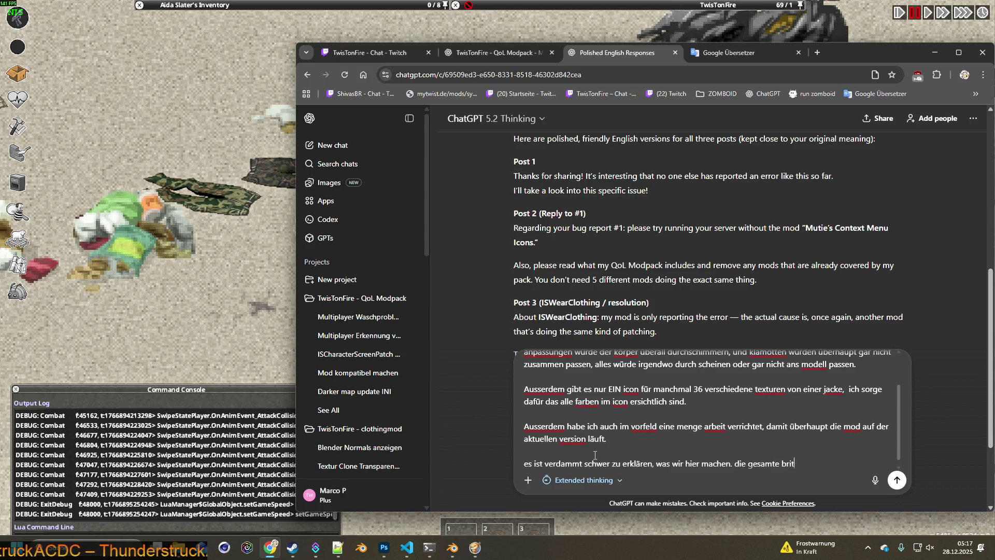
{"action": "type", "text": "a mod war für bui"}
{"action": "type", "text": "1 uu"}
{"action": "type", "text": "war sehr sehr veraltet."}
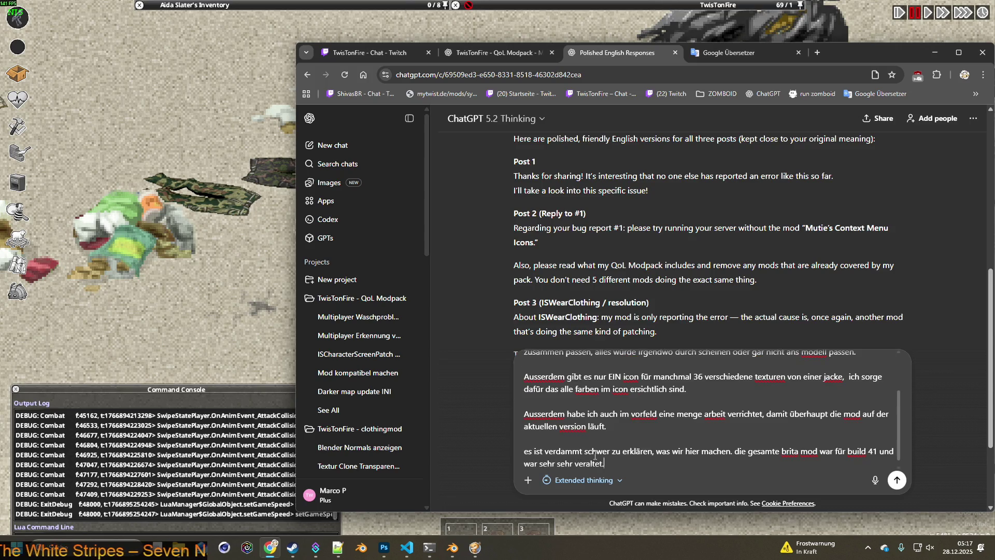
{"action": "key", "text": "Return"}
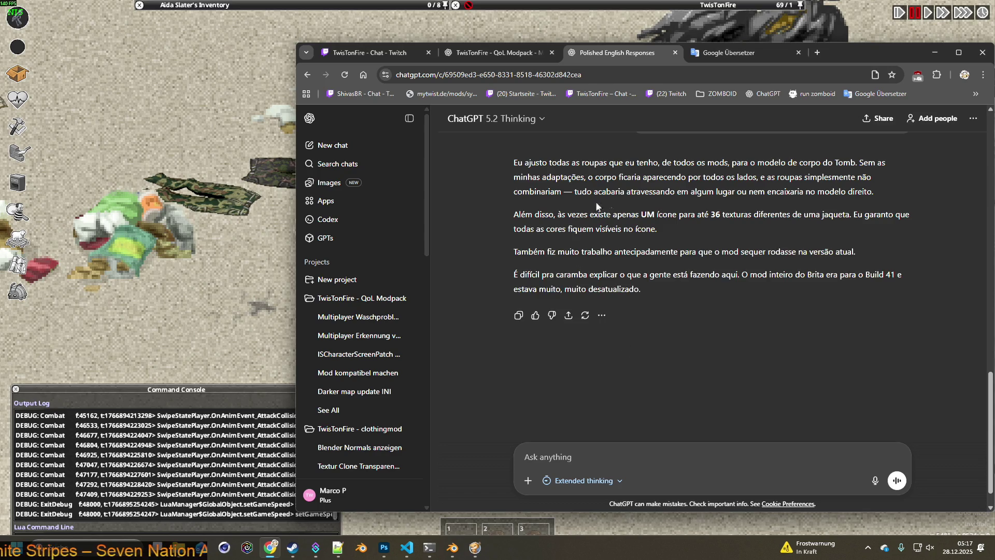
Post the first Portuguese paragraph from ChatGPT into the Twitch stream chat.
{"action": "left_click_drag", "start_coordinate": [513, 162], "coordinate": [795, 191]}
{"action": "key", "text": "ctrl+c"}
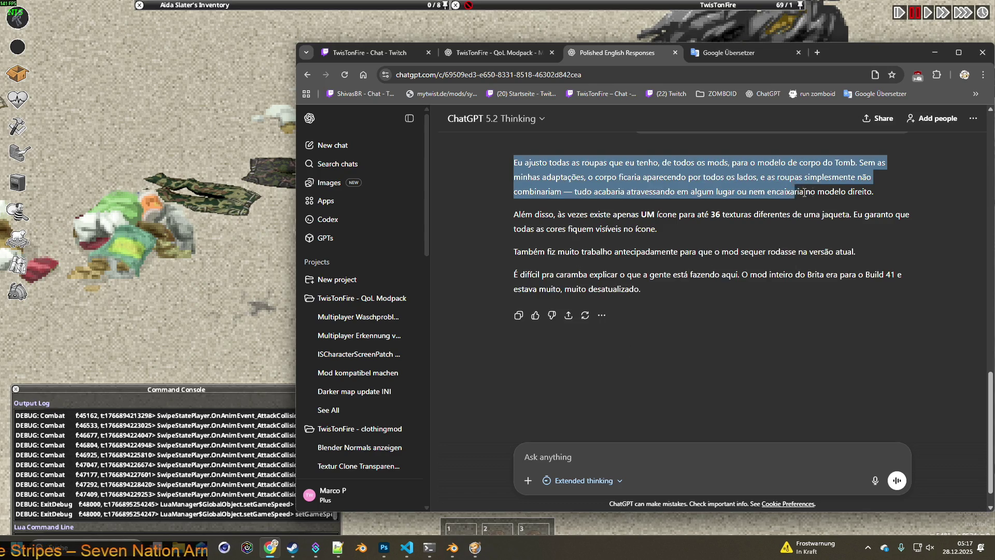
{"action": "left_click", "coordinate": [365, 52]}
{"action": "left_click", "coordinate": [428, 468]}
{"action": "key", "text": "ctrl+a"}
{"action": "key", "text": "ctrl+v"}
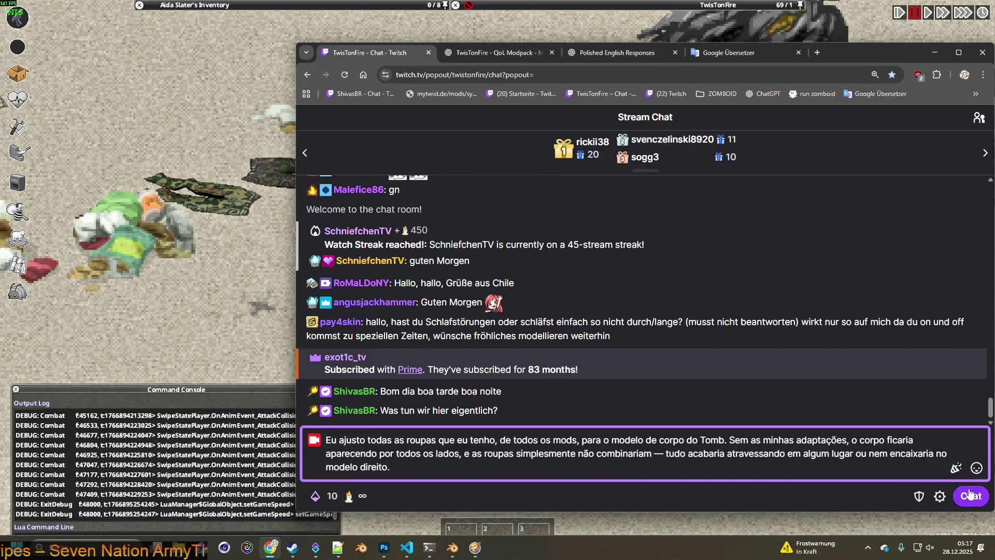
{"action": "left_click", "coordinate": [969, 496]}
Post the second Portuguese paragraph into the Twitch chat.
{"action": "left_click", "coordinate": [622, 55]}
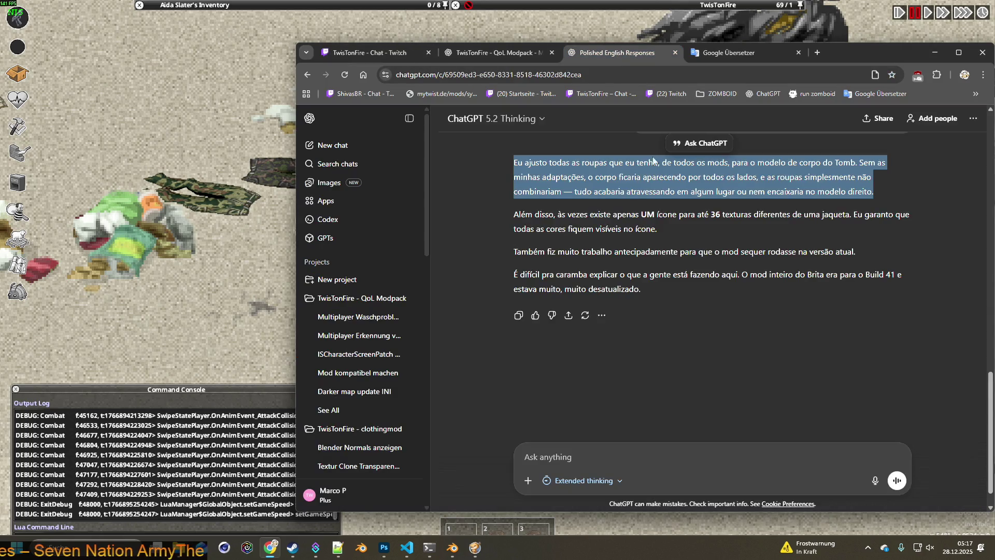
{"action": "left_click_drag", "start_coordinate": [520, 219], "coordinate": [705, 231]}
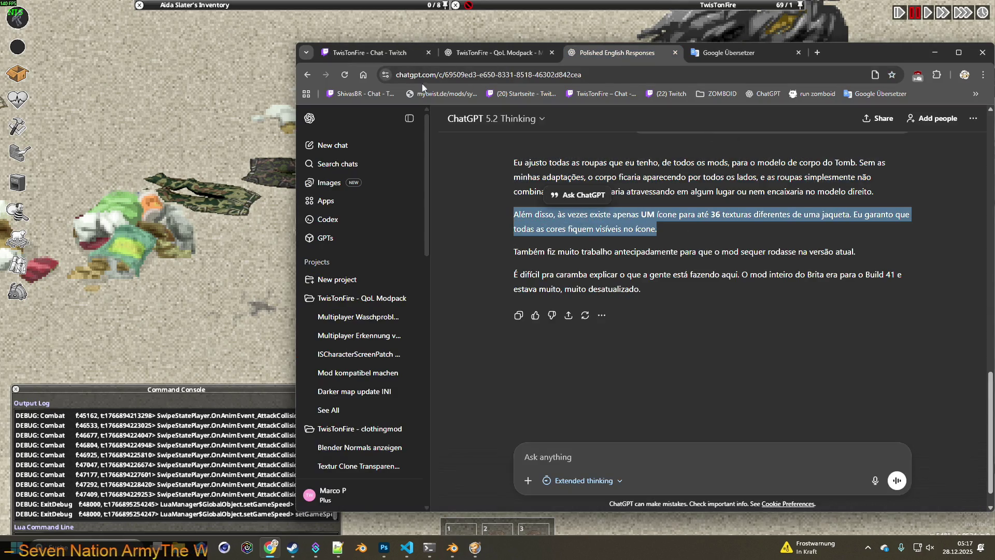
{"action": "left_click", "coordinate": [420, 53]}
{"action": "left_click", "coordinate": [699, 466]}
{"action": "type", "text": "Além disso, às vezes existe apenas UM ícone para até 36 texturas diferentes de uma jaqueta. Eu garanto que todas as cores fiquem visíveis no ícone."}
{"action": "left_click", "coordinate": [970, 495]}
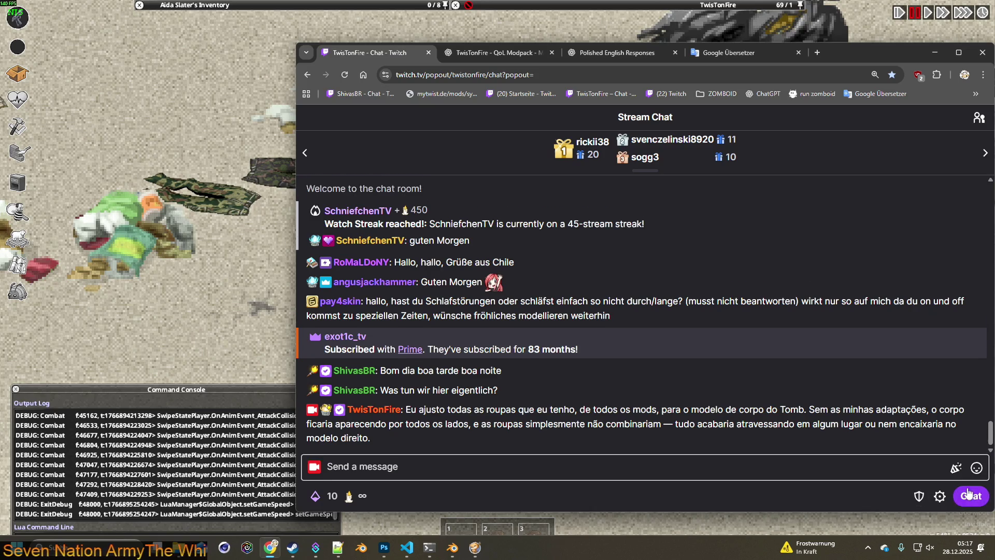
Post the last two Portuguese paragraphs to chat, then return to Project Zomboid and unpause.
{"action": "left_click", "coordinate": [622, 52]}
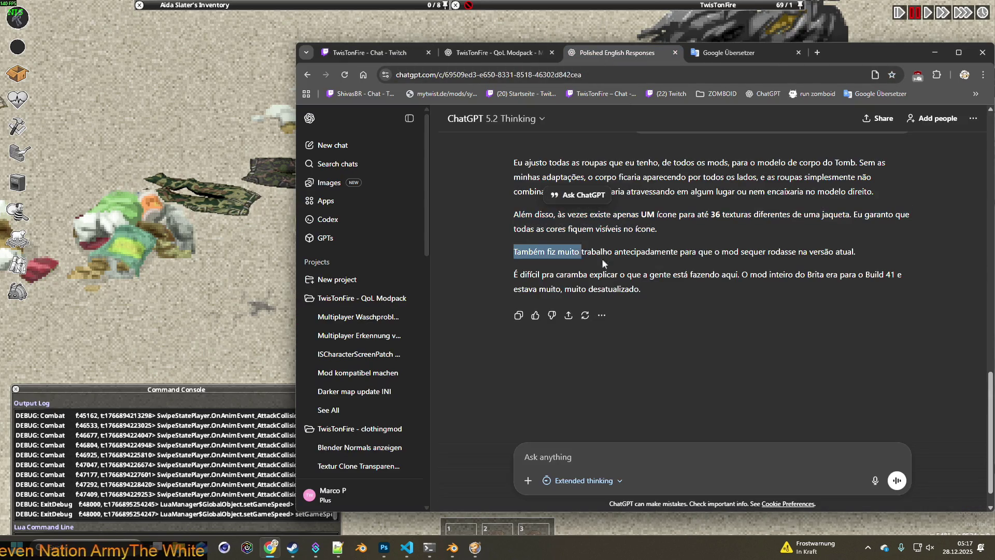
{"action": "left_click_drag", "start_coordinate": [514, 251], "coordinate": [717, 286]}
{"action": "key", "text": "ctrl+c"}
{"action": "key", "text": "ctrl+1"}
{"action": "left_click", "coordinate": [466, 467]}
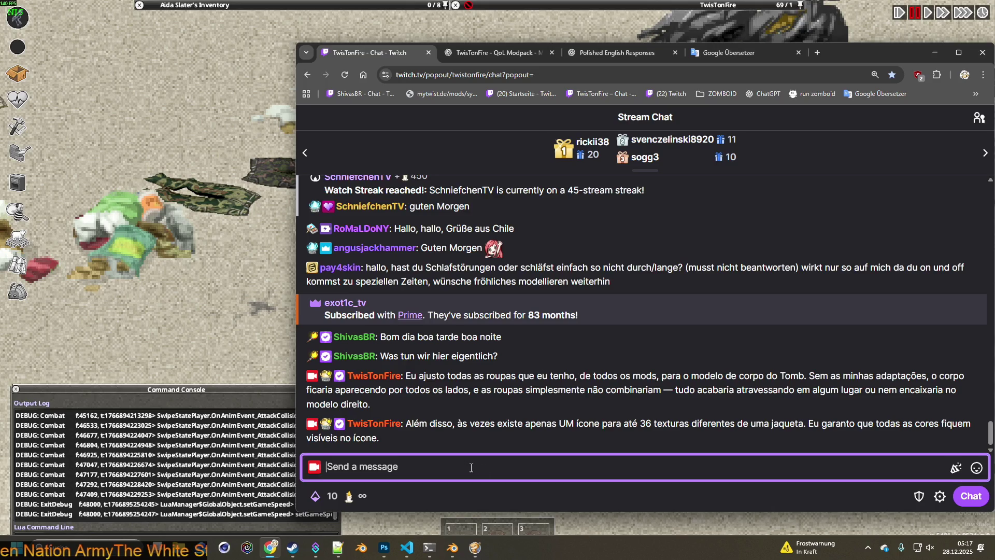
{"action": "key", "text": "ctrl+v"}
{"action": "key", "text": "Return"}
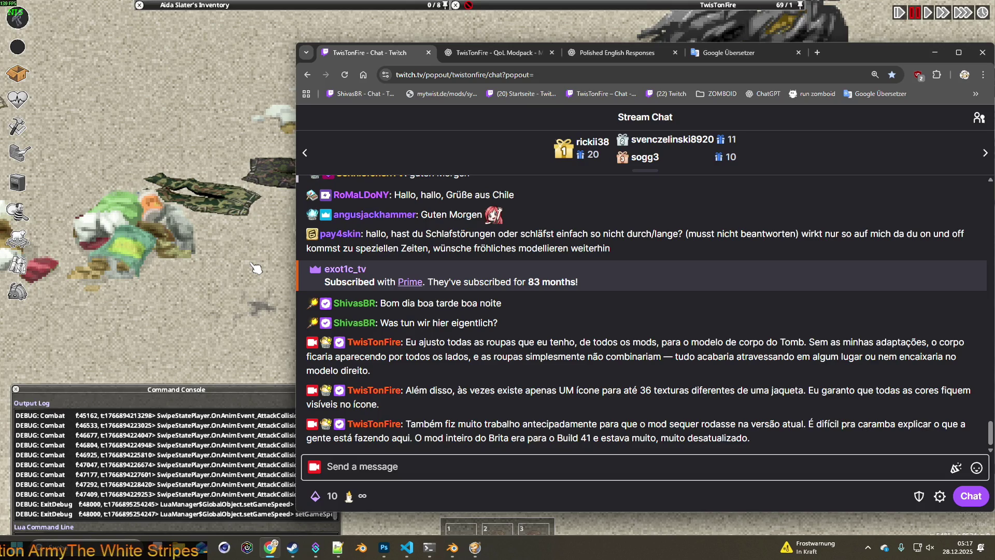
{"action": "left_click", "coordinate": [213, 265]}
{"action": "key", "text": "space"}
{"action": "key", "text": "w"}
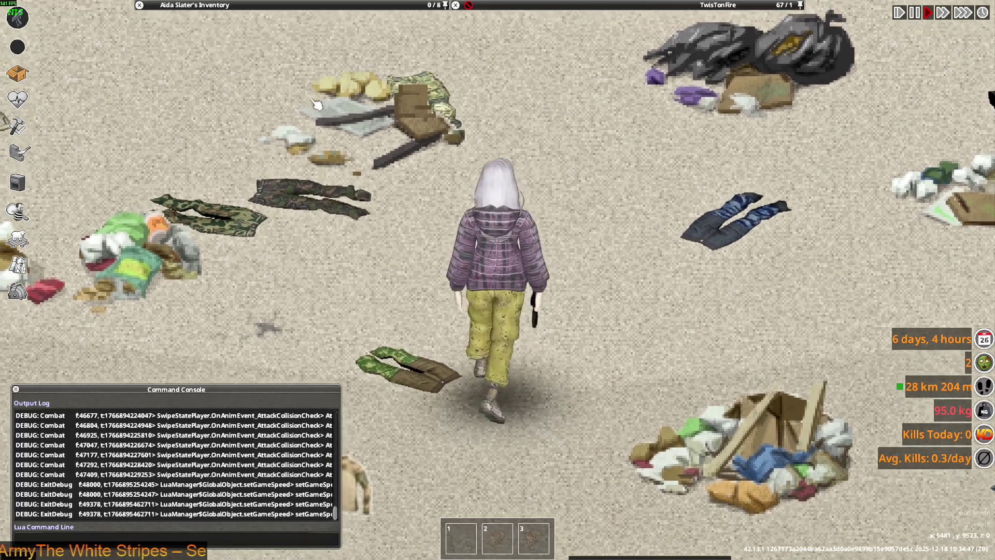
{"action": "scroll", "coordinate": [190, 147], "scroll_direction": "down", "scroll_amount": 3}
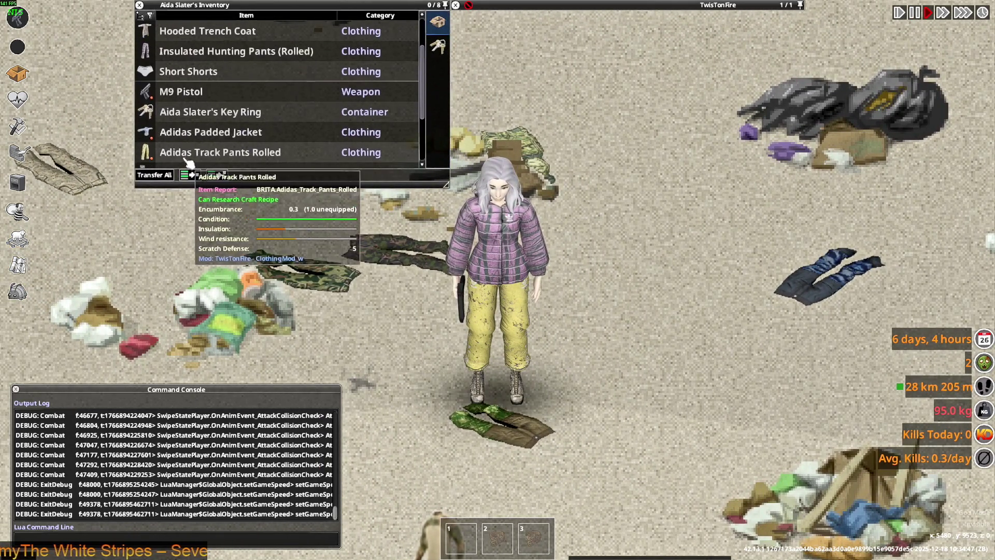
{"action": "scroll", "coordinate": [190, 150], "scroll_direction": "down", "scroll_amount": 2}
{"action": "scroll", "coordinate": [191, 149], "scroll_direction": "up", "scroll_amount": 4}
{"action": "scroll", "coordinate": [191, 144], "scroll_direction": "up", "scroll_amount": 1}
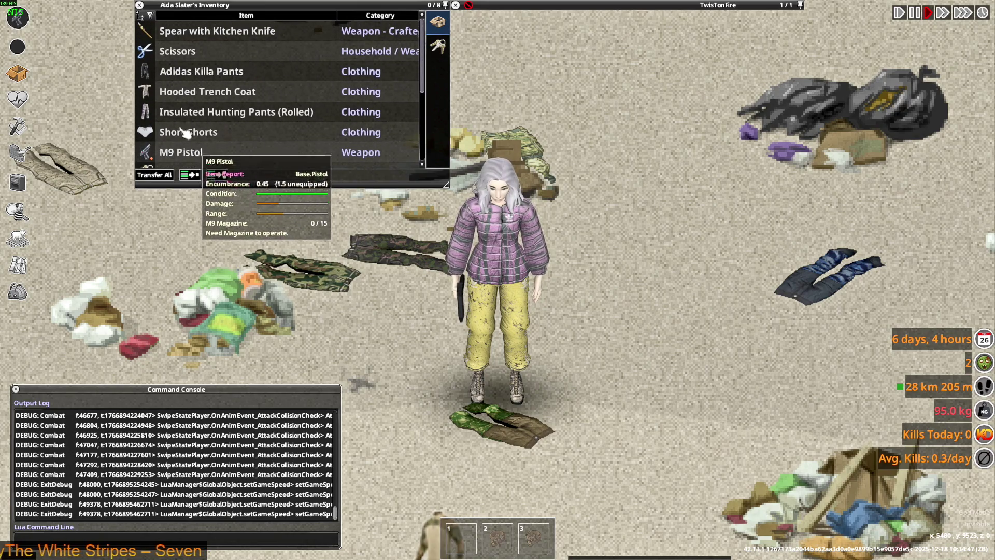
{"action": "scroll", "coordinate": [195, 132], "scroll_direction": "down", "scroll_amount": 3}
{"action": "scroll", "coordinate": [195, 133], "scroll_direction": "down", "scroll_amount": 2}
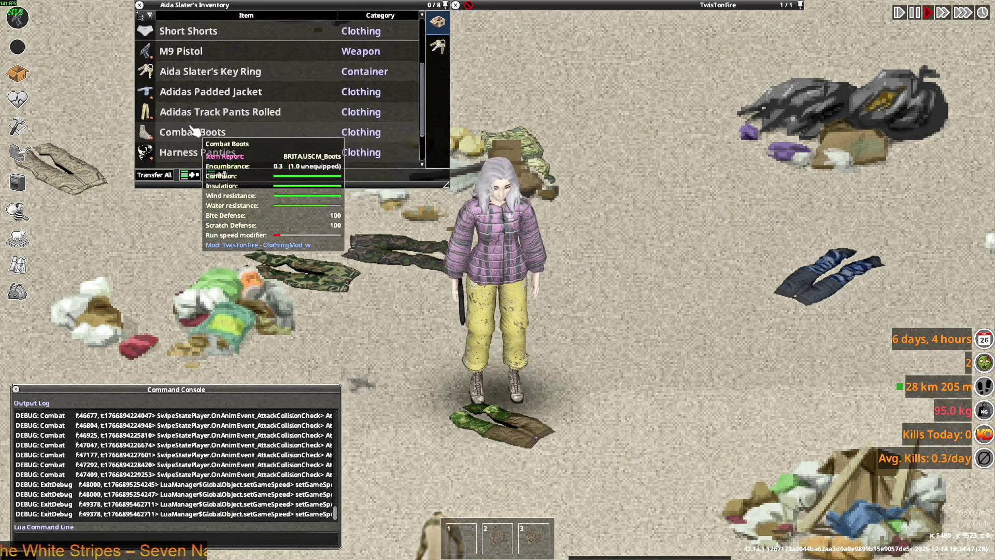
{"action": "scroll", "coordinate": [194, 134], "scroll_direction": "down", "scroll_amount": 1}
{"action": "scroll", "coordinate": [192, 138], "scroll_direction": "down", "scroll_amount": 2}
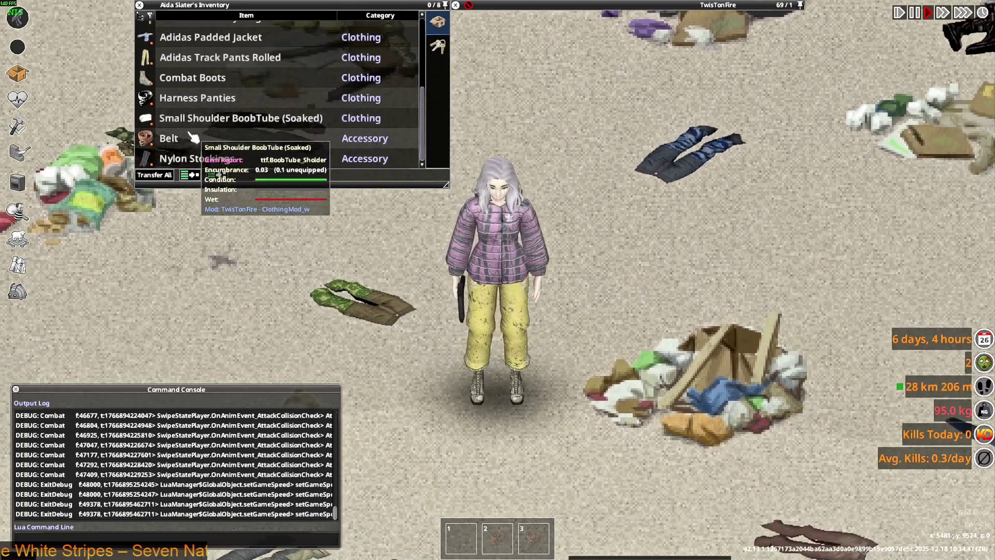
Bring up the debug tools and its Items List Viewer, still filtered to pistol entries.
{"action": "left_click", "coordinate": [17, 292]}
{"action": "left_click", "coordinate": [109, 211]}
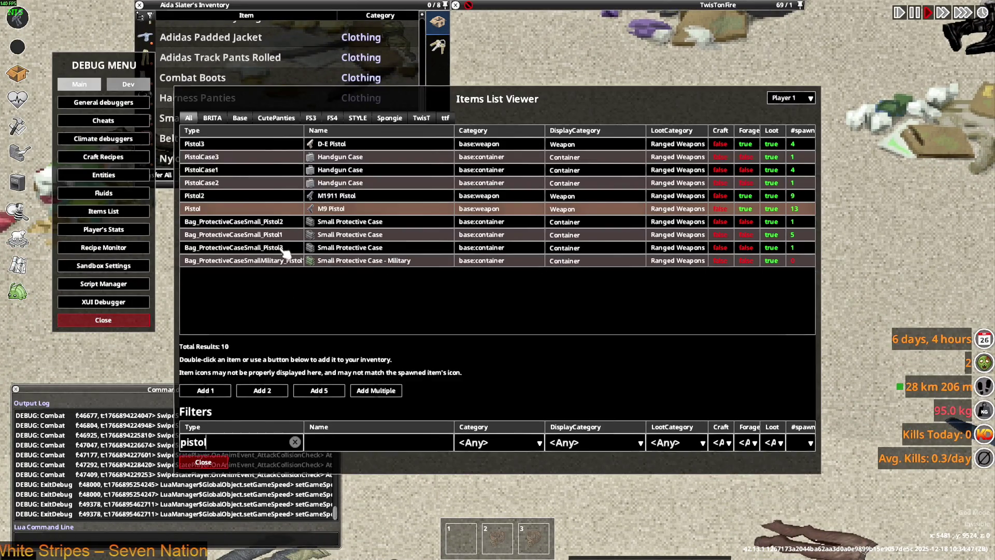
From the BRITA mod tab, spawn 20 Adidas Padded Jackets into the inventory and close the item viewer.
{"action": "left_click", "coordinate": [294, 442]}
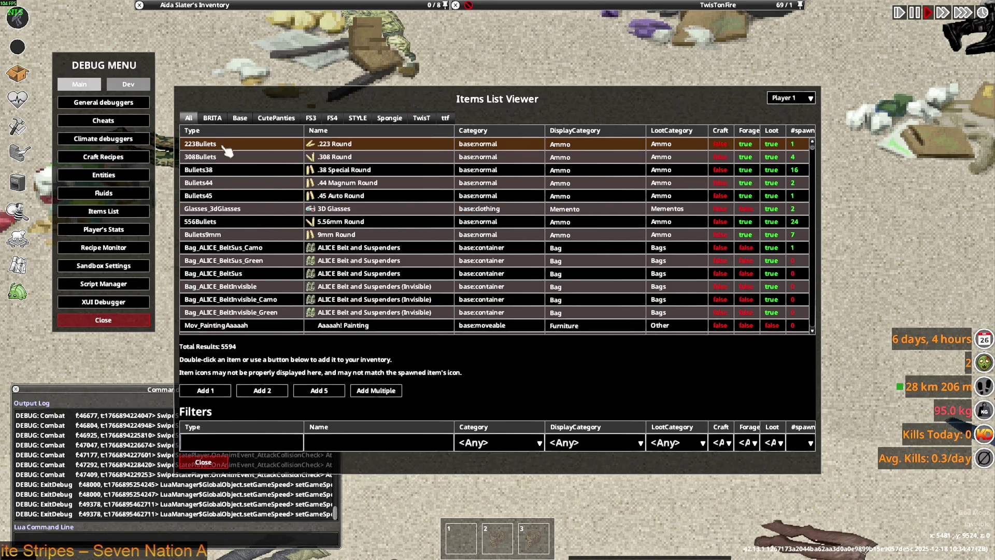
{"action": "left_click", "coordinate": [212, 117]}
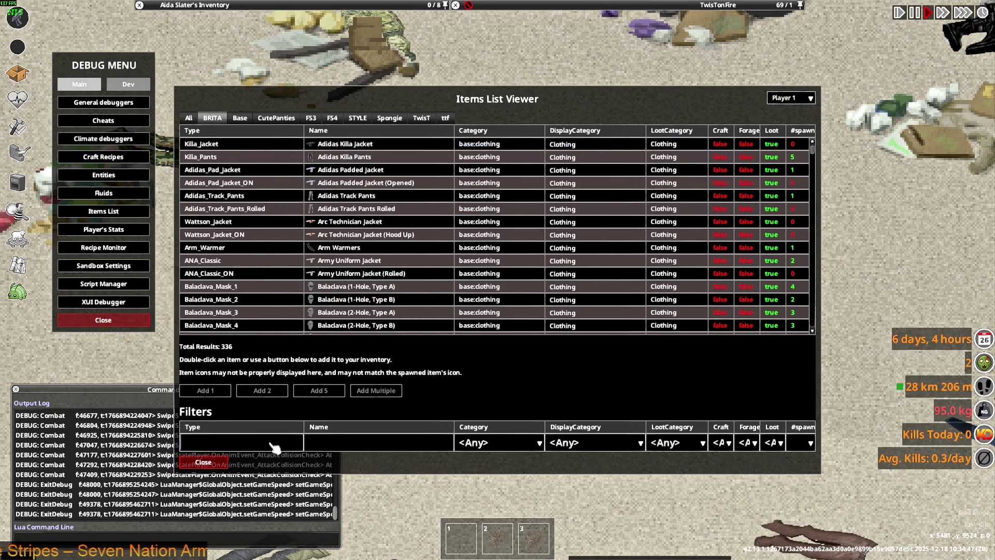
{"action": "type", "text": "Adidas"}
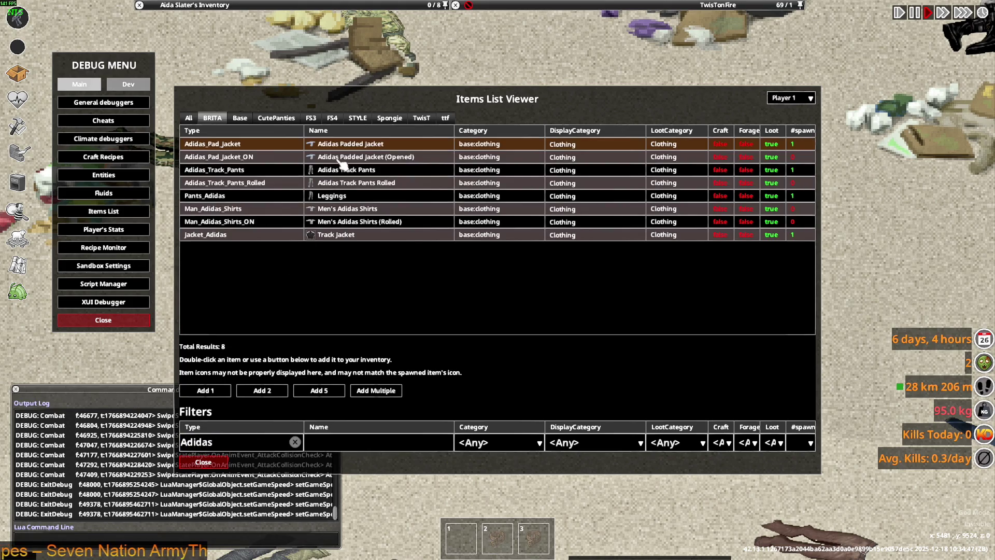
{"action": "left_click", "coordinate": [379, 391]}
{"action": "type", "text": "20"}
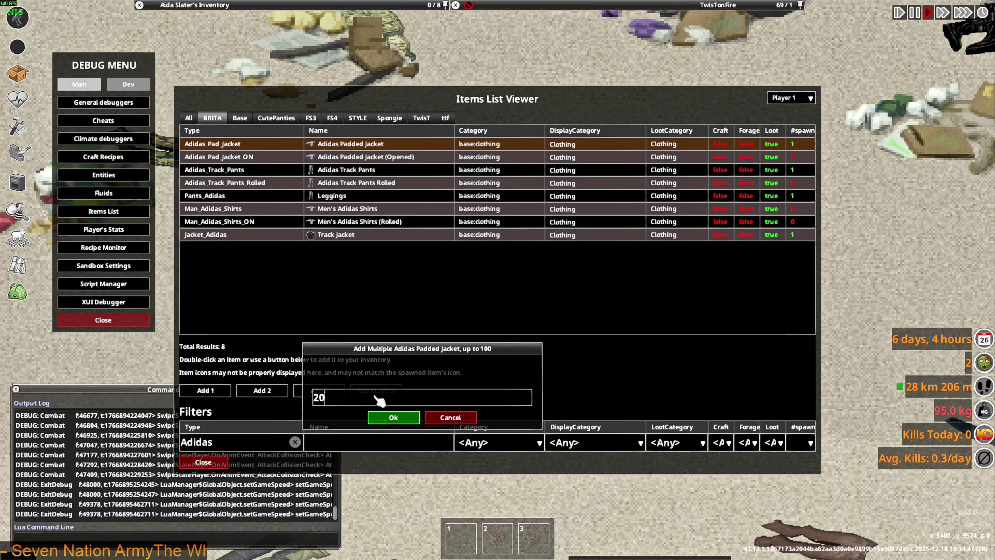
{"action": "left_click", "coordinate": [393, 417]}
{"action": "left_click", "coordinate": [221, 465]}
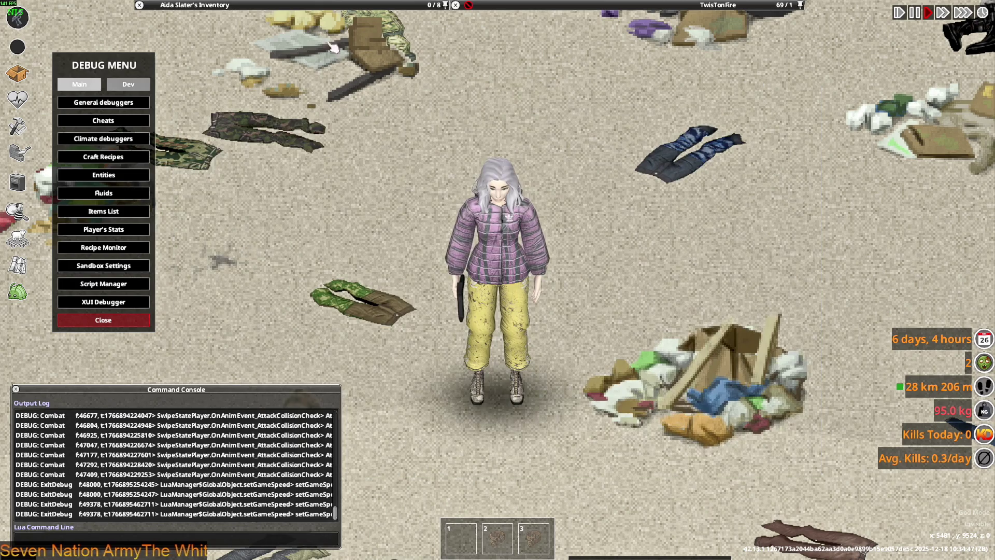
{"action": "key", "text": "w"}
Expand the stack of 20 jackets and wear two of the Adidas Padded Jacket variants in turn.
{"action": "left_click", "coordinate": [103, 320]}
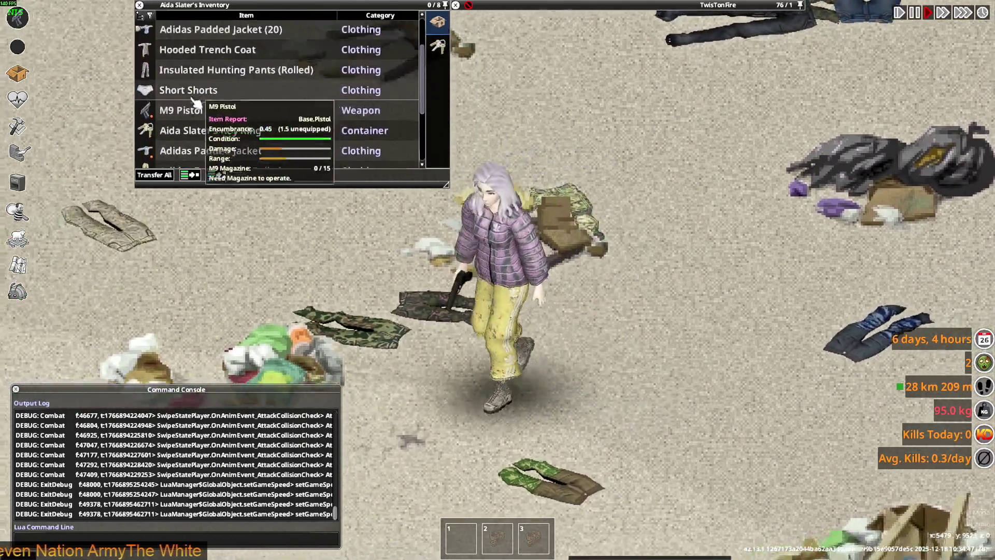
{"action": "scroll", "coordinate": [199, 101], "scroll_direction": "up", "scroll_amount": 3}
{"action": "left_click", "coordinate": [156, 92]}
{"action": "scroll", "coordinate": [206, 132], "scroll_direction": "down", "scroll_amount": 1}
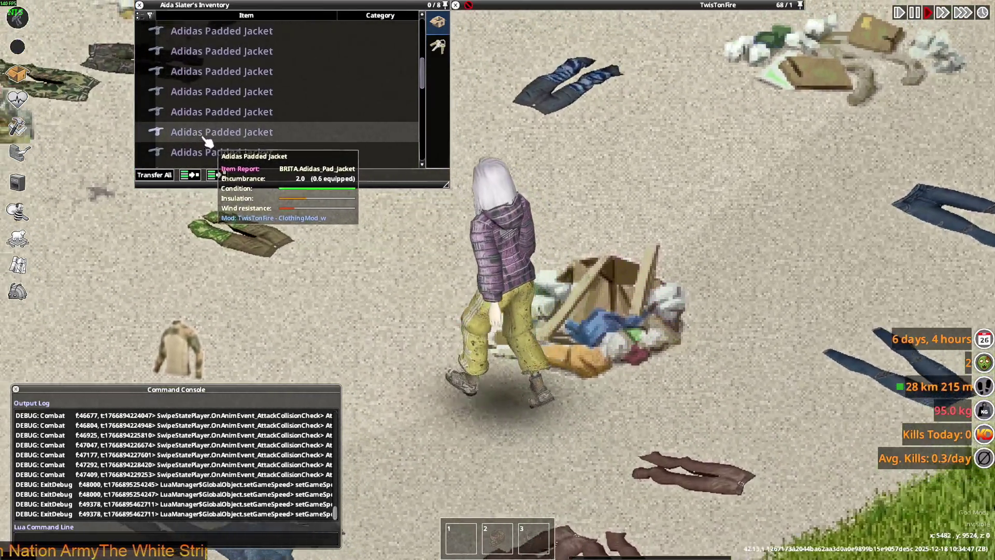
{"action": "right_click", "coordinate": [210, 132]}
{"action": "left_click", "coordinate": [224, 146]}
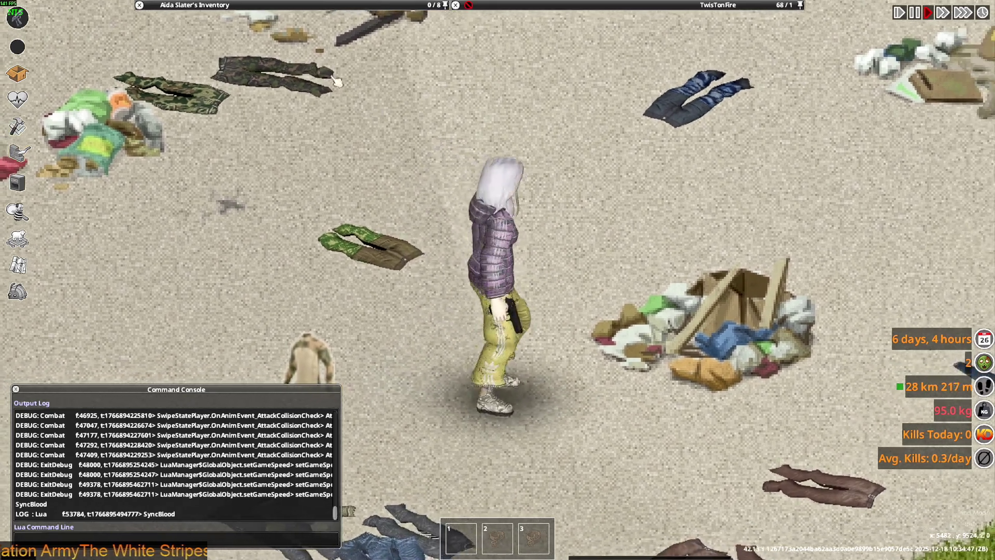
{"action": "right_click", "coordinate": [199, 114]}
{"action": "left_click", "coordinate": [222, 141]}
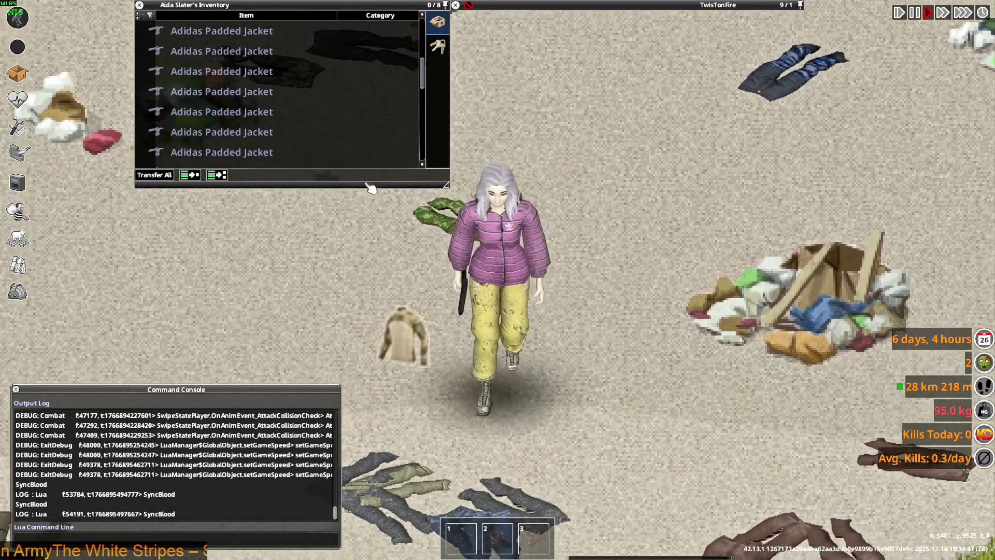
Wear two more Adidas Padded Jacket variants, walk a little, then bring up the window switcher.
{"action": "right_click", "coordinate": [211, 133]}
{"action": "left_click", "coordinate": [237, 167]}
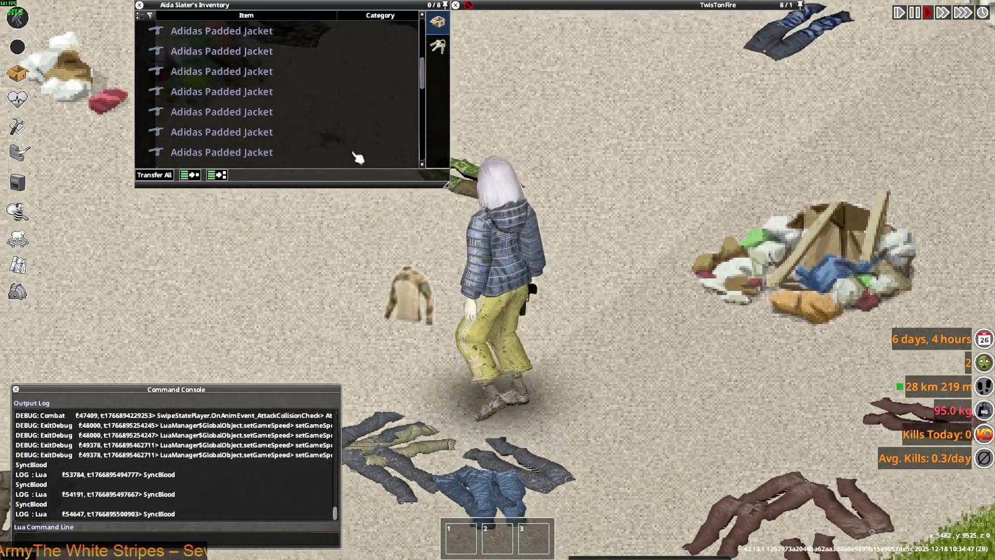
{"action": "right_click", "coordinate": [199, 52]}
{"action": "left_click", "coordinate": [225, 79]}
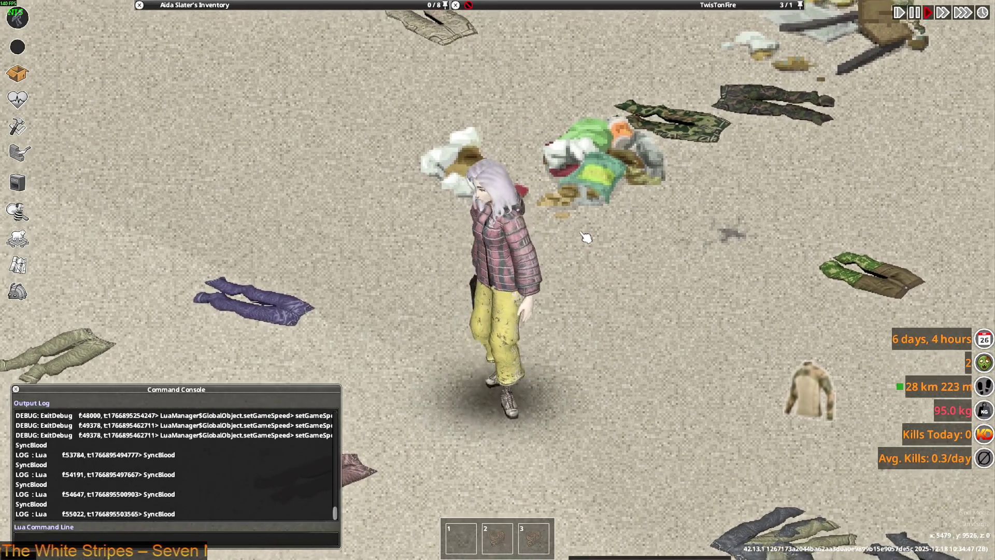
{"action": "key", "text": "w"}
{"action": "key", "text": "alt+Tab"}
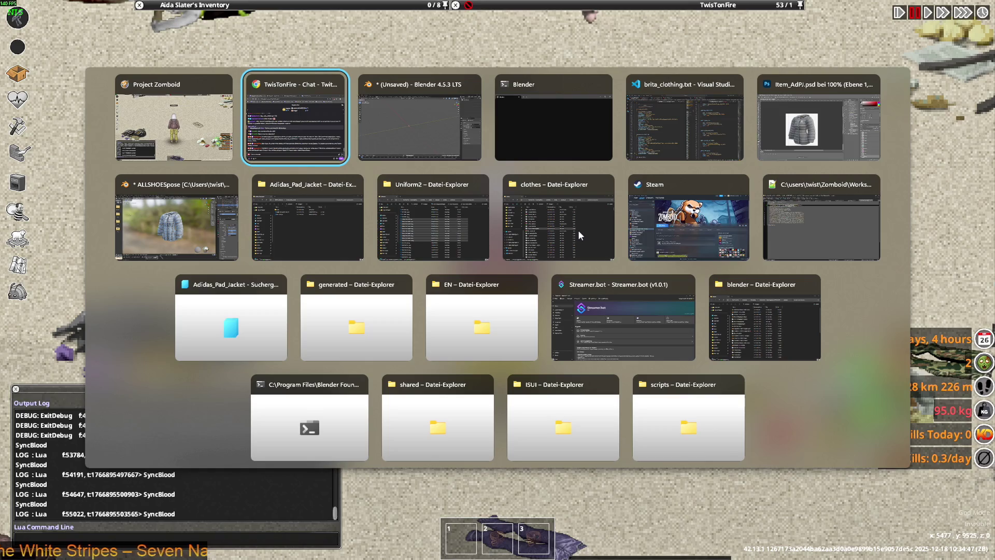
Select the jacket's world model name on line 1313 of the clothing script, then bring Blender's import menu forward.
{"action": "key", "text": "Tab"}
{"action": "key", "text": "Tab"}
{"action": "key", "text": "Tab"}
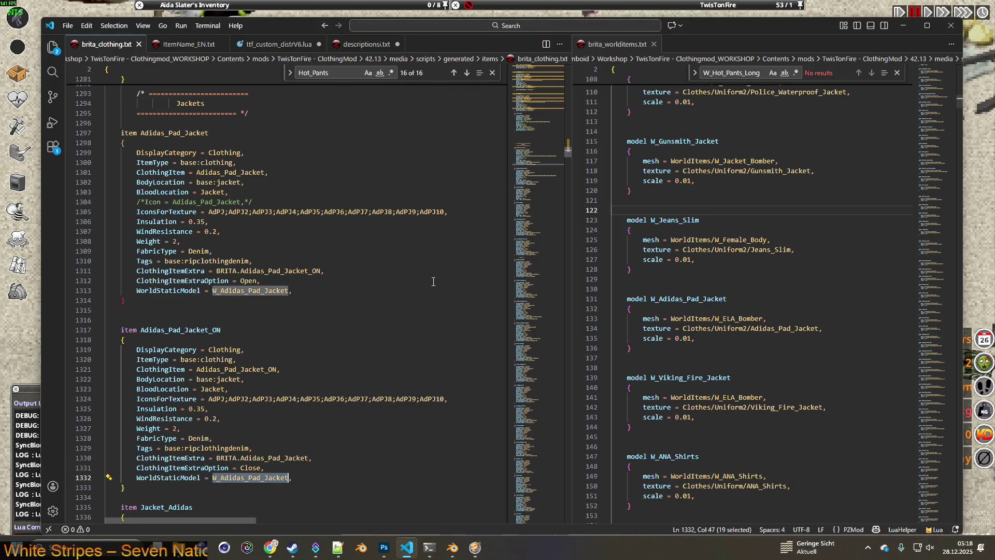
{"action": "left_click_drag", "start_coordinate": [213, 291], "coordinate": [281, 290]}
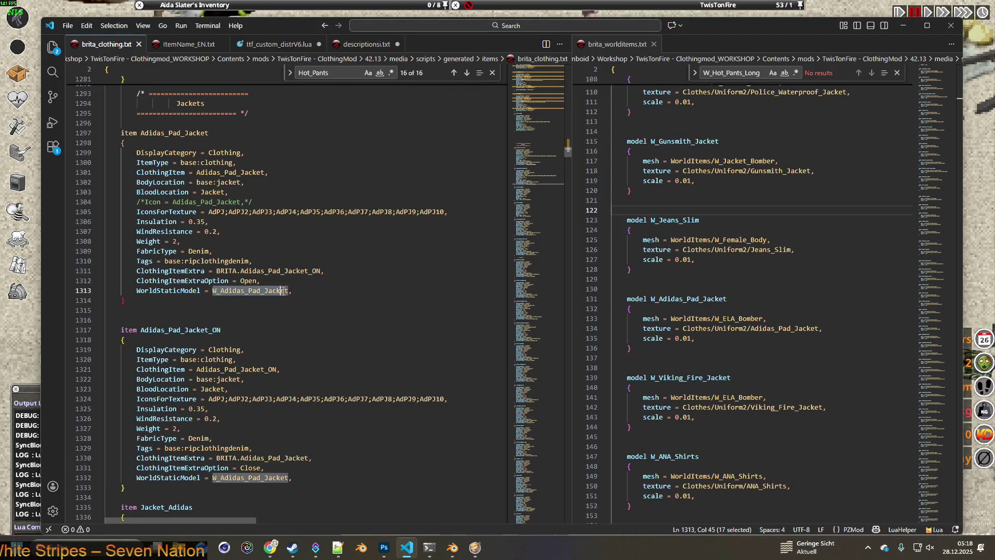
{"action": "mouse_move", "coordinate": [452, 547]}
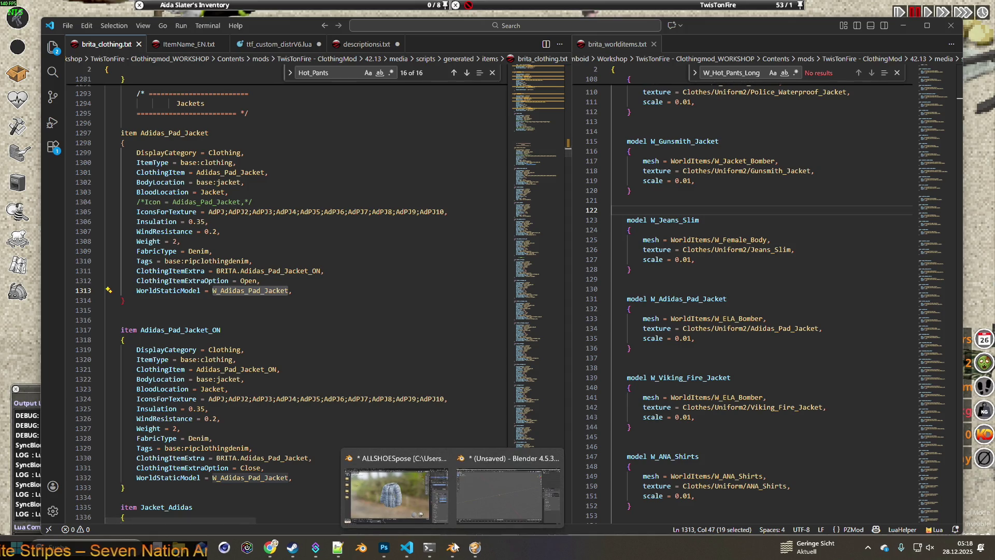
{"action": "left_click", "coordinate": [488, 462]}
{"action": "left_click", "coordinate": [23, 18]}
{"action": "mouse_move", "coordinate": [41, 166]}
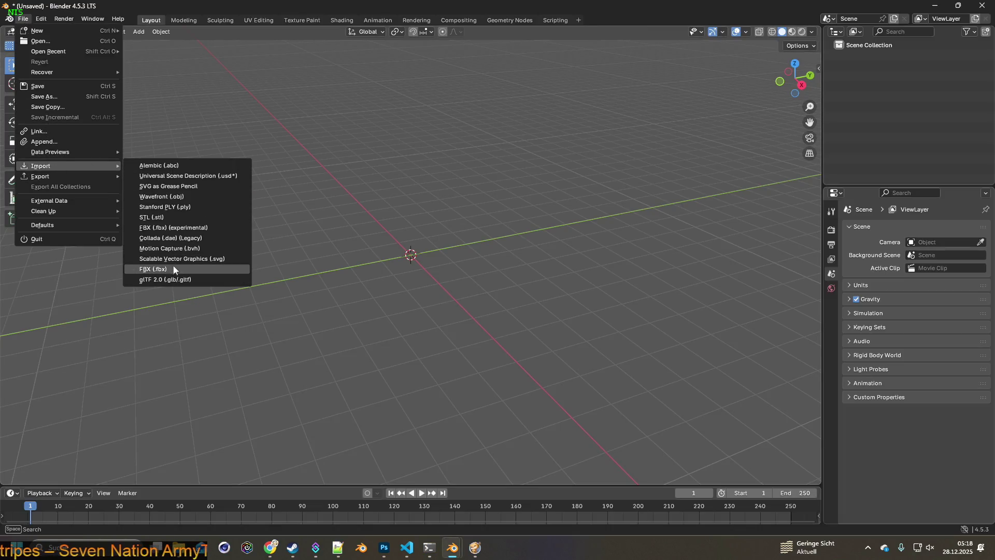
In the FBX import browser, navigate from Uniform2 up to media and into models_X\WorldItems.
{"action": "left_click", "coordinate": [172, 269]}
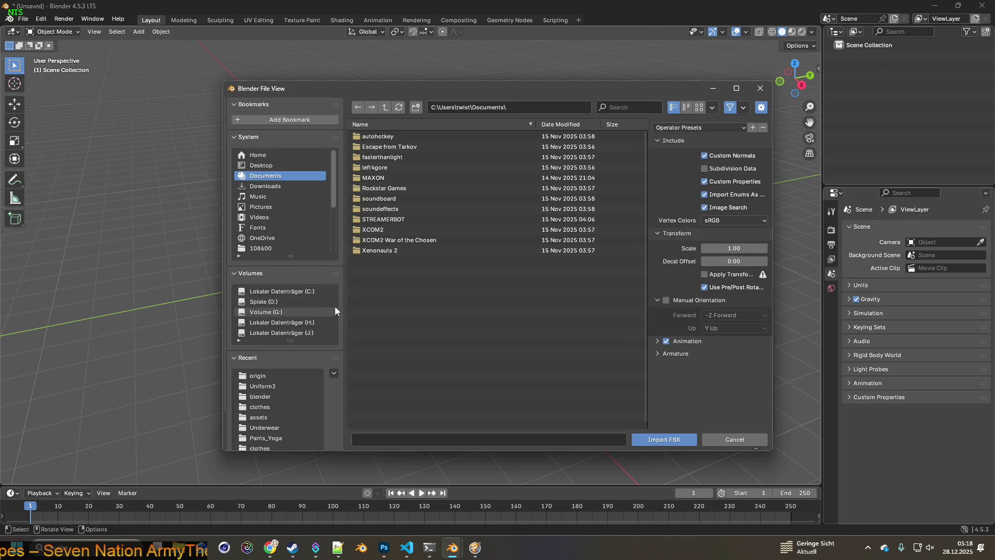
{"action": "left_click", "coordinate": [276, 386]}
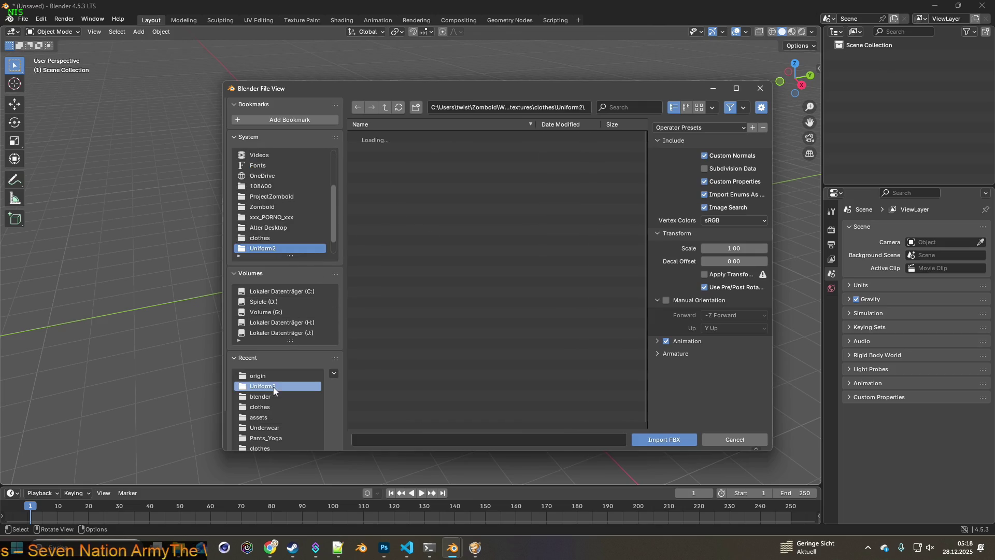
{"action": "left_click", "coordinate": [388, 106]}
{"action": "left_click", "coordinate": [387, 106]}
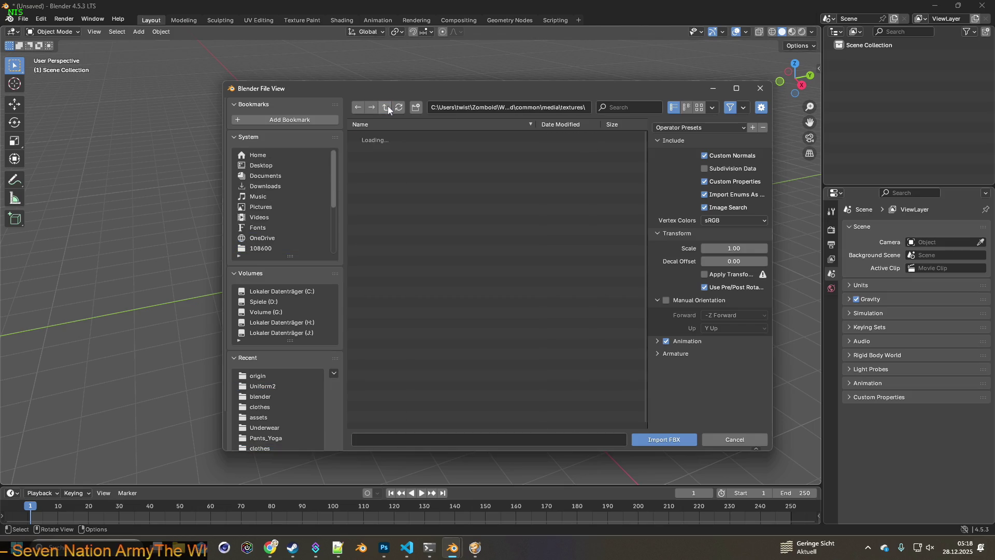
{"action": "left_click", "coordinate": [388, 105]}
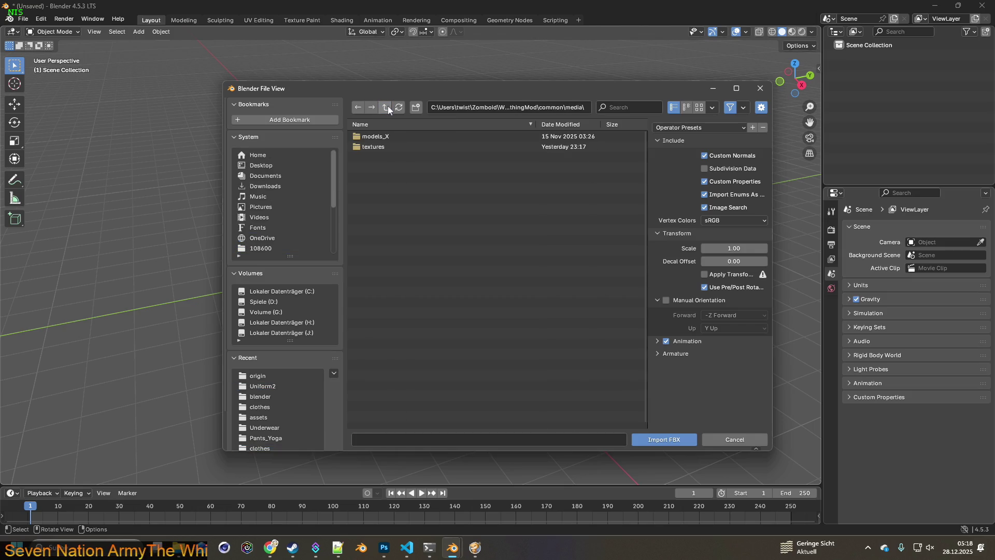
{"action": "double_click", "coordinate": [388, 134]}
{"action": "double_click", "coordinate": [385, 157]}
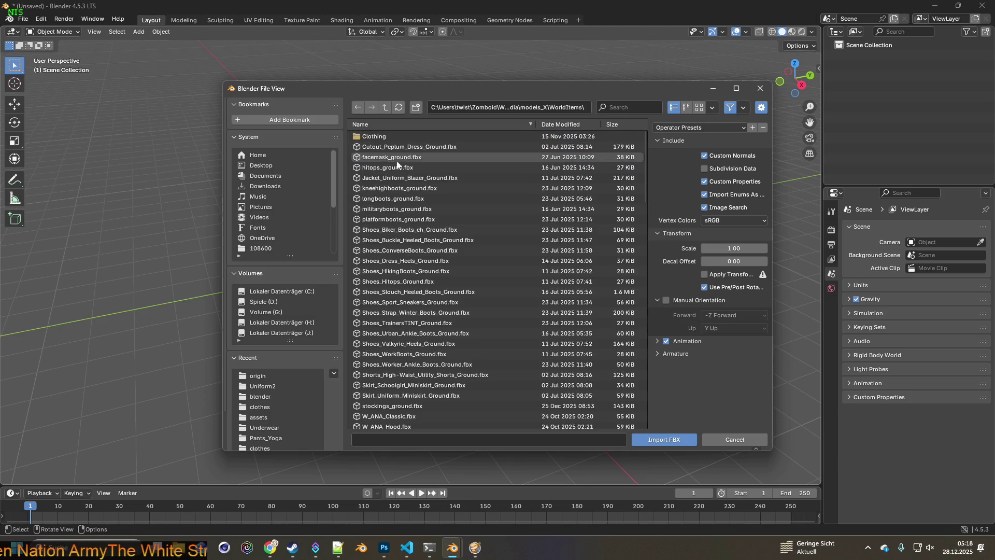
Filter the WorldItems files for the pasted pad-jacket name, finding nothing, and return to the code editor.
{"action": "key", "text": "ctrl+f"}
{"action": "key", "text": "ctrl+v"}
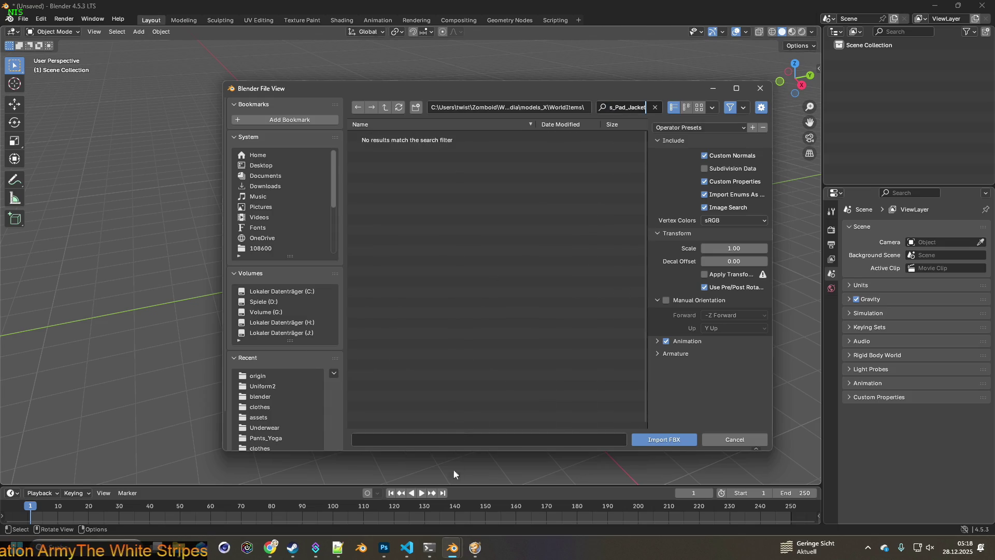
{"action": "left_click", "coordinate": [406, 548]}
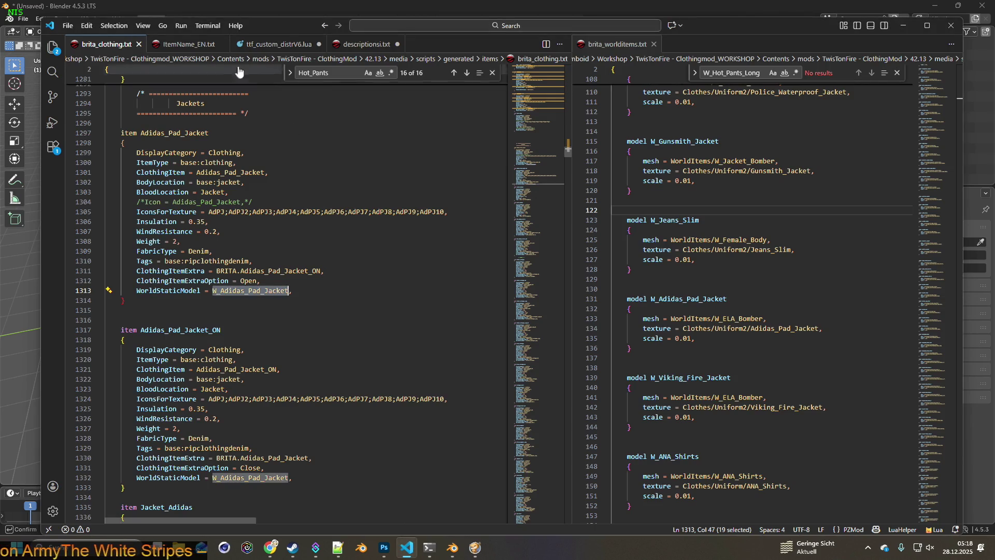
Search brita_worlditems.txt for W_Adidas_Pad_Jacket, select its texture path, and return to the game.
{"action": "left_click", "coordinate": [637, 47]}
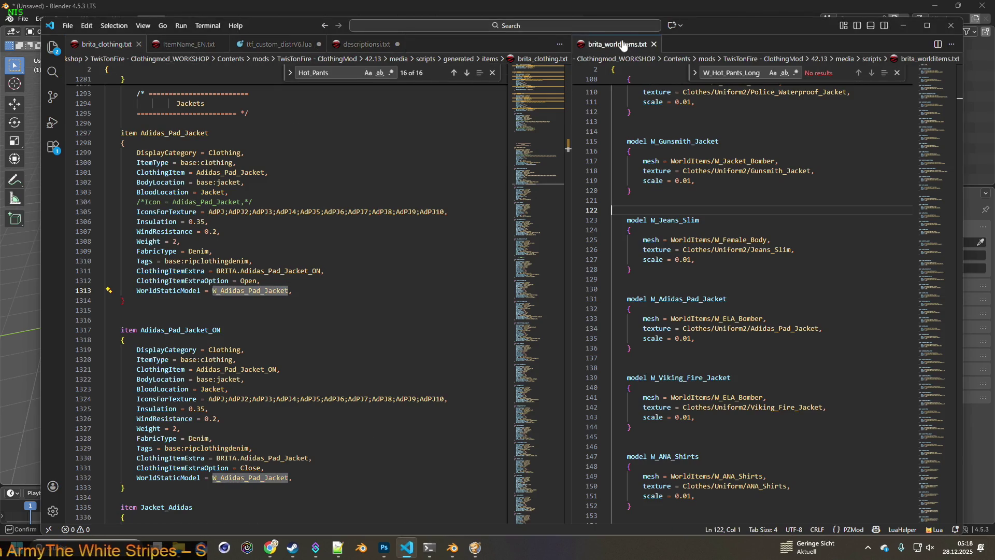
{"action": "key", "text": "ctrl+a"}
{"action": "type", "text": "W_Adidas_Pad_Jacket"}
{"action": "key", "text": "Return"}
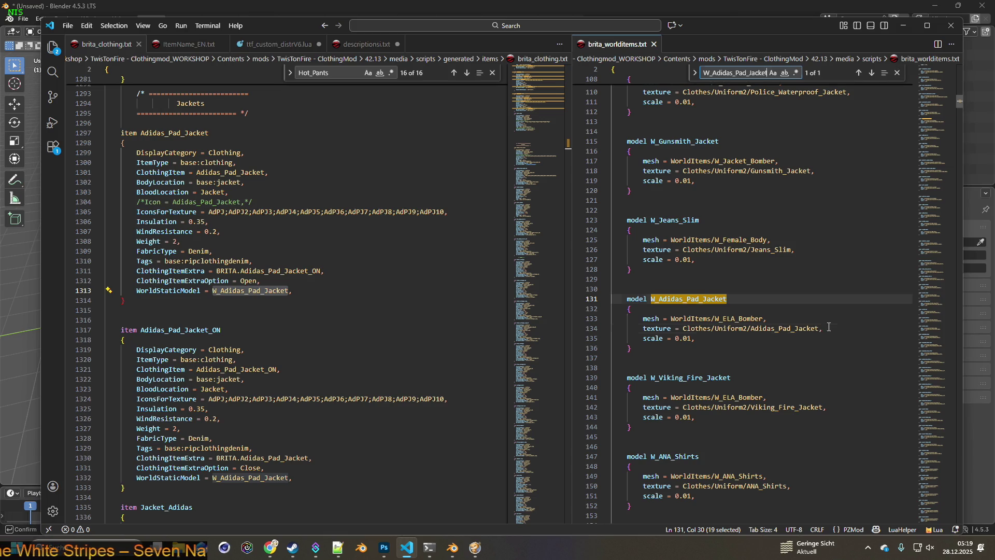
{"action": "left_click_drag", "start_coordinate": [828, 327], "coordinate": [645, 327]}
{"action": "key", "text": "alt+Tab"}
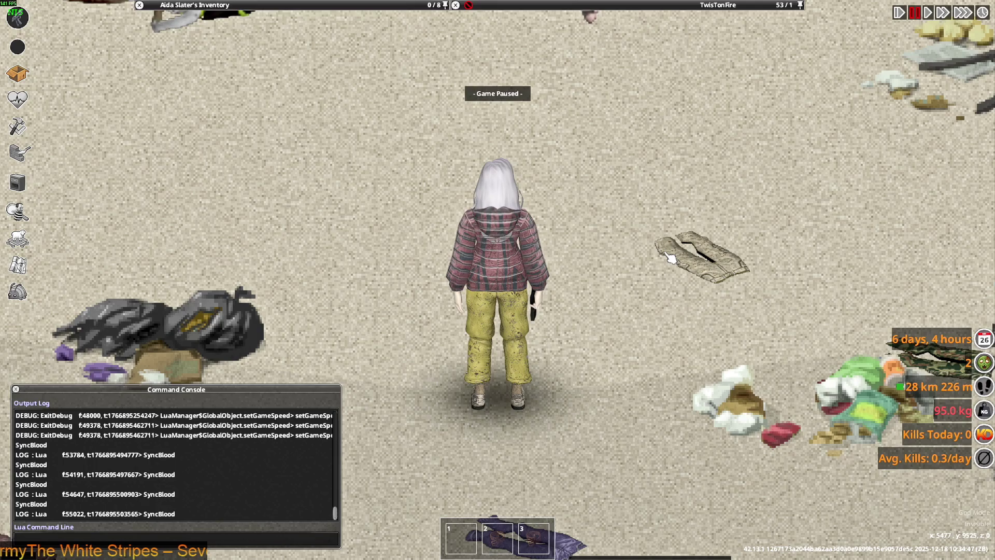
Unpause and wear the Adidas Killa Pants while walking across the street.
{"action": "key", "text": "space"}
{"action": "scroll", "coordinate": [667, 259], "scroll_direction": "down", "scroll_amount": 3}
{"action": "scroll", "coordinate": [665, 259], "scroll_direction": "down", "scroll_amount": 2}
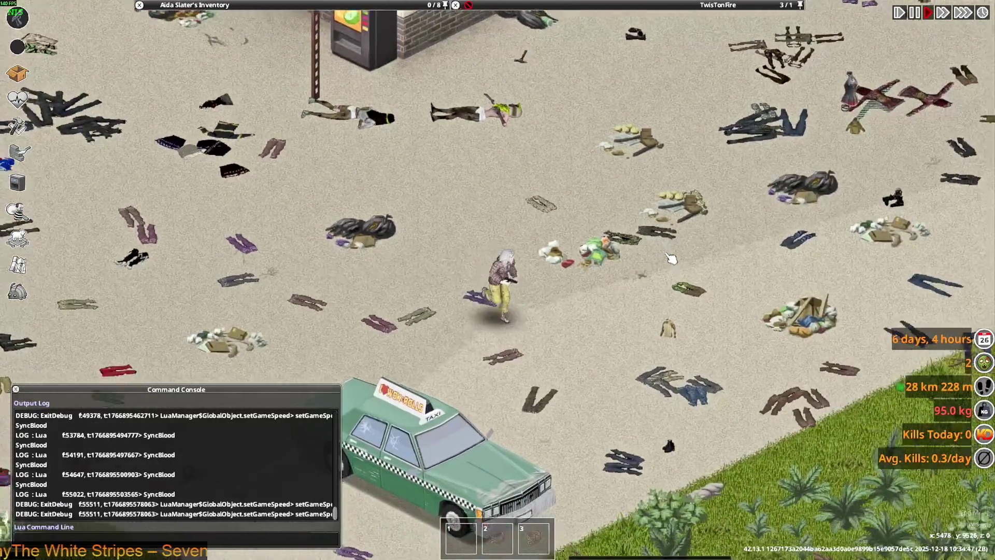
{"action": "scroll", "coordinate": [659, 256], "scroll_direction": "up", "scroll_amount": 4}
{"action": "scroll", "coordinate": [155, 74], "scroll_direction": "up", "scroll_amount": 2}
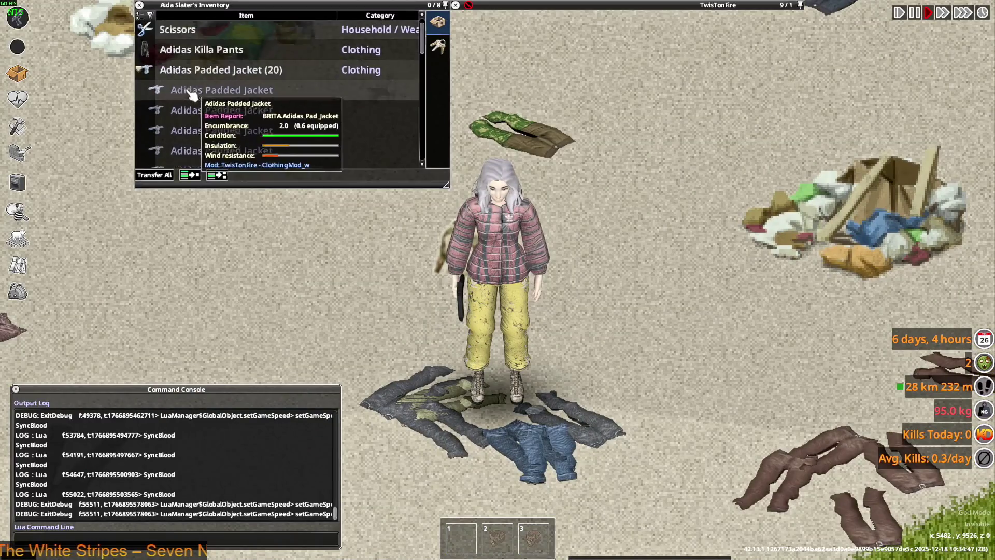
{"action": "right_click", "coordinate": [194, 75]}
{"action": "left_click", "coordinate": [214, 96]}
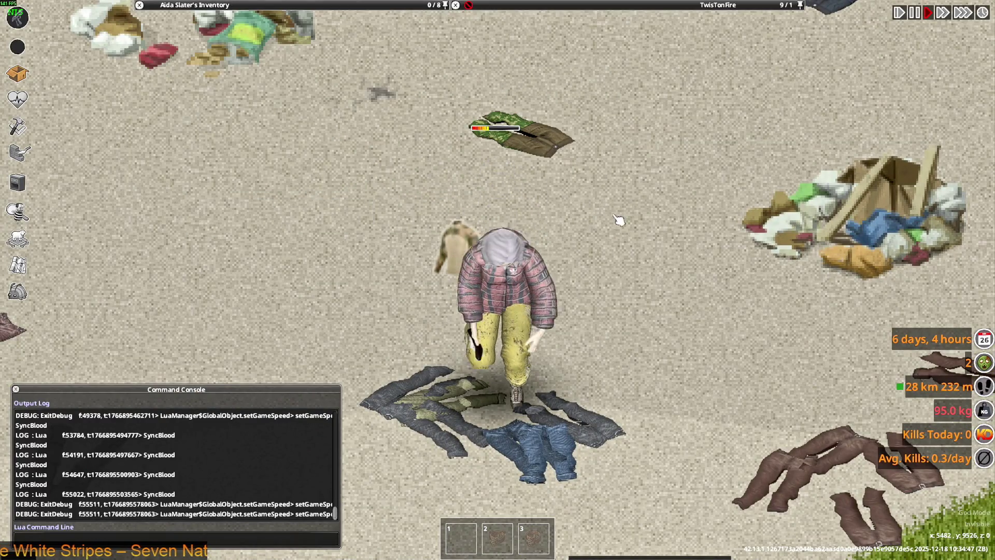
{"action": "key", "text": "w"}
{"action": "key", "text": "s"}
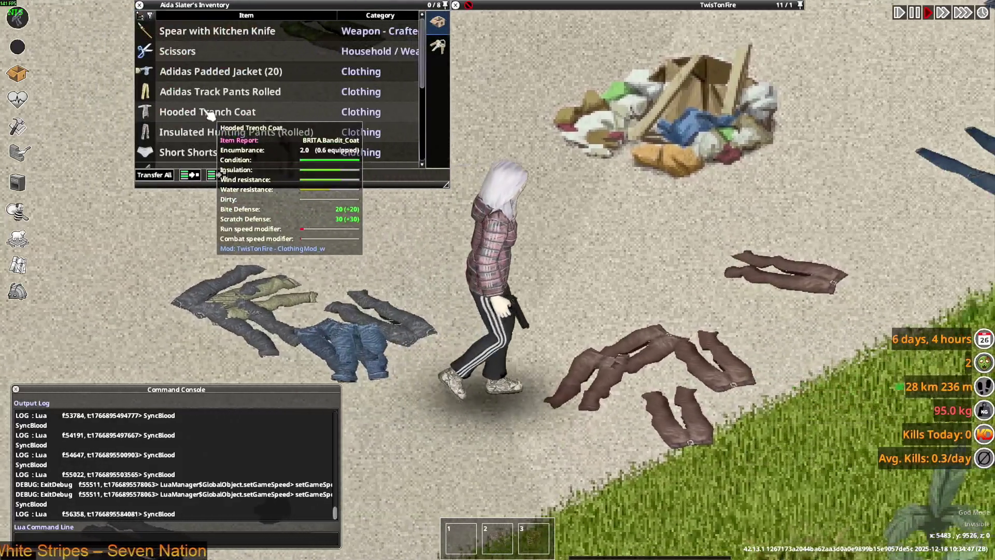
{"action": "scroll", "coordinate": [201, 109], "scroll_direction": "down", "scroll_amount": 1}
Wear the Hooded Trench Coat, walk around, and pull its hood up.
{"action": "right_click", "coordinate": [198, 92]}
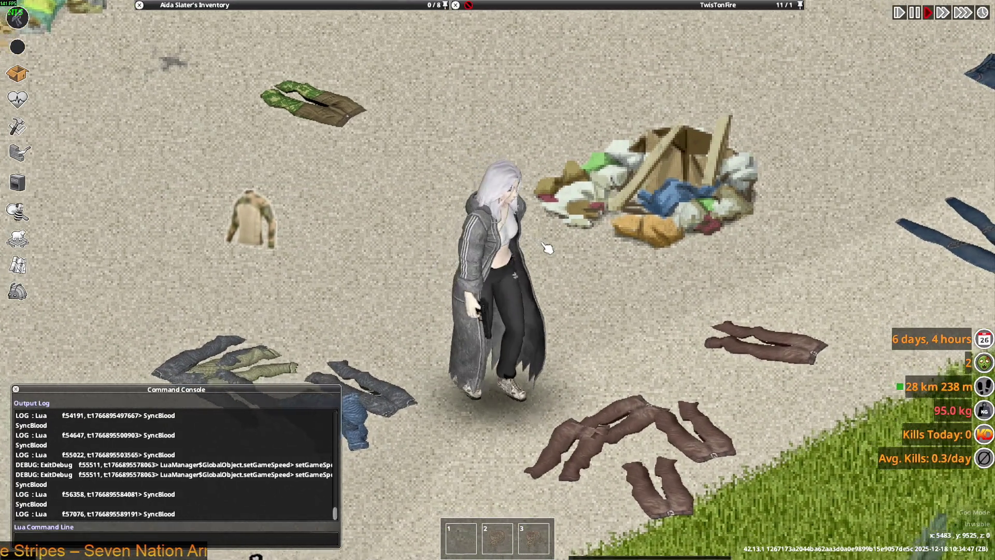
{"action": "key", "text": "s"}
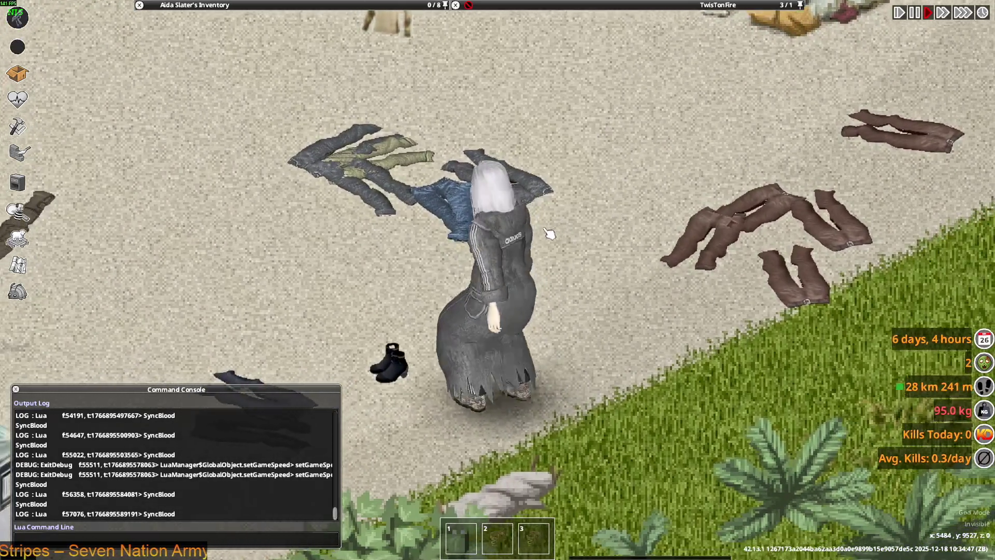
{"action": "key", "text": "w"}
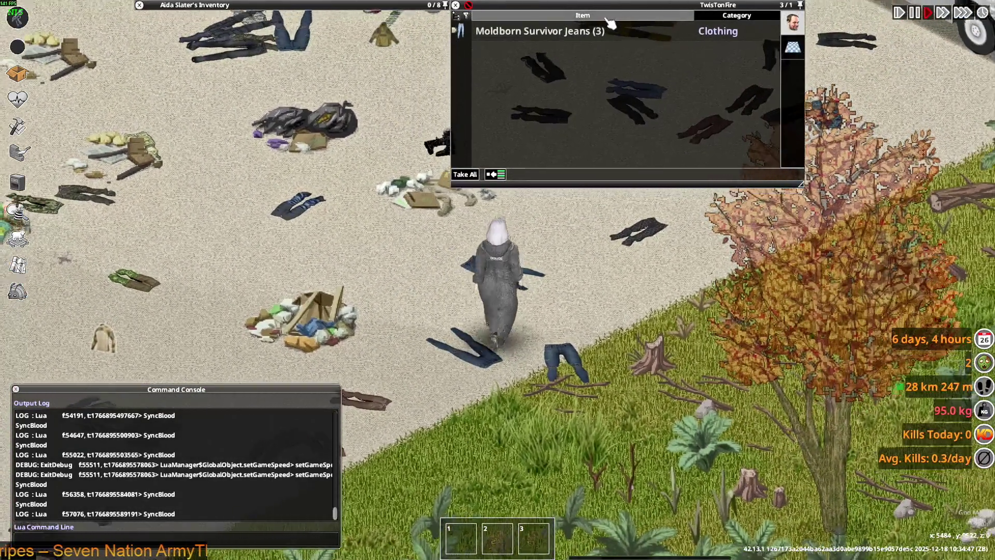
{"action": "key", "text": "w"}
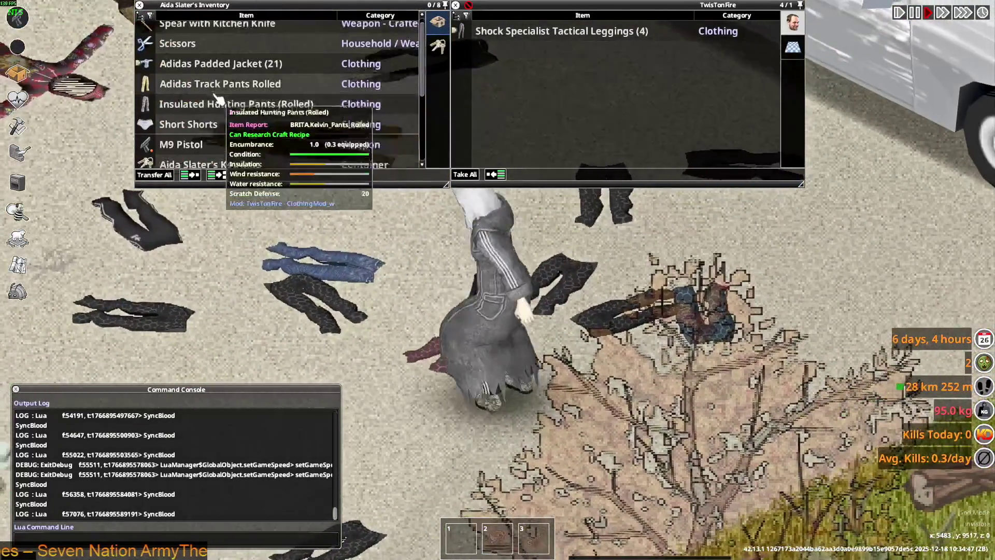
{"action": "key", "text": "a"}
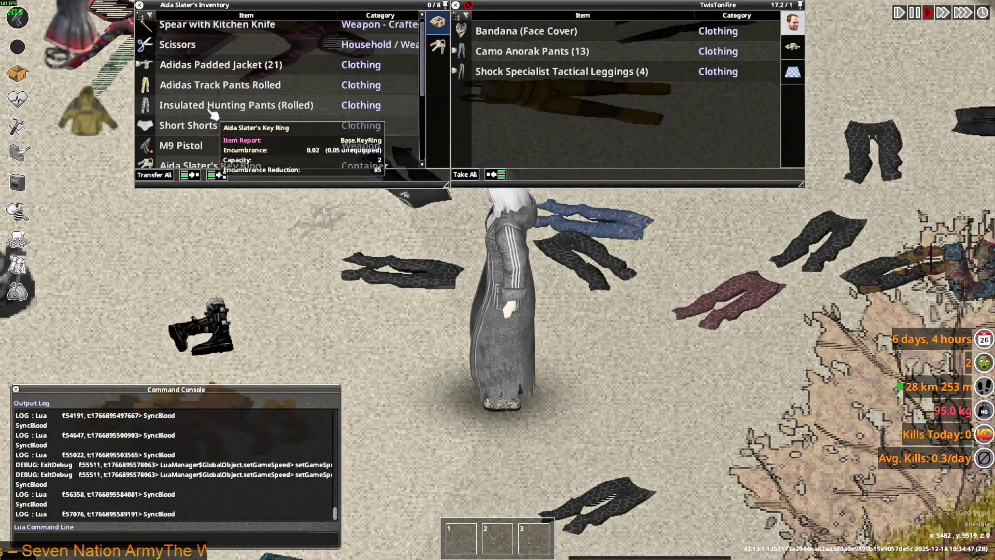
{"action": "scroll", "coordinate": [204, 88], "scroll_direction": "down", "scroll_amount": 2}
{"action": "mouse_move", "coordinate": [208, 112]}
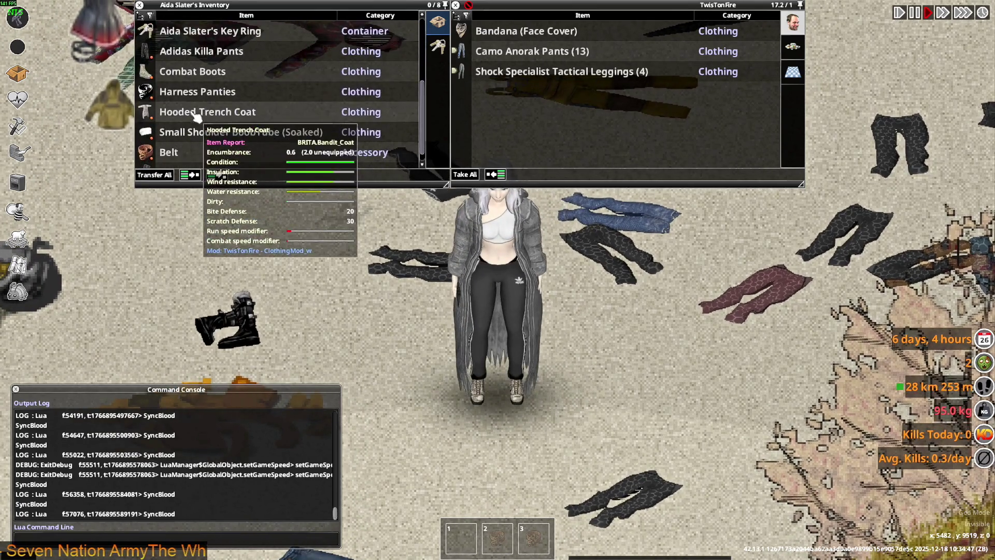
{"action": "left_click", "coordinate": [238, 122]}
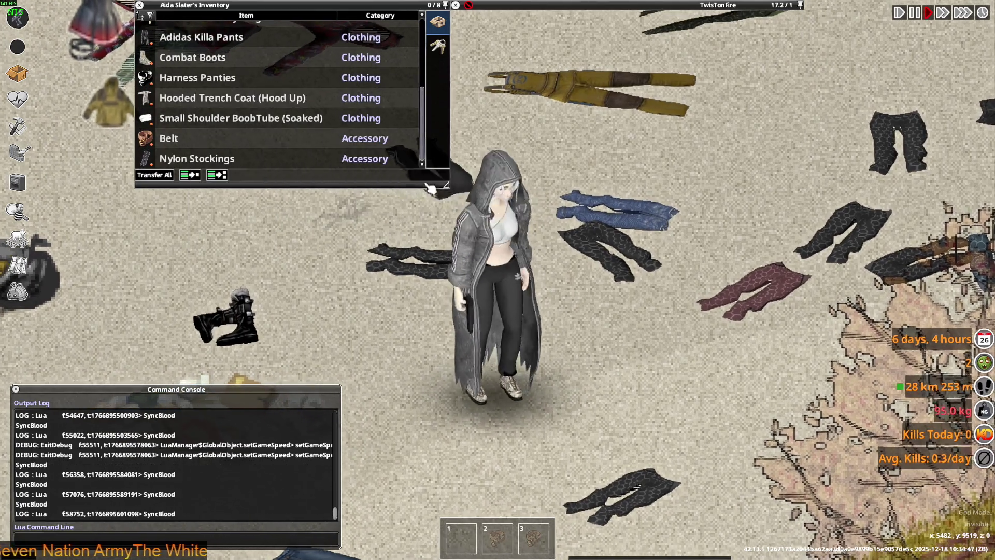
{"action": "key", "text": "a"}
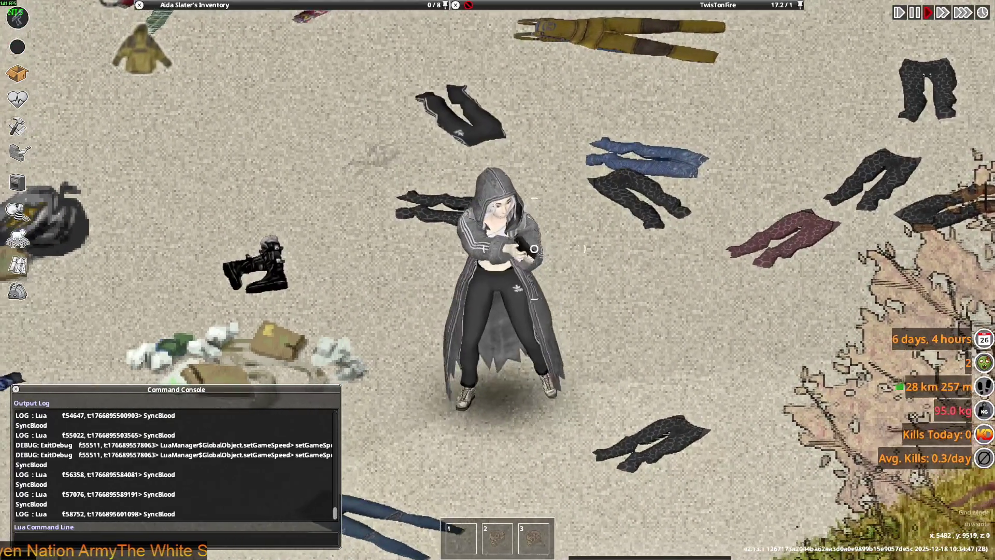
Walk up the lot and take off the Hooded Trench Coat.
{"action": "key", "text": "a"}
{"action": "key", "text": "w"}
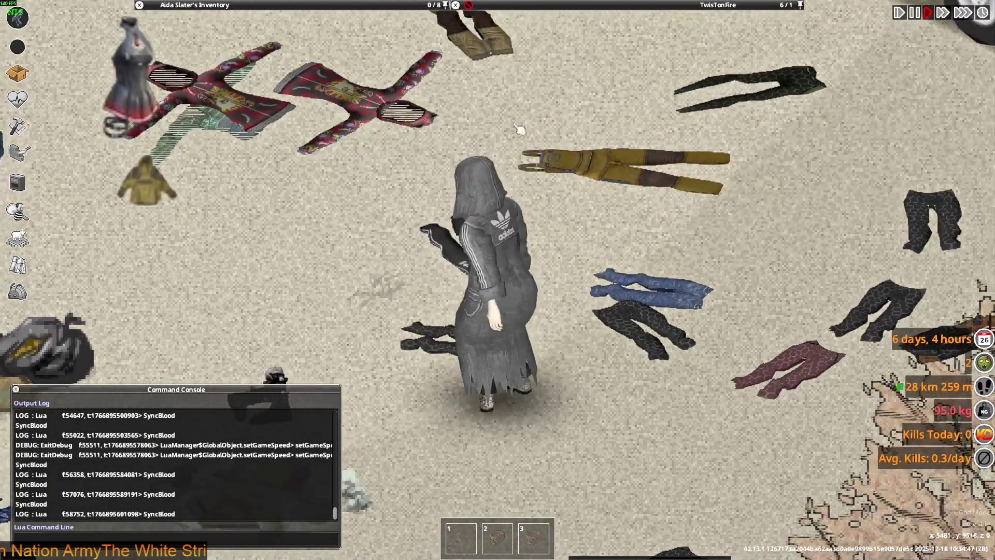
{"action": "key", "text": "w"}
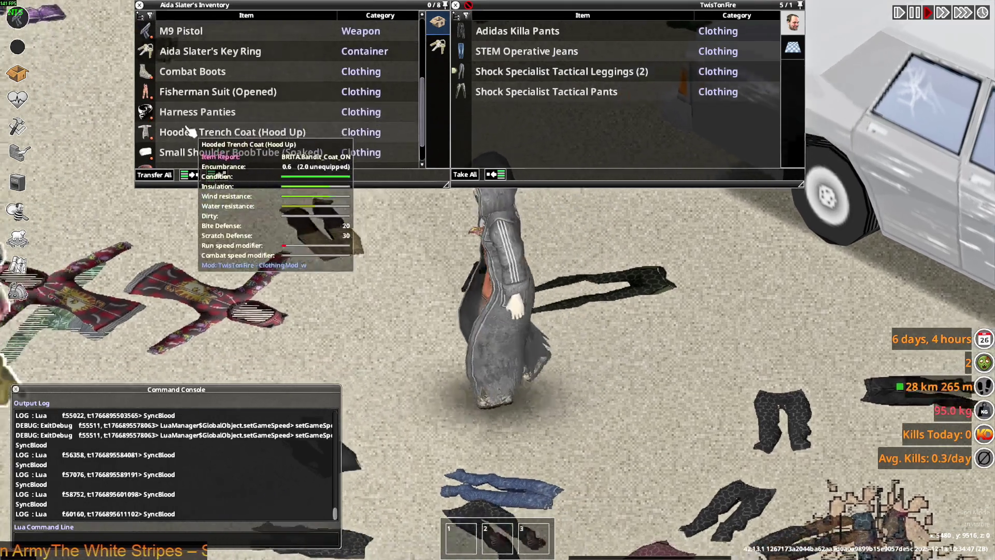
{"action": "right_click", "coordinate": [194, 131]}
{"action": "left_click", "coordinate": [223, 200]}
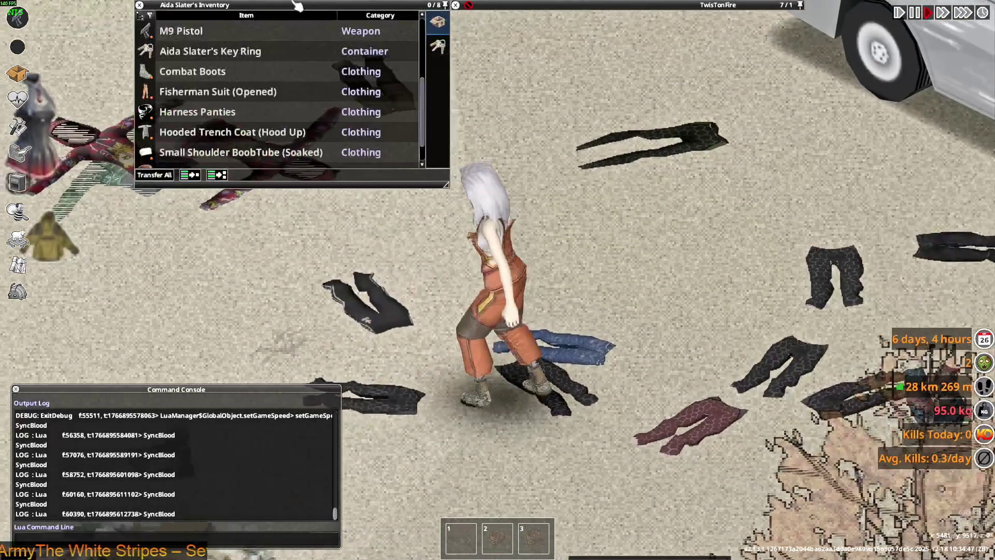
Close up the Fisherman Suit's jacket and walk over to the jacket dropped on the ground.
{"action": "right_click", "coordinate": [210, 97]}
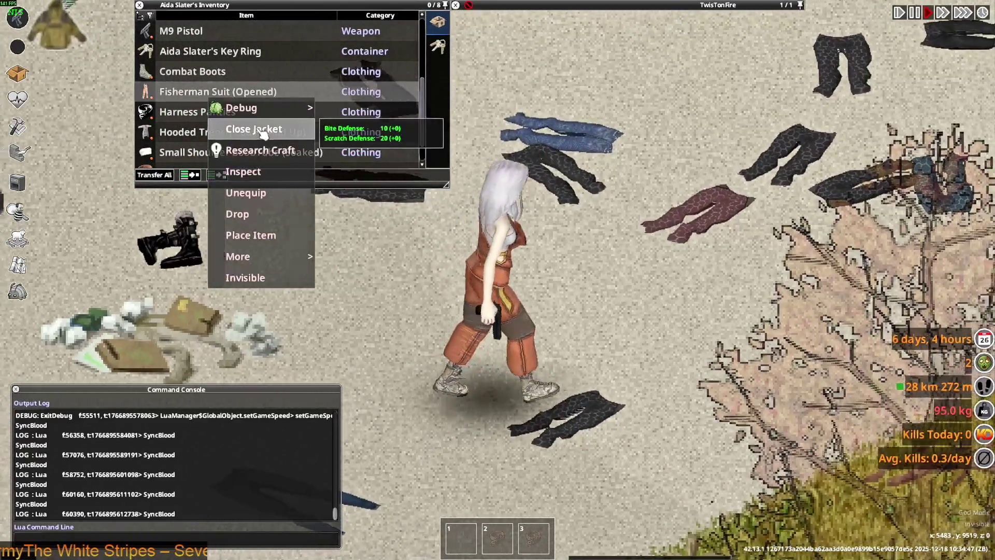
{"action": "left_click", "coordinate": [253, 129]}
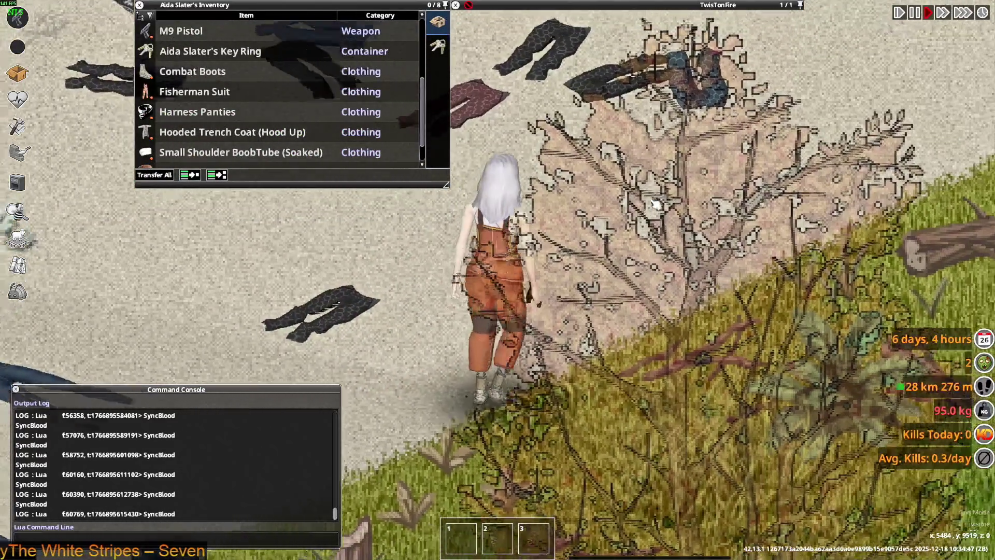
{"action": "key", "text": "w"}
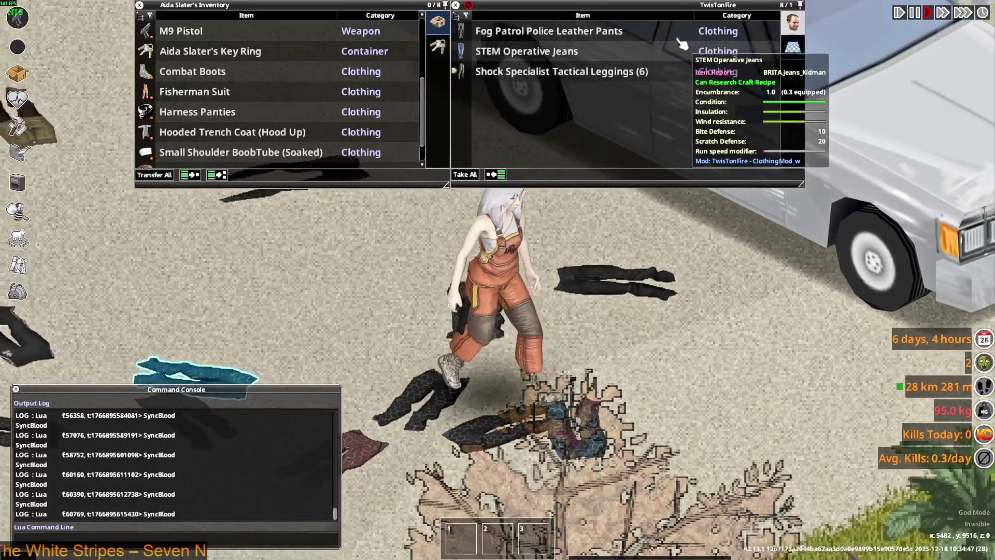
{"action": "scroll", "coordinate": [672, 257], "scroll_direction": "down", "scroll_amount": 3}
{"action": "scroll", "coordinate": [672, 257], "scroll_direction": "up", "scroll_amount": 3}
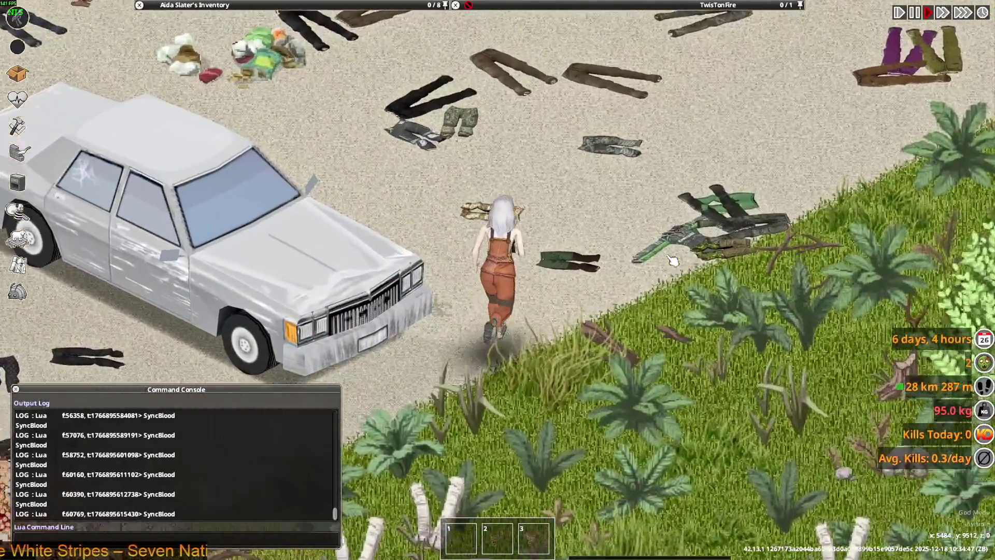
{"action": "key", "text": "w"}
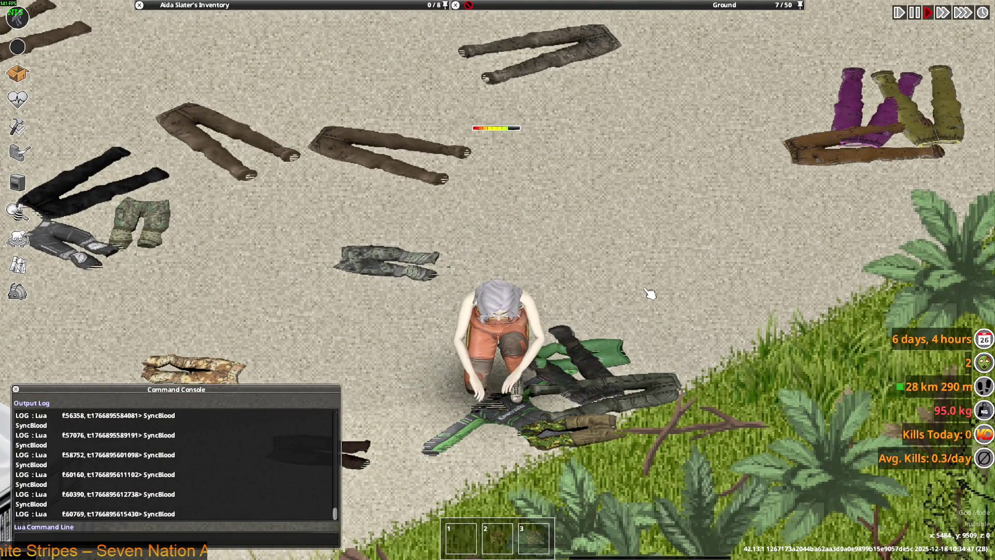
Walk around the lot showing the green racing jacket, then unroll the Urban Pants.
{"action": "key", "text": "s"}
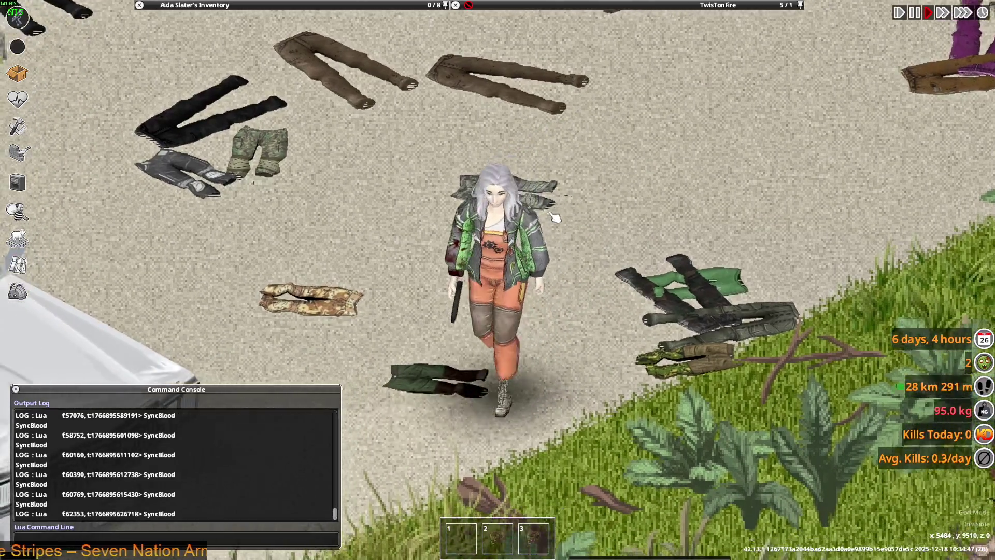
{"action": "key", "text": "a"}
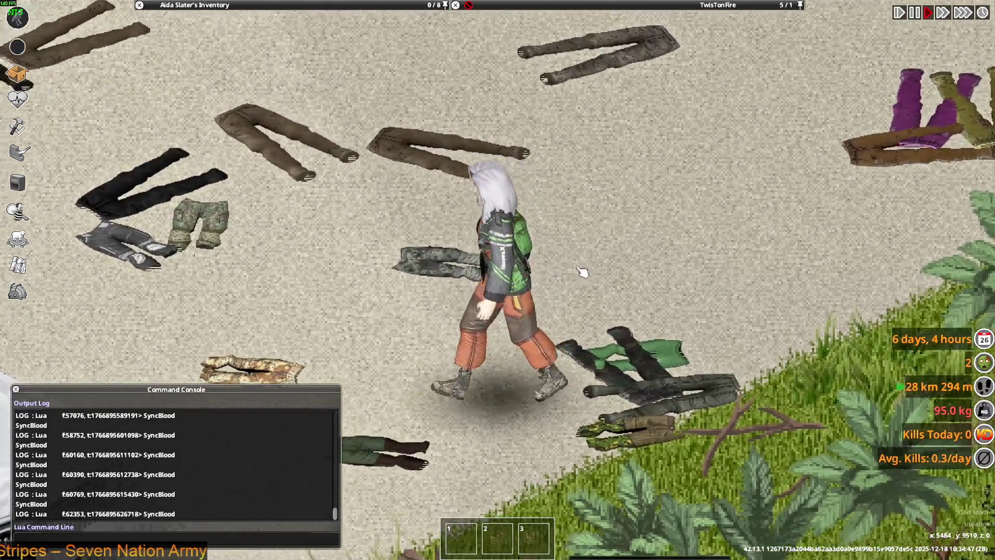
{"action": "key", "text": "w"}
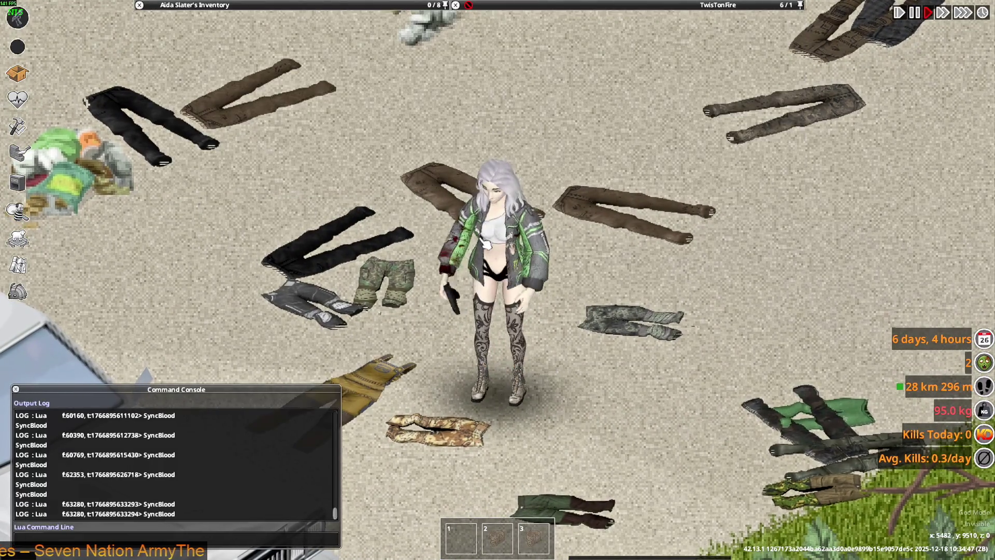
{"action": "key", "text": "a"}
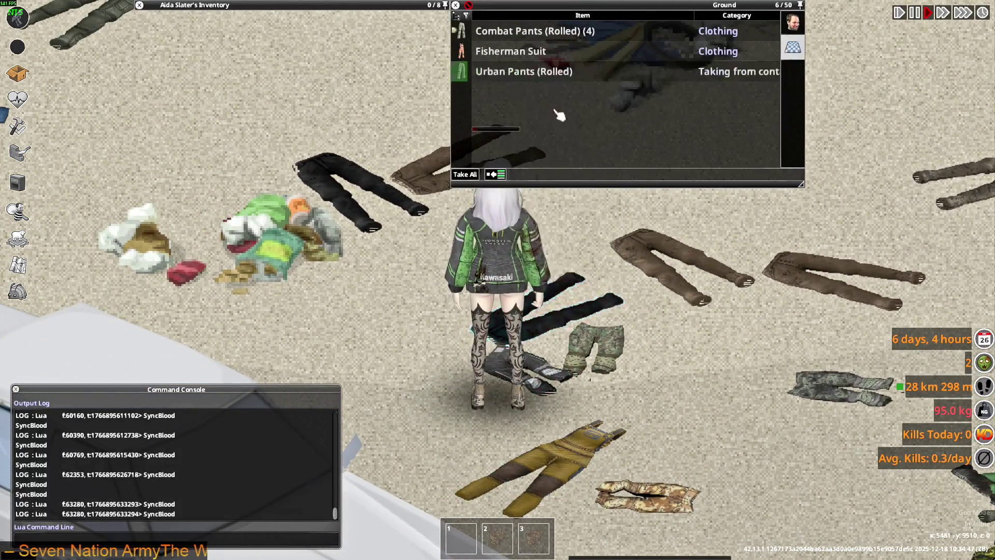
{"action": "key", "text": "s"}
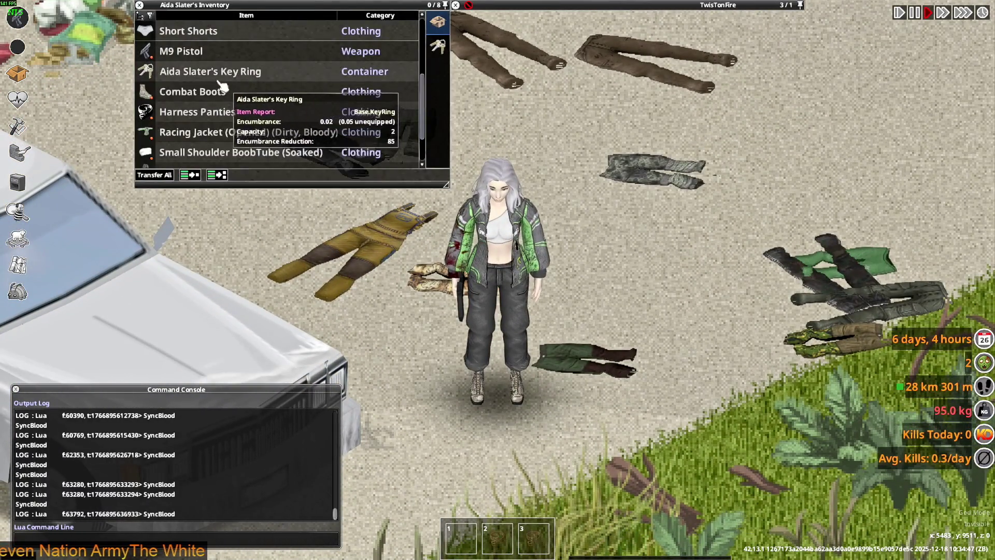
{"action": "left_click", "coordinate": [233, 164]}
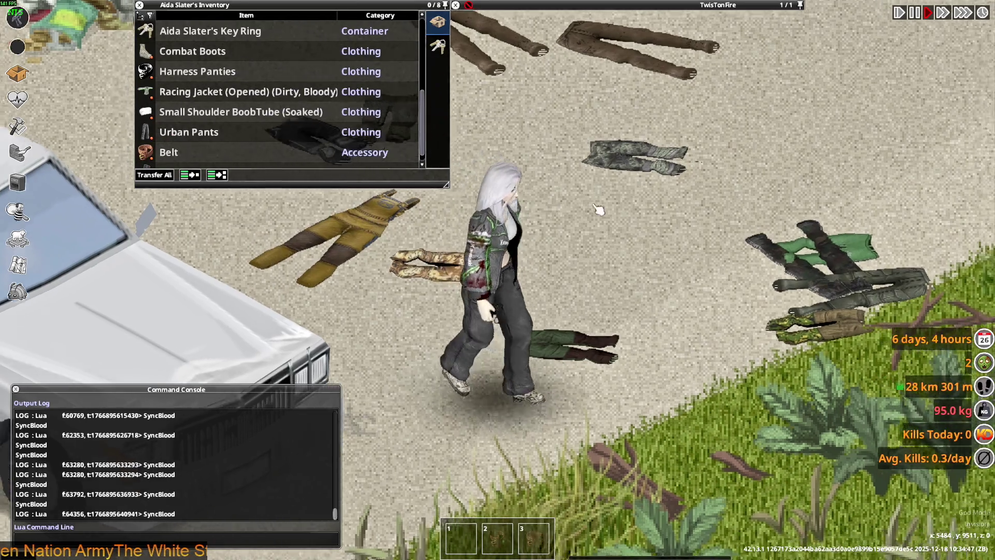
Walk the character up through the clothing-strewn lot toward the brick wall.
{"action": "key", "text": "w"}
{"action": "key", "text": "w"}
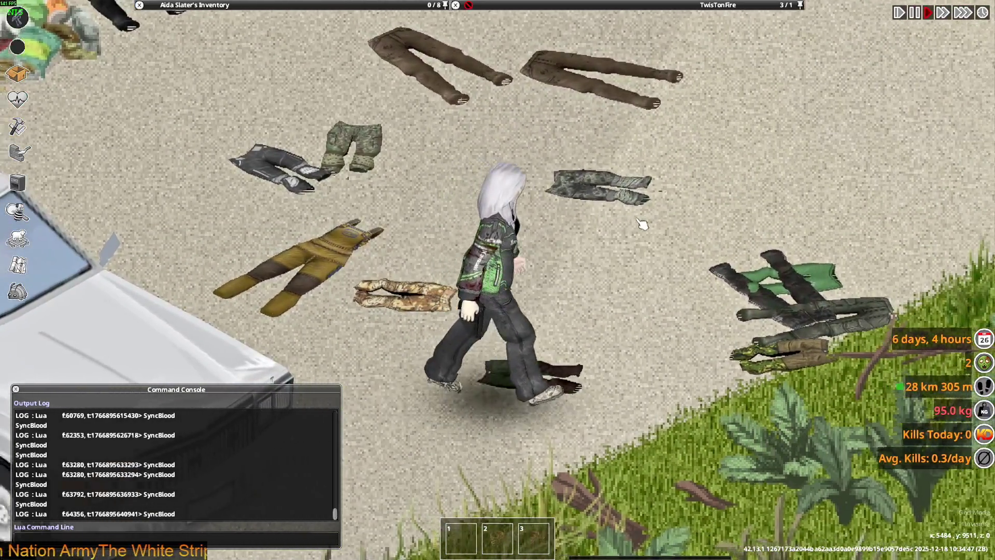
{"action": "key", "text": "w"}
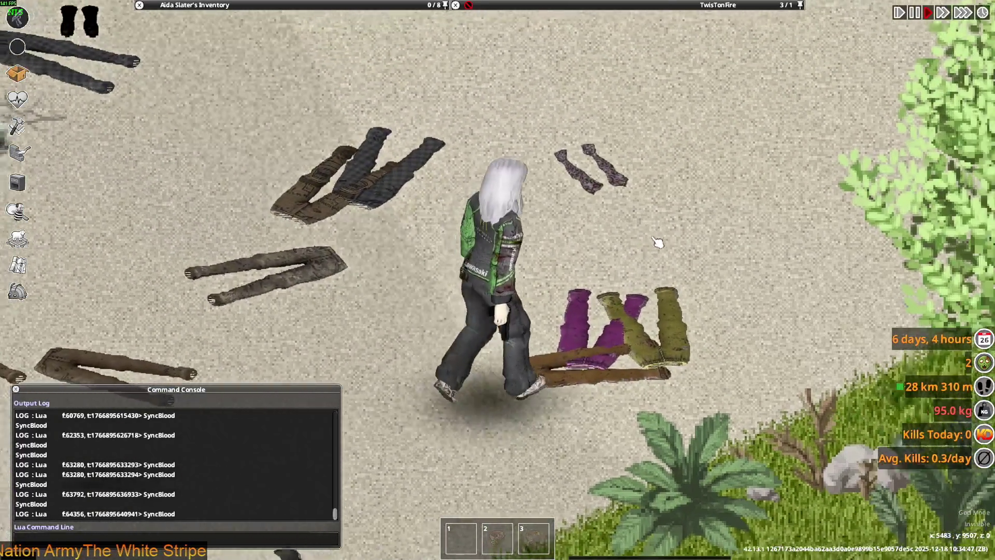
{"action": "key", "text": "w"}
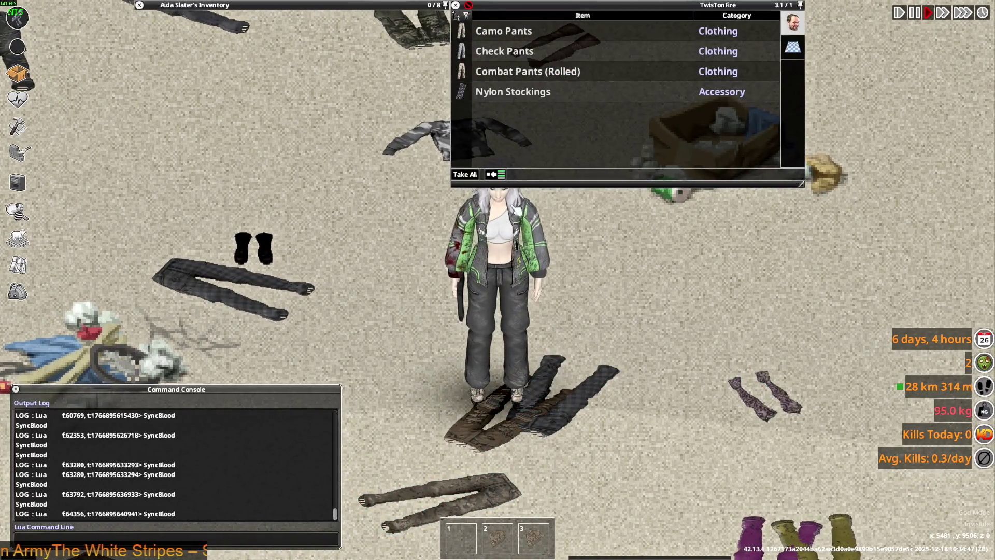
{"action": "scroll", "coordinate": [568, 250], "scroll_direction": "down", "scroll_amount": 3}
{"action": "key", "text": "w"}
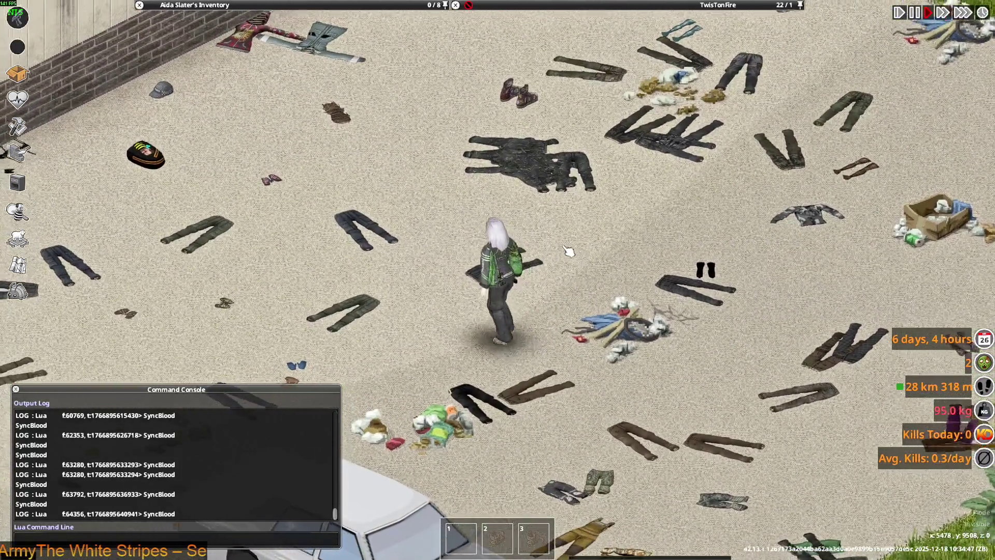
{"action": "key", "text": "w"}
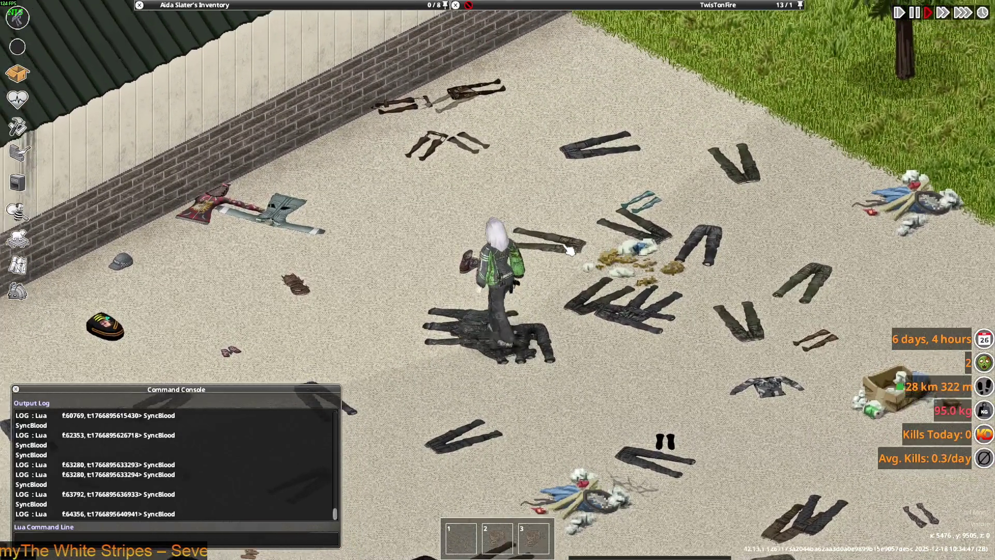
{"action": "scroll", "coordinate": [571, 251], "scroll_direction": "up", "scroll_amount": 2}
Walk the character in the purple hoodie down-left through the lot to the taxi, then switch windows.
{"action": "key", "text": "a"}
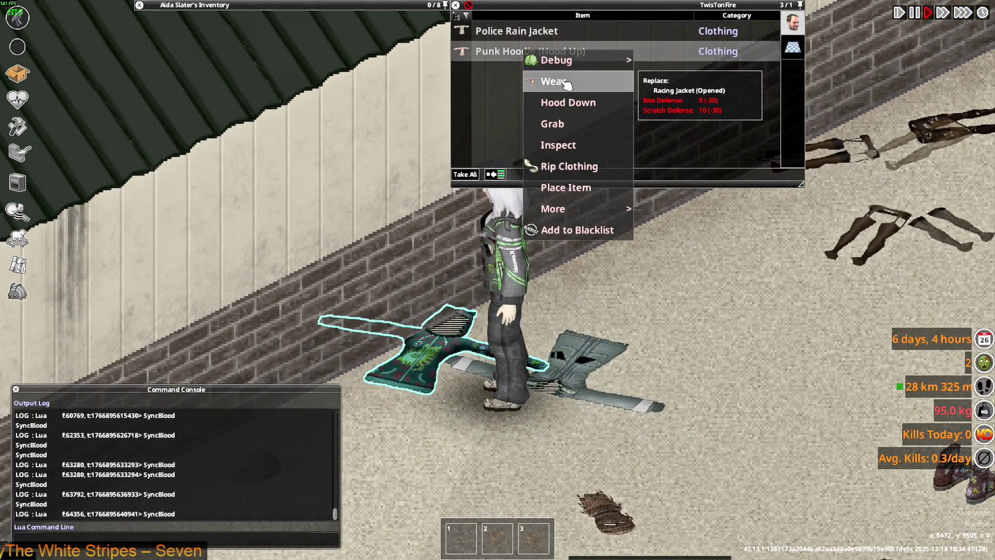
{"action": "key", "text": "s"}
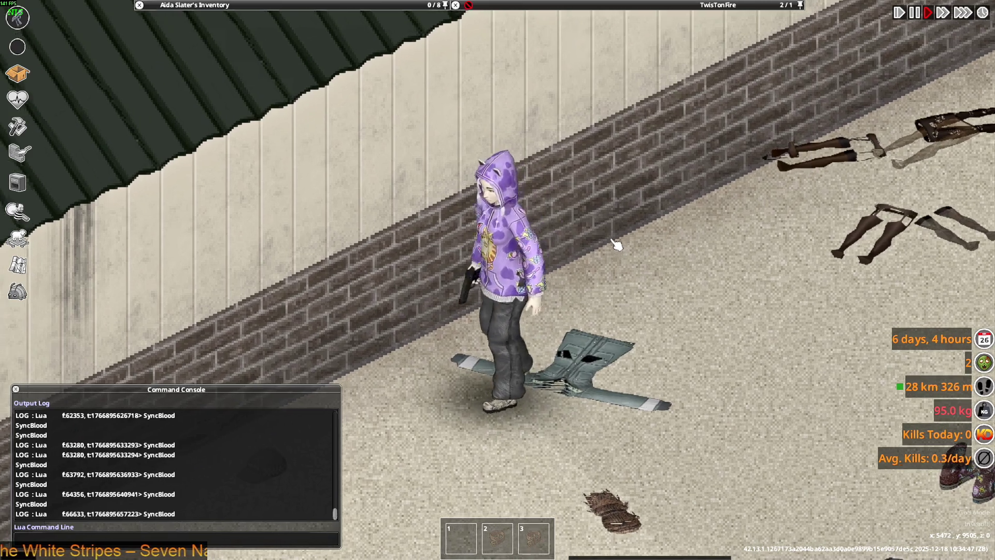
{"action": "key", "text": "s"}
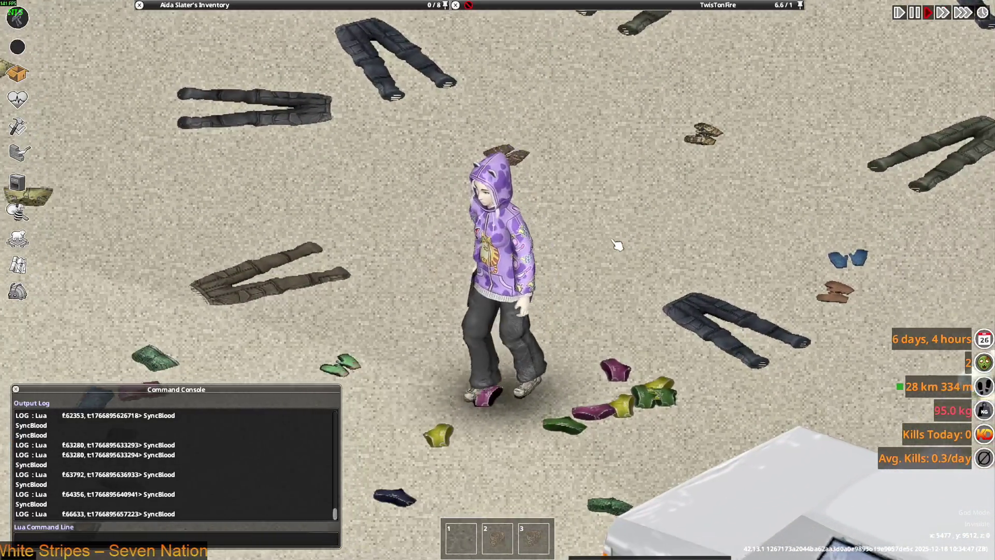
{"action": "key", "text": "s"}
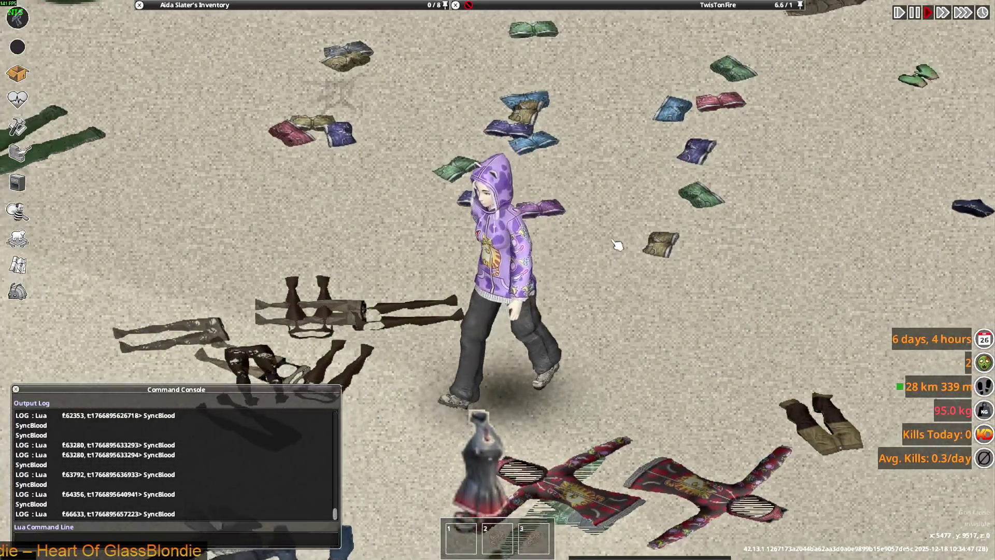
{"action": "key", "text": "a"}
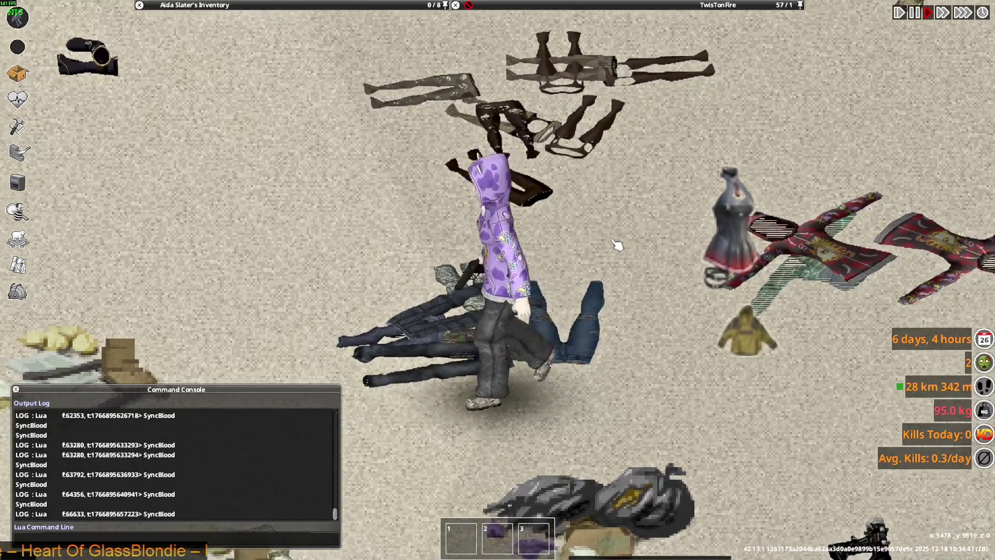
{"action": "key", "text": "a+s"}
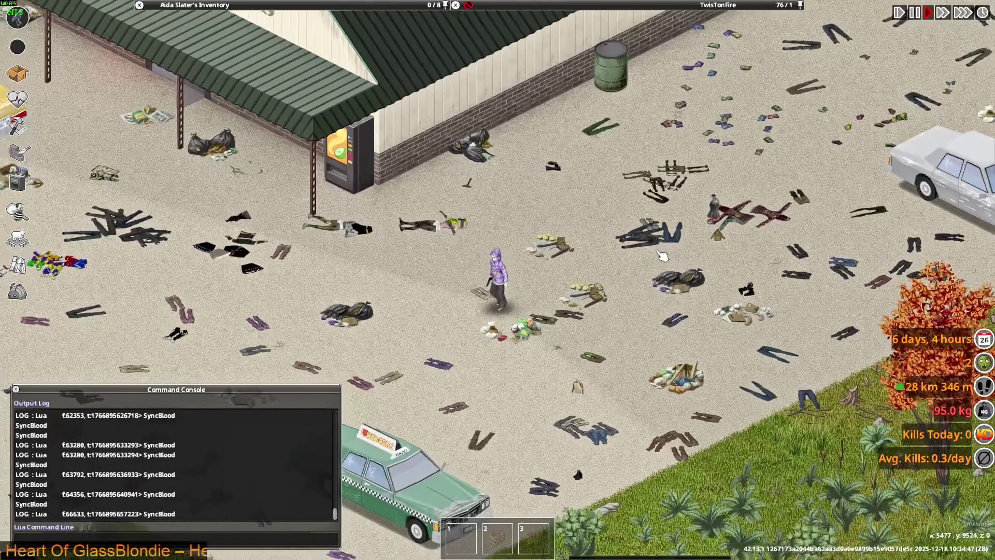
{"action": "key", "text": "a+s"}
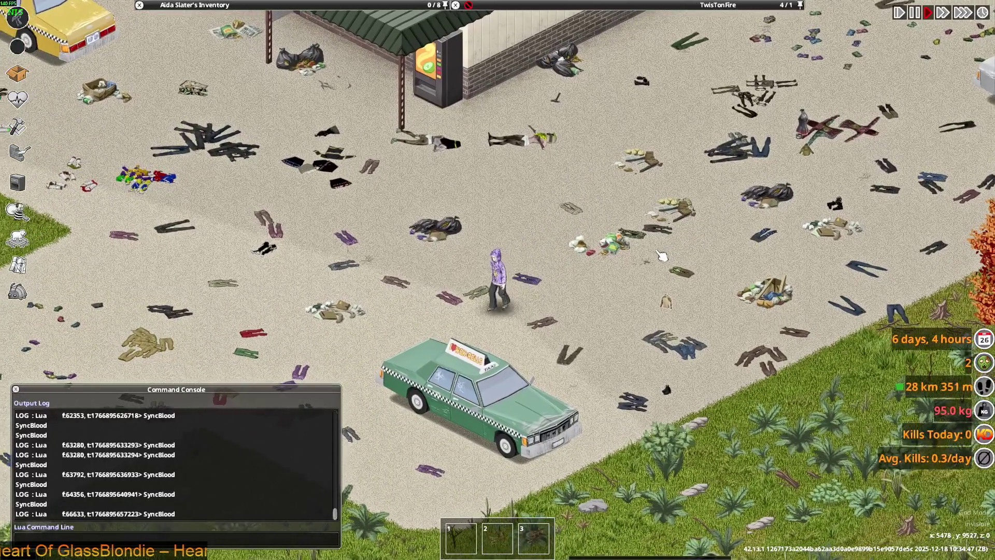
{"action": "key", "text": "a+s"}
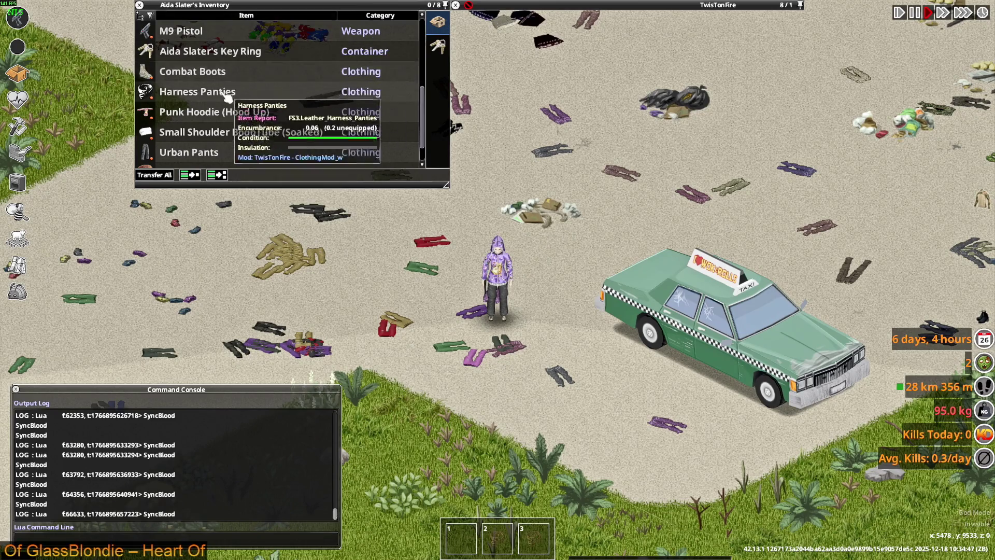
{"action": "key", "text": "alt+Tab"}
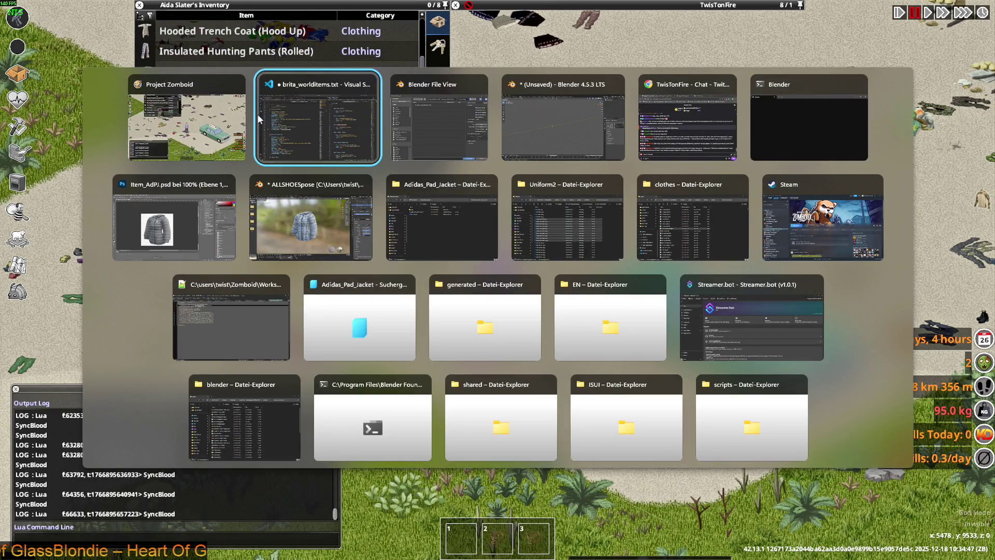
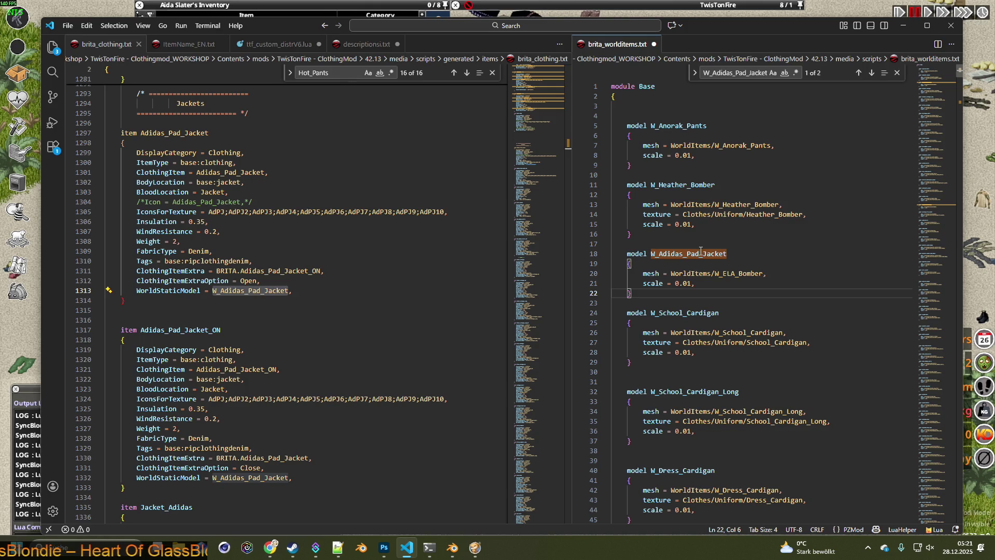
Rename the W_Adidas_Pad_Jacket model to W_ELA_Bomber on line 18 of brita_worldItems.txt and save.
{"action": "left_click", "coordinate": [736, 274]}
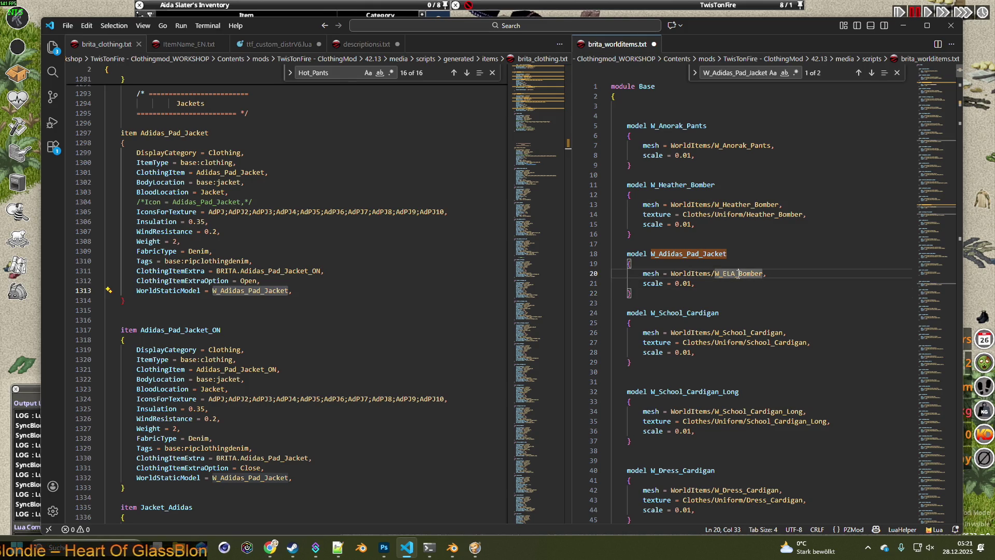
{"action": "left_click", "coordinate": [723, 273]}
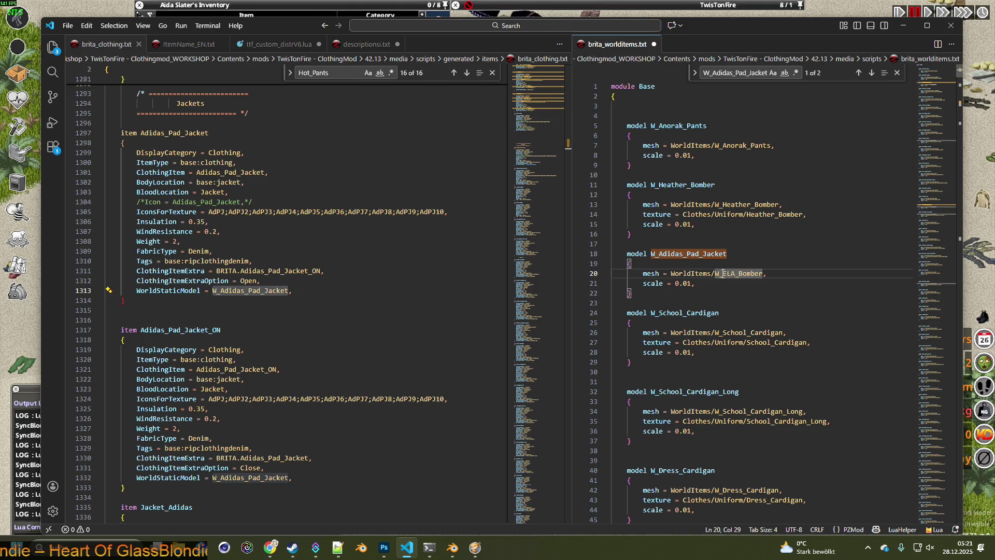
{"action": "mouse_move", "coordinate": [738, 273]}
{"action": "left_mouse_down"}
{"action": "mouse_move", "coordinate": [760, 272]}
{"action": "mouse_move", "coordinate": [714, 274]}
{"action": "left_mouse_up"}
{"action": "key", "text": "ctrl+c"}
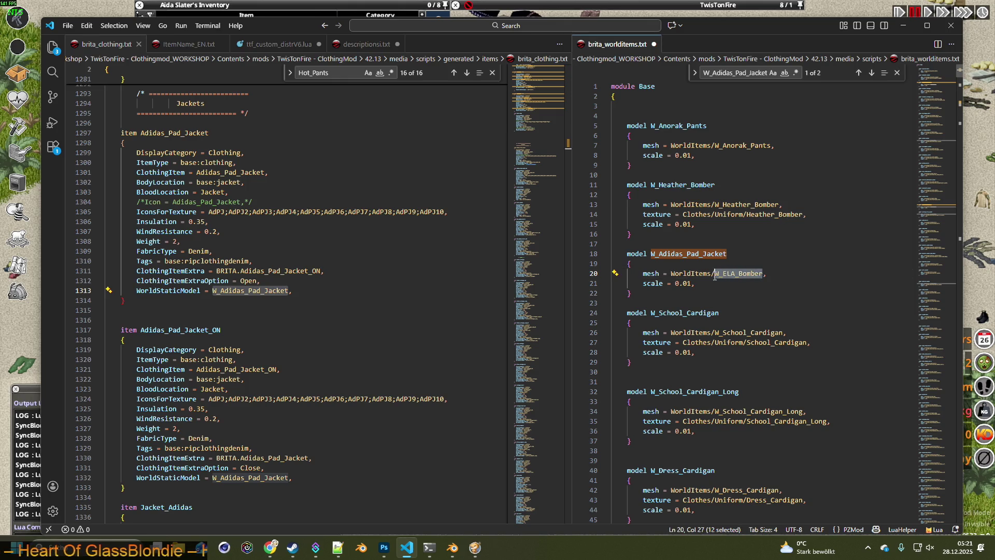
{"action": "left_click_drag", "start_coordinate": [650, 253], "coordinate": [727, 253]}
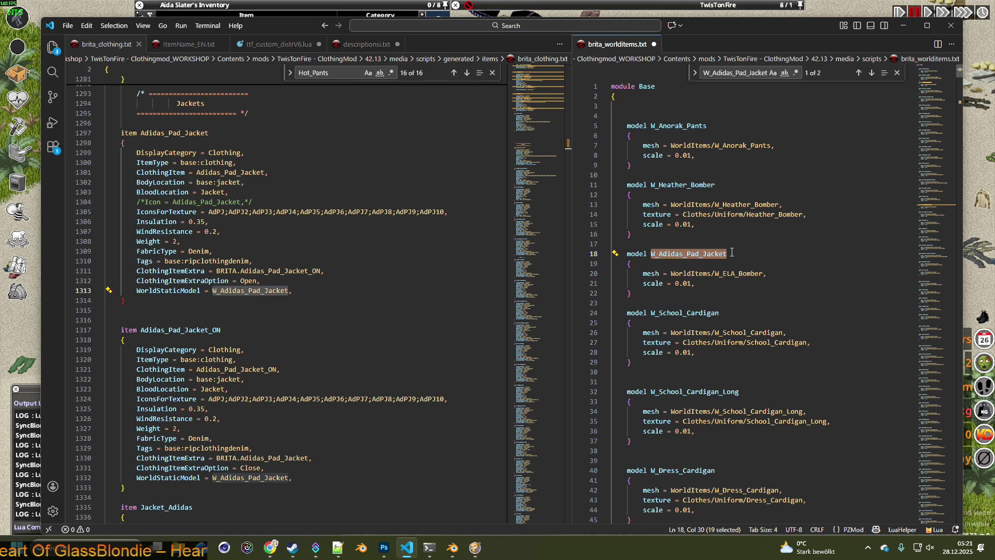
{"action": "key", "text": "ctrl+v"}
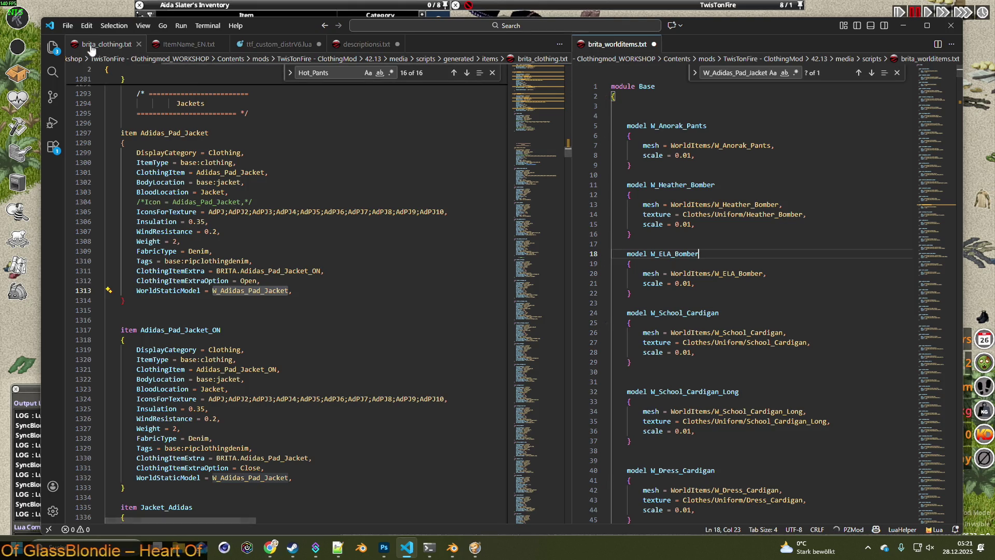
{"action": "left_click", "coordinate": [68, 26]}
{"action": "left_click", "coordinate": [86, 206]}
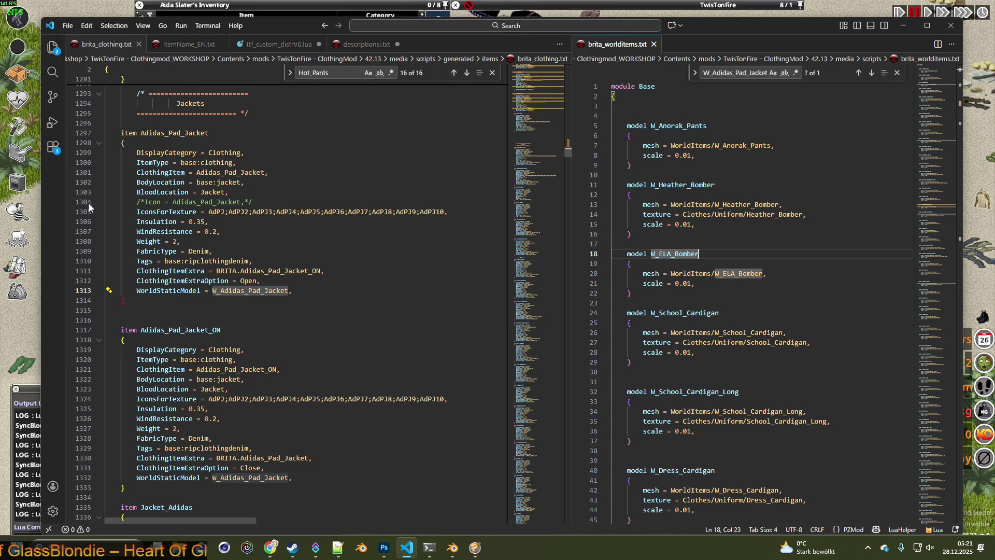
Point lines 1332 and 1313 of brita_clothing.txt to W_ELA_Bomber and save the script.
{"action": "double_click", "coordinate": [689, 250]}
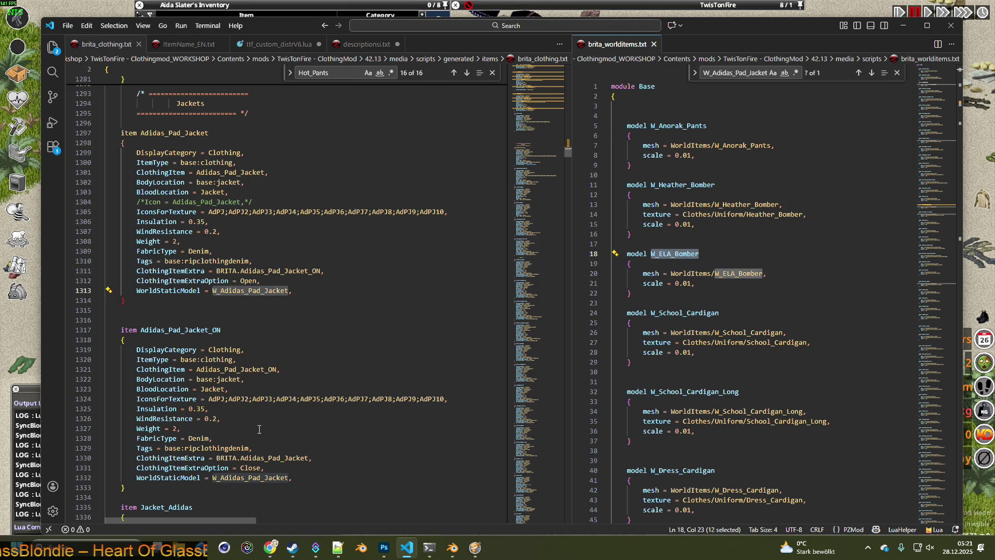
{"action": "left_click", "coordinate": [232, 476]}
{"action": "left_click_drag", "start_coordinate": [213, 477], "coordinate": [290, 478]}
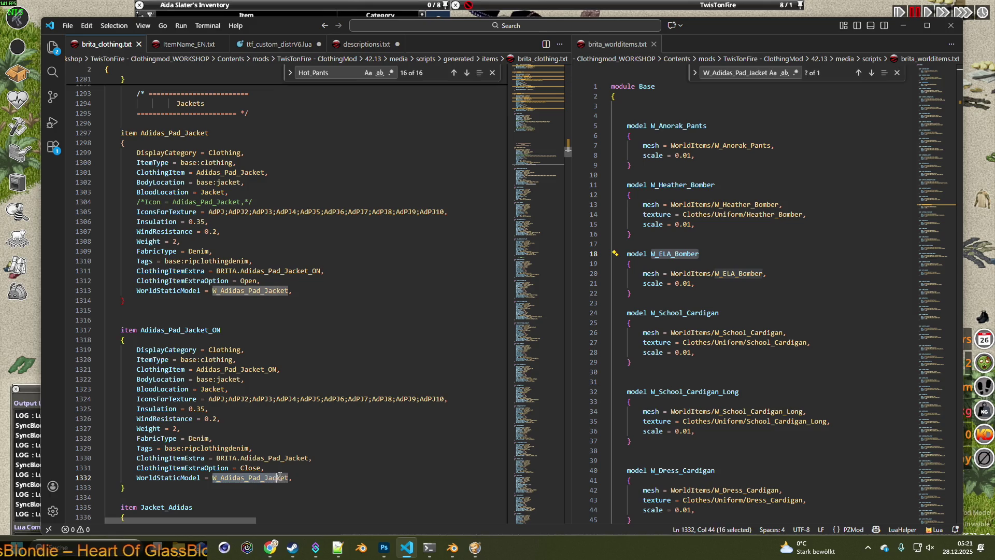
{"action": "key", "text": "ctrl+v"}
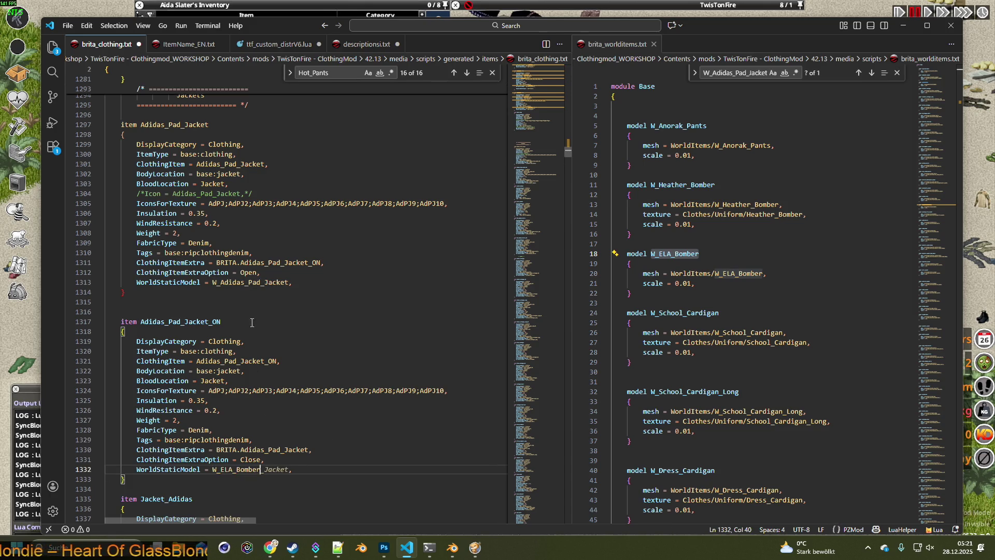
{"action": "left_click_drag", "start_coordinate": [212, 282], "coordinate": [290, 283]}
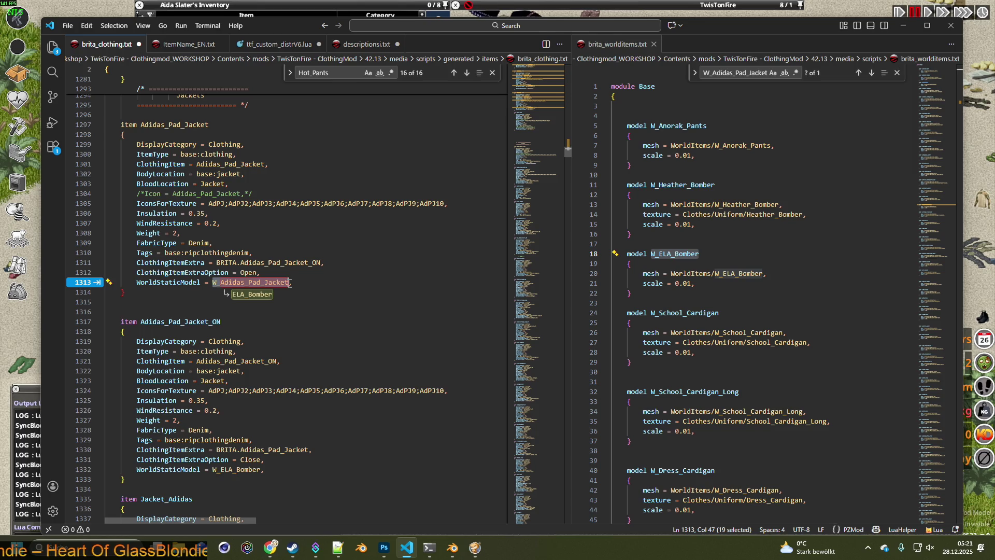
{"action": "key", "text": "ctrl+v"}
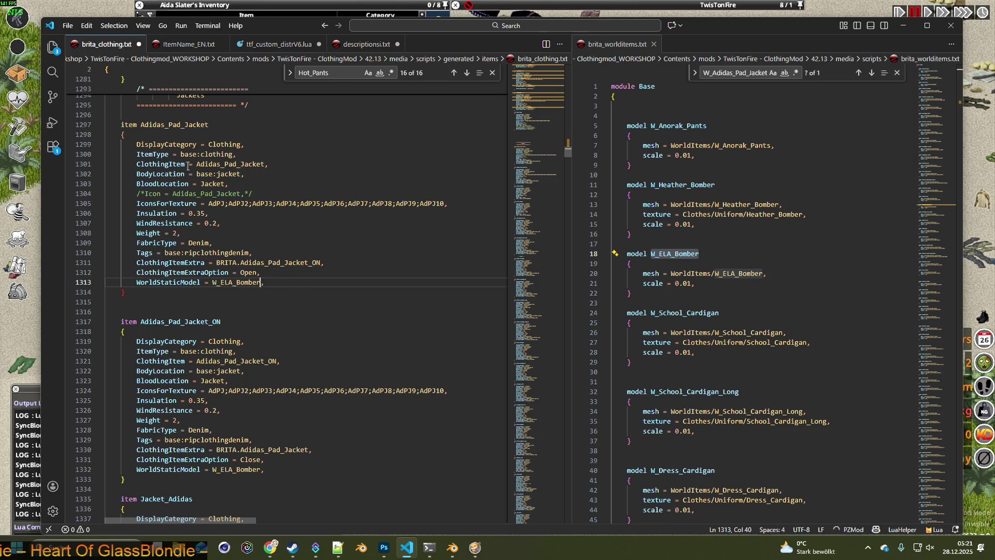
{"action": "left_click", "coordinate": [68, 25]}
{"action": "left_click", "coordinate": [94, 206]}
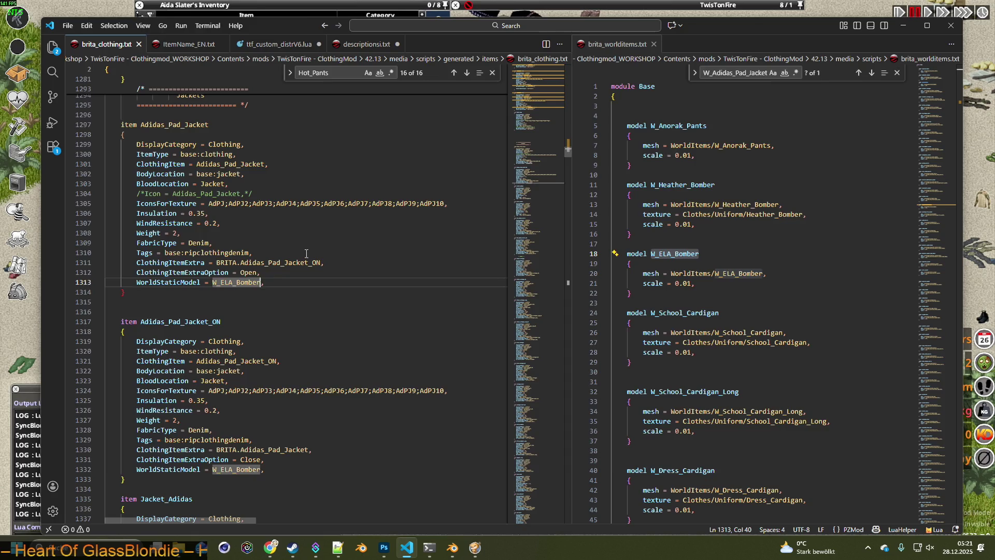
{"action": "key", "text": "alt+Tab"}
{"action": "key", "text": "alt+Tab"}
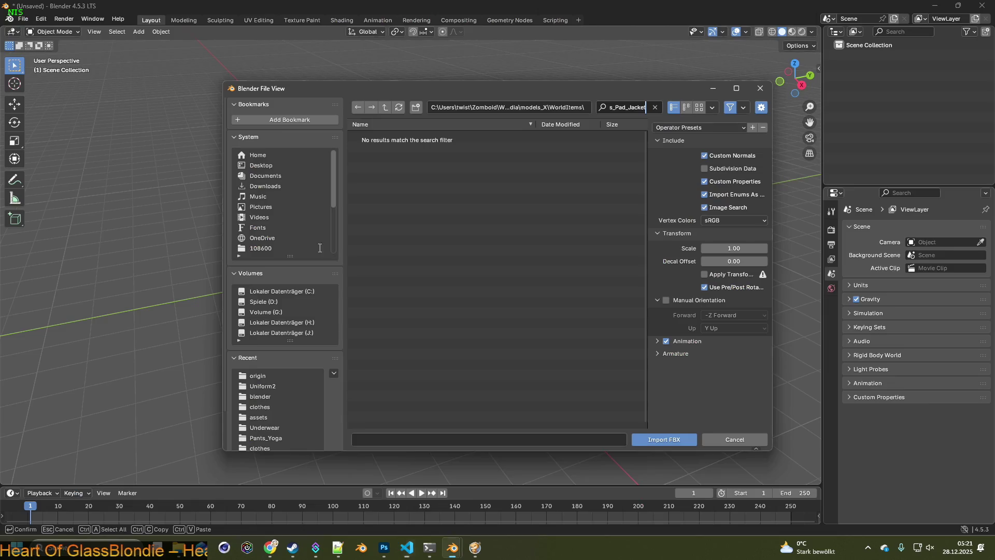
Filter Blender's file browser for ELA_Bomber and import the matching FBX.
{"action": "left_click", "coordinate": [654, 106]}
{"action": "left_click", "coordinate": [632, 106]}
{"action": "key", "text": "ctrl+v"}
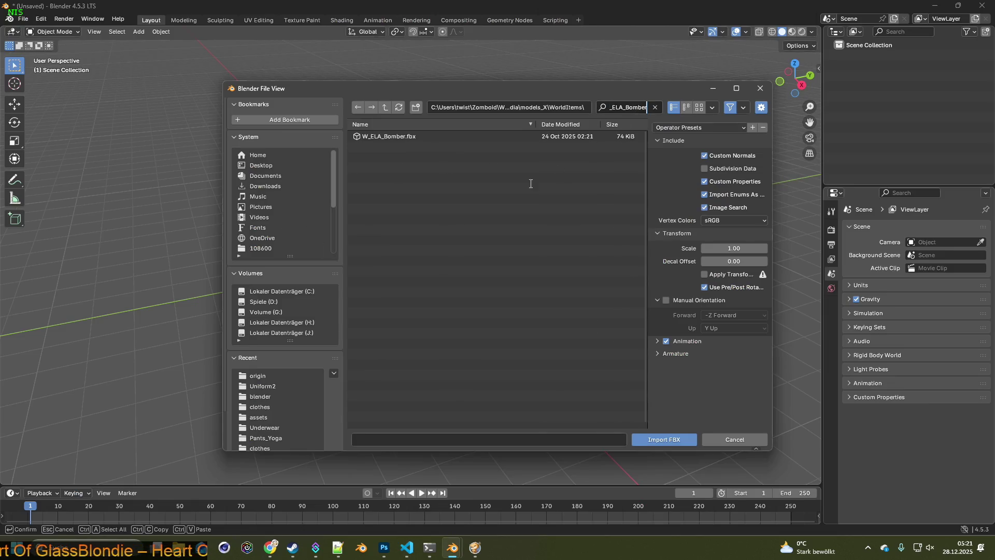
{"action": "left_click", "coordinate": [661, 437]}
{"action": "scroll", "coordinate": [428, 278], "scroll_direction": "up", "scroll_amount": 2}
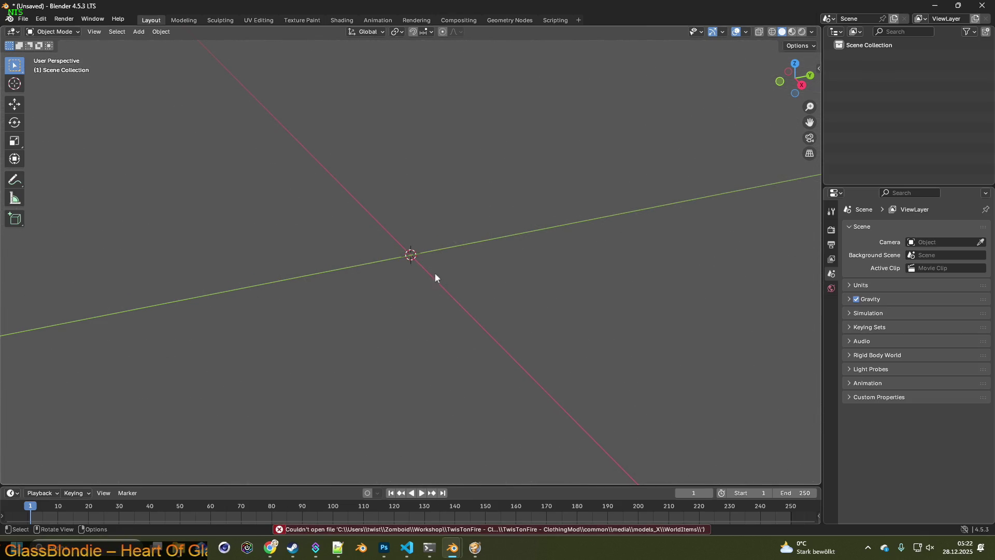
{"action": "scroll", "coordinate": [428, 265], "scroll_direction": "up", "scroll_amount": 2}
{"action": "scroll", "coordinate": [421, 270], "scroll_direction": "up", "scroll_amount": 3}
{"action": "middle_click_drag", "start_coordinate": [405, 272], "coordinate": [458, 263]}
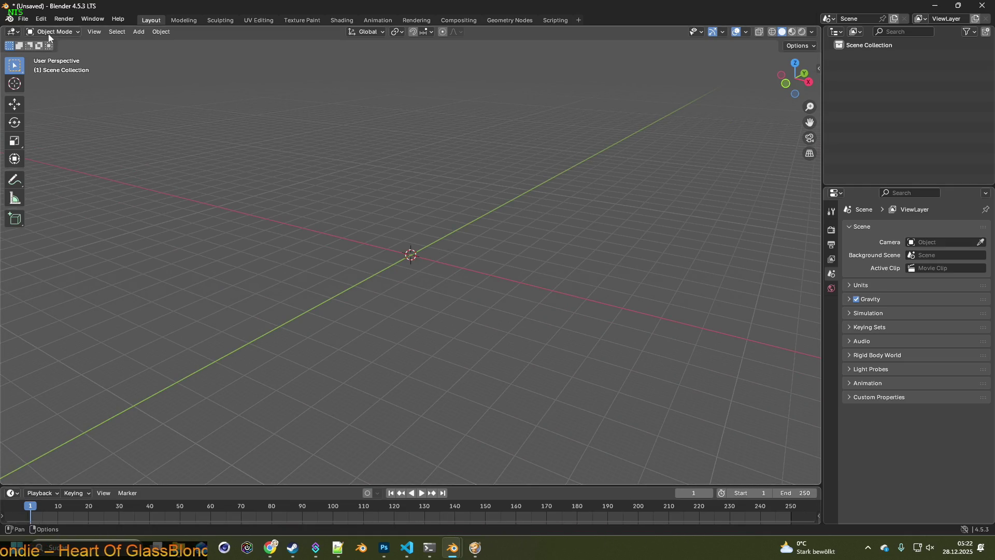
Import W_ELA_Bomber.fbx from the WorldItems folder via File > Import > FBX.
{"action": "left_click", "coordinate": [26, 19]}
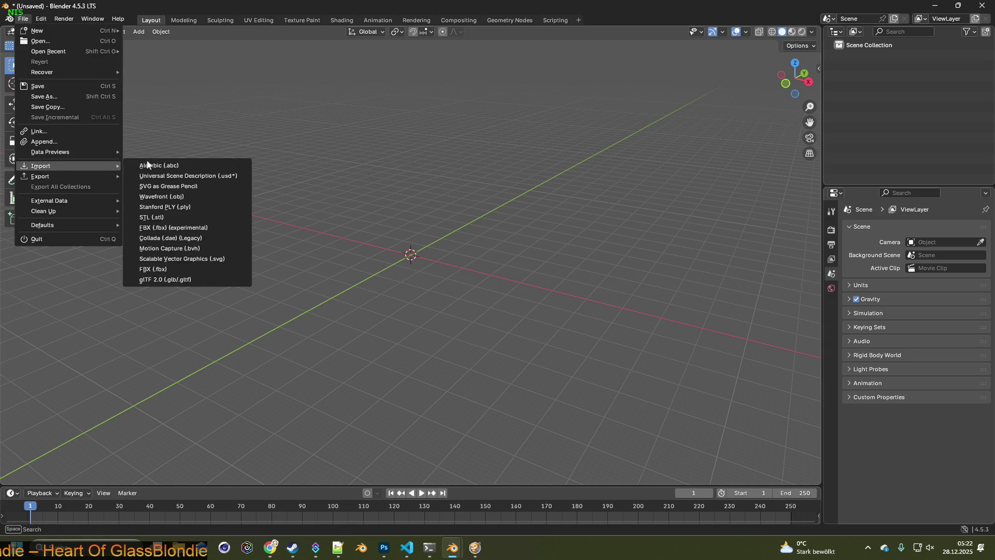
{"action": "left_click", "coordinate": [207, 261]}
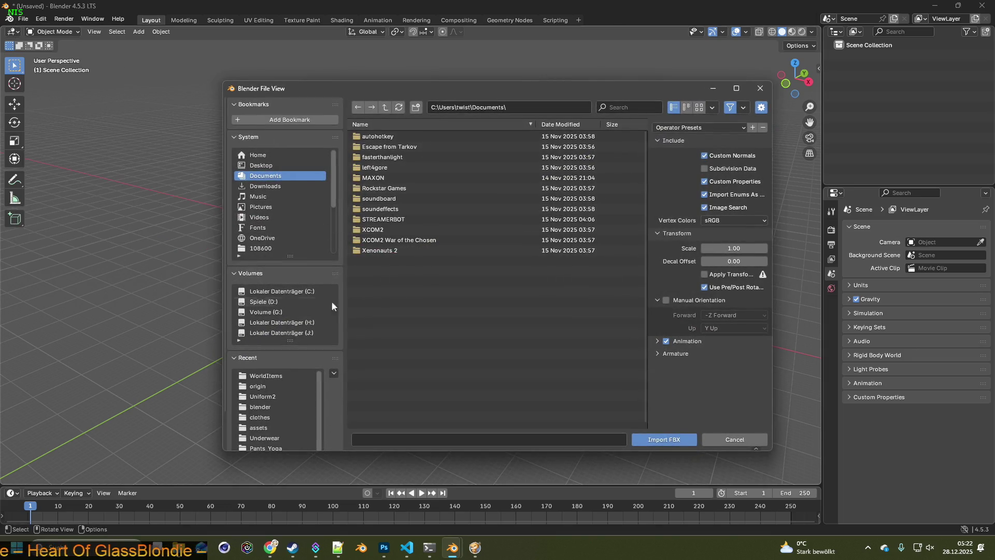
{"action": "left_click", "coordinate": [266, 377]}
{"action": "left_click", "coordinate": [625, 107]}
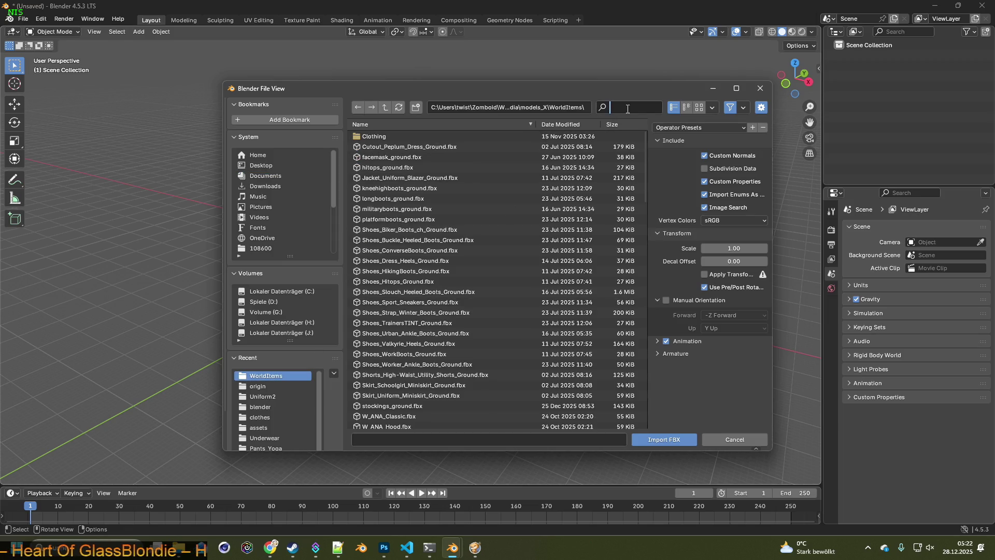
{"action": "key", "text": "ctrl+v"}
{"action": "key", "text": "Return"}
{"action": "left_click", "coordinate": [393, 137]}
{"action": "left_click", "coordinate": [663, 436]}
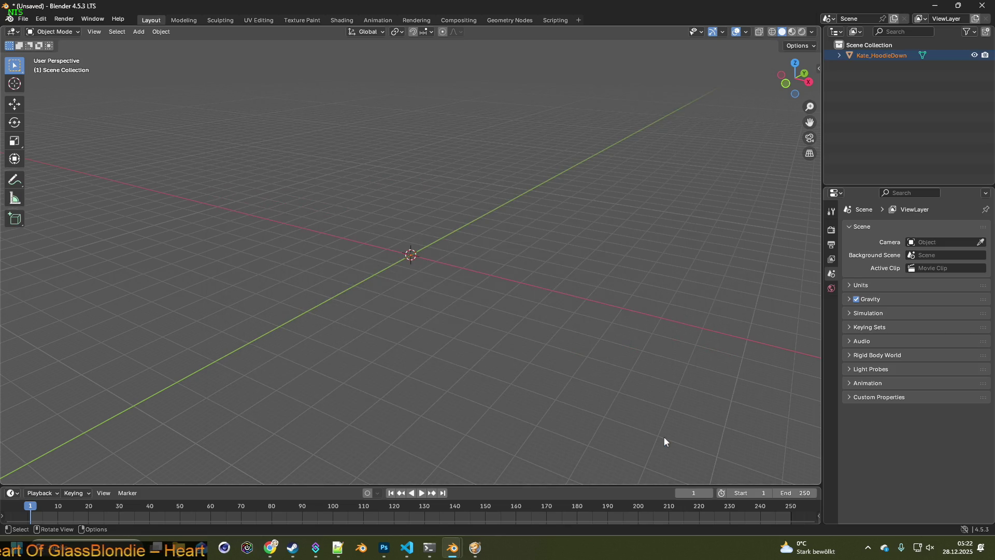
Select the imported Kate_HoodieDown mesh and raise it along Z to about 0.02 m.
{"action": "left_click", "coordinate": [840, 55]}
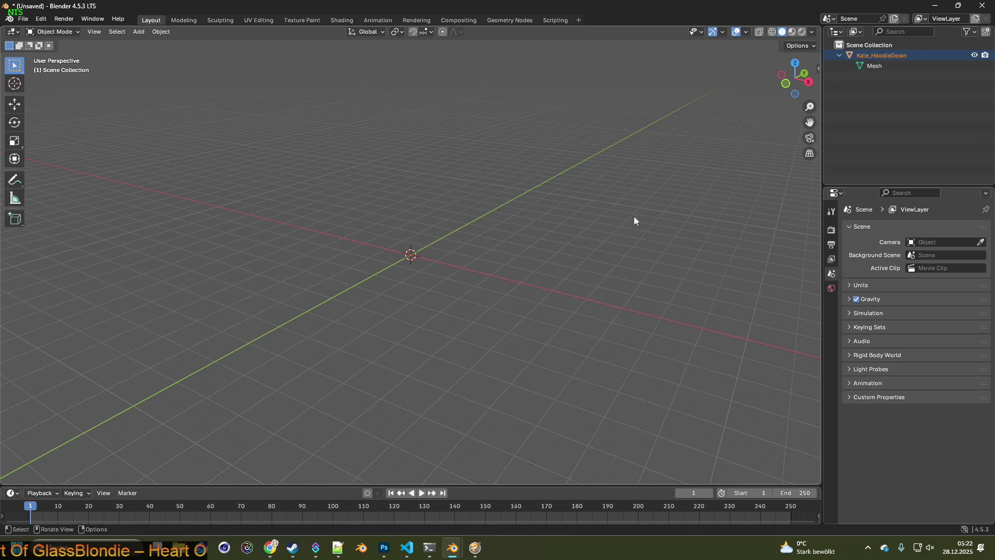
{"action": "mouse_move", "coordinate": [531, 241]}
{"action": "middle_mouse_down"}
{"action": "mouse_move", "coordinate": [328, 278]}
{"action": "mouse_move", "coordinate": [255, 262]}
{"action": "mouse_move", "coordinate": [362, 270]}
{"action": "mouse_move", "coordinate": [390, 195]}
{"action": "mouse_move", "coordinate": [318, 262]}
{"action": "mouse_move", "coordinate": [277, 257]}
{"action": "mouse_move", "coordinate": [487, 265]}
{"action": "mouse_move", "coordinate": [405, 261]}
{"action": "mouse_move", "coordinate": [406, 278]}
{"action": "mouse_move", "coordinate": [337, 275]}
{"action": "mouse_move", "coordinate": [440, 298]}
{"action": "mouse_move", "coordinate": [489, 272]}
{"action": "mouse_move", "coordinate": [479, 254]}
{"action": "mouse_move", "coordinate": [488, 303]}
{"action": "mouse_move", "coordinate": [492, 287]}
{"action": "middle_mouse_up"}
{"action": "left_click", "coordinate": [479, 254]}
{"action": "left_click", "coordinate": [445, 258]}
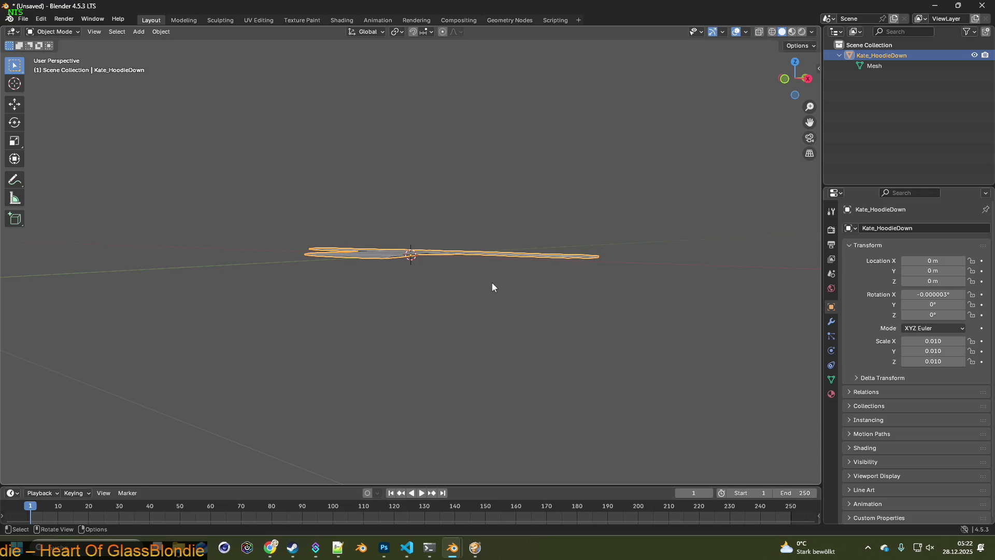
{"action": "key", "text": "g"}
{"action": "key", "text": "z"}
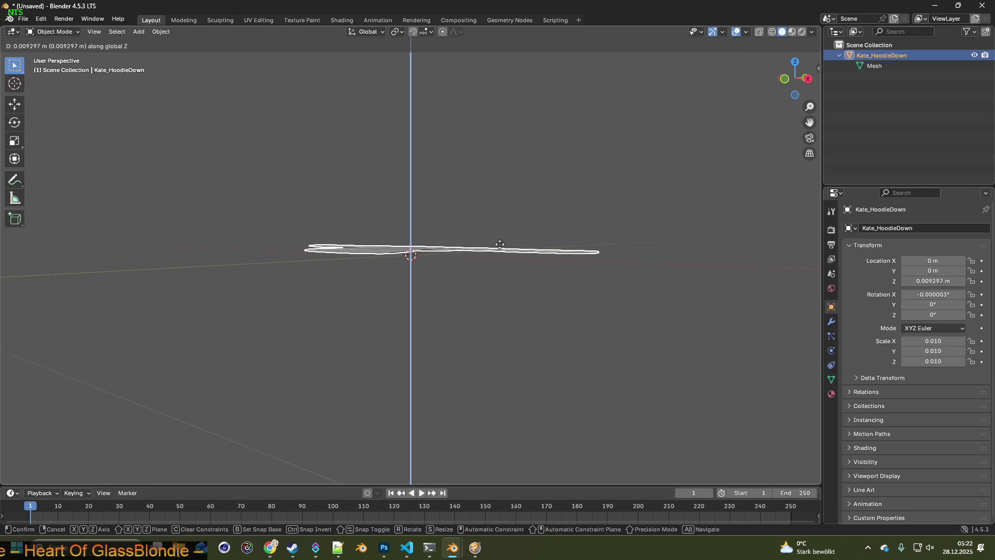
{"action": "left_click", "coordinate": [512, 202]}
{"action": "mouse_move", "coordinate": [514, 204]}
{"action": "middle_mouse_down"}
{"action": "mouse_move", "coordinate": [494, 285]}
{"action": "mouse_move", "coordinate": [520, 244]}
{"action": "mouse_move", "coordinate": [532, 252]}
{"action": "middle_mouse_up"}
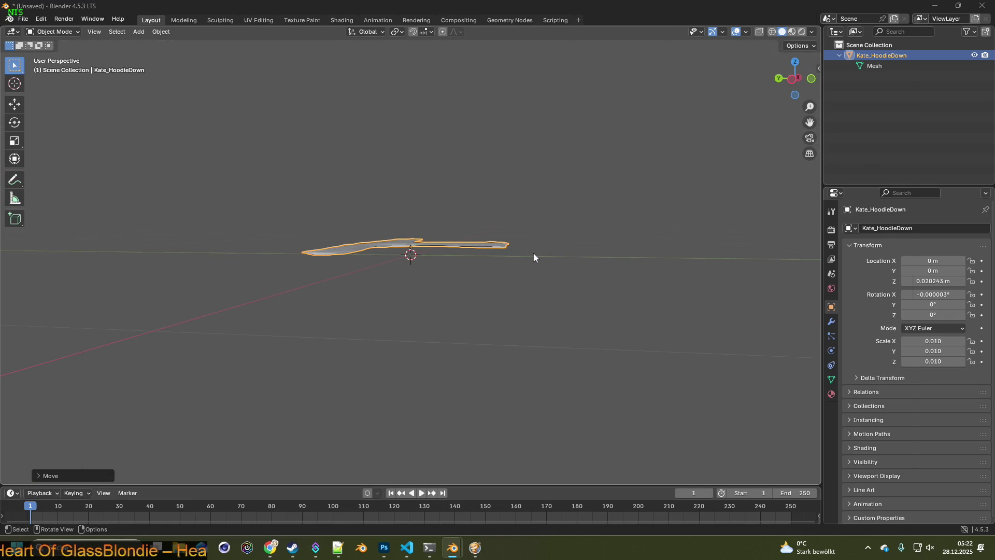
{"action": "key", "text": "alt+Tab"}
{"action": "key", "text": "alt+Tab"}
{"action": "key", "text": "alt+Tab"}
{"action": "key", "text": "alt+Tab"}
{"action": "key", "text": "alt+Tab"}
{"action": "key", "text": "alt+Tab"}
{"action": "key", "text": "alt+Tab"}
{"action": "key", "text": "alt+Tab"}
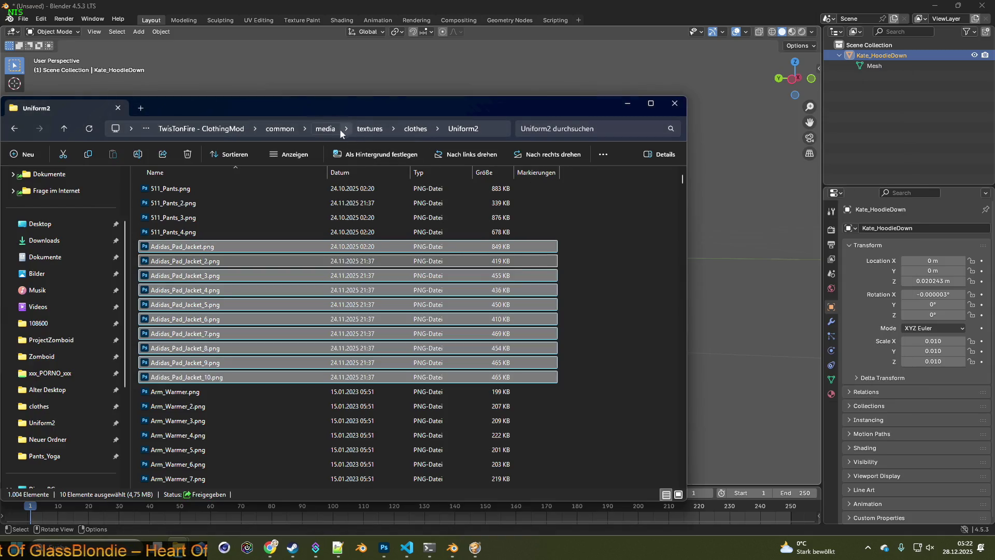
Browse into media > models_X > WorldItems in File Explorer.
{"action": "left_click", "coordinate": [329, 130]}
{"action": "double_click", "coordinate": [180, 188]}
{"action": "double_click", "coordinate": [175, 192]}
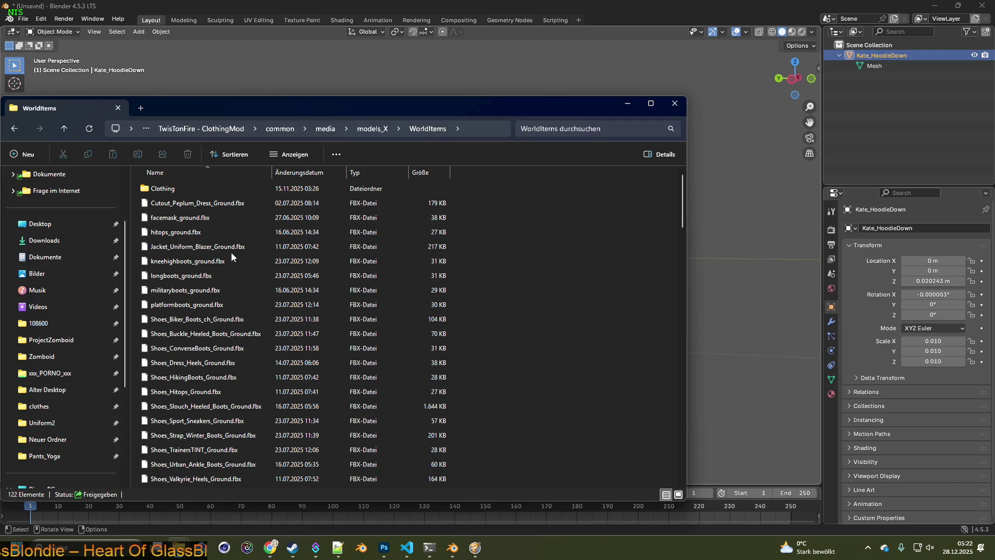
{"action": "left_click", "coordinate": [232, 256]}
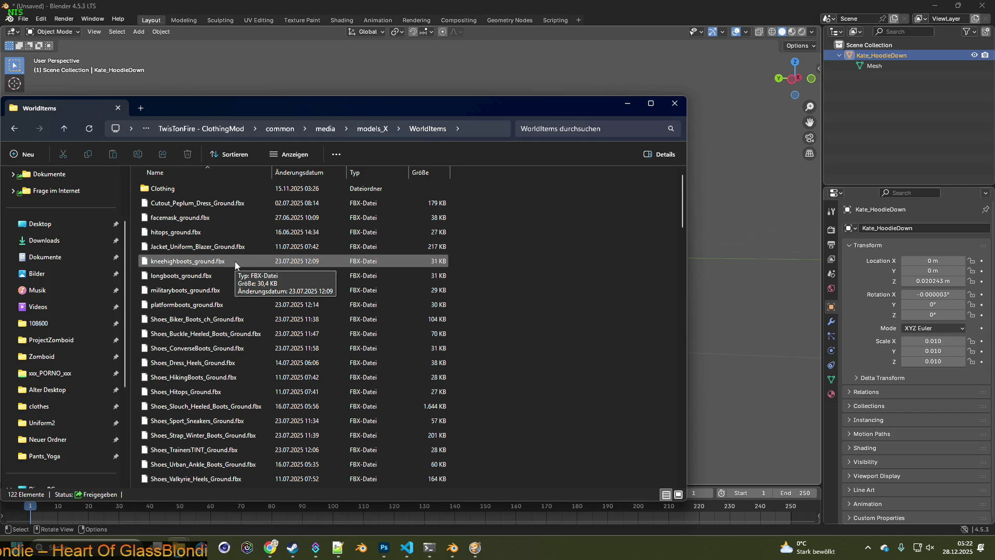
{"action": "scroll", "coordinate": [237, 272], "scroll_direction": "down", "scroll_amount": 7}
{"action": "scroll", "coordinate": [248, 311], "scroll_direction": "down", "scroll_amount": 10}
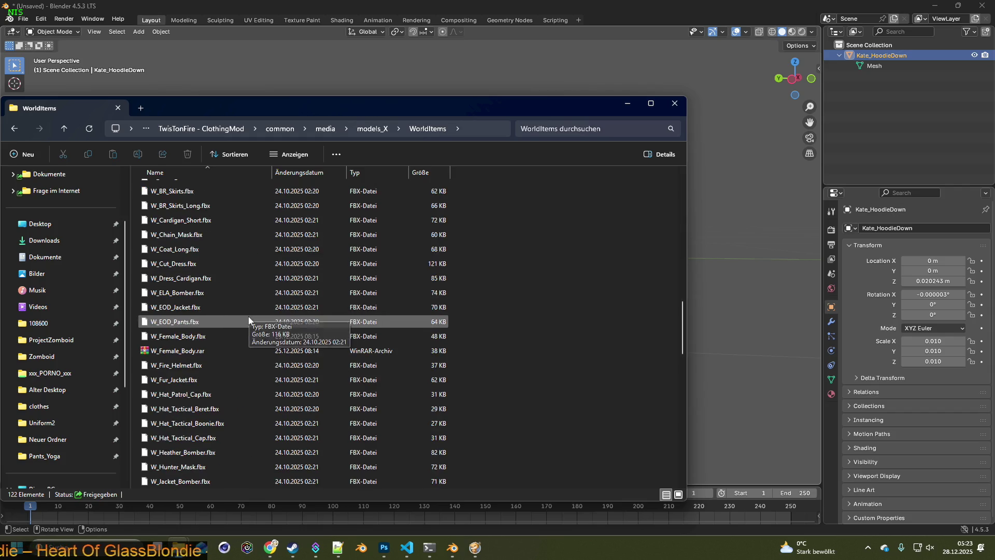
{"action": "scroll", "coordinate": [248, 316], "scroll_direction": "down", "scroll_amount": 5}
{"action": "scroll", "coordinate": [259, 312], "scroll_direction": "down", "scroll_amount": 6}
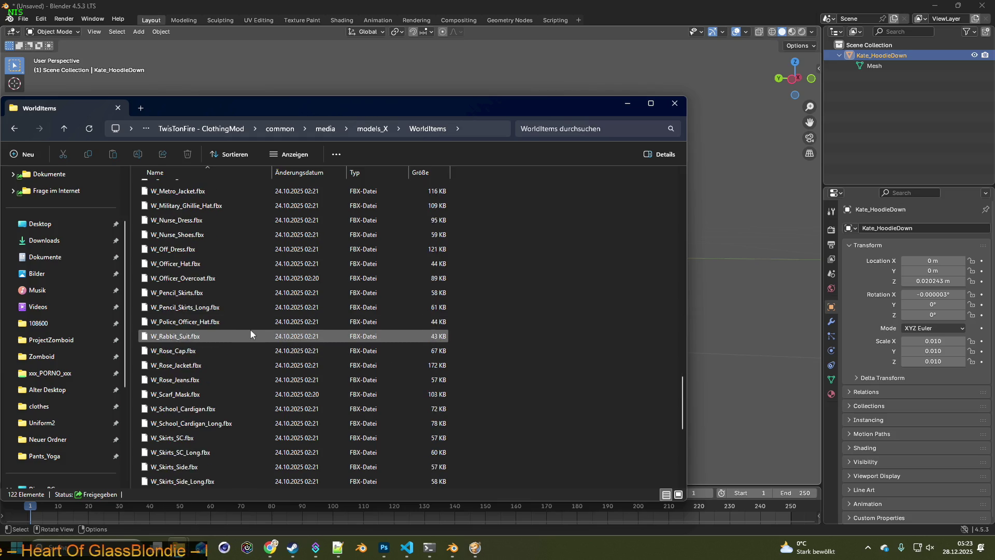
{"action": "scroll", "coordinate": [250, 329], "scroll_direction": "down", "scroll_amount": 7}
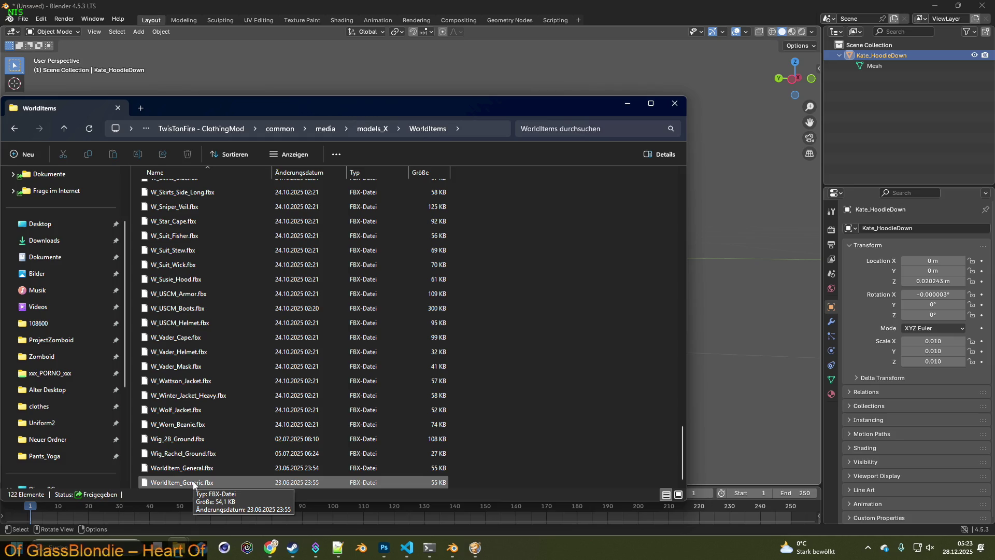
{"action": "scroll", "coordinate": [198, 452], "scroll_direction": "up", "scroll_amount": 1}
{"action": "scroll", "coordinate": [198, 452], "scroll_direction": "up", "scroll_amount": 2}
{"action": "scroll", "coordinate": [199, 450], "scroll_direction": "up", "scroll_amount": 2}
{"action": "scroll", "coordinate": [198, 450], "scroll_direction": "up", "scroll_amount": 2}
{"action": "scroll", "coordinate": [197, 449], "scroll_direction": "up", "scroll_amount": 3}
{"action": "scroll", "coordinate": [197, 449], "scroll_direction": "up", "scroll_amount": 2}
{"action": "scroll", "coordinate": [198, 449], "scroll_direction": "up", "scroll_amount": 2}
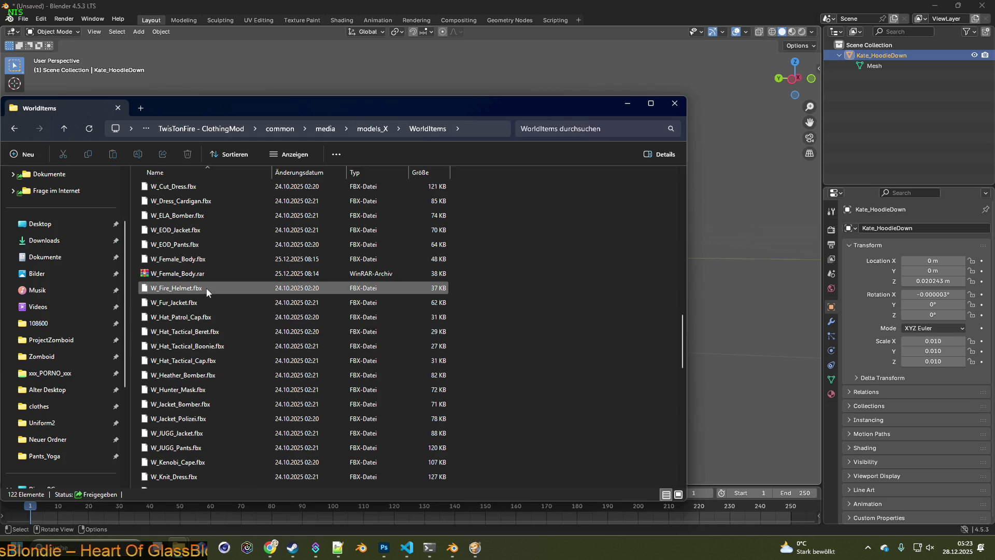
Pack W_ELA_Bomber.fbx into a W_ELA_Bomber.rar archive with WinRAR.
{"action": "left_click", "coordinate": [184, 217]}
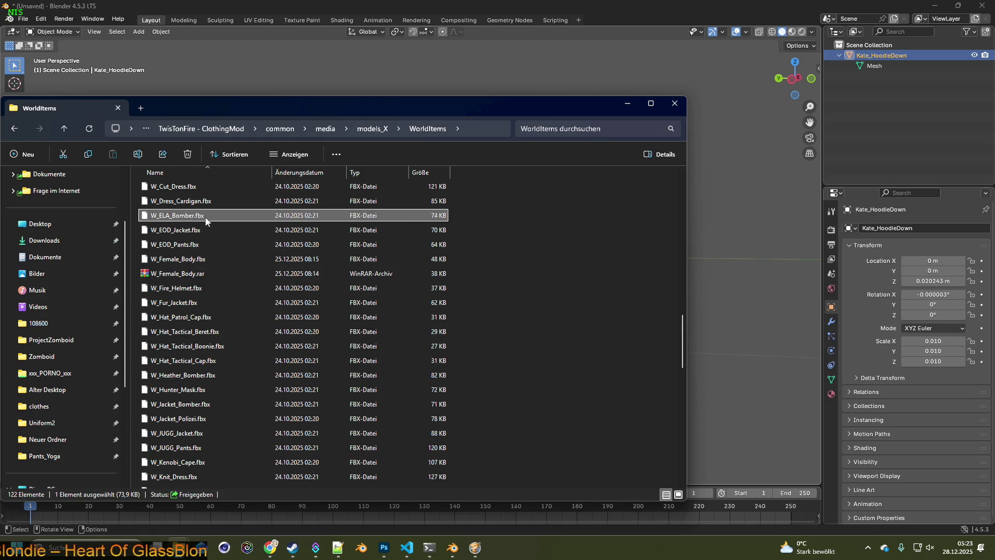
{"action": "right_click", "coordinate": [184, 218]}
{"action": "mouse_move", "coordinate": [218, 400]}
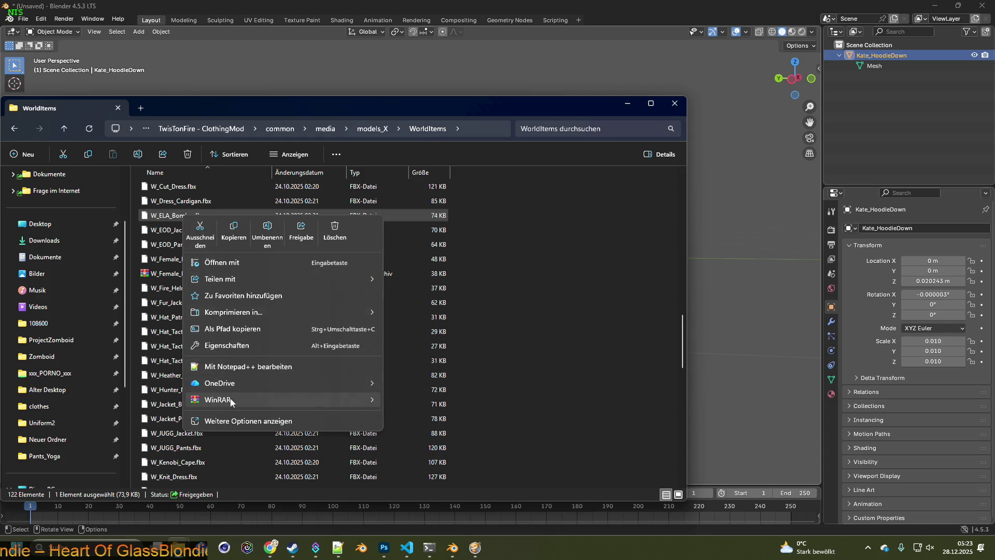
{"action": "left_click", "coordinate": [451, 419]}
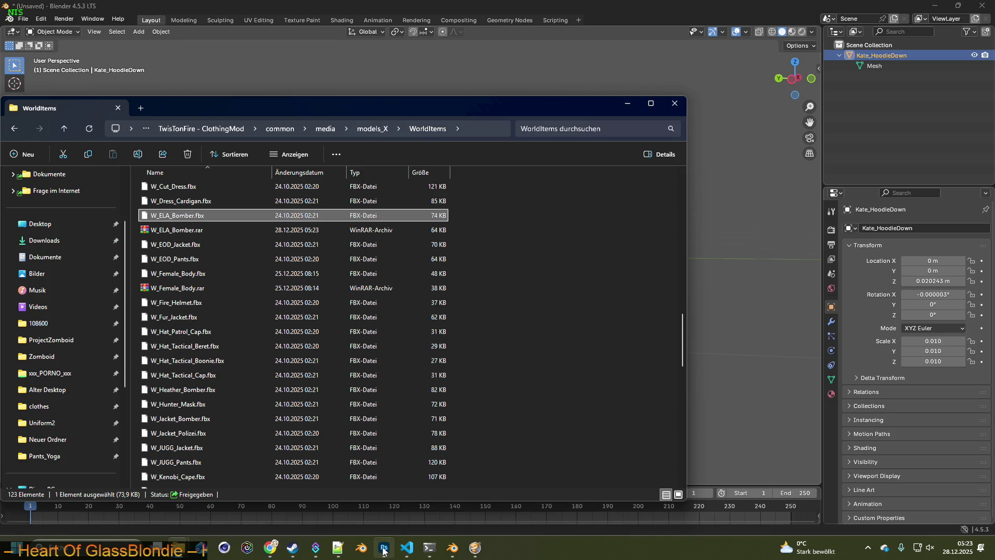
{"action": "left_click", "coordinate": [270, 548]}
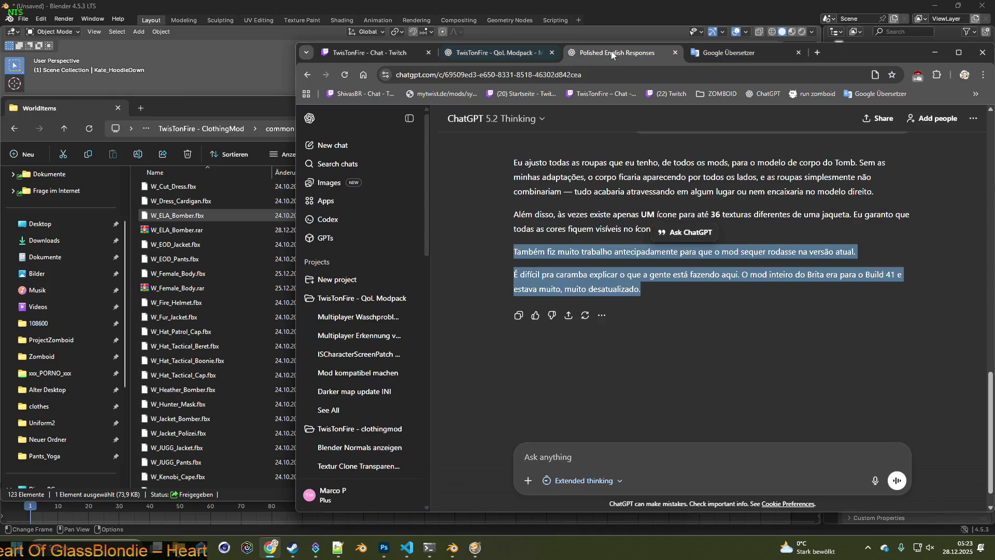
Send ChatGPT the German note about the outdated, personal-use mod.
{"action": "left_click", "coordinate": [614, 52]}
{"action": "left_click", "coordinate": [620, 451]}
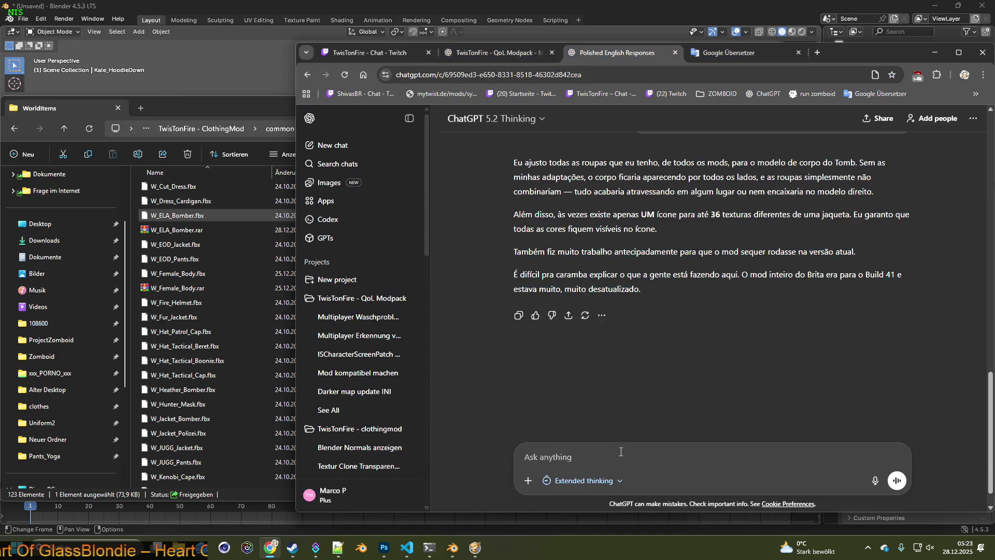
{"action": "type", "text": "Es ist a"}
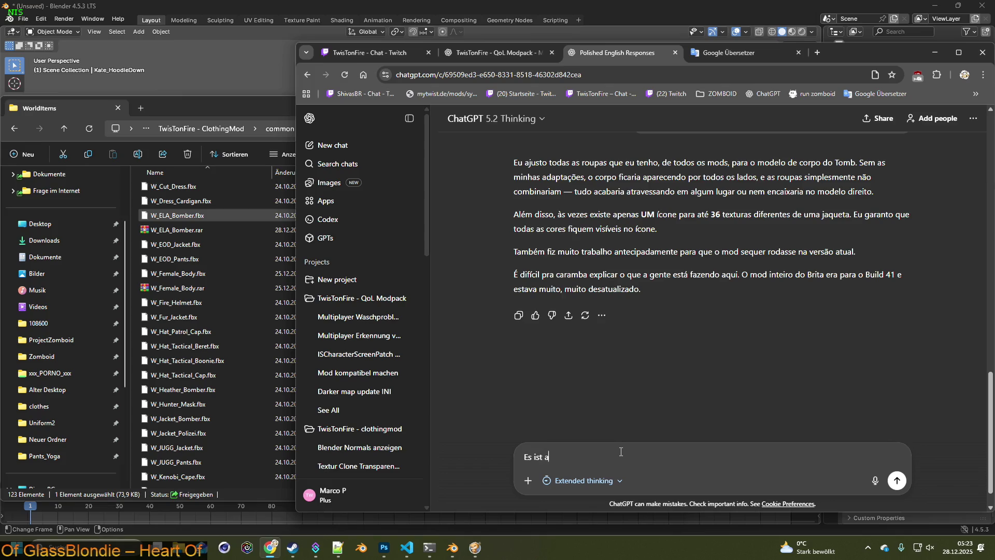
{"action": "type", "text": "at"}
{"action": "type", "text": "lt eine"}
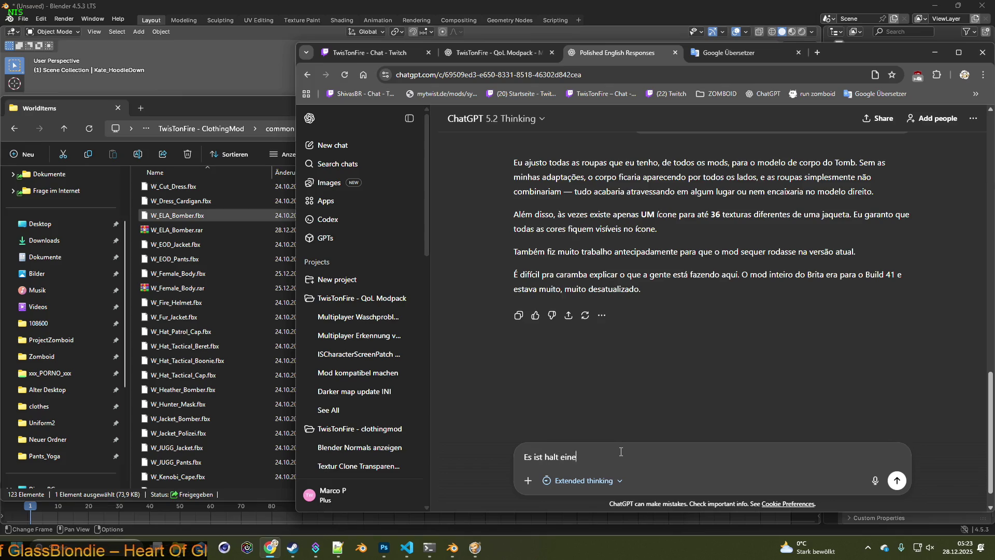
{"action": "type", "text": " uralte mod welche nicht aktual"}
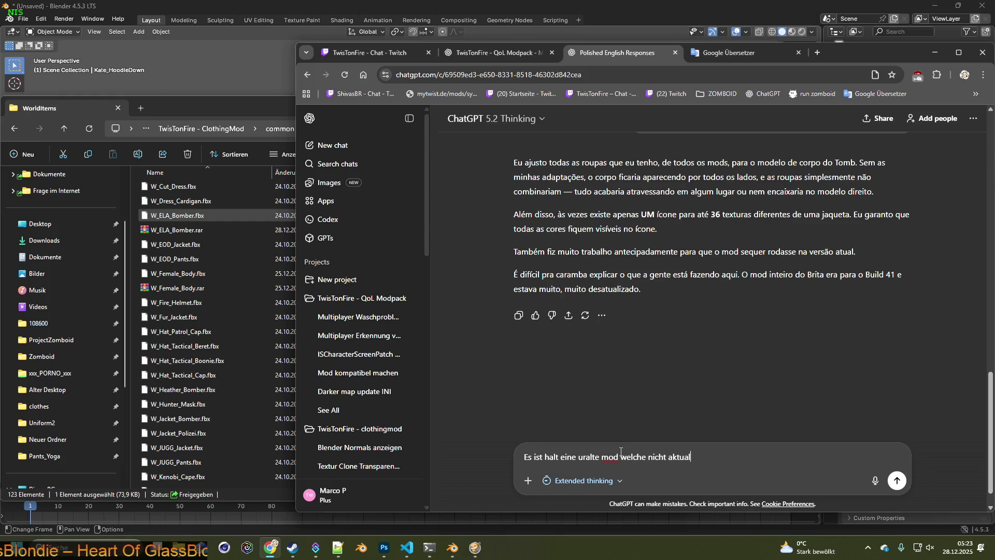
{"action": "type", "text": "isiert wurde. - A"}
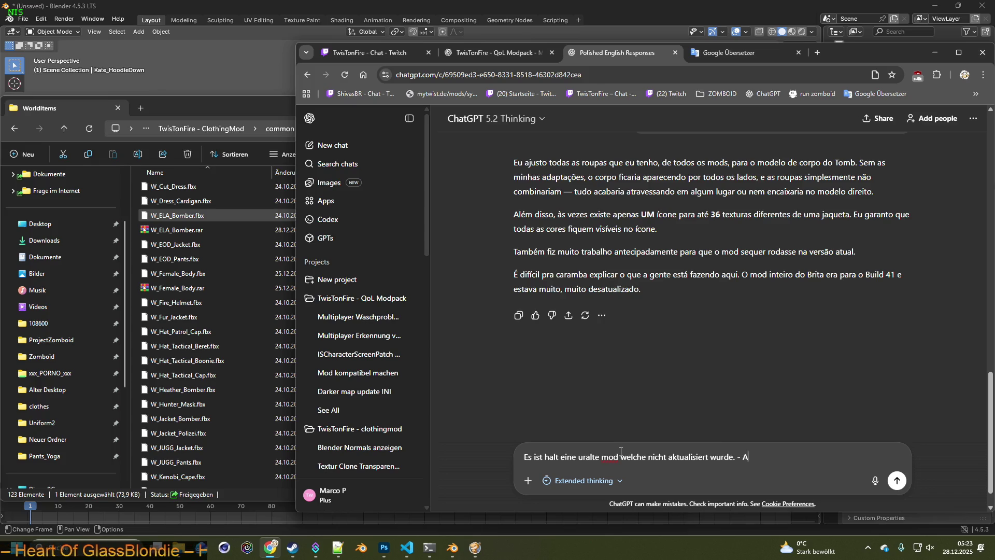
{"action": "type", "text": "usserdem ist "}
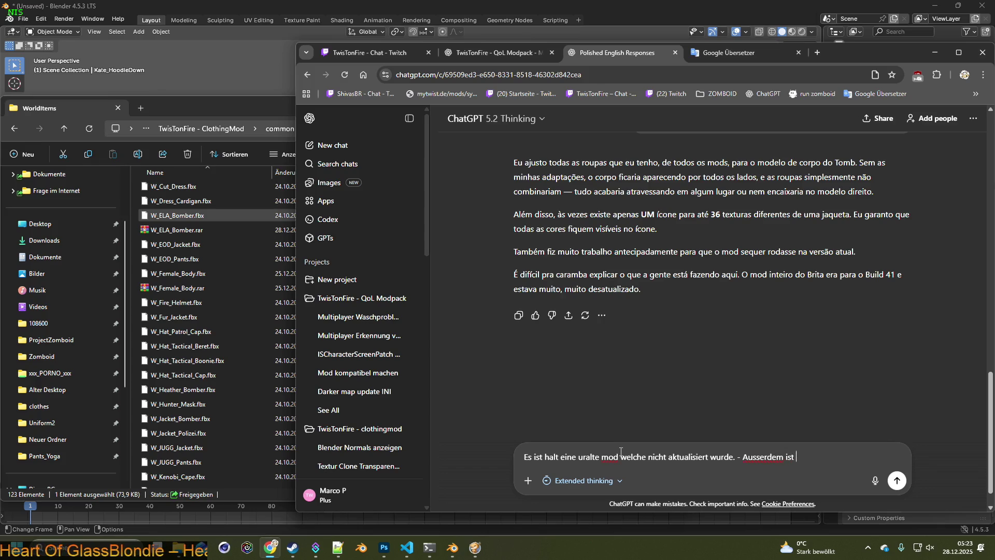
{"action": "type", "text": "sie gemacht worden"}
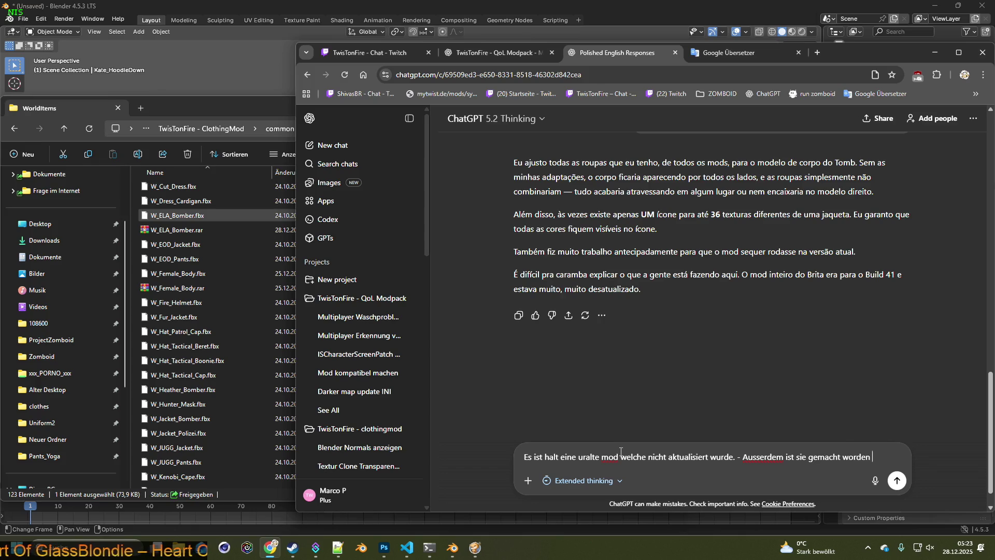
{"action": "type", "text": ", für veraltete spieler modelle "}
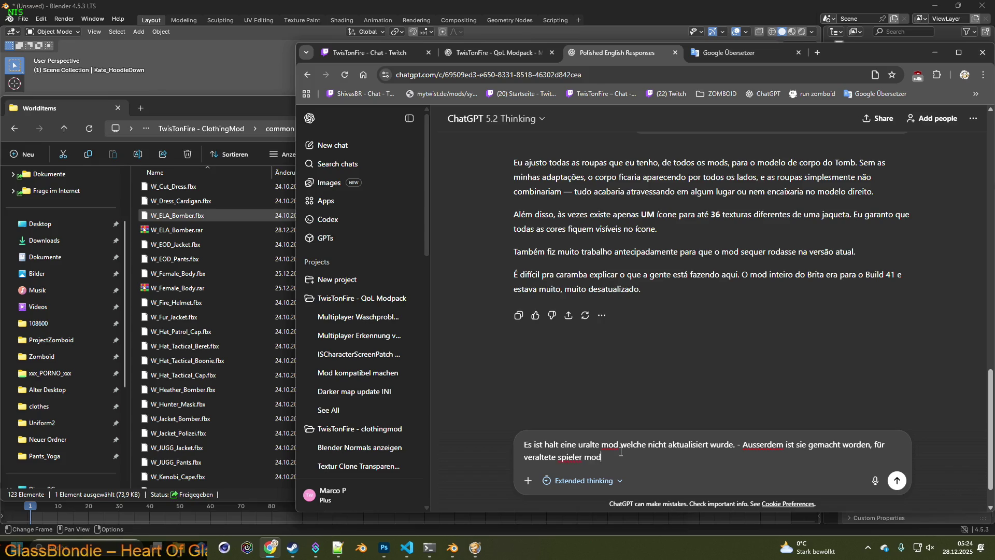
{"action": "type", "text": "und nicht für tombs player model - also selbst wenn der"}
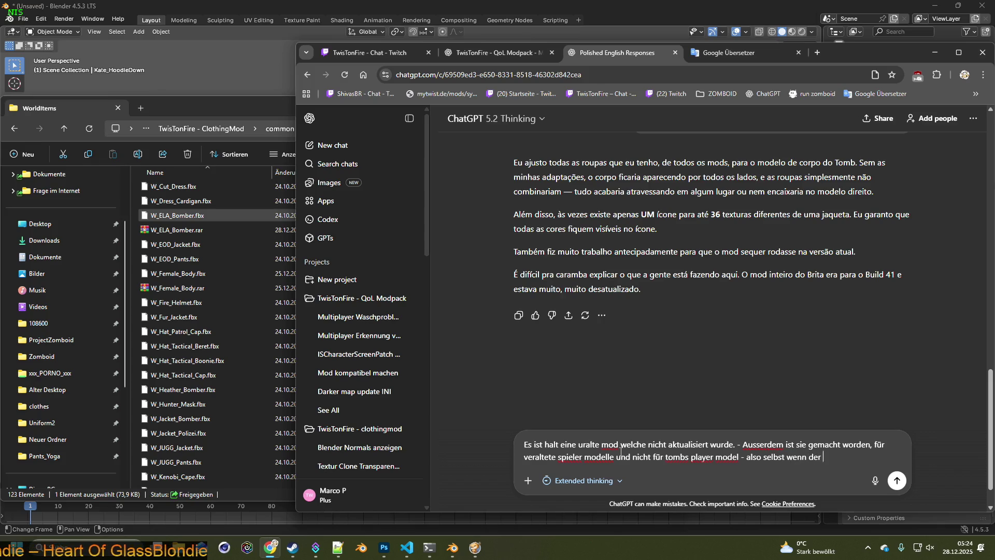
{"action": "type", "text": " ersteller sie aktuallsiiert würde "}
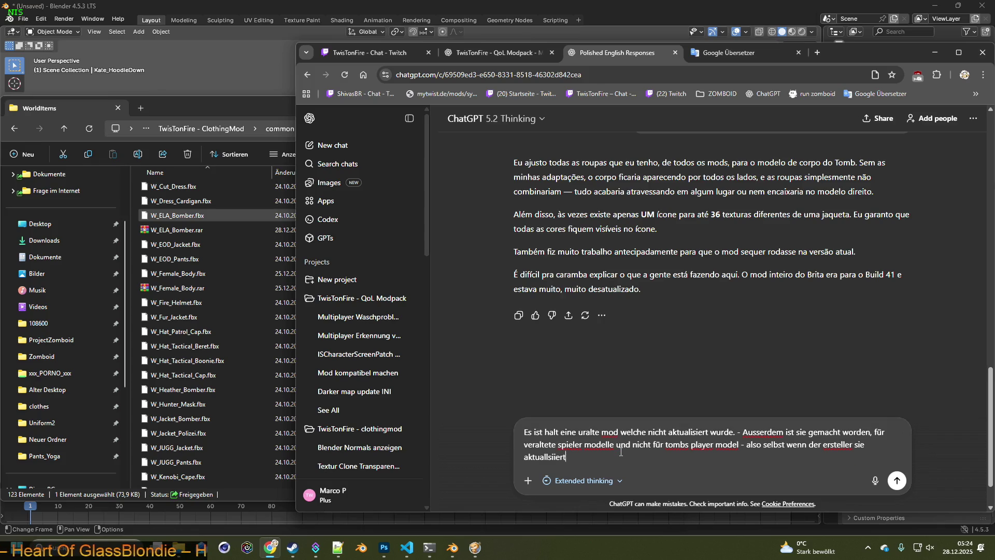
{"action": "type", "text": "sie nicht f"}
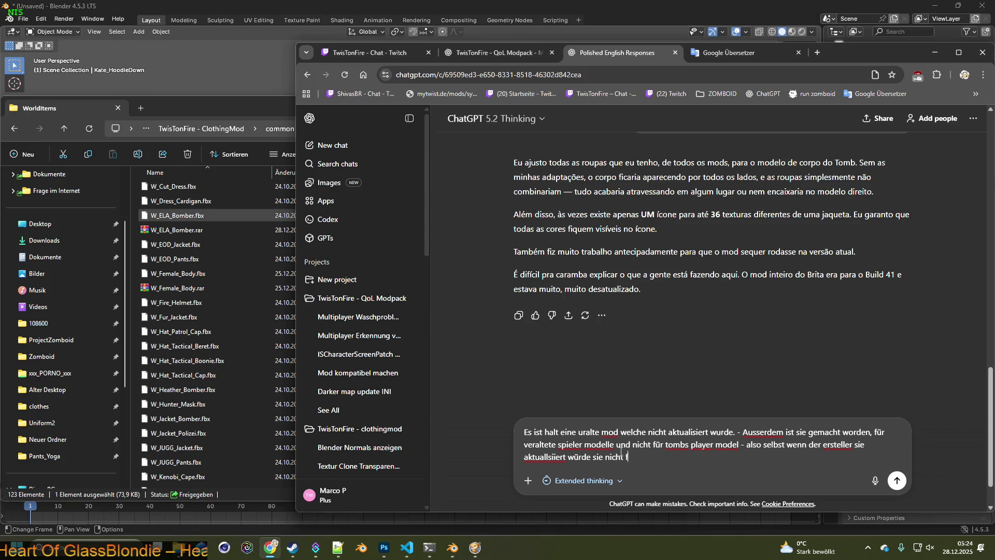
{"action": "type", "text": "ür tombs player modell passen.  "}
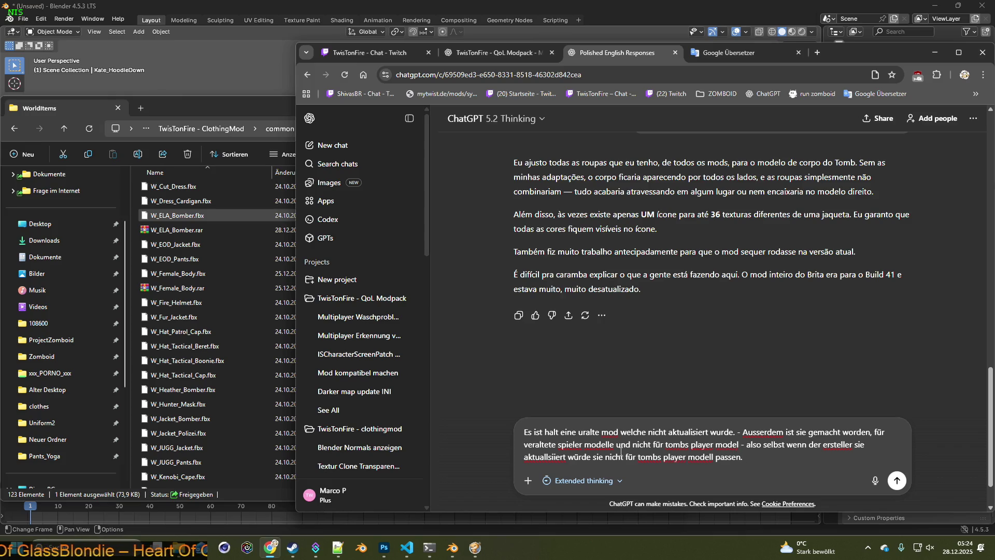
{"action": "type", "text": "Ich mache das hier eigentl"}
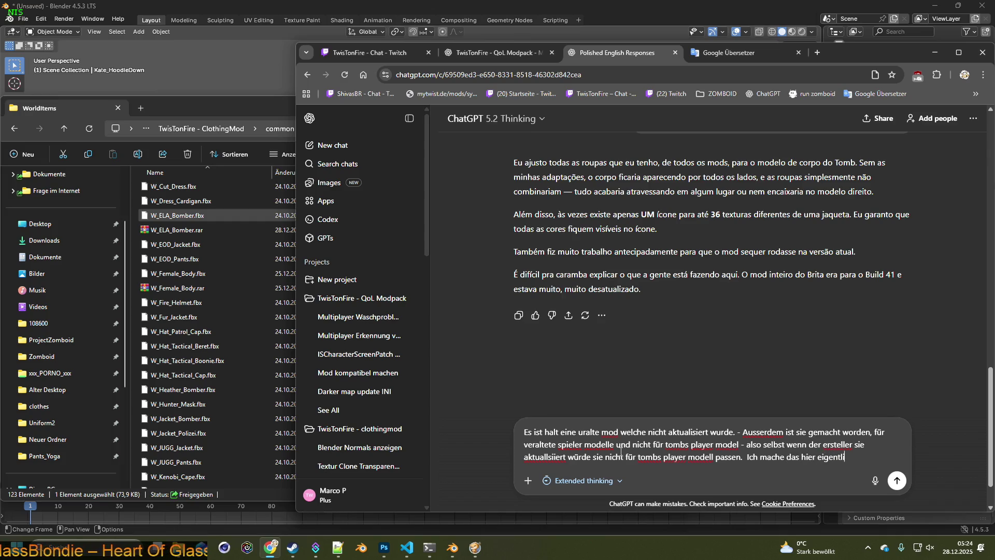
{"action": "type", "text": "und n"}
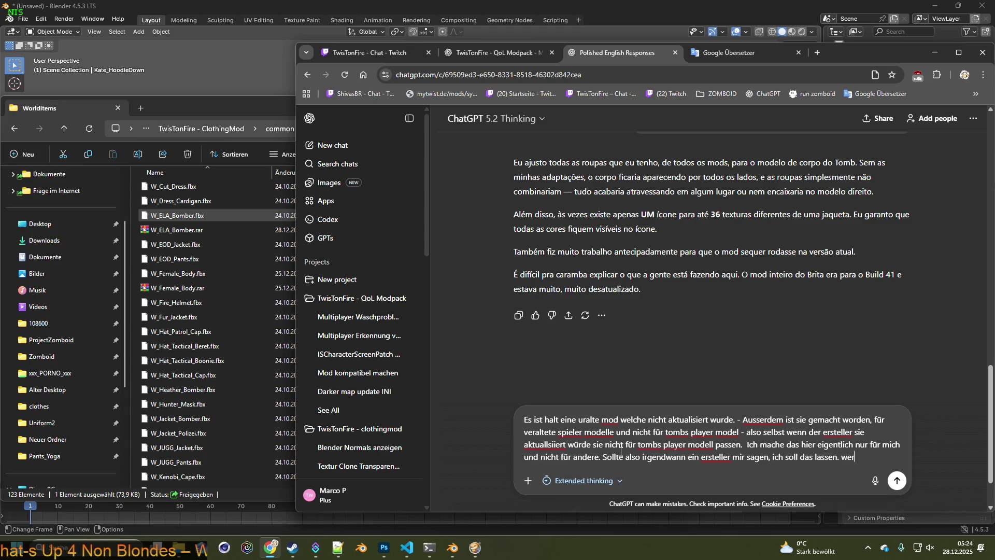
{"action": "type", "text": "ur noch für mich alleine nutzen."}
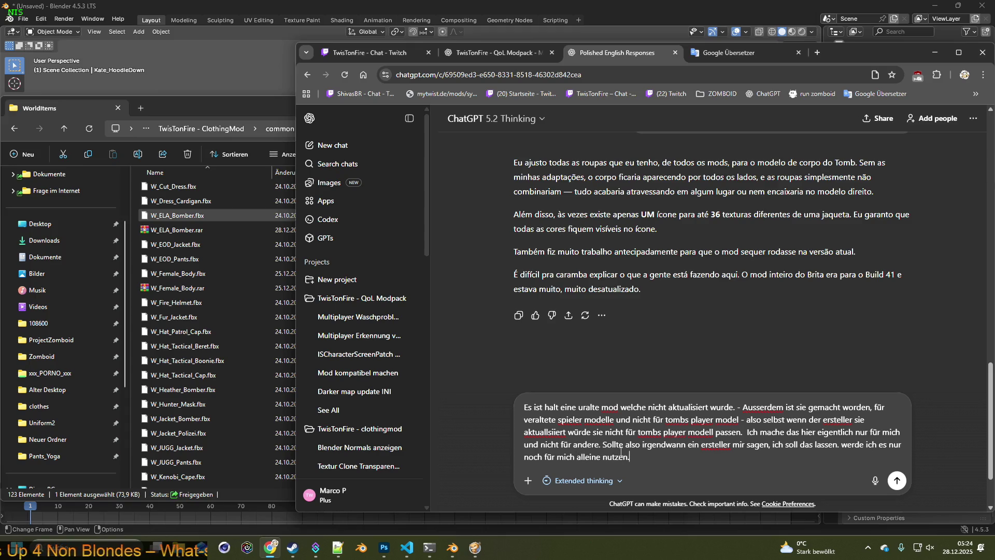
{"action": "key", "text": "Return"}
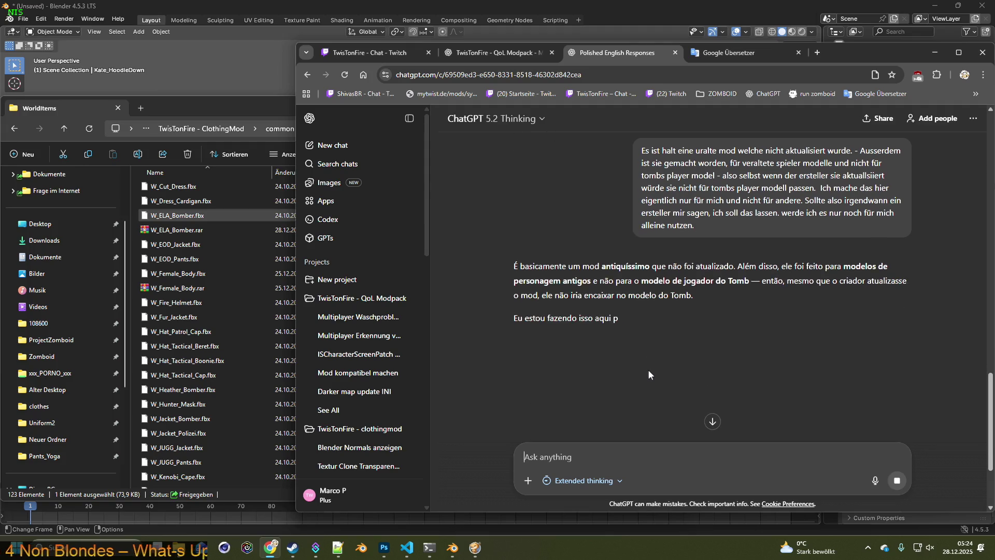
Copy ChatGPT's Portuguese reply and post it in the Twitch stream chat.
{"action": "left_click_drag", "start_coordinate": [513, 265], "coordinate": [849, 332]}
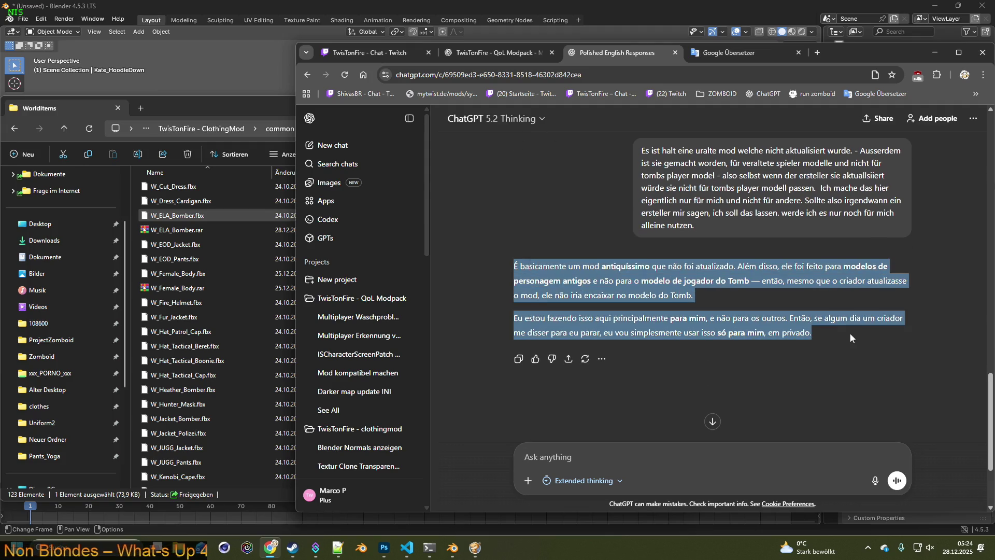
{"action": "left_click", "coordinate": [373, 52]}
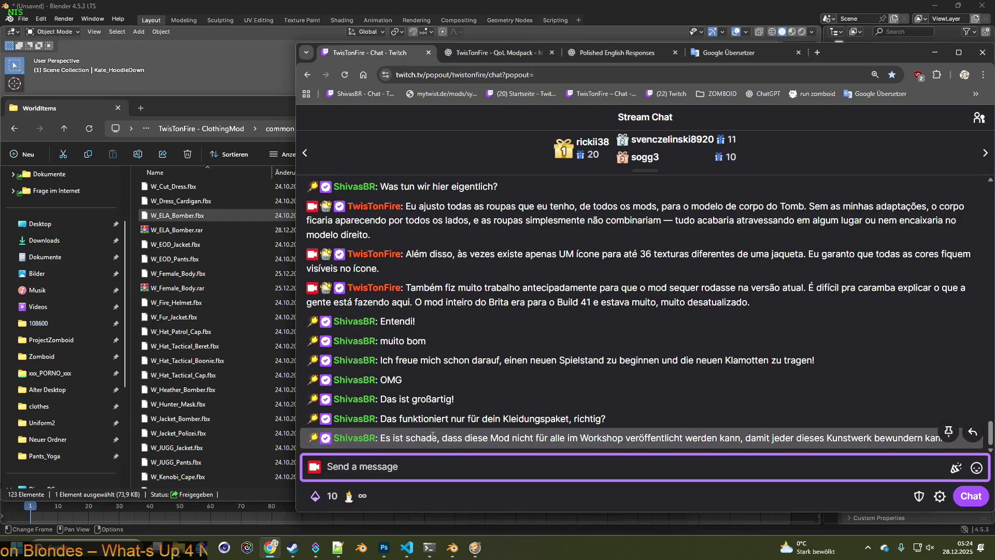
{"action": "type", "text": "É basicamente um mod antiquíssimo que não foi atualizado. Além disso, ele foi feito para modelos de personagem antigos e não para o modelo de jogador do Tomb — então, mesmo que o criador atualizasse o mod, ele não iria encaixar no modelo do Tomb.  Eu estou fazendo isso aqui principalmente para mim, e não para os outros. Então, se algum dia um criador me disser para eu parar, eu vou simplesmente usar isso só para mim, em privado."}
{"action": "left_click", "coordinate": [970, 497]}
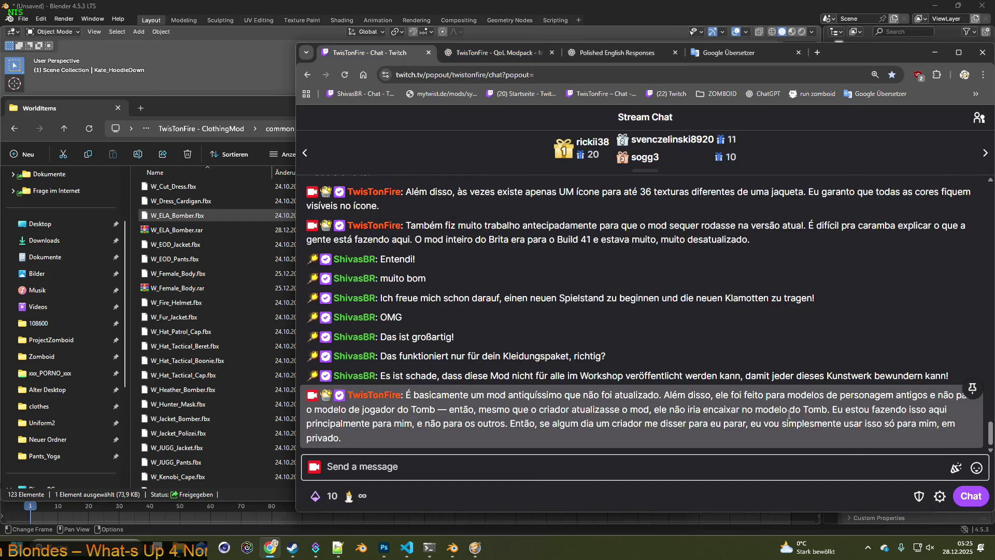
Rename the Kate_HoodieDown object to W_ELA_Bomber in the Outliner, verifying against the folder file name.
{"action": "left_click", "coordinate": [258, 40]}
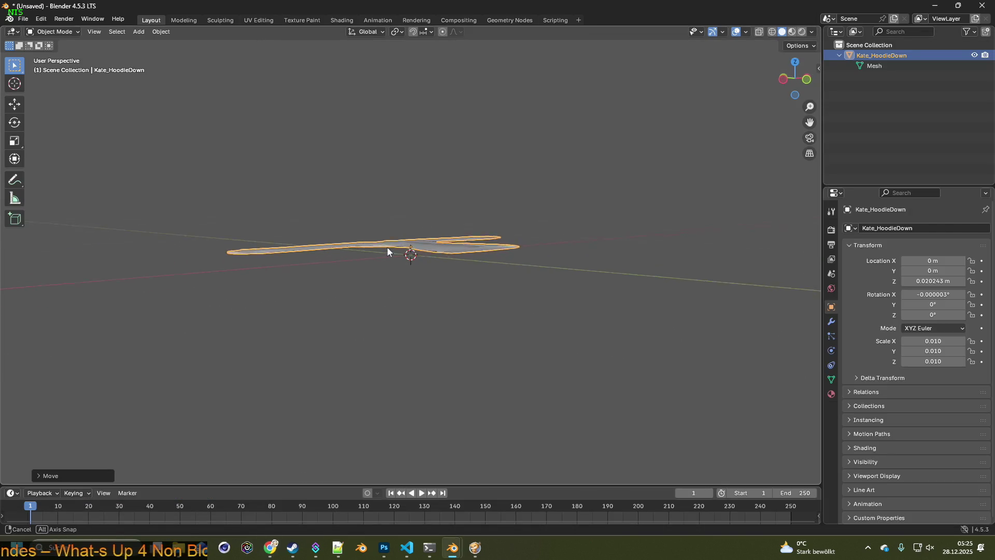
{"action": "mouse_move", "coordinate": [432, 248]}
{"action": "middle_mouse_down"}
{"action": "mouse_move", "coordinate": [421, 261]}
{"action": "mouse_move", "coordinate": [387, 255]}
{"action": "mouse_move", "coordinate": [399, 265]}
{"action": "middle_mouse_up"}
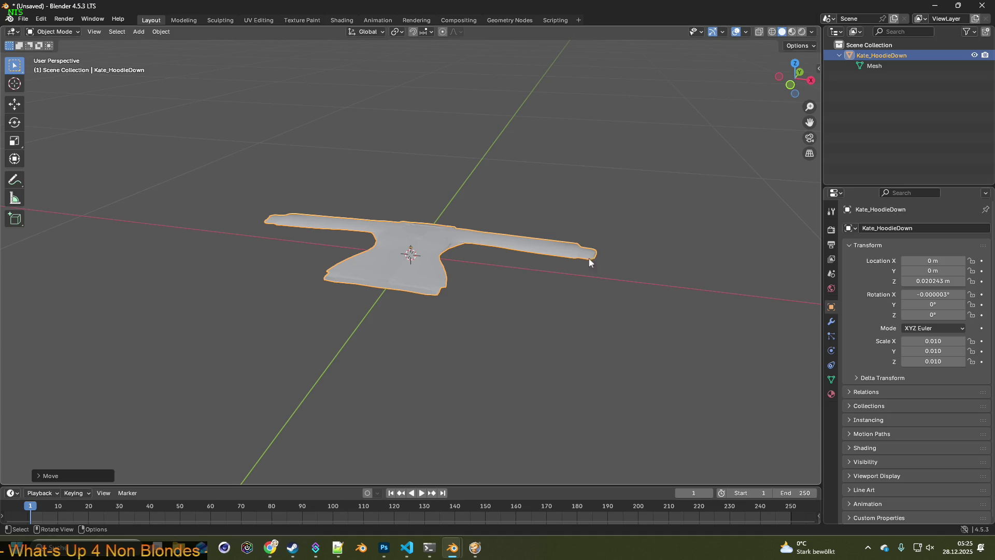
{"action": "middle_click_drag", "start_coordinate": [399, 265], "coordinate": [514, 250]}
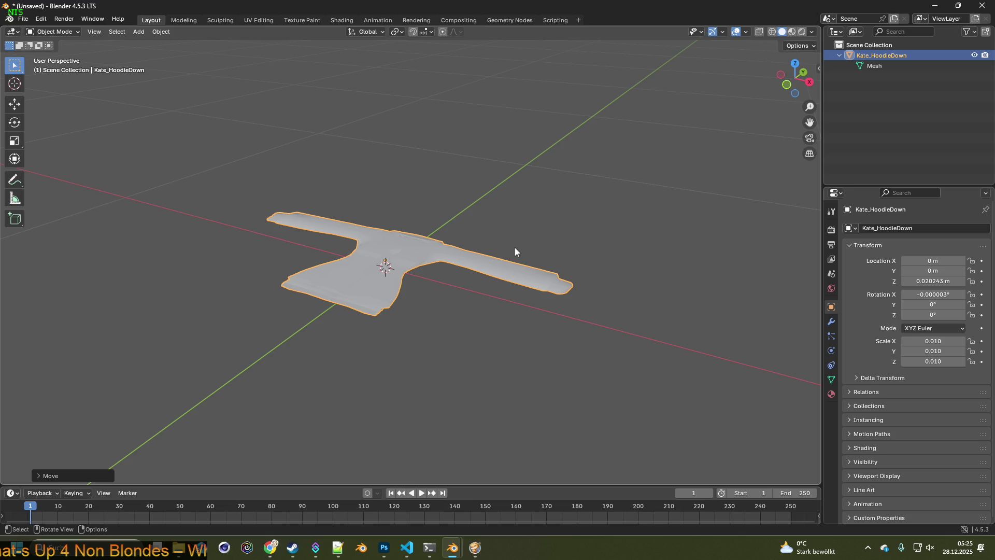
{"action": "left_click", "coordinate": [896, 58]}
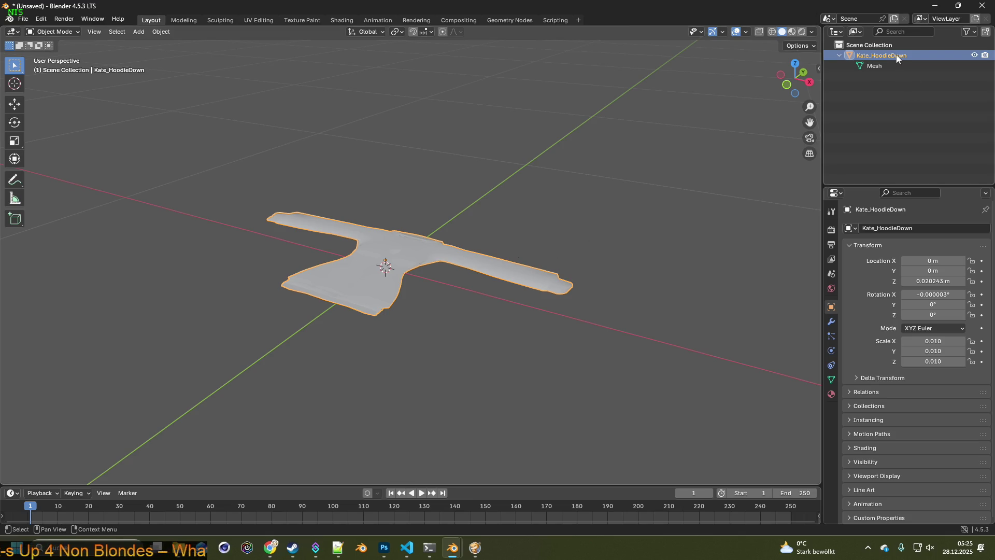
{"action": "double_click", "coordinate": [902, 56]}
{"action": "key", "text": "ctrl+v"}
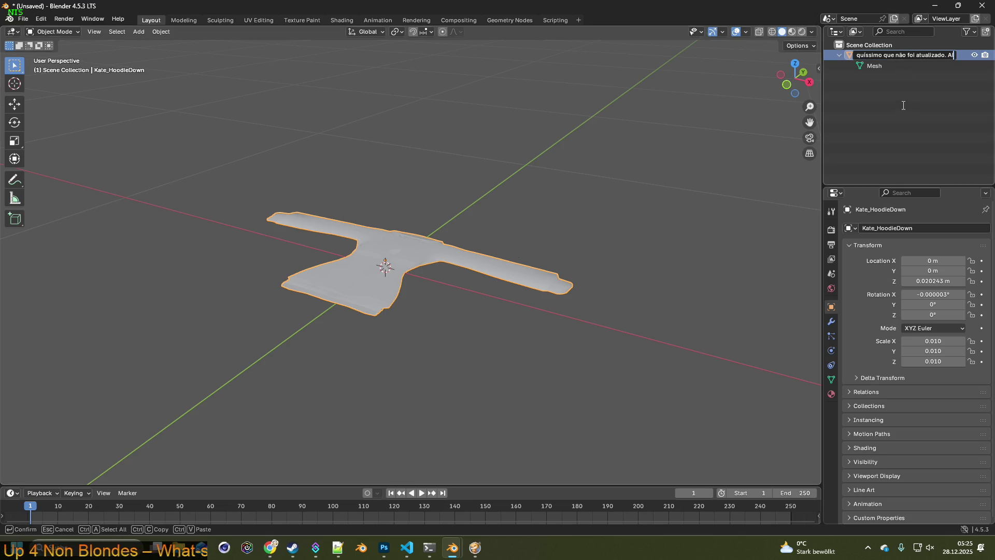
{"action": "type", "text": "É basicamente um mo"}
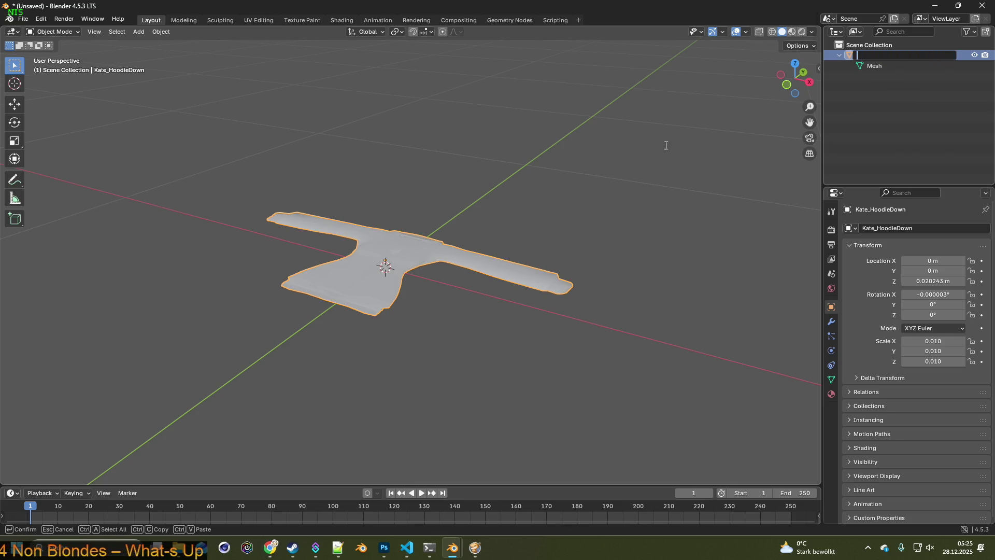
{"action": "key", "text": "alt+Tab"}
{"action": "key", "text": "alt+Tab"}
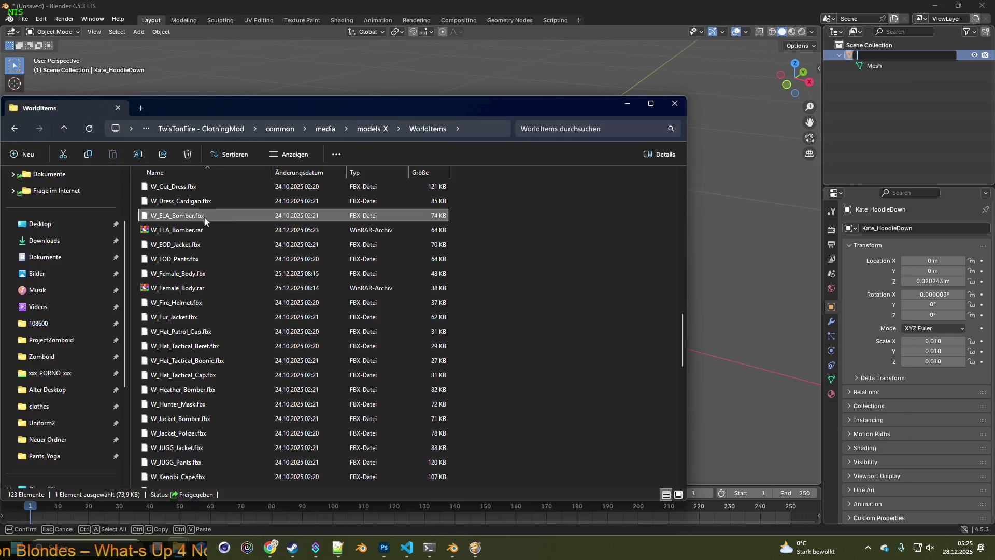
{"action": "left_click", "coordinate": [210, 229]}
{"action": "key", "text": "alt+Tab"}
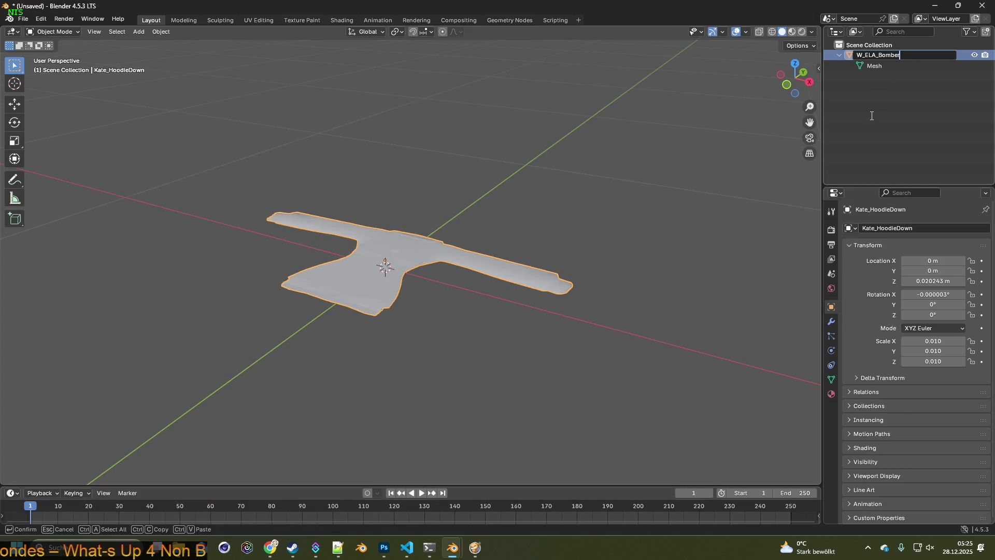
{"action": "key", "text": "Return"}
{"action": "mouse_move", "coordinate": [571, 227]}
{"action": "middle_mouse_down"}
{"action": "mouse_move", "coordinate": [517, 196]}
{"action": "mouse_move", "coordinate": [602, 226]}
{"action": "mouse_move", "coordinate": [482, 258]}
{"action": "mouse_move", "coordinate": [572, 256]}
{"action": "middle_mouse_up"}
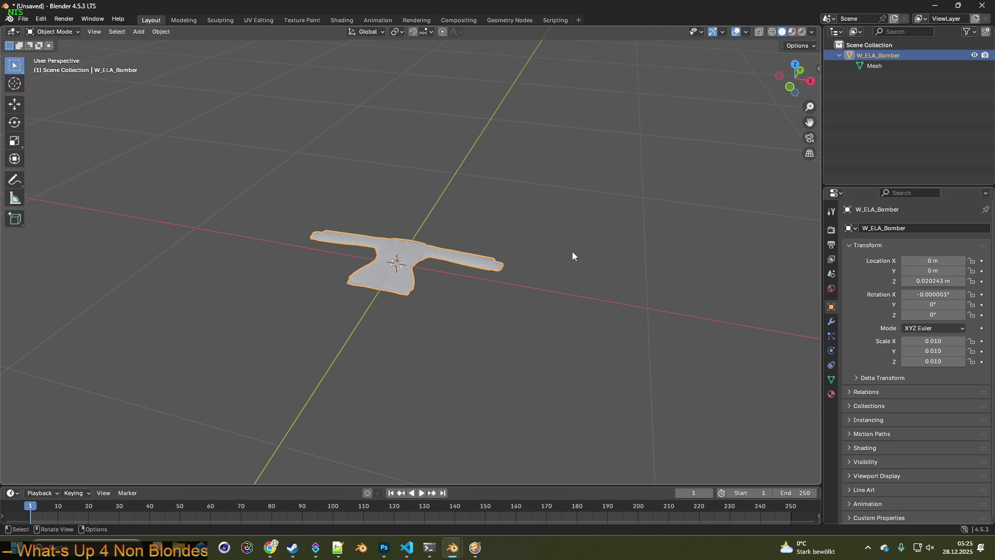
{"action": "left_click", "coordinate": [417, 234]}
Enter Edit Mode on the jacket, deselect all, enable X-ray and choose lasso selection.
{"action": "left_click", "coordinate": [397, 260]}
{"action": "left_click", "coordinate": [55, 32]}
{"action": "left_click", "coordinate": [54, 52]}
{"action": "mouse_move", "coordinate": [489, 216]}
{"action": "middle_mouse_down"}
{"action": "mouse_move", "coordinate": [493, 239]}
{"action": "mouse_move", "coordinate": [537, 297]}
{"action": "middle_mouse_up"}
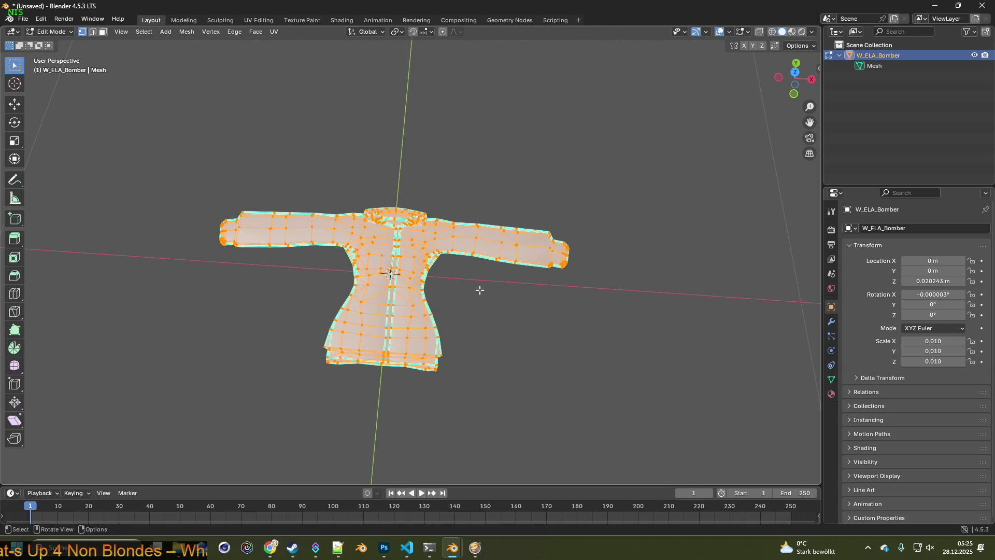
{"action": "left_click", "coordinate": [469, 269]}
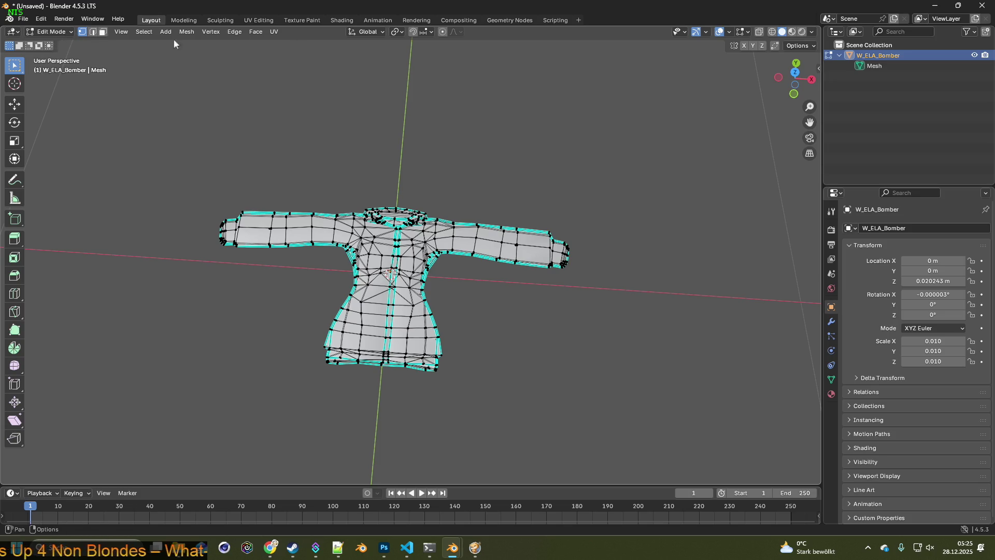
{"action": "left_click", "coordinate": [759, 32]}
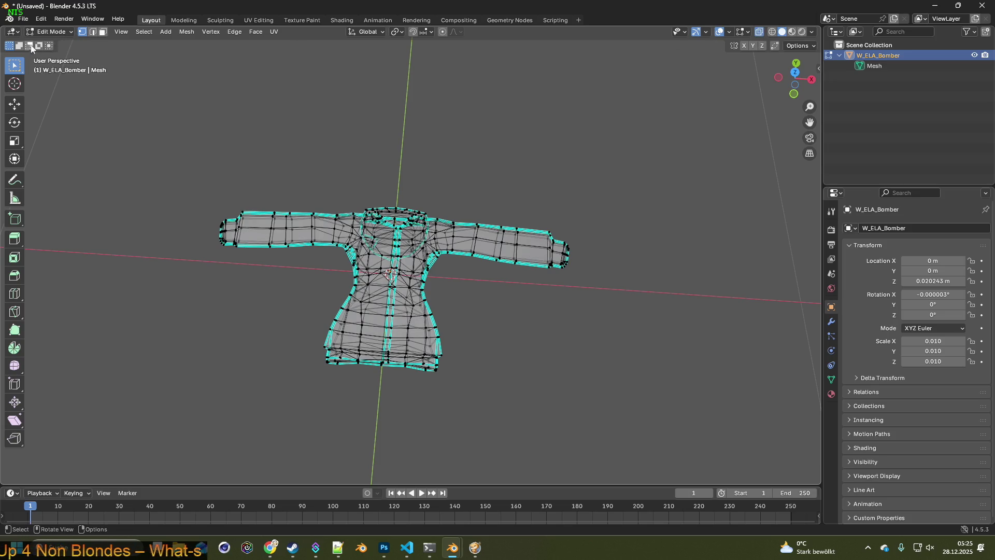
{"action": "left_click", "coordinate": [15, 69]}
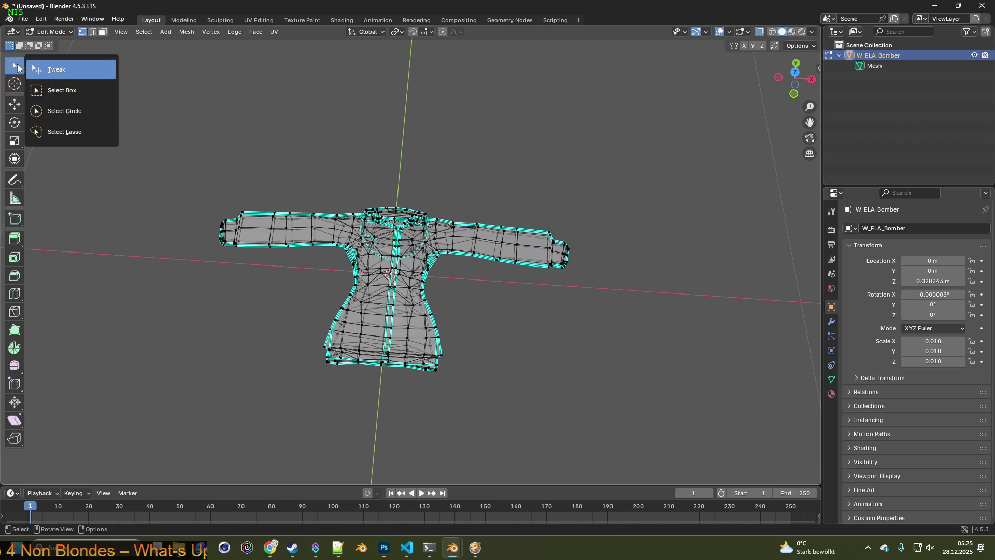
{"action": "middle_click_drag", "start_coordinate": [441, 268], "coordinate": [475, 258]}
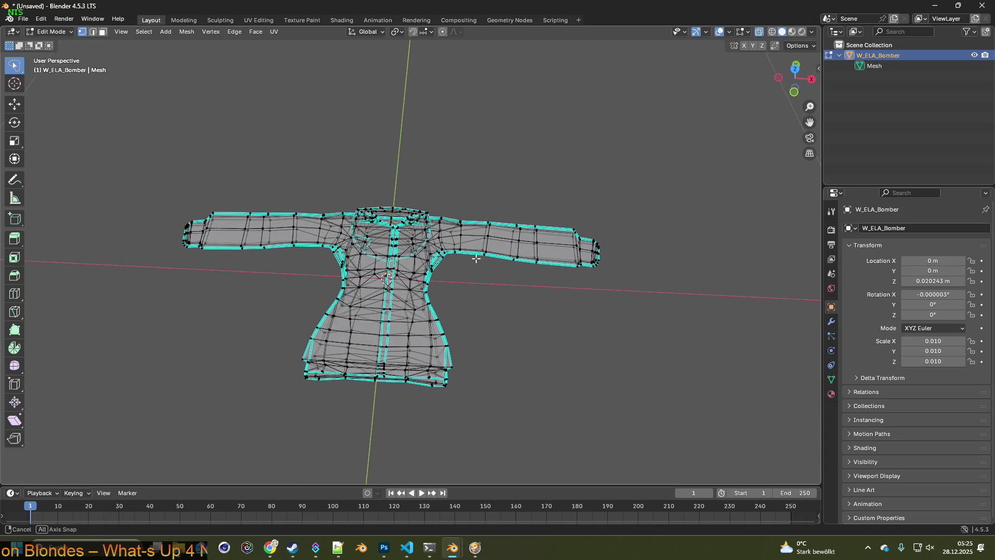
Lasso the right sleeve vertices, rotate them around X and move the sleeve lower left.
{"action": "left_click_drag", "start_coordinate": [448, 240], "coordinate": [586, 308]}
{"action": "middle_click_drag", "start_coordinate": [587, 309], "coordinate": [573, 304]}
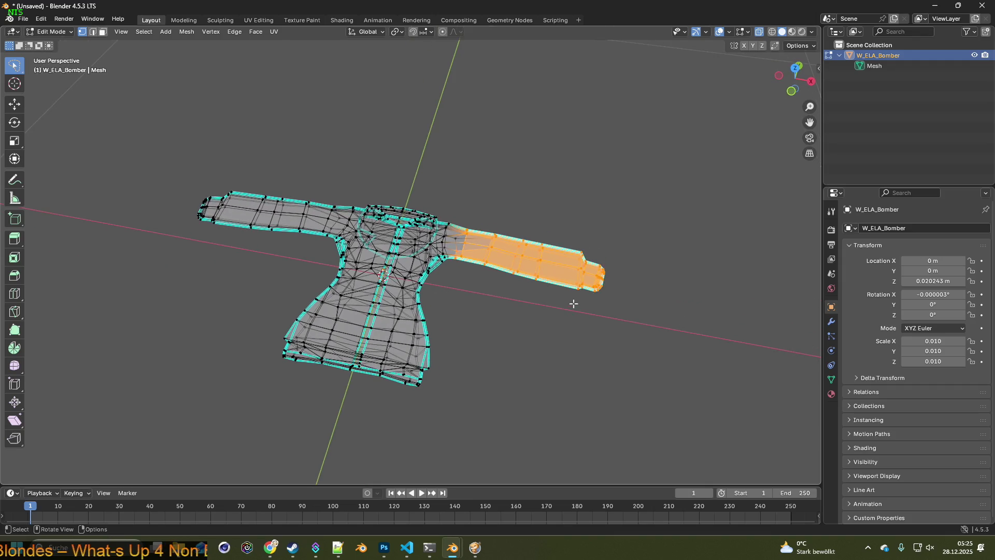
{"action": "key", "text": "r"}
{"action": "key", "text": "y"}
{"action": "key", "text": "x"}
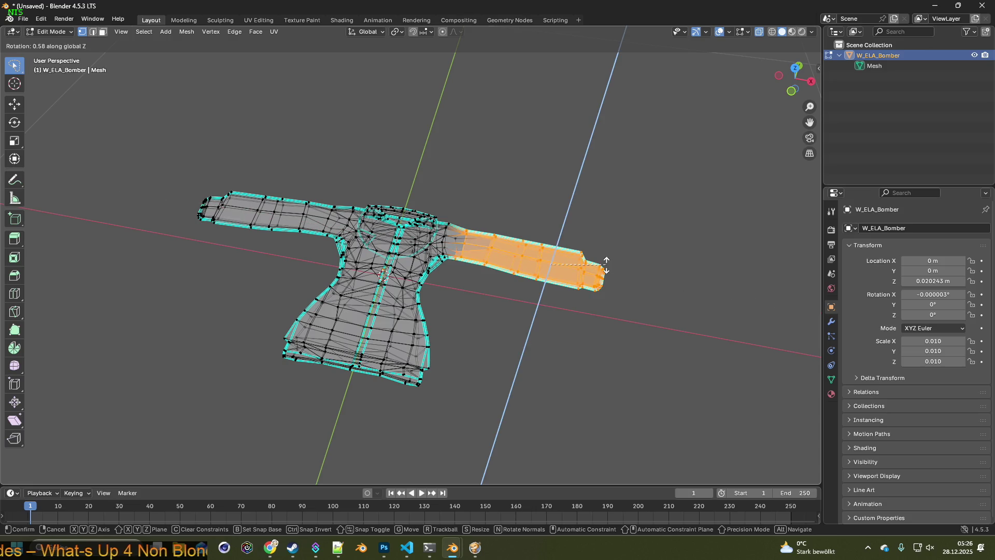
{"action": "left_click", "coordinate": [592, 275]}
{"action": "key", "text": "g"}
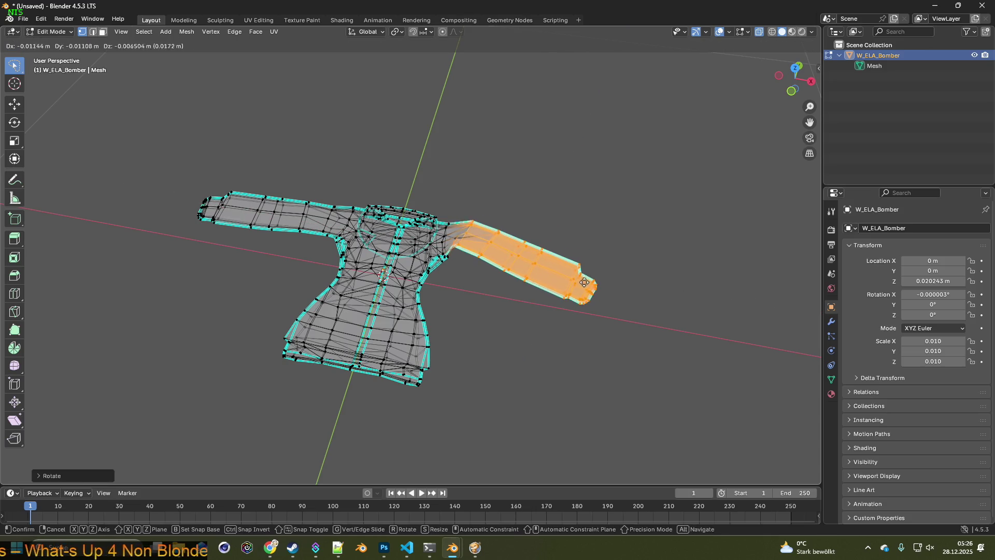
{"action": "left_click", "coordinate": [583, 293]}
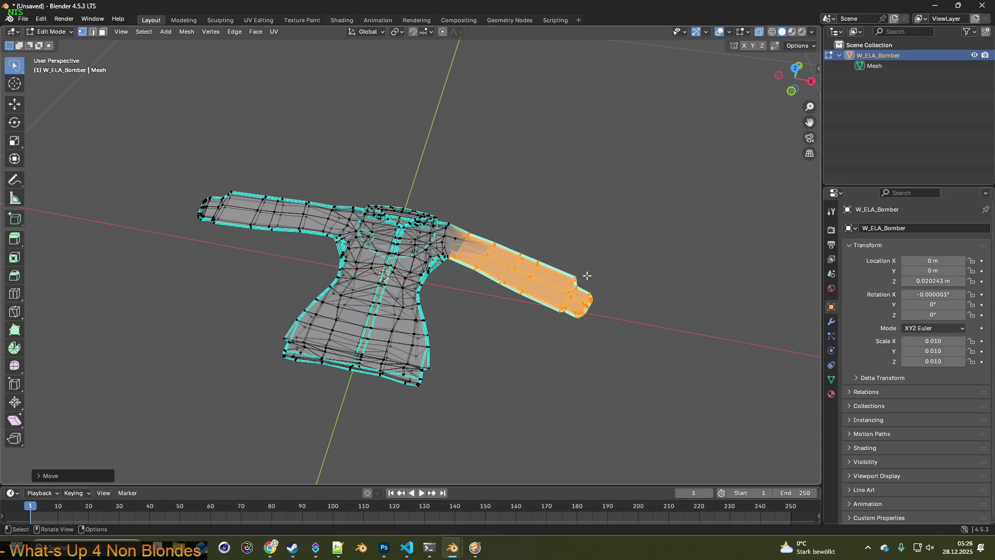
Rotate the sleeve around the Z axis and reposition it slightly lower.
{"action": "middle_click_drag", "start_coordinate": [587, 275], "coordinate": [588, 263]}
{"action": "key", "text": "g"}
{"action": "key", "text": "z"}
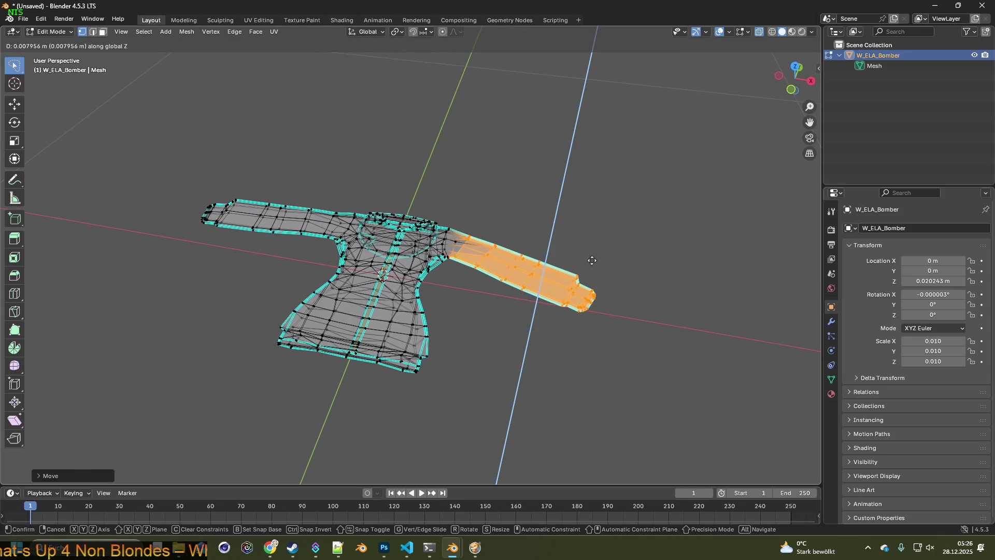
{"action": "key", "text": "Escape"}
{"action": "key", "text": "r"}
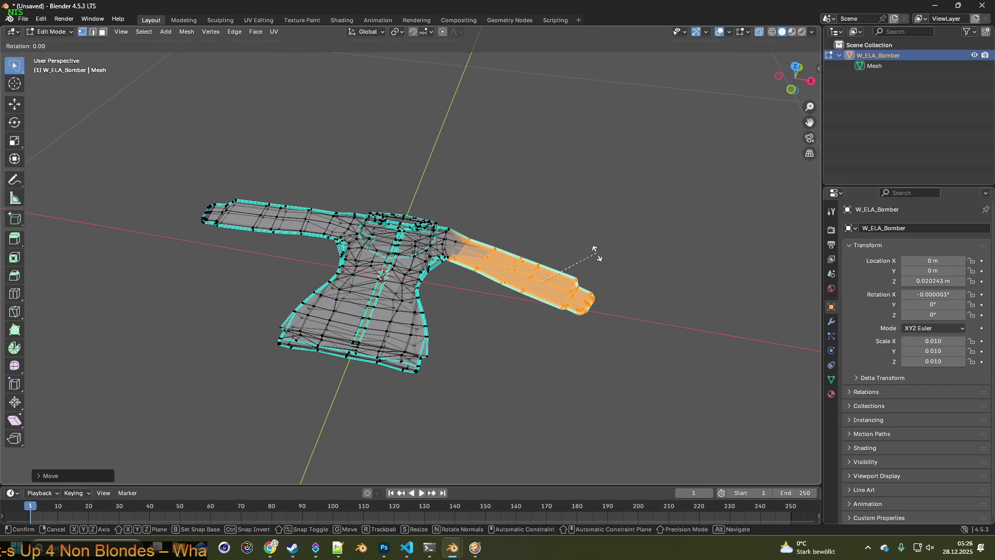
{"action": "key", "text": "z"}
{"action": "left_click", "coordinate": [589, 272]}
{"action": "key", "text": "g"}
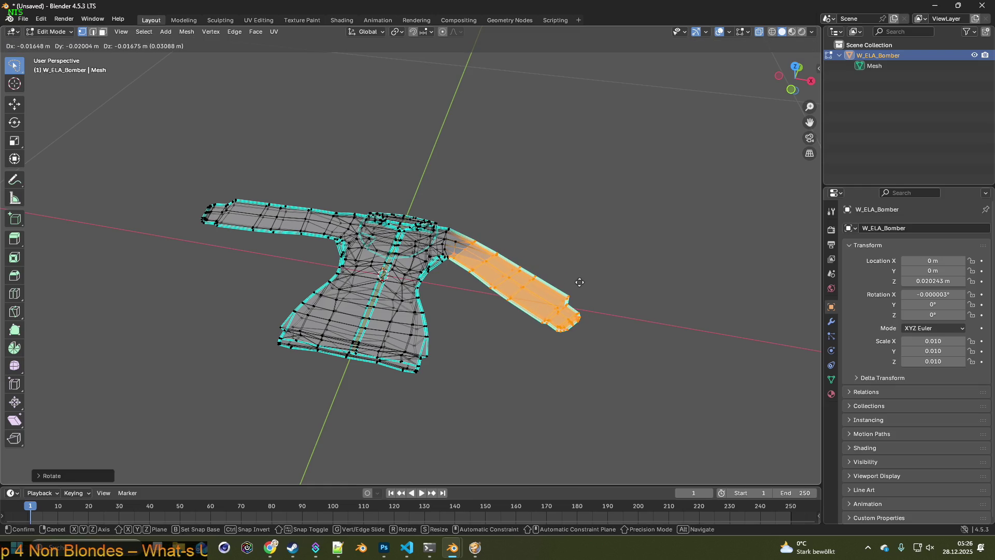
{"action": "left_click", "coordinate": [579, 281]}
{"action": "middle_click_drag", "start_coordinate": [577, 283], "coordinate": [576, 313]}
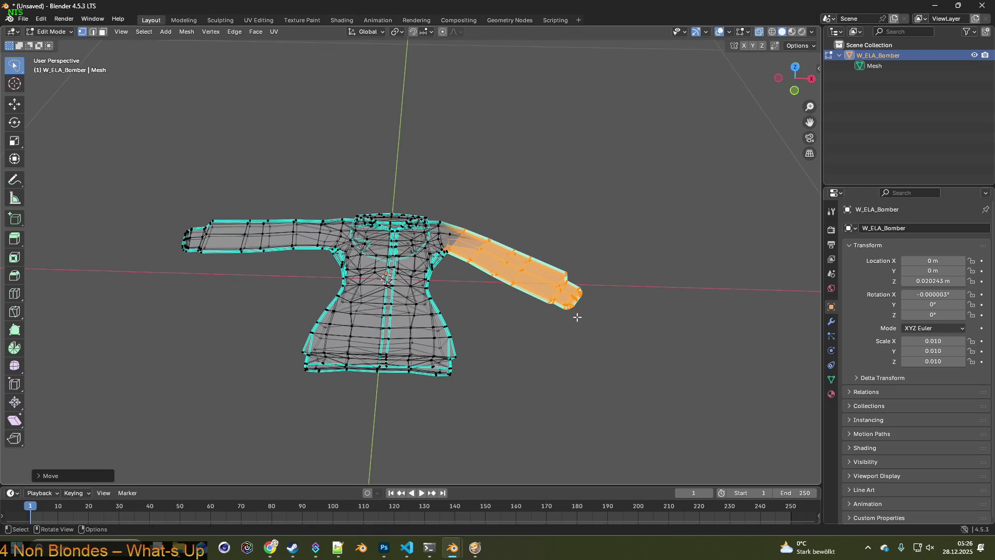
Lasso the lower right sleeve, rotate it downward and shift it lower left.
{"action": "left_click", "coordinate": [573, 335]}
{"action": "right_click_drag", "start_coordinate": [573, 336], "coordinate": [676, 305], "text": "ctrl"}
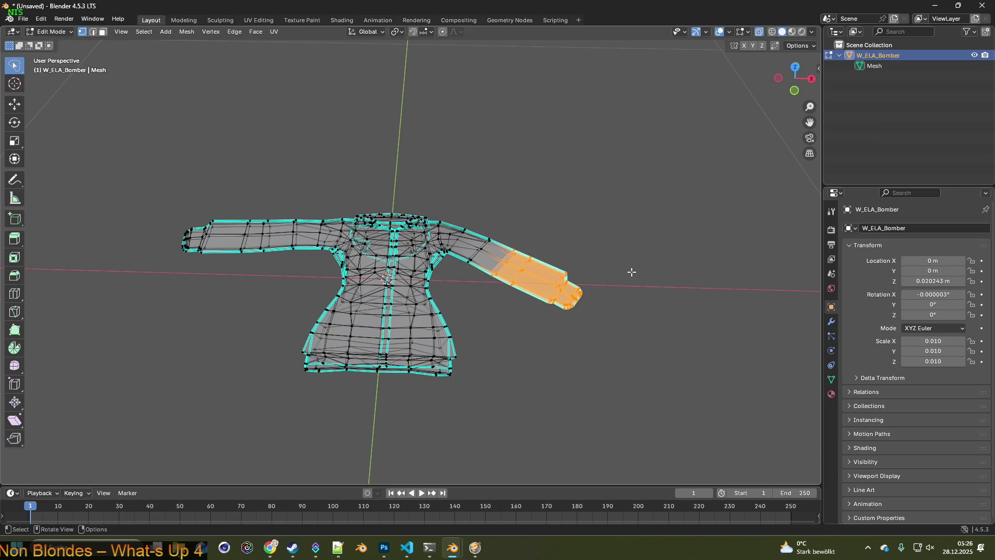
{"action": "middle_click_drag", "start_coordinate": [633, 273], "coordinate": [635, 268]}
{"action": "key", "text": "r"}
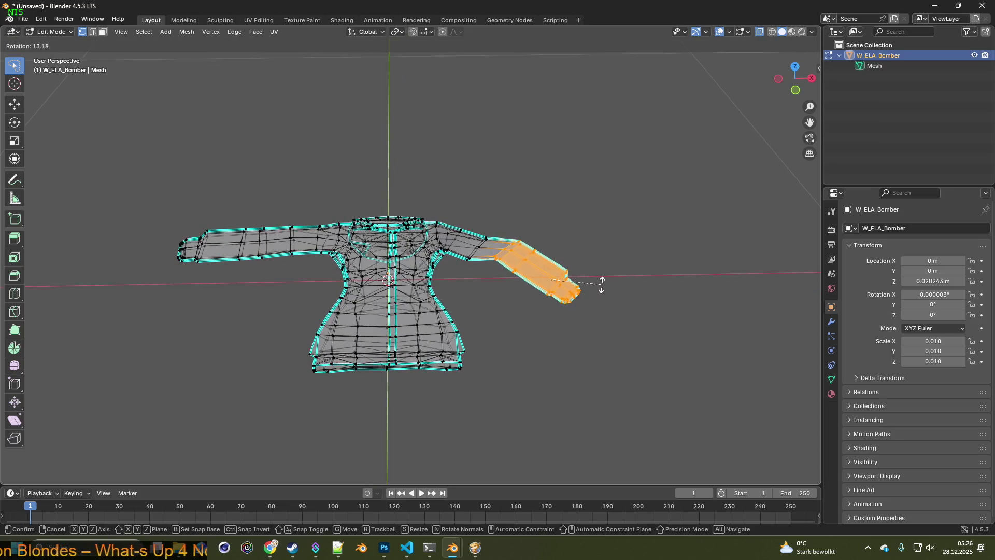
{"action": "left_click", "coordinate": [600, 285]}
{"action": "key", "text": "g"}
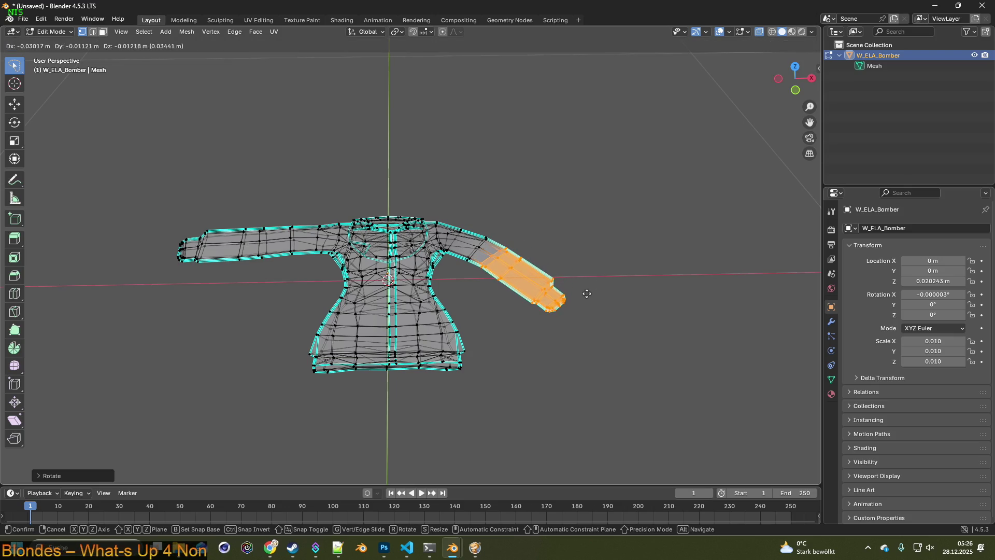
{"action": "left_click", "coordinate": [586, 294]}
{"action": "middle_click_drag", "start_coordinate": [586, 295], "coordinate": [382, 237]}
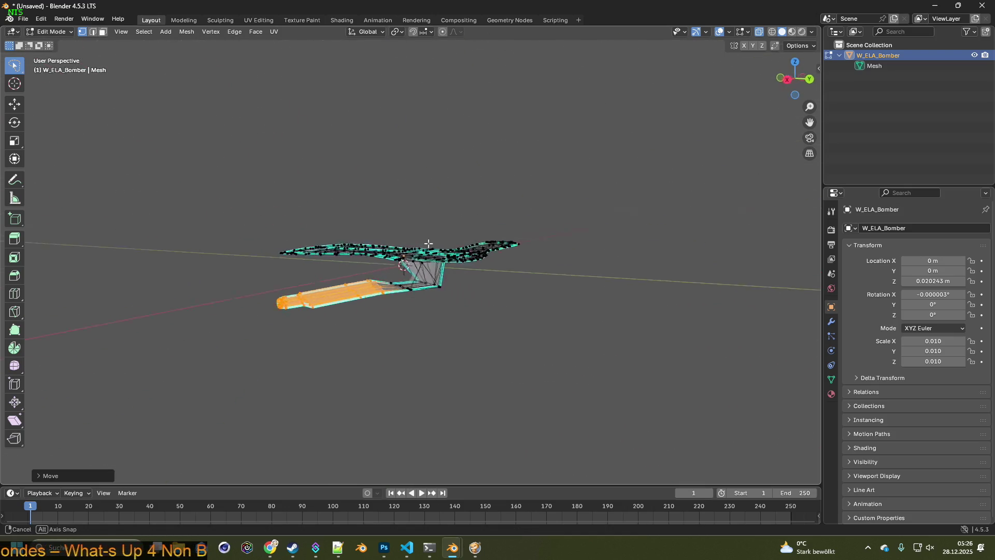
Select the linked sleeve vertices and lower them along the Z axis.
{"action": "left_click", "coordinate": [375, 288]}
{"action": "key", "text": "l"}
{"action": "key", "text": "g"}
{"action": "key", "text": "z"}
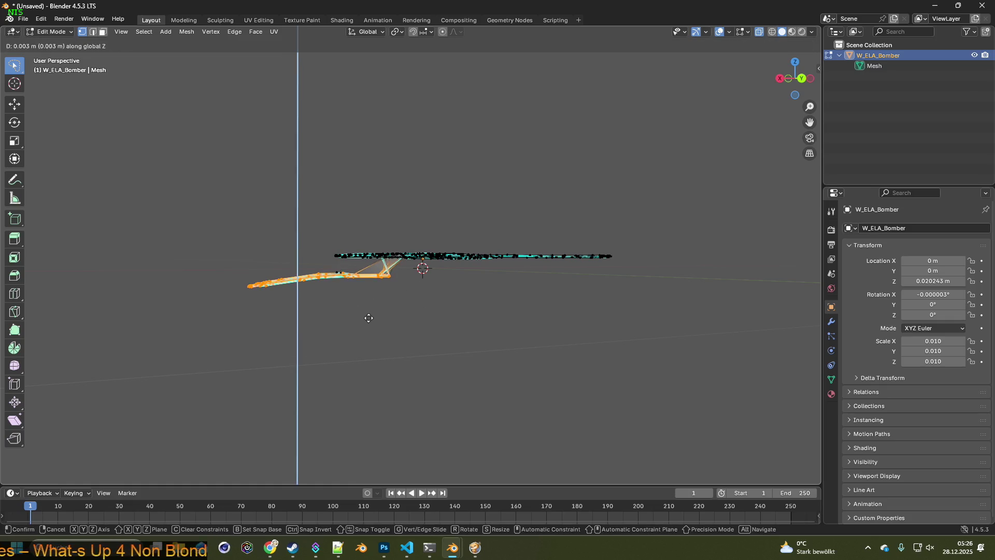
{"action": "key", "text": "Escape"}
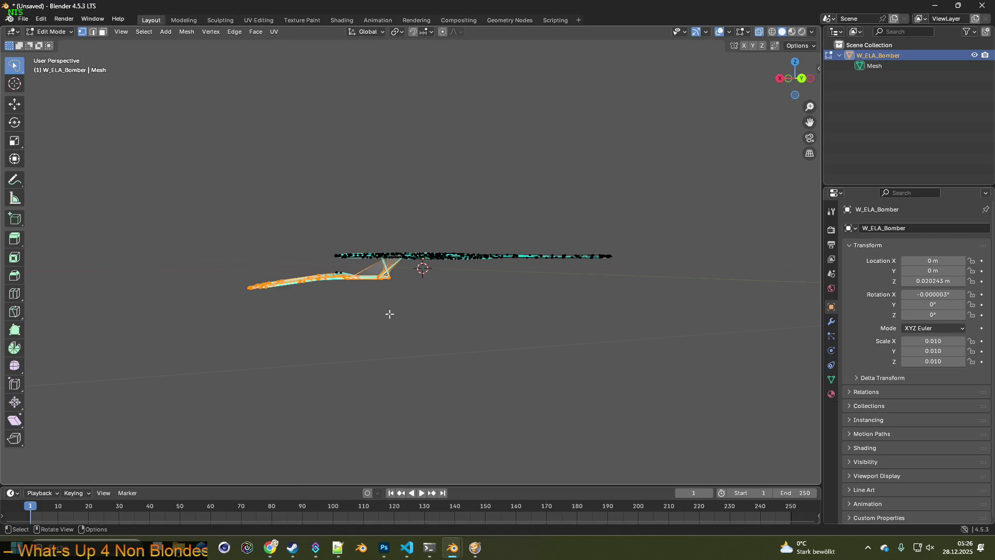
{"action": "key", "text": "r"}
{"action": "key", "text": "Escape"}
{"action": "key", "text": "g"}
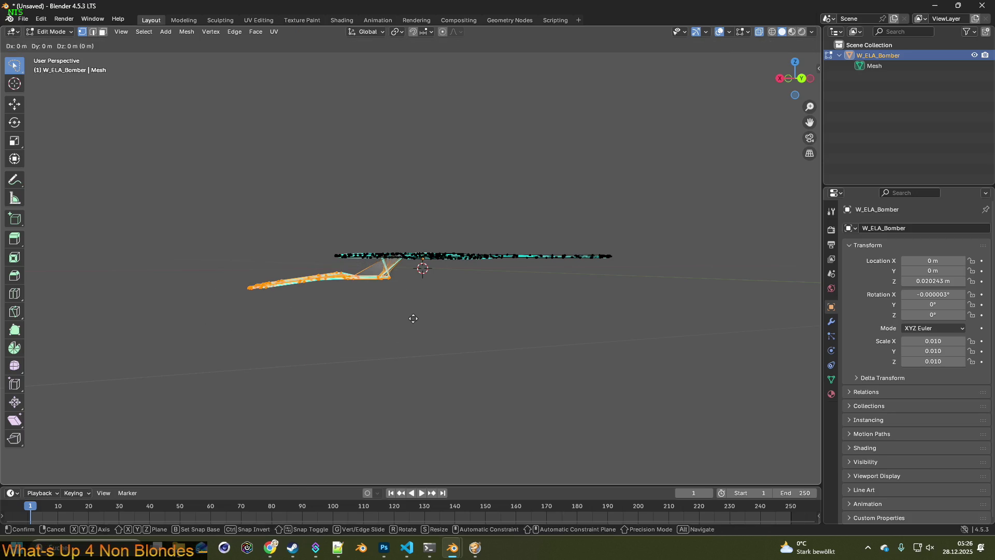
{"action": "key", "text": "z"}
{"action": "left_click", "coordinate": [404, 295]}
{"action": "mouse_move", "coordinate": [404, 295]}
{"action": "middle_mouse_down"}
{"action": "mouse_move", "coordinate": [440, 320]}
{"action": "mouse_move", "coordinate": [351, 315]}
{"action": "middle_mouse_up"}
Lasso the sleeve tip, rotate it further down and drop it along Z.
{"action": "left_click_drag", "start_coordinate": [327, 287], "coordinate": [209, 252]}
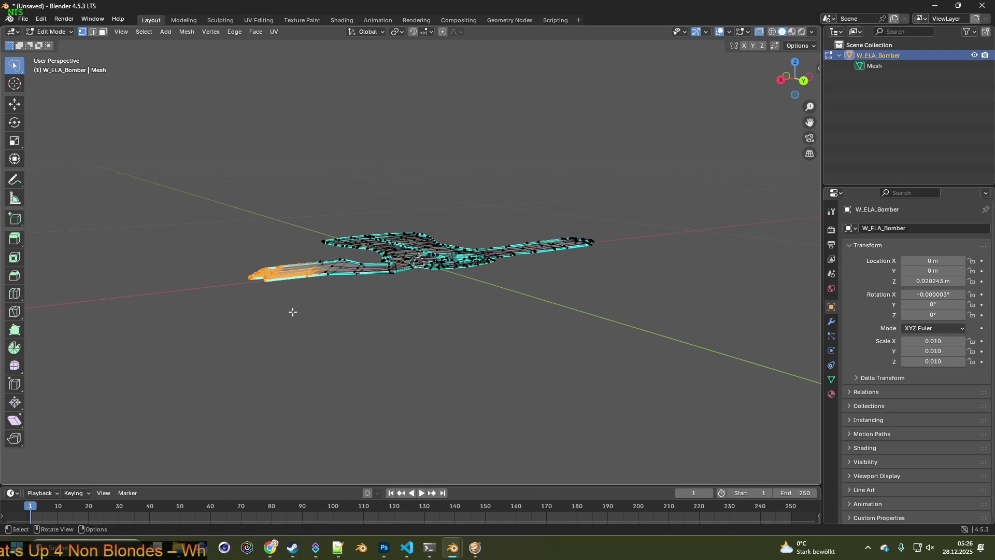
{"action": "middle_click_drag", "start_coordinate": [290, 311], "coordinate": [213, 272]}
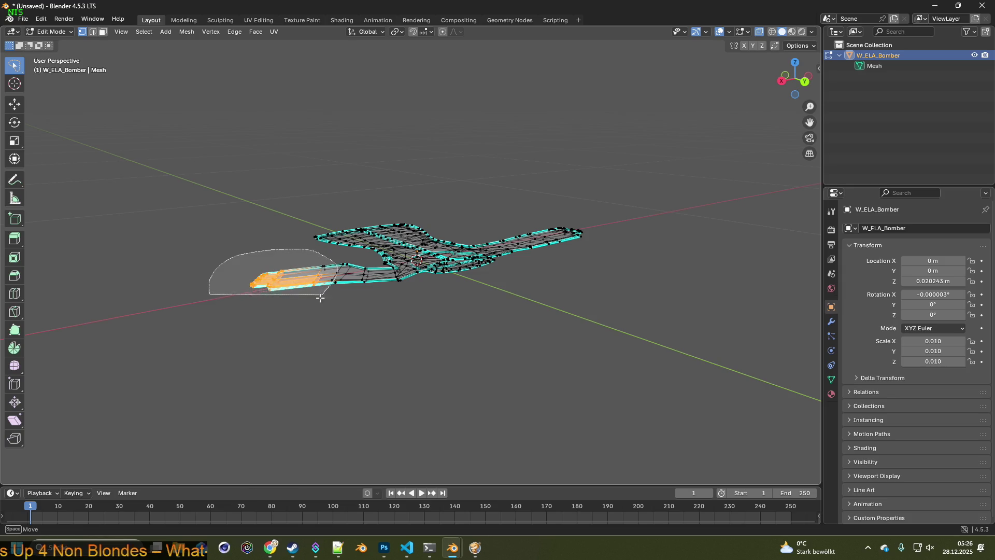
{"action": "left_click_drag", "start_coordinate": [213, 272], "coordinate": [317, 319]}
{"action": "left_click_drag", "start_coordinate": [330, 260], "coordinate": [311, 303]}
{"action": "key", "text": "r"}
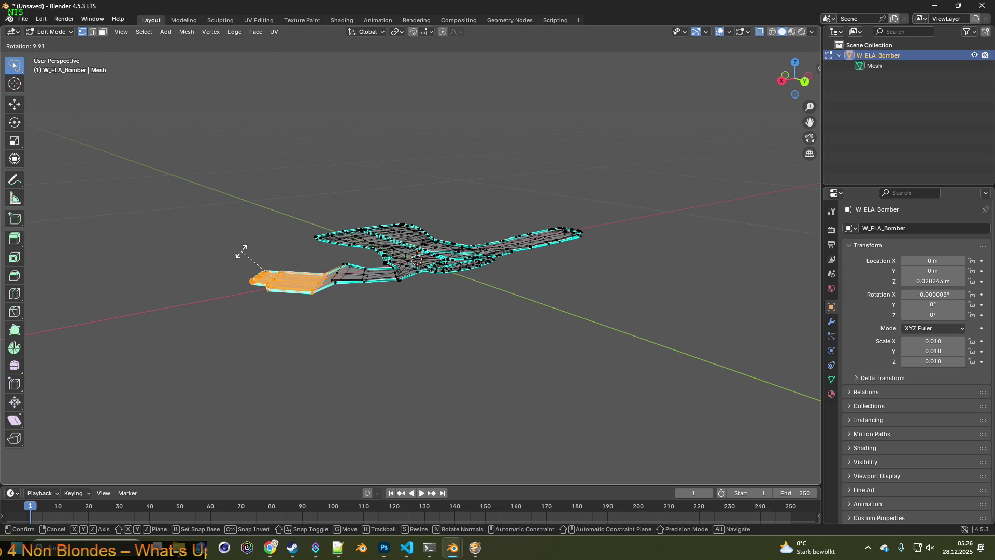
{"action": "left_click", "coordinate": [242, 252]}
{"action": "key", "text": "g"}
{"action": "key", "text": "z"}
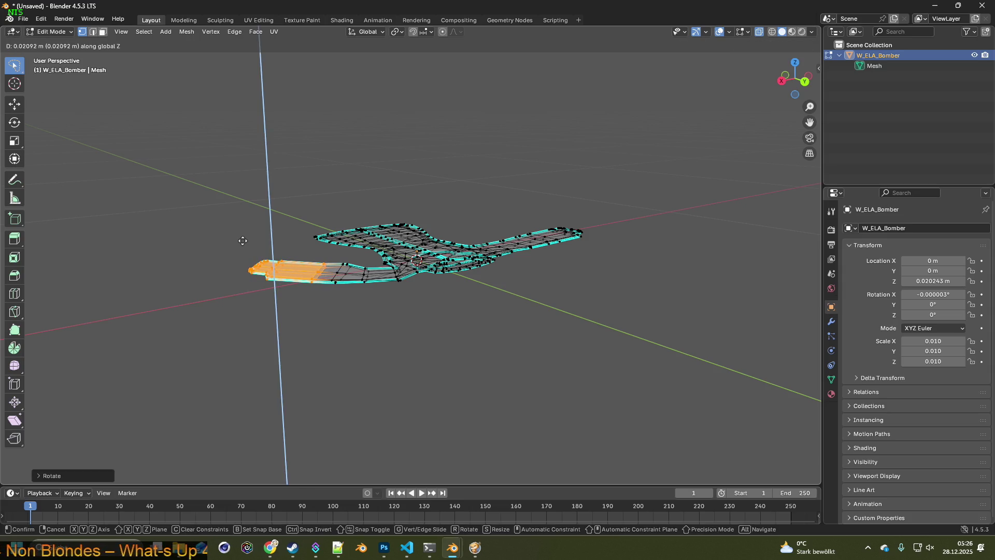
{"action": "left_click", "coordinate": [242, 240]}
{"action": "mouse_move", "coordinate": [260, 242]}
{"action": "middle_mouse_down"}
{"action": "mouse_move", "coordinate": [523, 263]}
{"action": "mouse_move", "coordinate": [539, 301]}
{"action": "middle_mouse_up"}
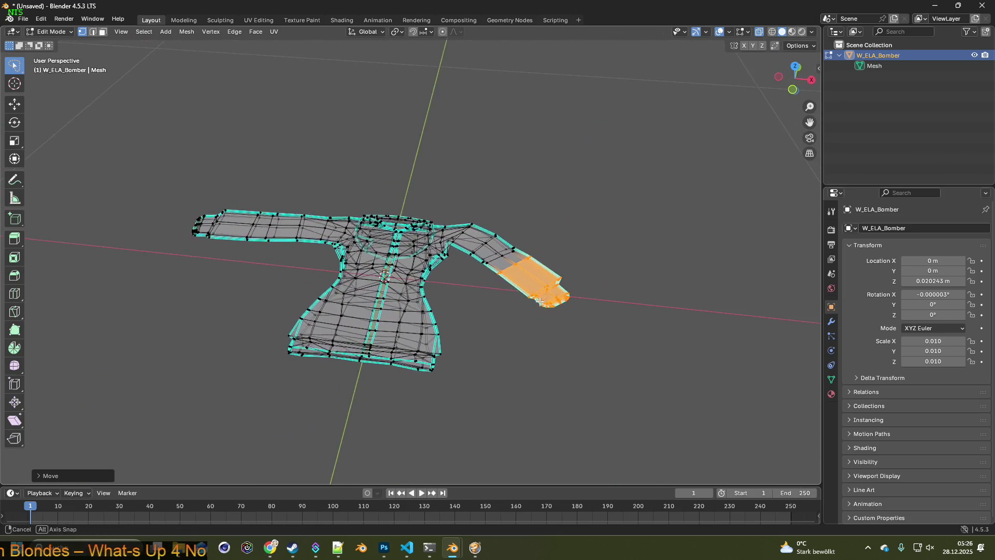
Select the right sleeve end vertices and slide them along the X axis into place.
{"action": "middle_click_drag", "start_coordinate": [519, 318], "coordinate": [533, 304]}
{"action": "scroll", "coordinate": [545, 299], "scroll_direction": "up", "scroll_amount": 2}
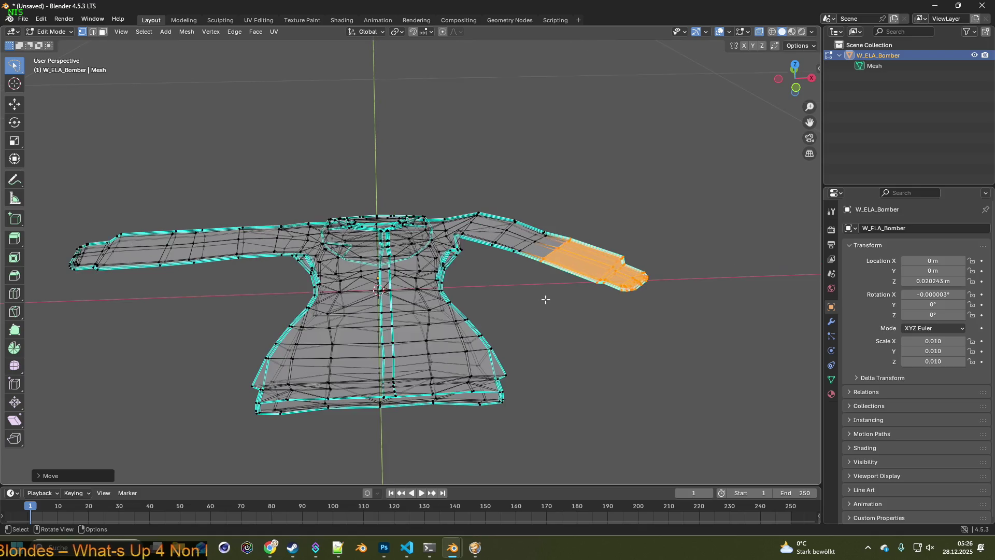
{"action": "middle_click_drag", "start_coordinate": [611, 314], "coordinate": [457, 313]}
{"action": "mouse_move", "coordinate": [452, 261]}
{"action": "right_mouse_down", "text": "ctrl"}
{"action": "mouse_move", "coordinate": [443, 326]}
{"action": "mouse_move", "coordinate": [593, 373]}
{"action": "right_mouse_up", "text": "ctrl"}
{"action": "middle_click_drag", "start_coordinate": [593, 373], "coordinate": [595, 305]}
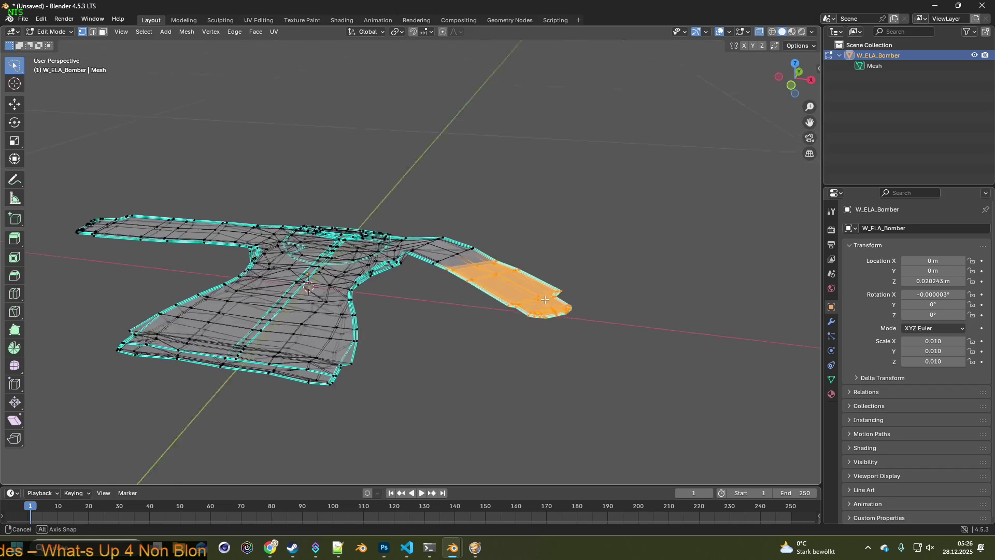
{"action": "key", "text": "r"}
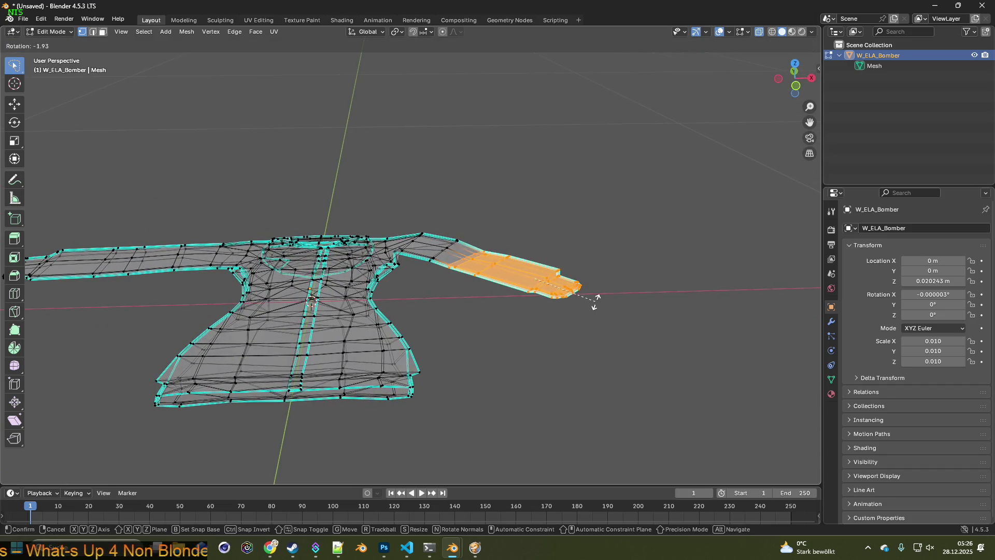
{"action": "key", "text": "g"}
{"action": "key", "text": "y"}
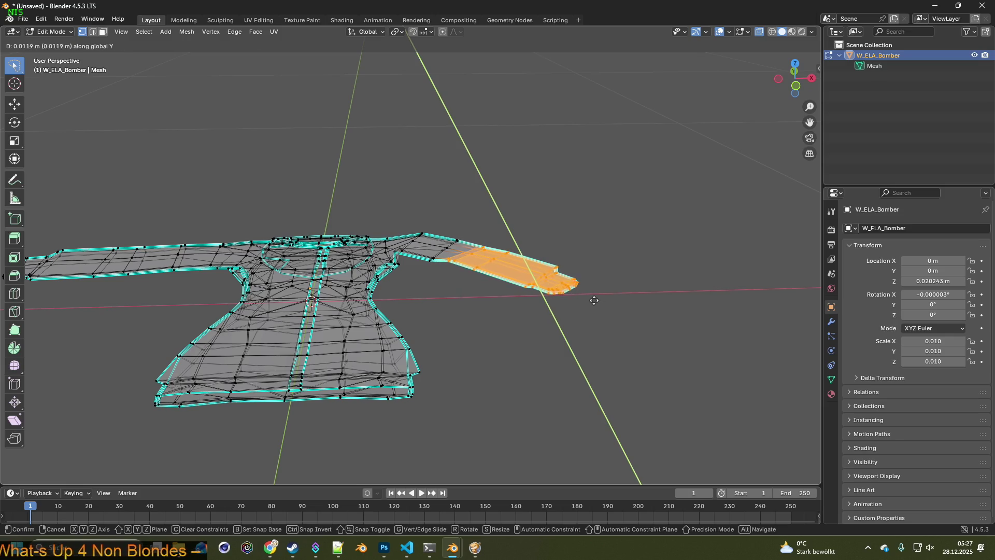
{"action": "key", "text": "x"}
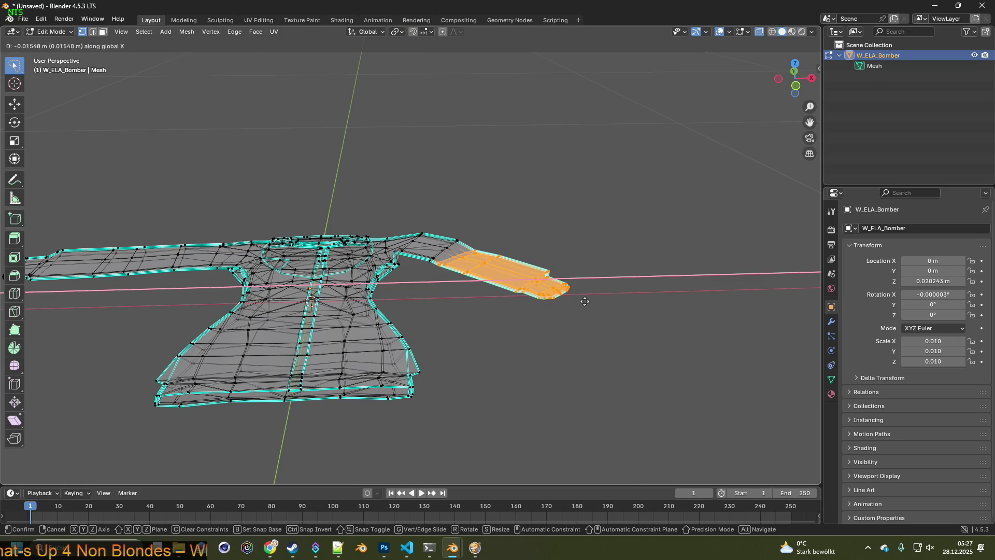
{"action": "left_click", "coordinate": [584, 301]}
After cancelling a few rotation attempts, rotate the sleeve end slightly about the Z axis.
{"action": "key", "text": "r"}
{"action": "key", "text": "r"}
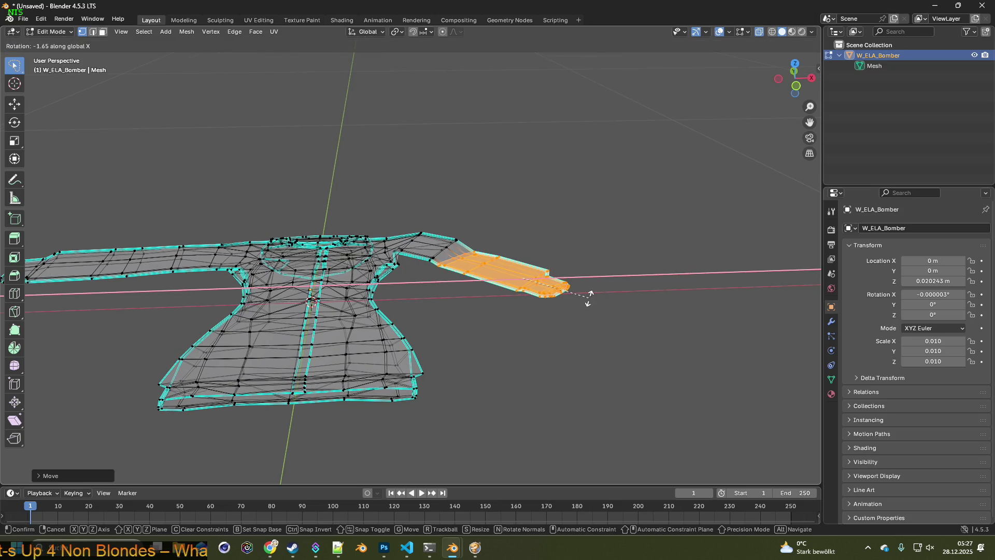
{"action": "key", "text": "Escape"}
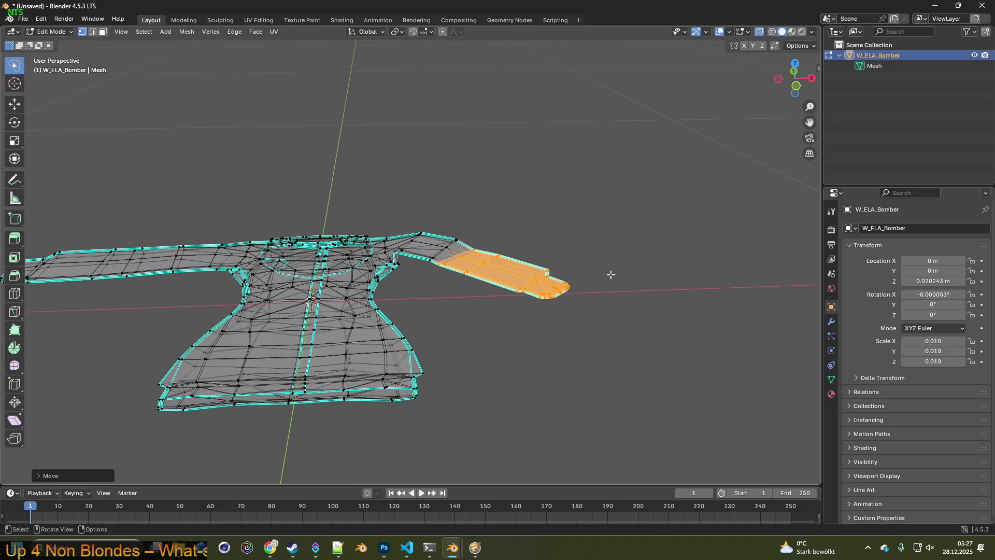
{"action": "key", "text": "r"}
{"action": "key", "text": "x"}
{"action": "key", "text": "y"}
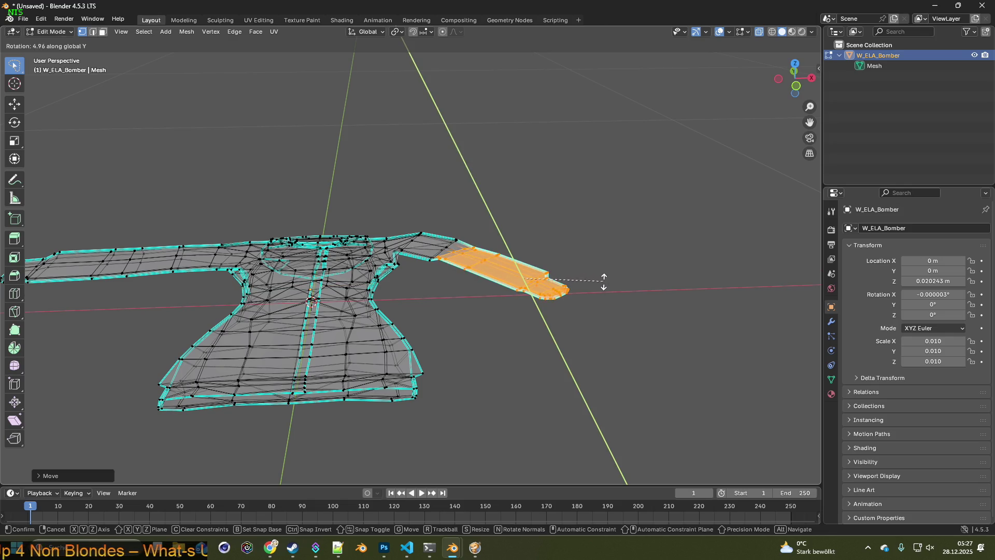
{"action": "key", "text": "Escape"}
{"action": "key", "text": "ctrl+Tab"}
{"action": "key", "text": "Escape"}
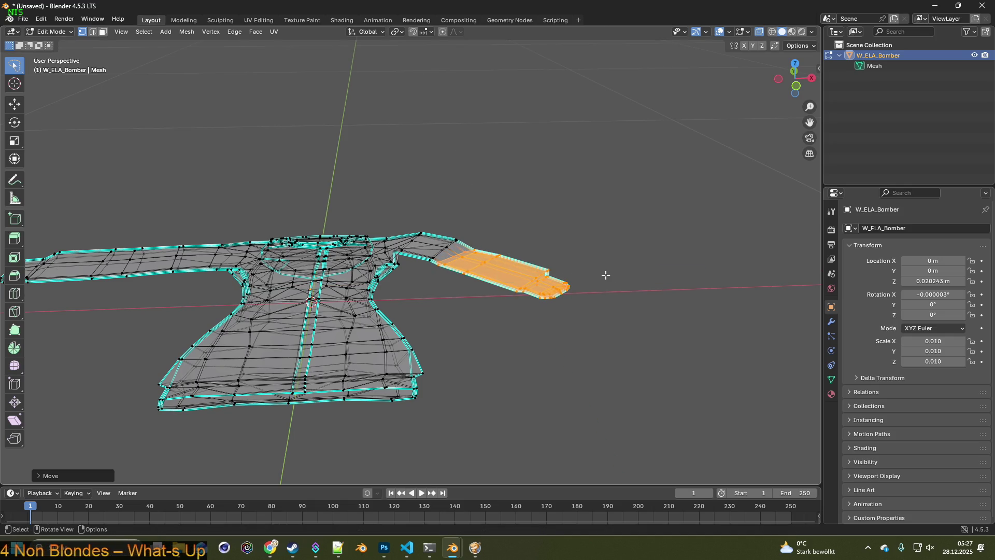
{"action": "key", "text": "r"}
{"action": "key", "text": "z"}
{"action": "left_click", "coordinate": [582, 286]}
Nudge the sleeve end along X then Y so it sits straighter, then select the left sleeve.
{"action": "key", "text": "g"}
{"action": "key", "text": "x"}
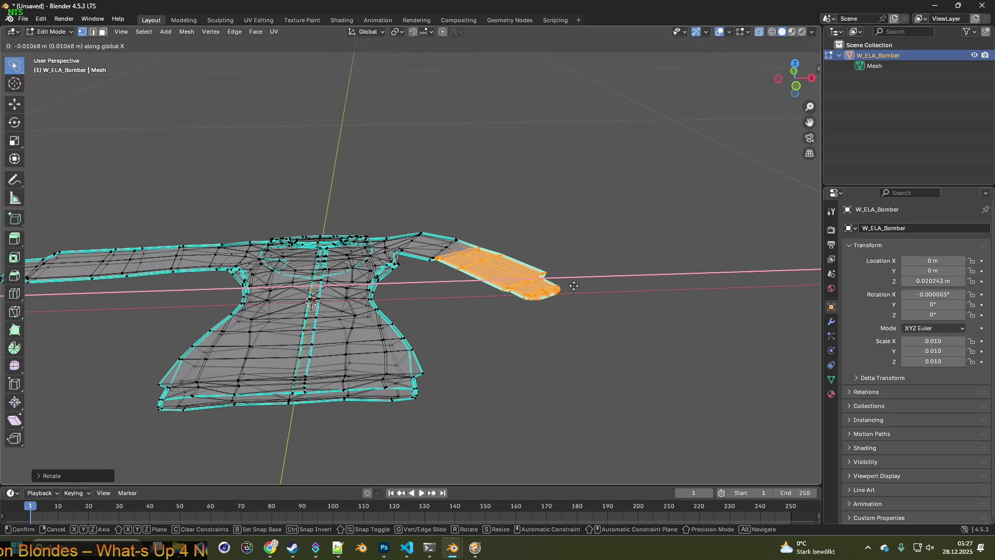
{"action": "left_click", "coordinate": [571, 286]}
{"action": "key", "text": "g"}
{"action": "key", "text": "y"}
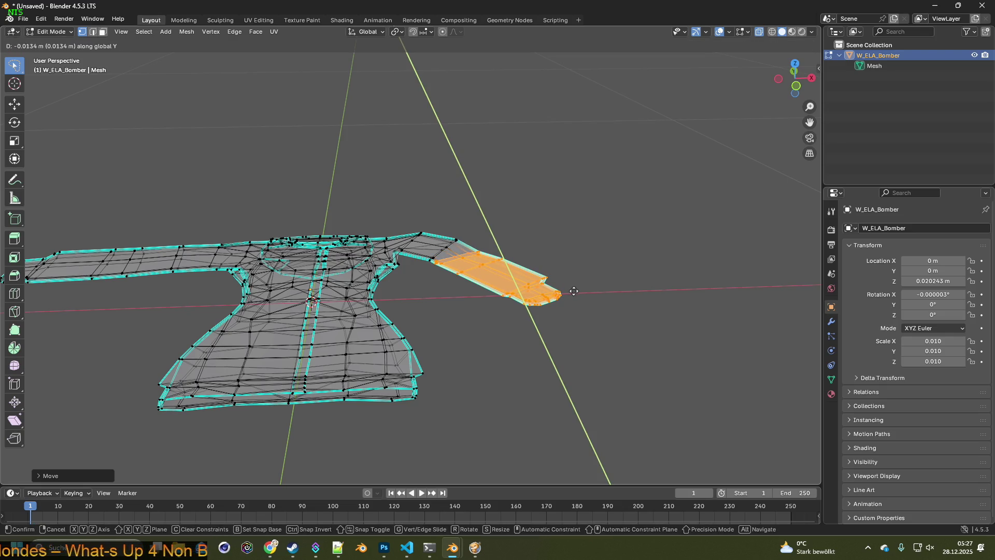
{"action": "left_click", "coordinate": [573, 291]}
{"action": "mouse_move", "coordinate": [468, 305]}
{"action": "middle_mouse_down"}
{"action": "mouse_move", "coordinate": [477, 318]}
{"action": "mouse_move", "coordinate": [465, 316]}
{"action": "middle_mouse_up"}
{"action": "middle_click_drag", "start_coordinate": [342, 305], "coordinate": [505, 290]}
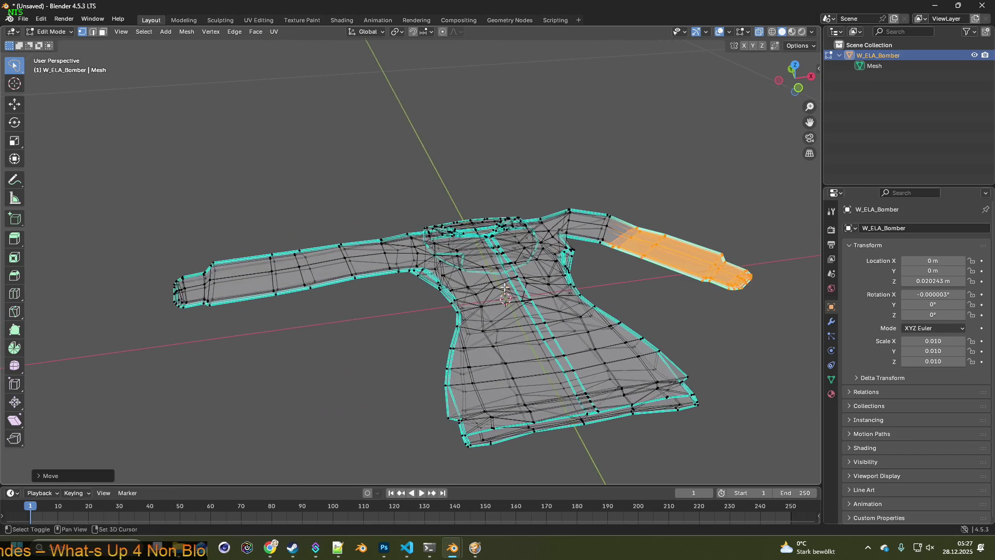
{"action": "left_click_drag", "start_coordinate": [374, 310], "coordinate": [133, 221]}
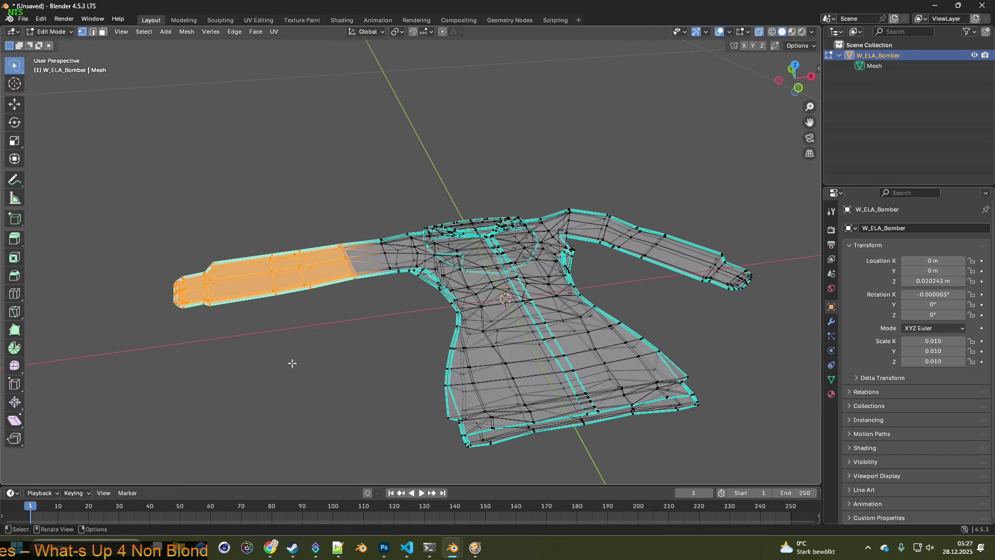
Rotate the left sleeve about the Z axis and shift it along X.
{"action": "middle_click_drag", "start_coordinate": [350, 340], "coordinate": [353, 232]}
{"action": "key", "text": "r"}
{"action": "key", "text": "x"}
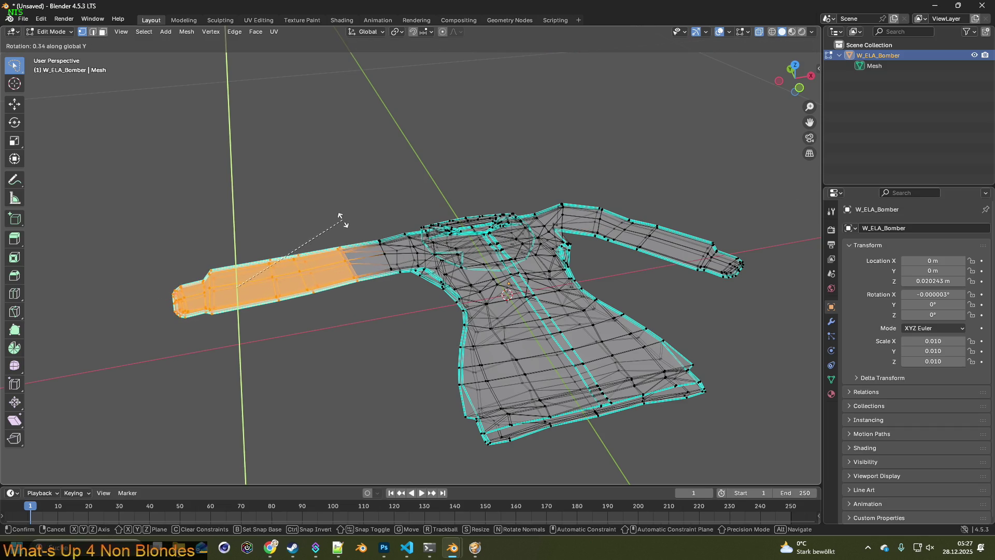
{"action": "key", "text": "z"}
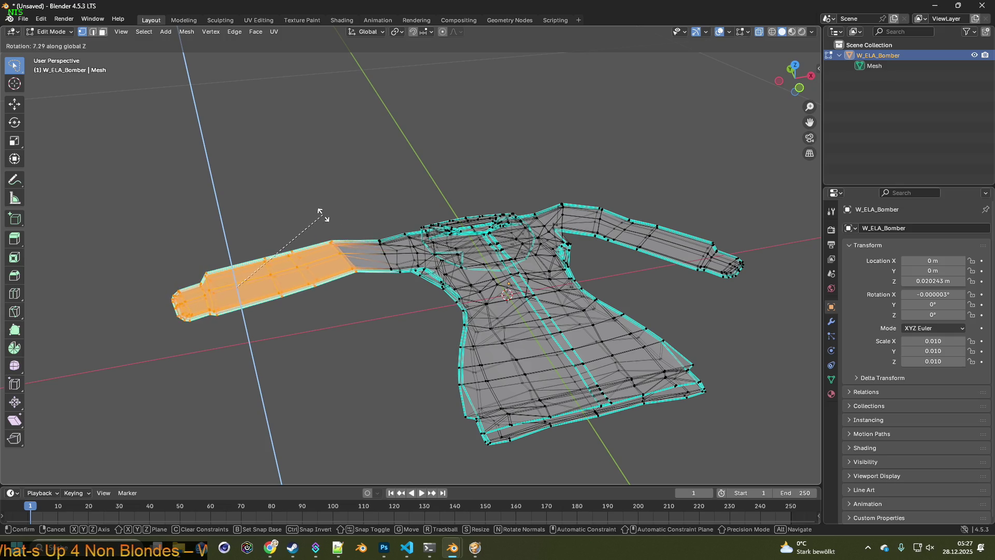
{"action": "left_click", "coordinate": [311, 215]}
{"action": "key", "text": "g"}
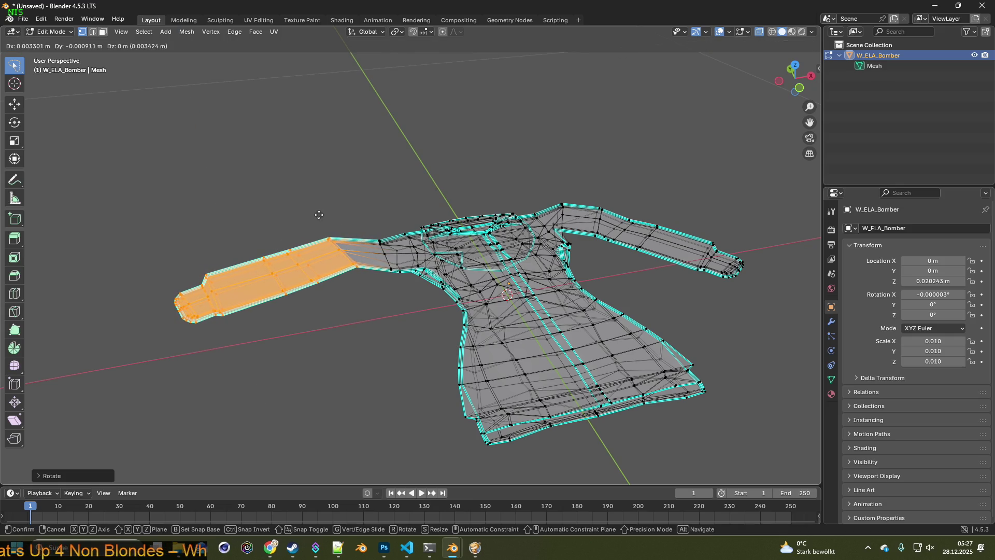
{"action": "key", "text": "y"}
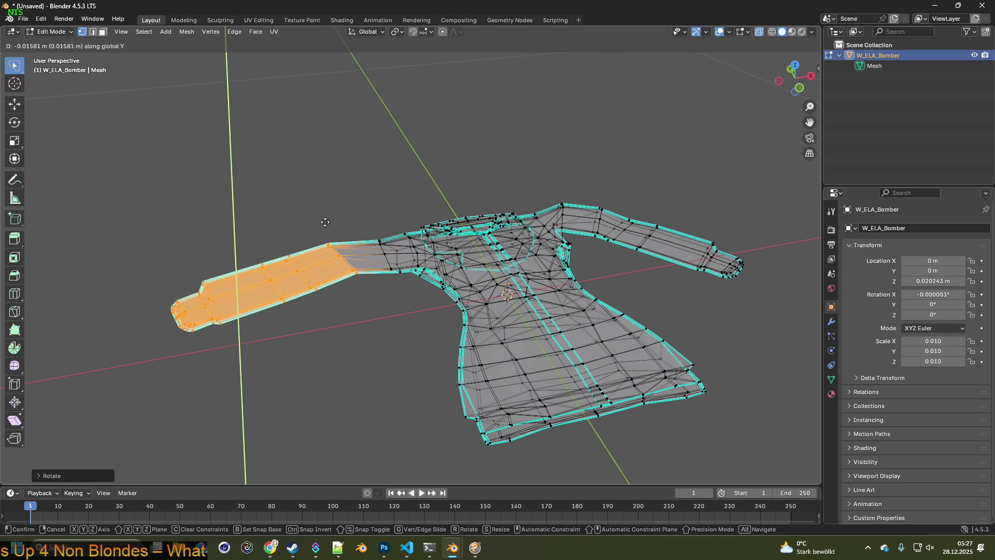
{"action": "key", "text": "x"}
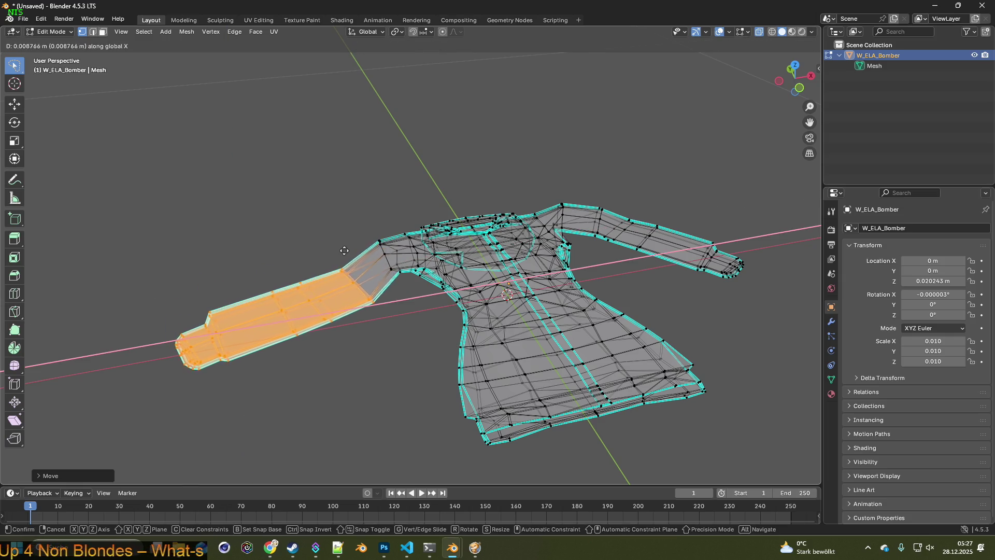
{"action": "left_click", "coordinate": [358, 247]}
Rotate the left sleeve freely a little more and move it further along X.
{"action": "key", "text": "r"}
{"action": "left_click", "coordinate": [338, 236]}
{"action": "key", "text": "g"}
{"action": "key", "text": "x"}
{"action": "left_click", "coordinate": [353, 235]}
Tilt the sleeve about Z, lower it into place and give it a final Z rotation so it angles downward.
{"action": "key", "text": "r"}
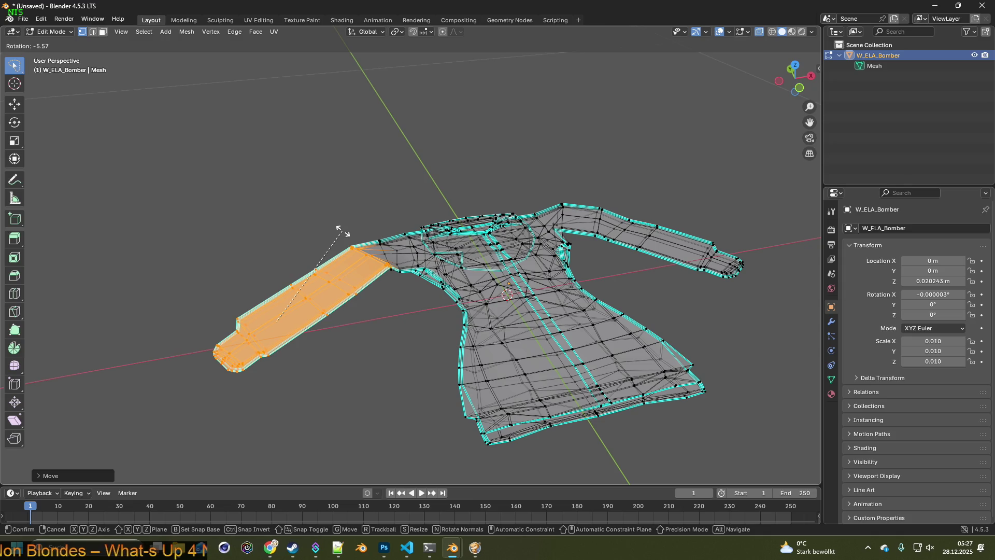
{"action": "key", "text": "z"}
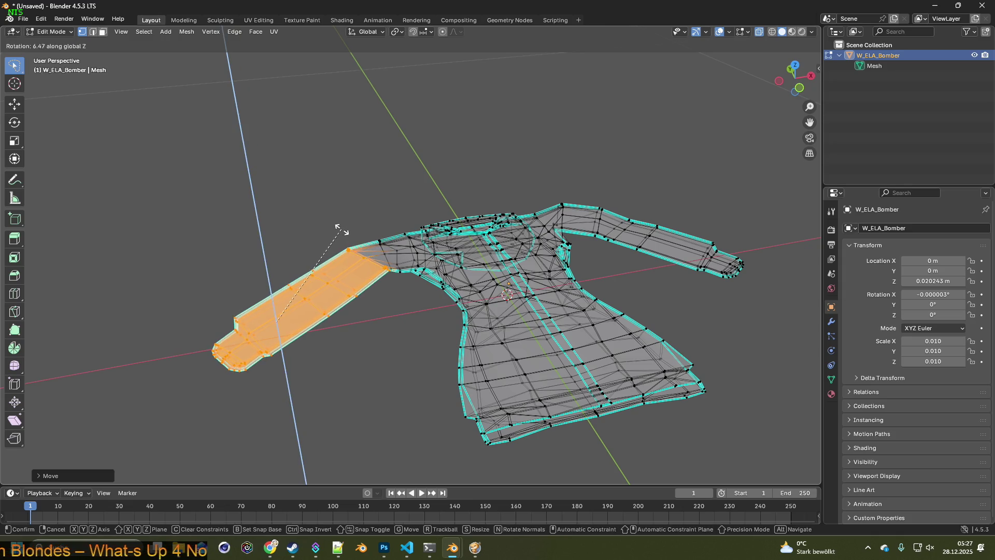
{"action": "left_click", "coordinate": [339, 229]}
{"action": "key", "text": "g"}
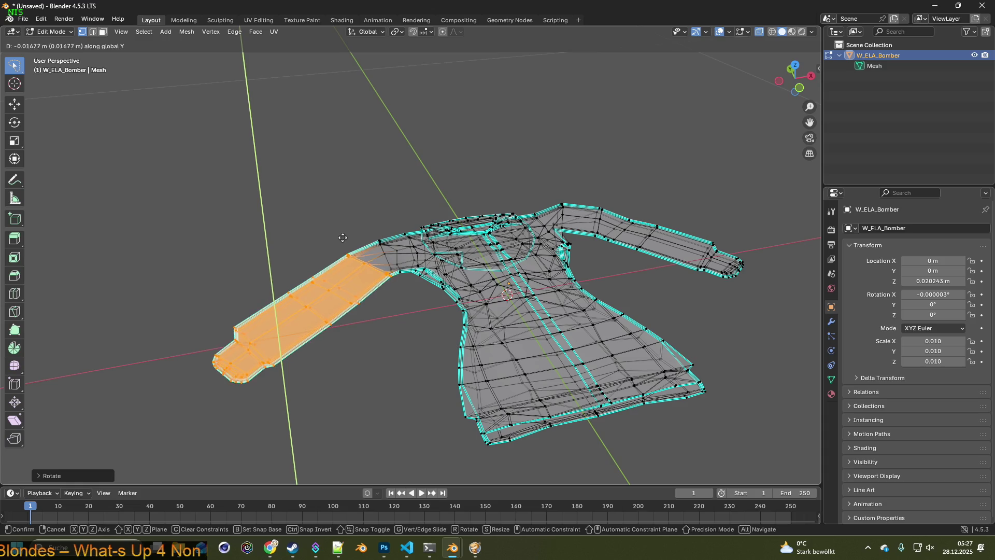
{"action": "left_click", "coordinate": [344, 240]}
{"action": "key", "text": "z"}
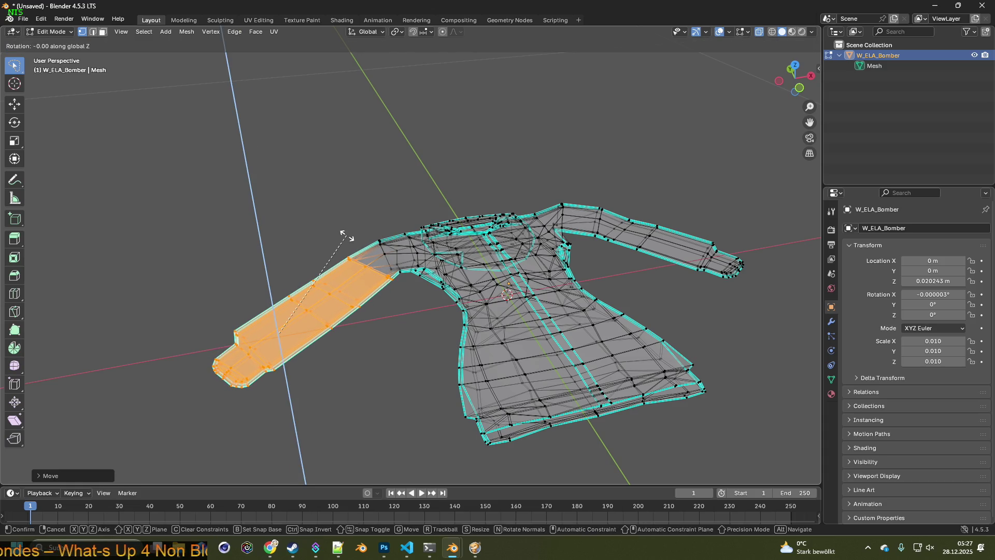
{"action": "left_click", "coordinate": [340, 233]}
{"action": "mouse_move", "coordinate": [355, 238]}
{"action": "middle_mouse_down"}
{"action": "mouse_move", "coordinate": [381, 259]}
{"action": "mouse_move", "coordinate": [437, 204]}
{"action": "mouse_move", "coordinate": [456, 225]}
{"action": "mouse_move", "coordinate": [321, 229]}
{"action": "middle_mouse_up"}
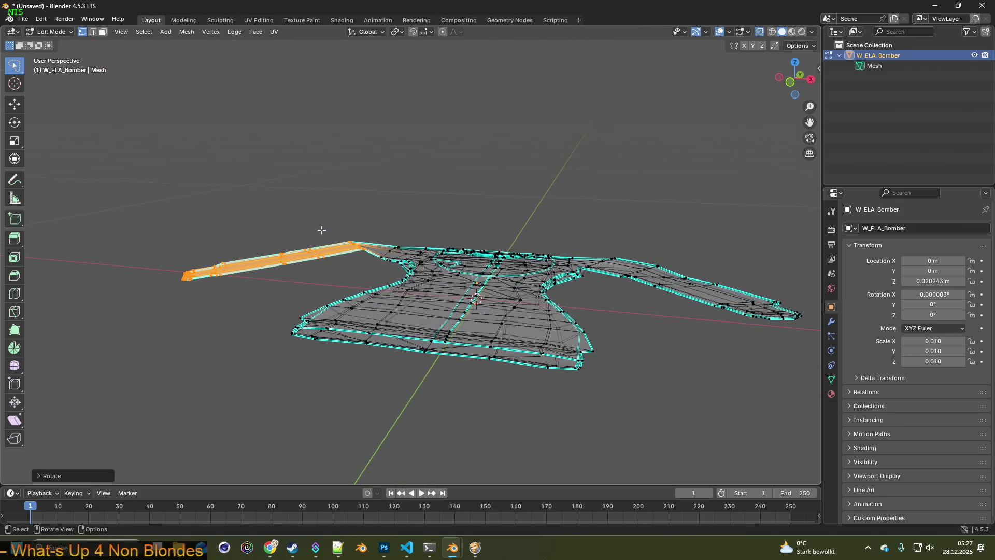
Rotate the selected sleeve about the Y axis and check it from a lower angle.
{"action": "key", "text": "r"}
{"action": "key", "text": "x"}
{"action": "key", "text": "y"}
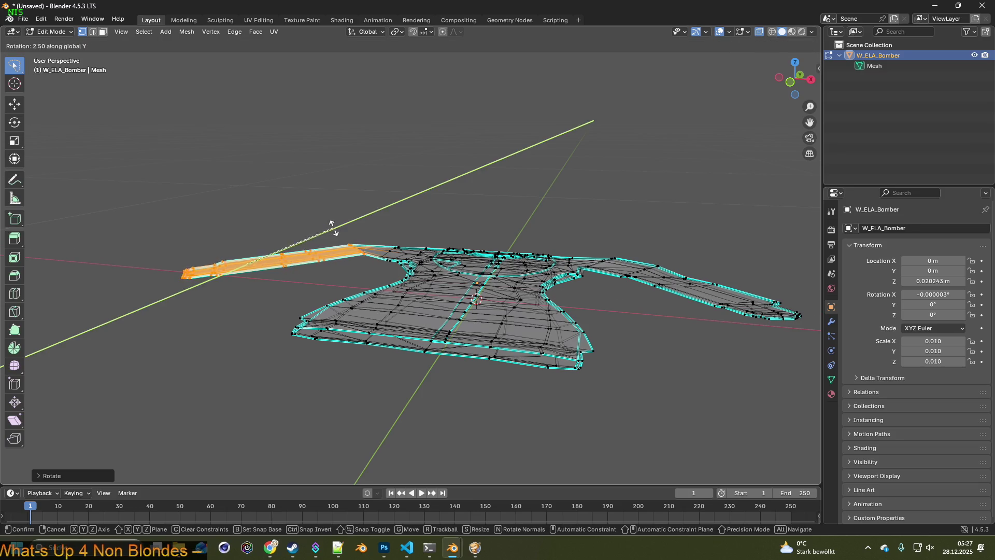
{"action": "left_click", "coordinate": [347, 228]}
{"action": "mouse_move", "coordinate": [349, 238]}
{"action": "middle_mouse_down"}
{"action": "mouse_move", "coordinate": [355, 217]}
{"action": "mouse_move", "coordinate": [331, 263]}
{"action": "mouse_move", "coordinate": [311, 273]}
{"action": "mouse_move", "coordinate": [321, 291]}
{"action": "middle_mouse_up"}
Select the left sleeve, tilt it about the X axis and lower it along Z.
{"action": "mouse_move", "coordinate": [340, 263]}
{"action": "left_mouse_down"}
{"action": "mouse_move", "coordinate": [151, 260]}
{"action": "mouse_move", "coordinate": [242, 290]}
{"action": "left_mouse_up"}
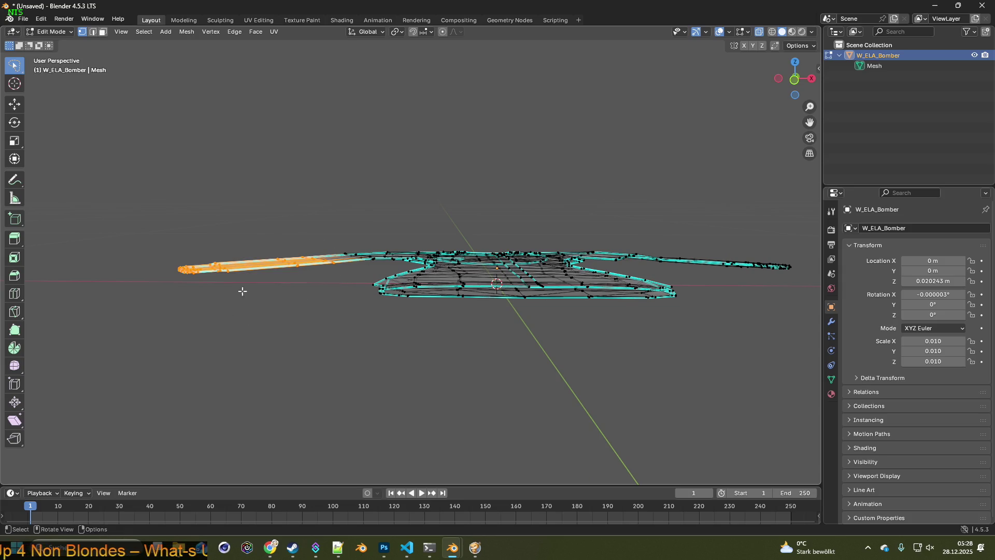
{"action": "key", "text": "r"}
{"action": "key", "text": "x"}
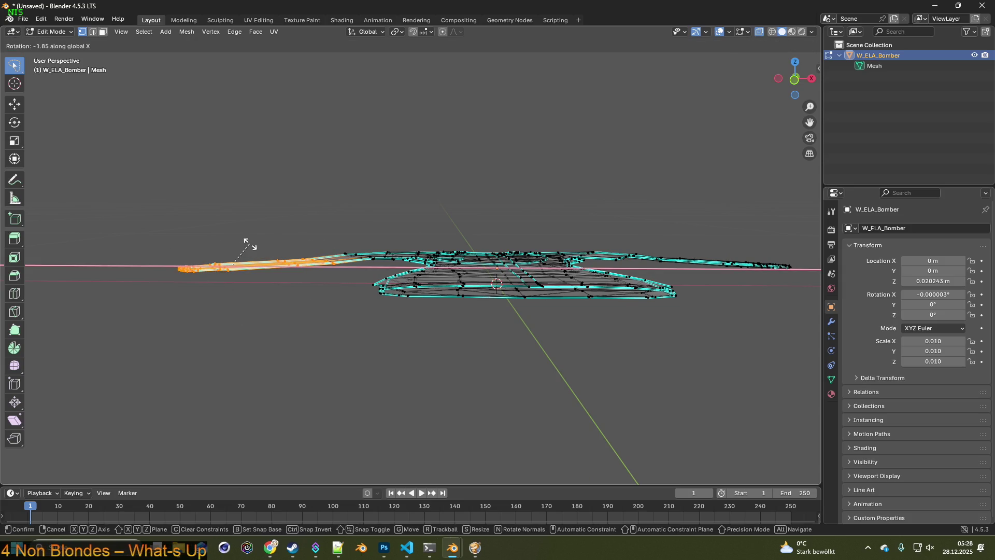
{"action": "left_click", "coordinate": [248, 243]}
{"action": "key", "text": "g"}
{"action": "key", "text": "z"}
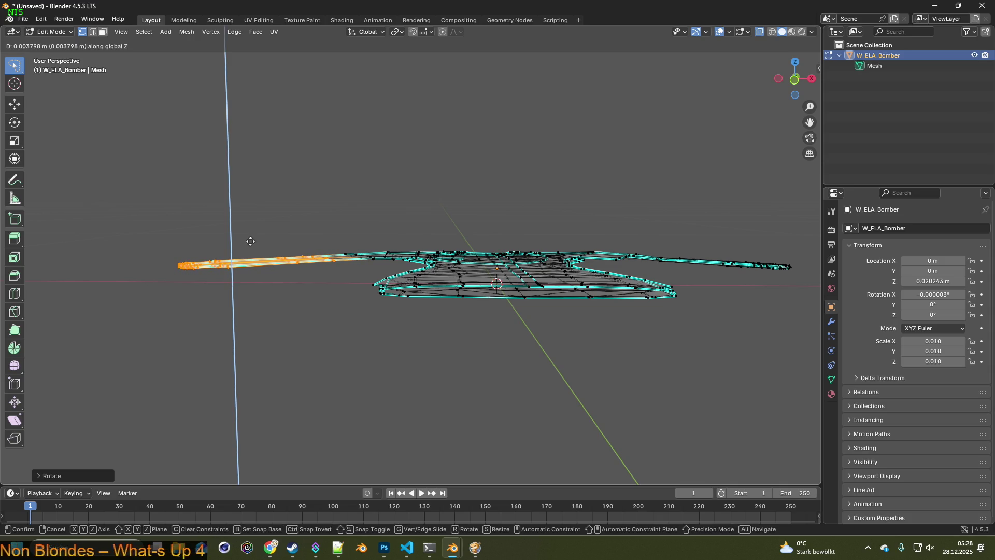
{"action": "left_click", "coordinate": [251, 241]}
From a low side view, rotate the sleeve about Y so it lies level with the jacket body.
{"action": "mouse_move", "coordinate": [333, 272]}
{"action": "middle_mouse_down"}
{"action": "mouse_move", "coordinate": [435, 293]}
{"action": "mouse_move", "coordinate": [481, 289]}
{"action": "mouse_move", "coordinate": [481, 296]}
{"action": "mouse_move", "coordinate": [483, 267]}
{"action": "middle_mouse_up"}
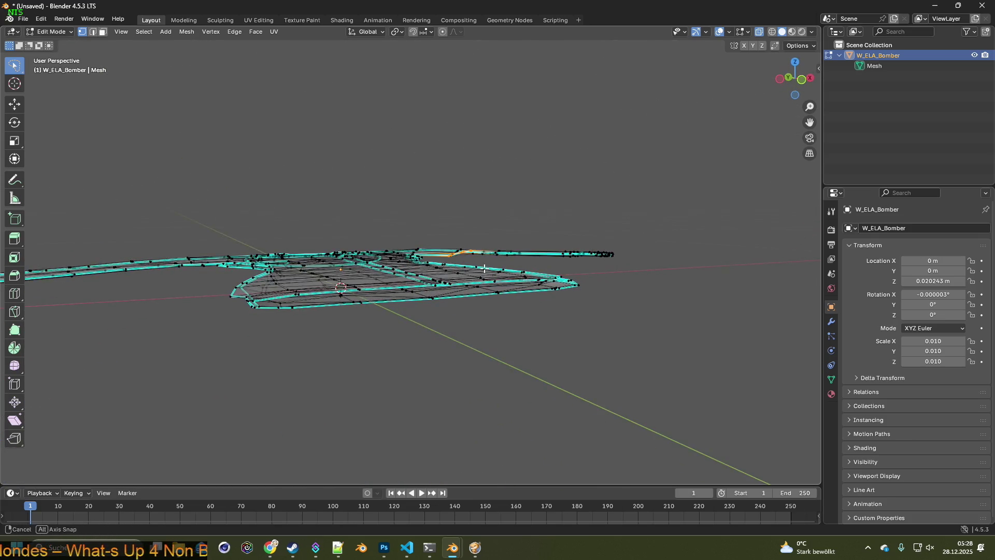
{"action": "key", "text": "r"}
{"action": "key", "text": "y"}
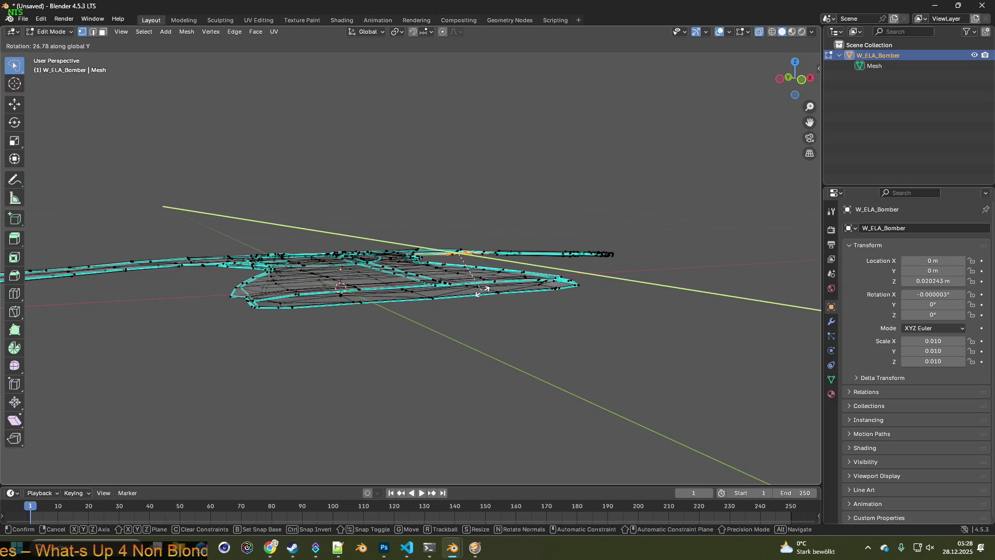
{"action": "left_click", "coordinate": [484, 290]}
{"action": "middle_click_drag", "start_coordinate": [483, 289], "coordinate": [327, 289]}
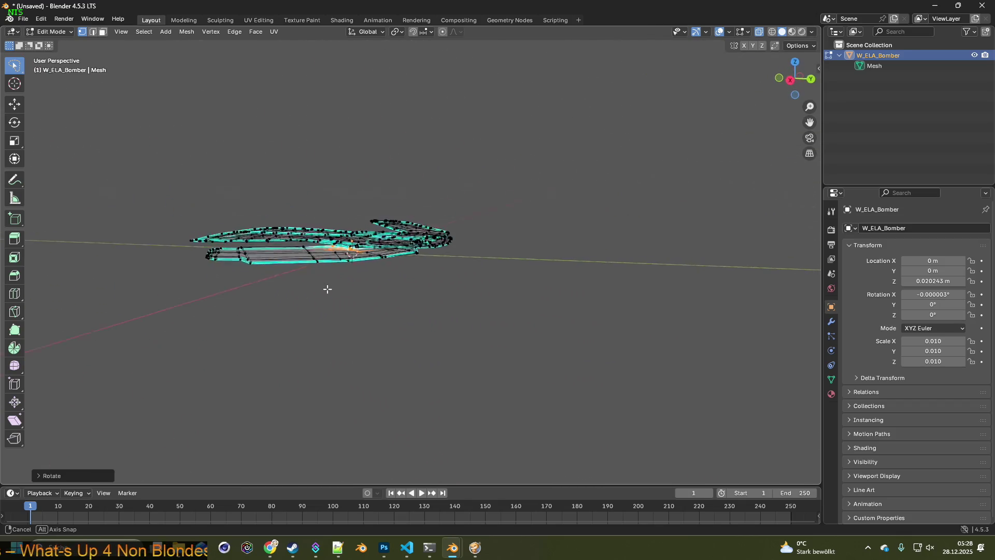
{"action": "mouse_move", "coordinate": [328, 288]}
{"action": "middle_mouse_down"}
{"action": "mouse_move", "coordinate": [367, 293]}
{"action": "mouse_move", "coordinate": [351, 320]}
{"action": "mouse_move", "coordinate": [334, 296]}
{"action": "middle_mouse_up"}
Return to Object Mode and inspect the jacket from low, edge-on angles.
{"action": "left_click", "coordinate": [53, 31]}
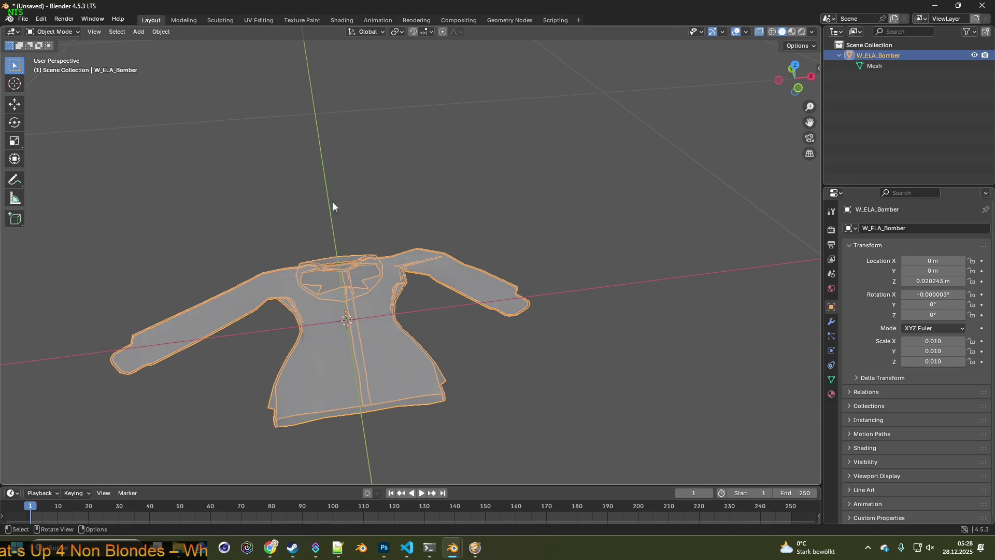
{"action": "middle_click_drag", "start_coordinate": [332, 206], "coordinate": [429, 271]}
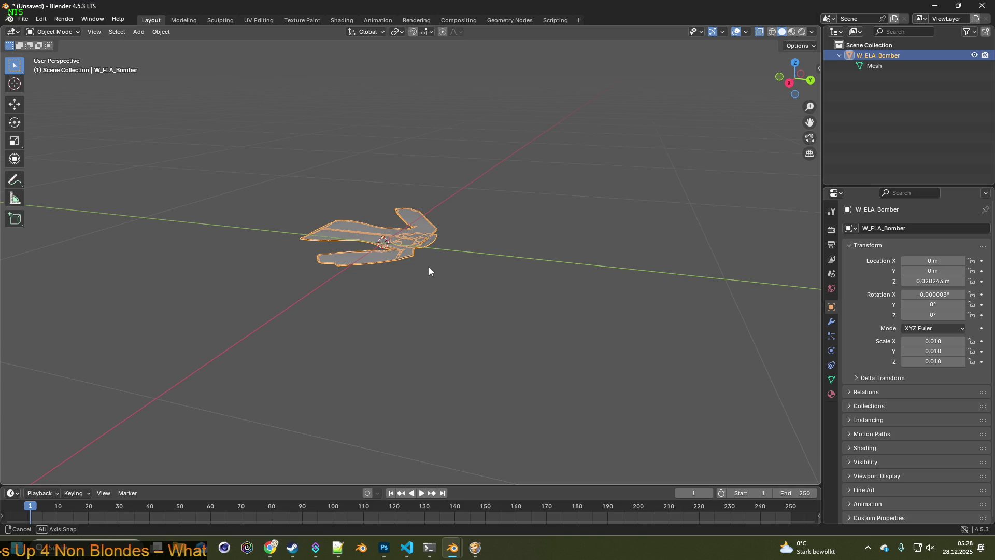
{"action": "mouse_move", "coordinate": [428, 271]}
{"action": "middle_mouse_down"}
{"action": "mouse_move", "coordinate": [373, 317]}
{"action": "mouse_move", "coordinate": [584, 304]}
{"action": "mouse_move", "coordinate": [488, 341]}
{"action": "mouse_move", "coordinate": [512, 339]}
{"action": "mouse_move", "coordinate": [467, 266]}
{"action": "mouse_move", "coordinate": [466, 234]}
{"action": "mouse_move", "coordinate": [477, 310]}
{"action": "mouse_move", "coordinate": [505, 338]}
{"action": "middle_mouse_up"}
{"action": "left_click", "coordinate": [565, 266]}
{"action": "mouse_move", "coordinate": [565, 267]}
{"action": "middle_mouse_down"}
{"action": "mouse_move", "coordinate": [505, 326]}
{"action": "mouse_move", "coordinate": [510, 342]}
{"action": "mouse_move", "coordinate": [470, 265]}
{"action": "middle_mouse_up"}
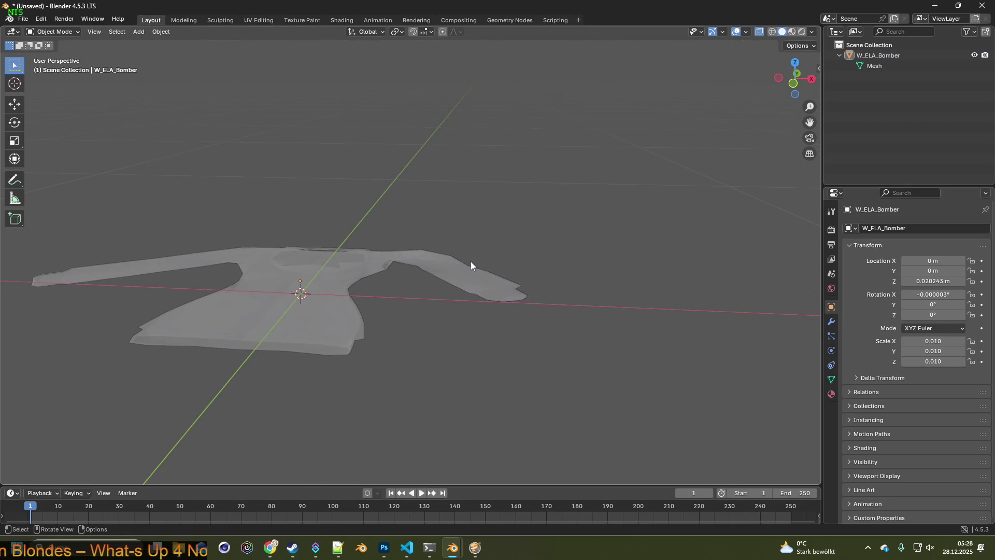
Step back in the undo history to an earlier sleeve-selection state and review it in Object Mode.
{"action": "left_click", "coordinate": [41, 20]}
{"action": "mouse_move", "coordinate": [67, 52]}
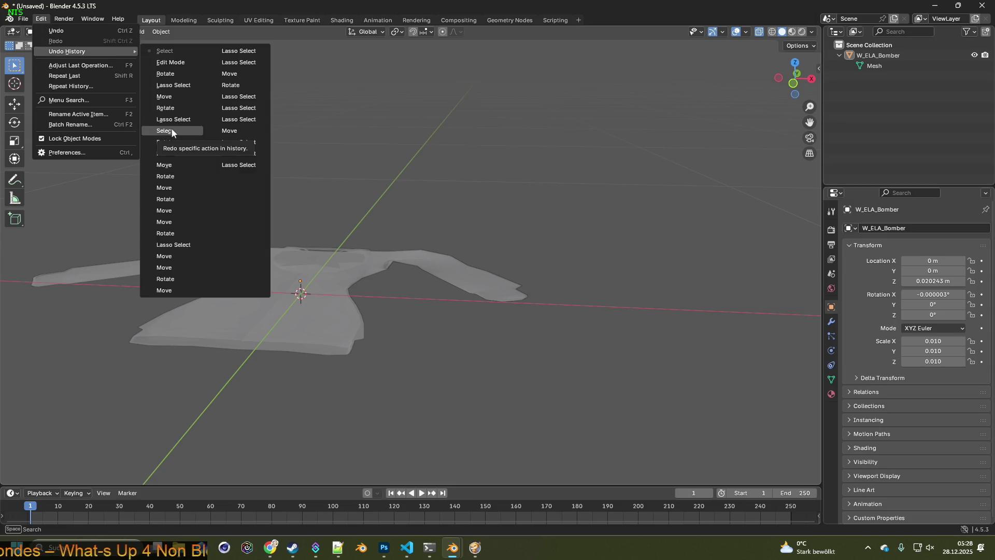
{"action": "left_click", "coordinate": [173, 244]}
{"action": "middle_click_drag", "start_coordinate": [251, 236], "coordinate": [317, 246]}
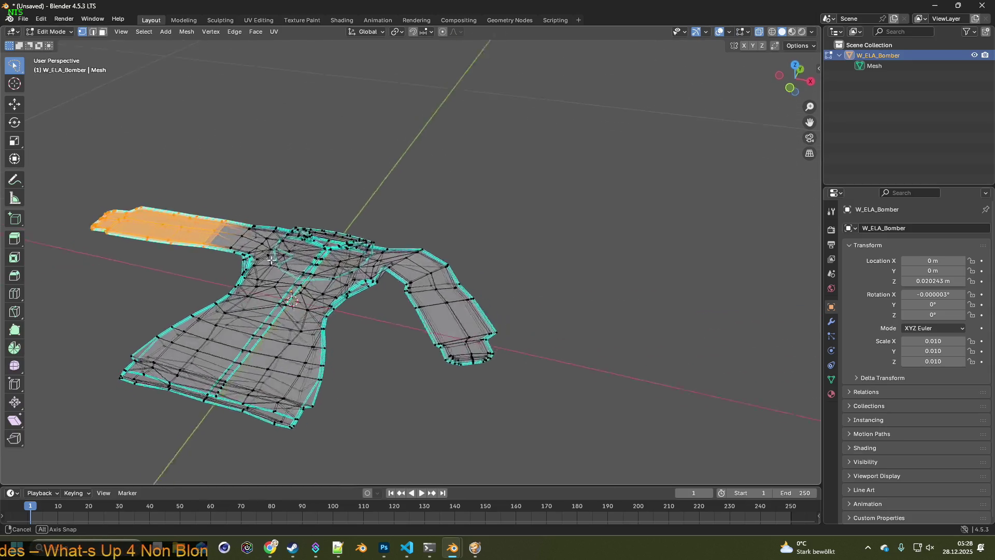
{"action": "left_click", "coordinate": [55, 32]}
{"action": "mouse_move", "coordinate": [303, 192]}
{"action": "middle_mouse_down"}
{"action": "mouse_move", "coordinate": [285, 240]}
{"action": "mouse_move", "coordinate": [362, 206]}
{"action": "mouse_move", "coordinate": [289, 209]}
{"action": "middle_mouse_up"}
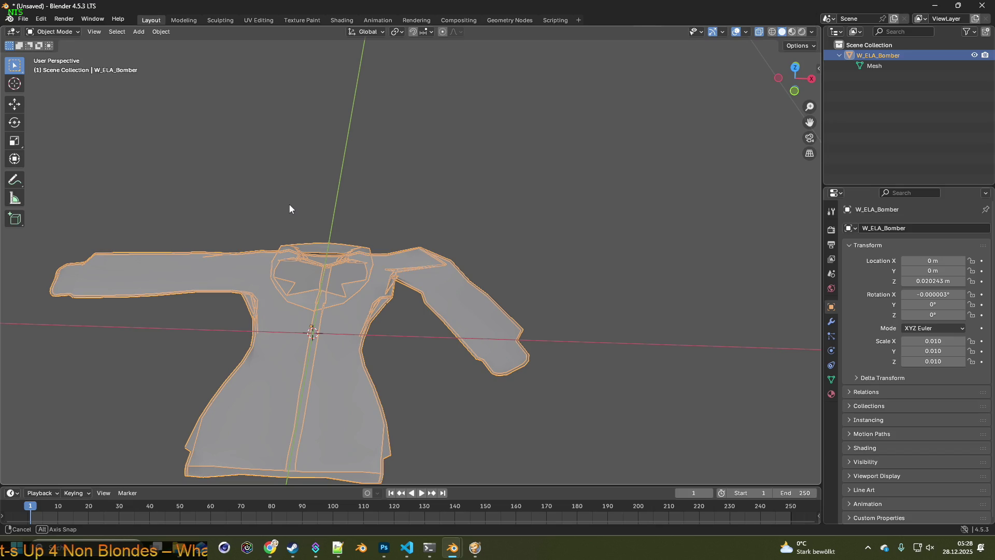
{"action": "middle_click_drag", "start_coordinate": [290, 204], "coordinate": [232, 166]}
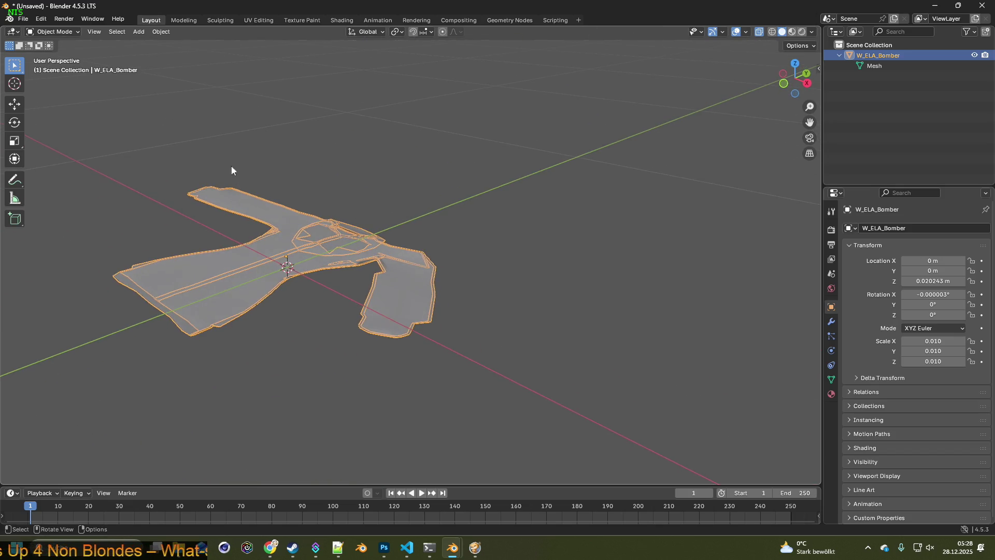
Step back again in the undo history to another sleeve-selected state and return to Object Mode.
{"action": "left_click", "coordinate": [42, 23]}
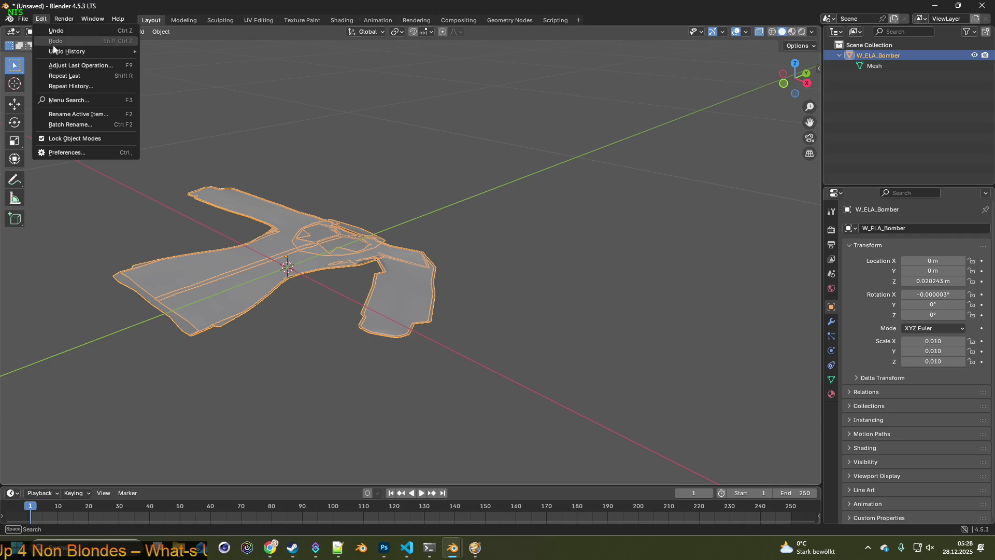
{"action": "left_click", "coordinate": [177, 223]}
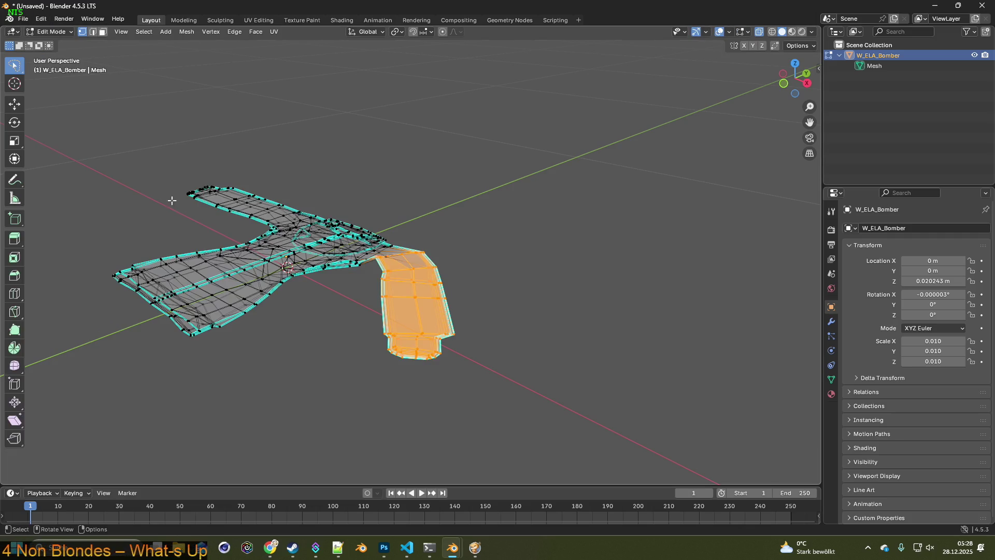
{"action": "middle_click_drag", "start_coordinate": [178, 224], "coordinate": [93, 94]}
{"action": "left_click", "coordinate": [52, 31]}
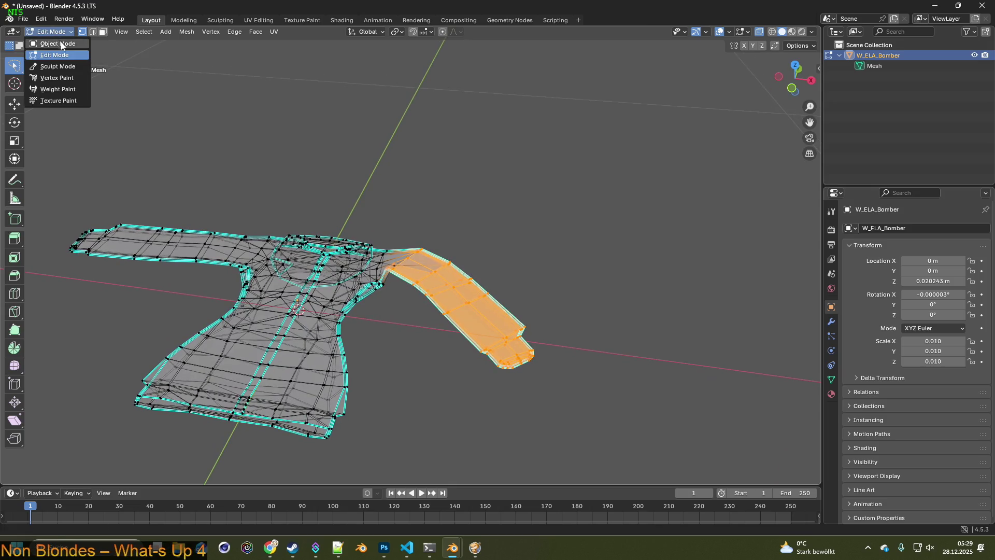
{"action": "mouse_move", "coordinate": [340, 211]}
{"action": "middle_mouse_down"}
{"action": "mouse_move", "coordinate": [265, 217]}
{"action": "mouse_move", "coordinate": [279, 117]}
{"action": "middle_mouse_up"}
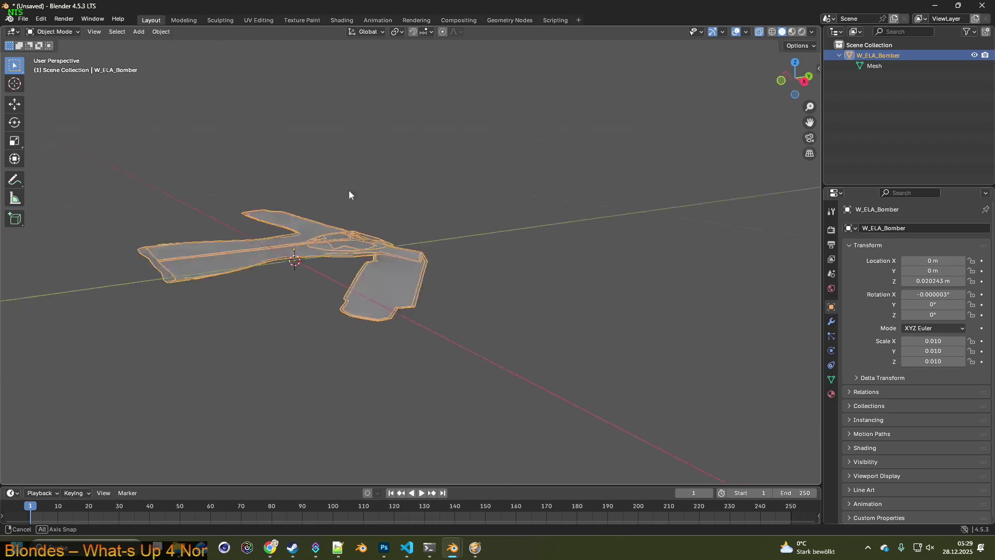
Dismiss a save-changes prompt and import the Kate_HoodieDown FBX jacket into the scene.
{"action": "middle_click_drag", "start_coordinate": [280, 117], "coordinate": [254, 166]}
{"action": "left_click", "coordinate": [27, 21]}
{"action": "left_click", "coordinate": [37, 45]}
{"action": "left_click", "coordinate": [575, 288]}
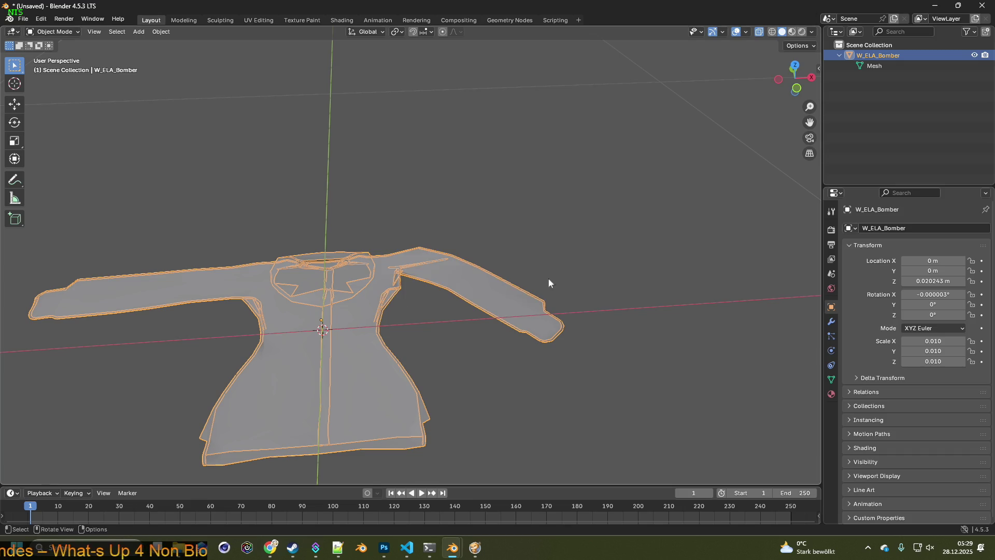
{"action": "left_click", "coordinate": [26, 21]}
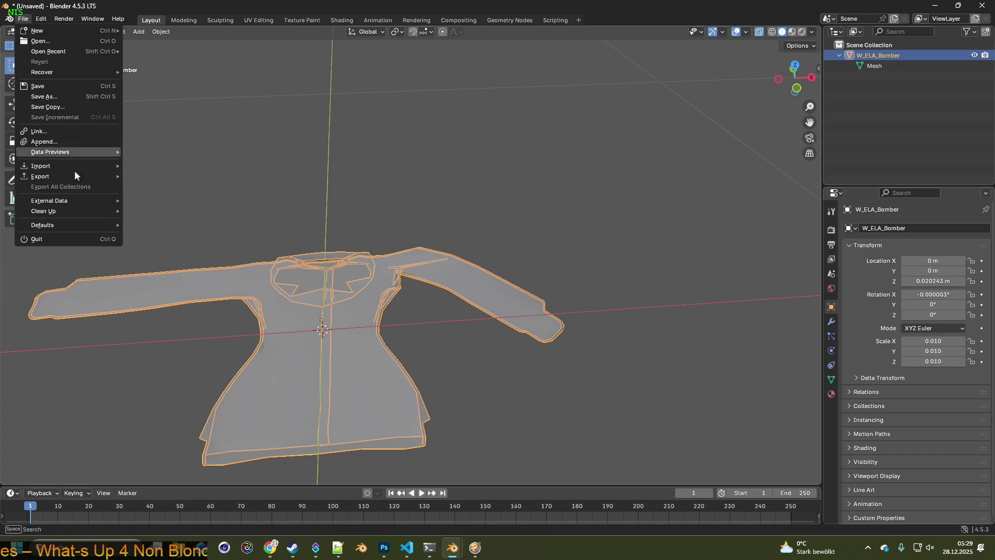
{"action": "mouse_move", "coordinate": [41, 166]}
{"action": "left_click", "coordinate": [155, 268]}
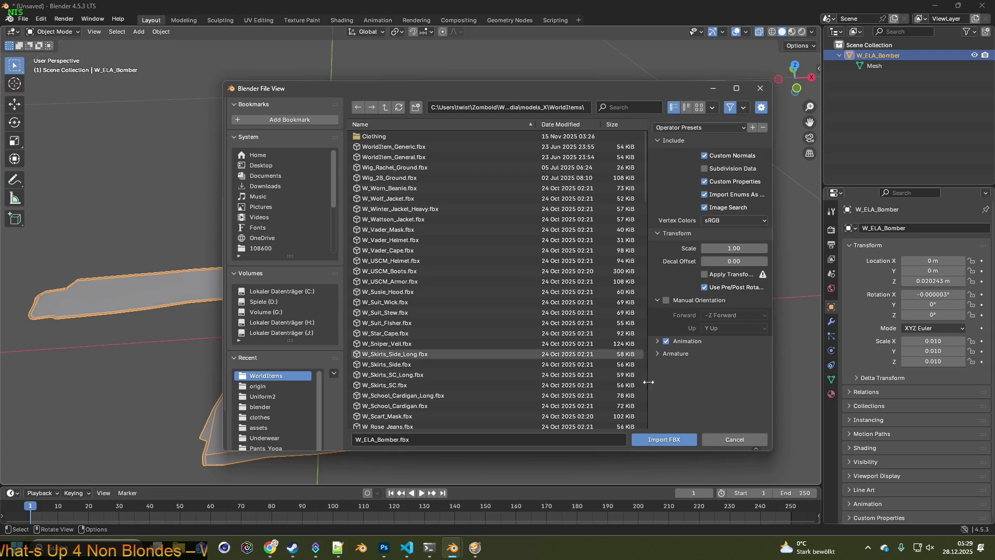
{"action": "left_click", "coordinate": [680, 440]}
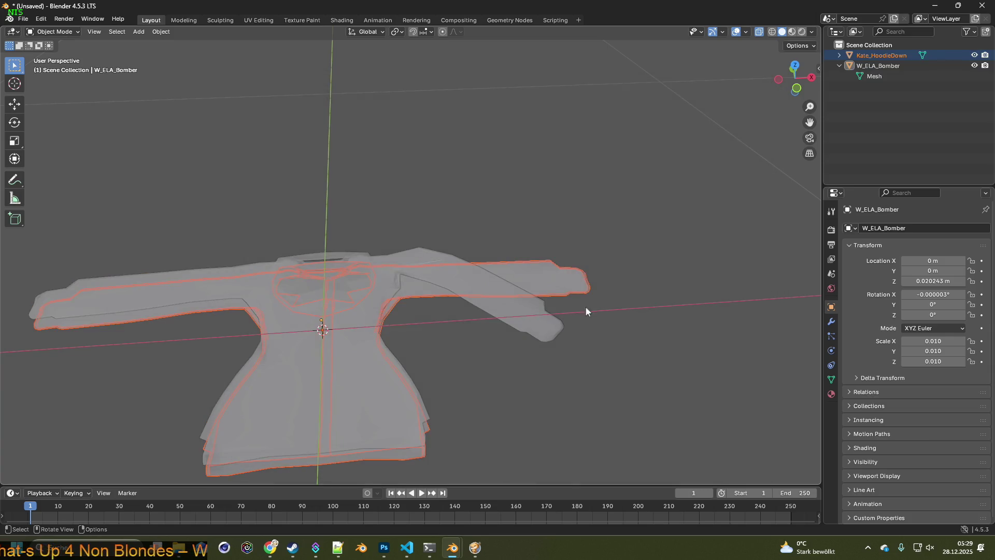
Copy the W_ELA_Bomber name in the Outliner and paste it onto the imported Kate_HoodieDown object.
{"action": "double_click", "coordinate": [873, 68]}
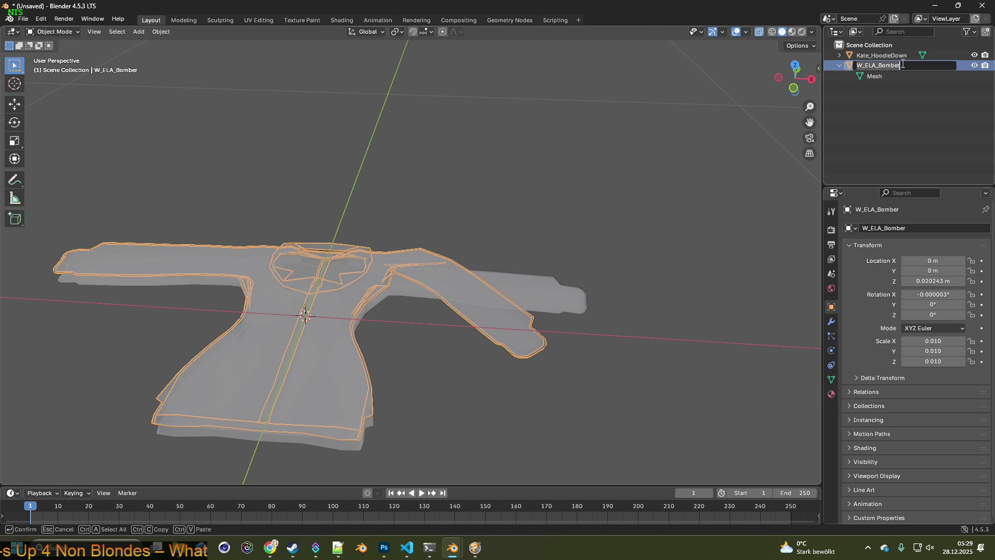
{"action": "key", "text": "ctrl+c"}
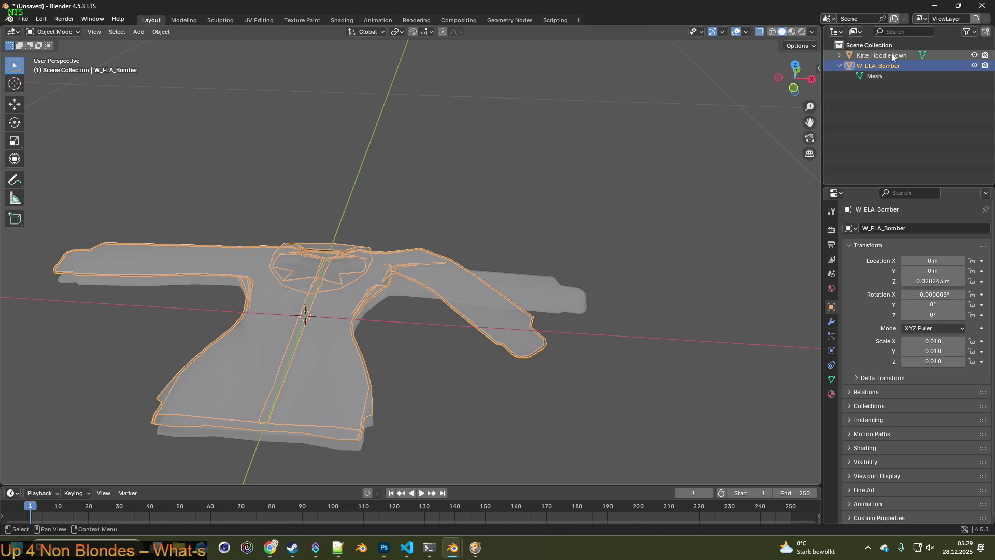
{"action": "double_click", "coordinate": [878, 56]}
{"action": "key", "text": "ctrl+v"}
{"action": "key", "text": "Return"}
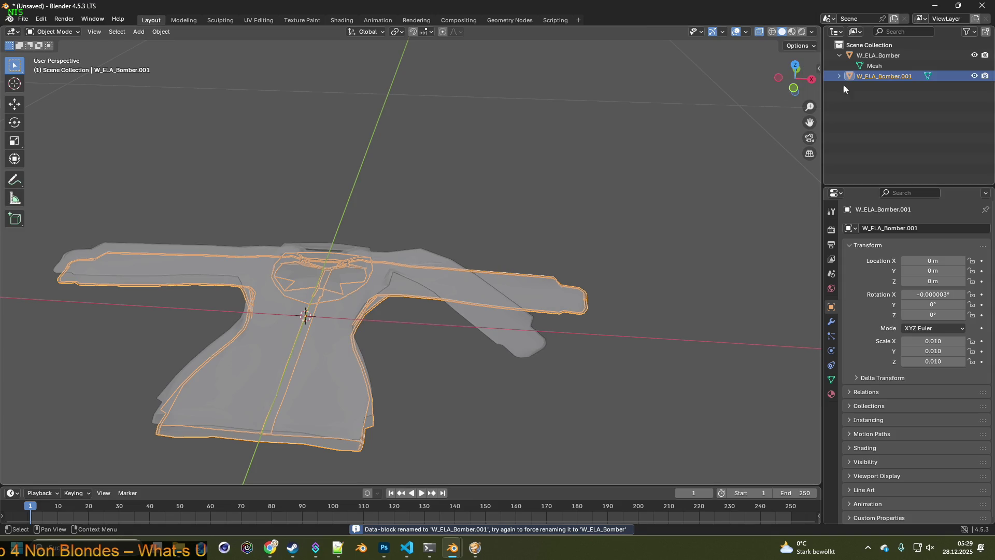
Delete the original W_ELA_Bomber and open the renamed W_ELA_Bomber.001 jacket in Edit Mode.
{"action": "left_click", "coordinate": [841, 76]}
{"action": "key", "text": "ctrl+z"}
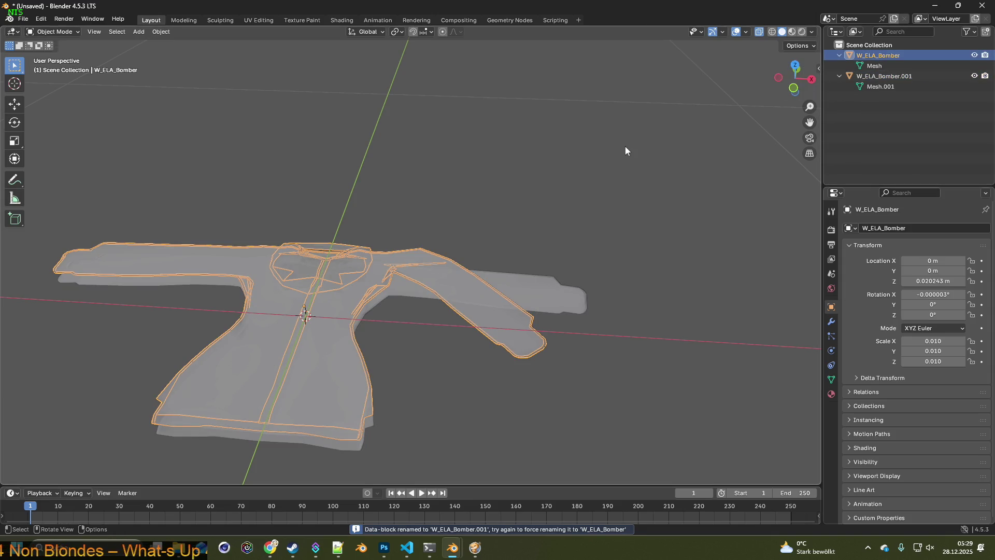
{"action": "key", "text": "Delete"}
{"action": "left_click", "coordinate": [884, 56]}
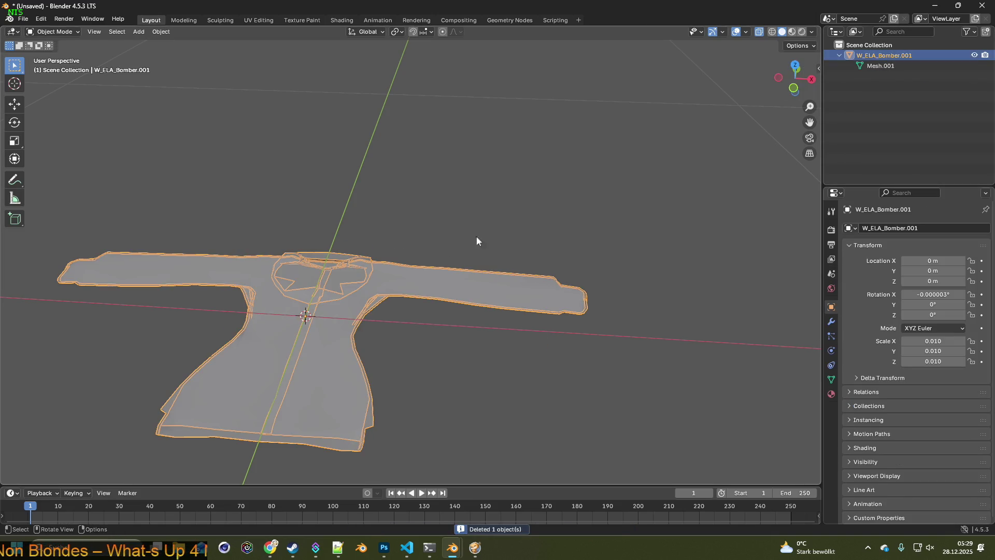
{"action": "left_click", "coordinate": [53, 31]}
{"action": "left_click", "coordinate": [54, 56]}
{"action": "middle_click_drag", "start_coordinate": [344, 237], "coordinate": [440, 295]}
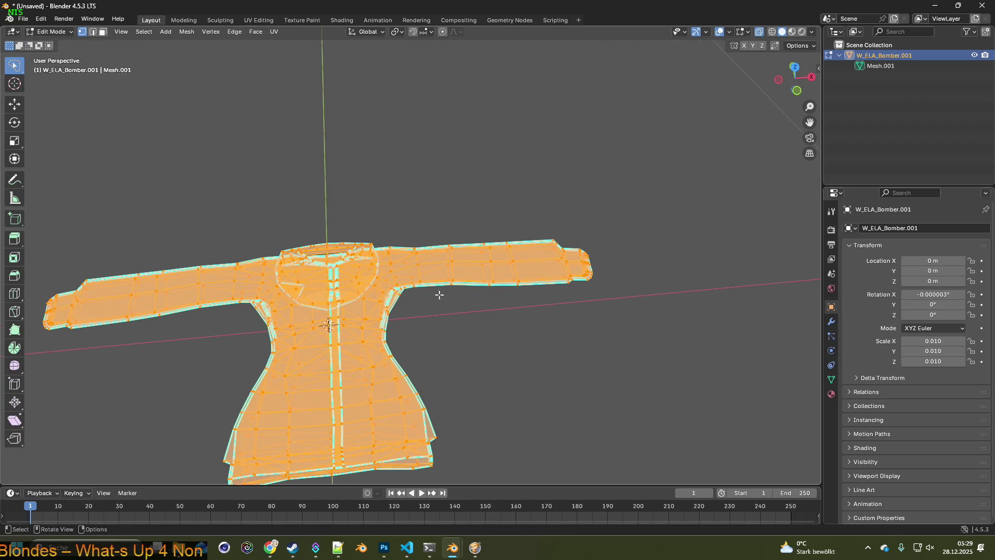
Select the right sleeve of W_ELA_Bomber.001, rotate it about Z and shift it along Y.
{"action": "key", "text": "alt+a"}
{"action": "middle_click_drag", "start_coordinate": [467, 317], "coordinate": [444, 314]}
{"action": "mouse_move", "coordinate": [445, 314]}
{"action": "left_mouse_down"}
{"action": "mouse_move", "coordinate": [611, 272]}
{"action": "mouse_move", "coordinate": [537, 374]}
{"action": "left_mouse_up"}
{"action": "mouse_move", "coordinate": [537, 373]}
{"action": "middle_mouse_down"}
{"action": "mouse_move", "coordinate": [506, 355]}
{"action": "mouse_move", "coordinate": [522, 334]}
{"action": "middle_mouse_up"}
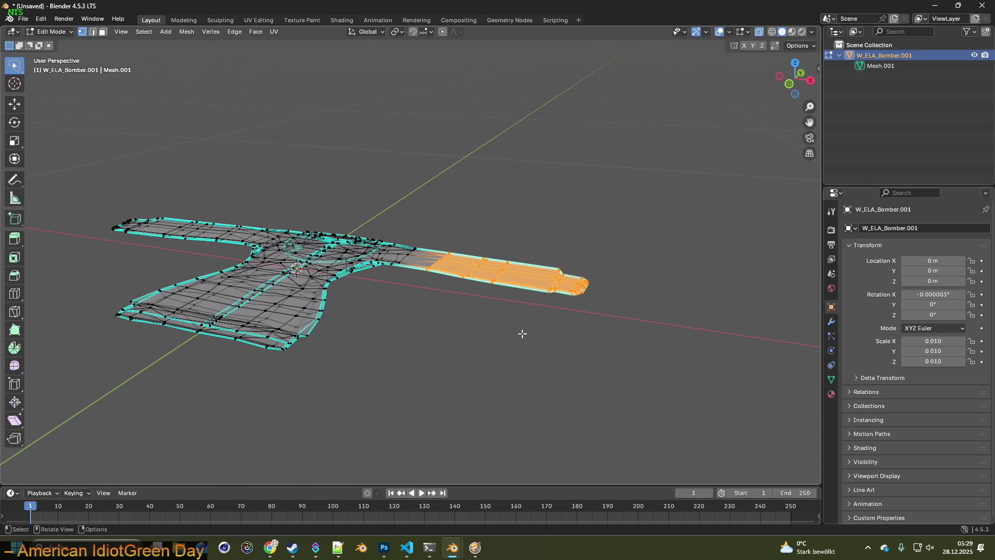
{"action": "key", "text": "r"}
{"action": "key", "text": "z"}
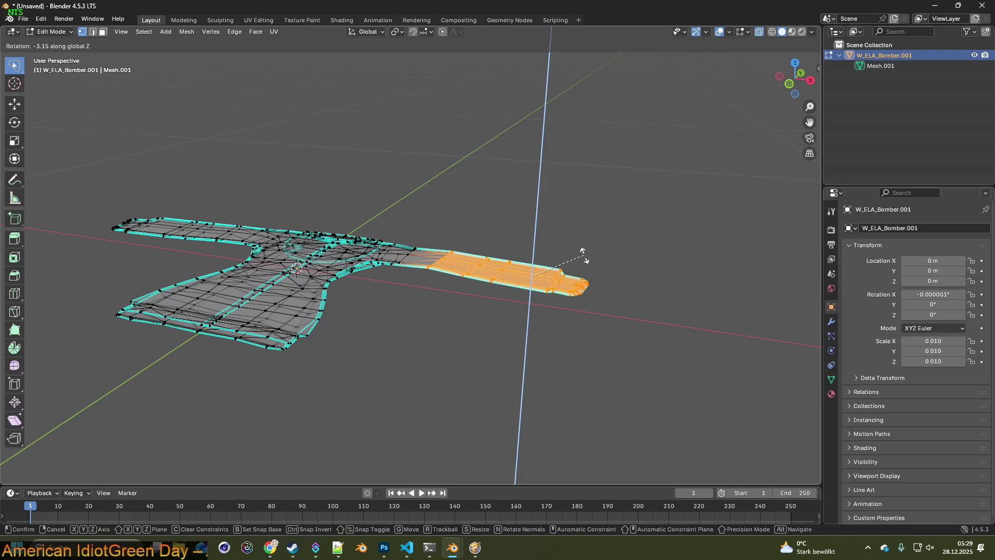
{"action": "left_click", "coordinate": [572, 279]}
{"action": "key", "text": "g"}
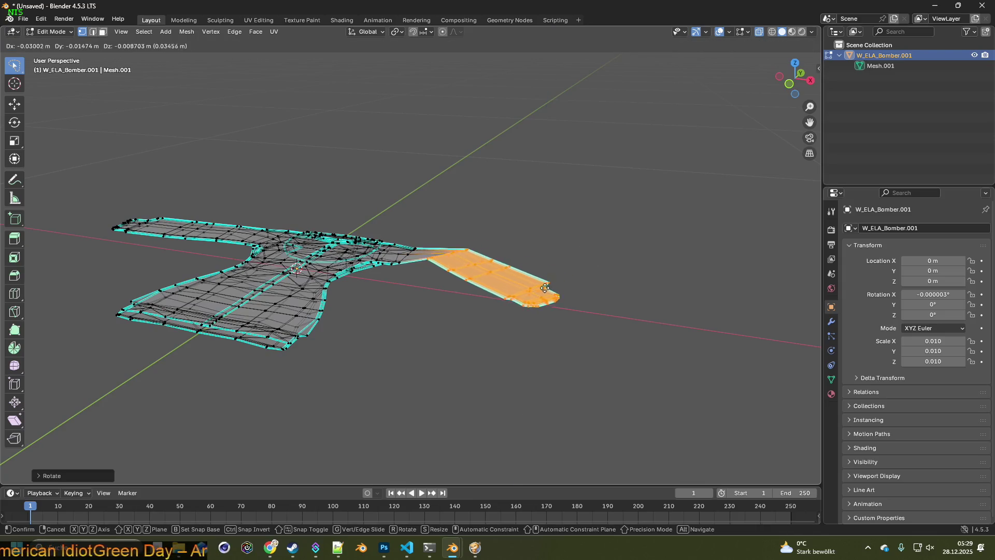
{"action": "key", "text": "y"}
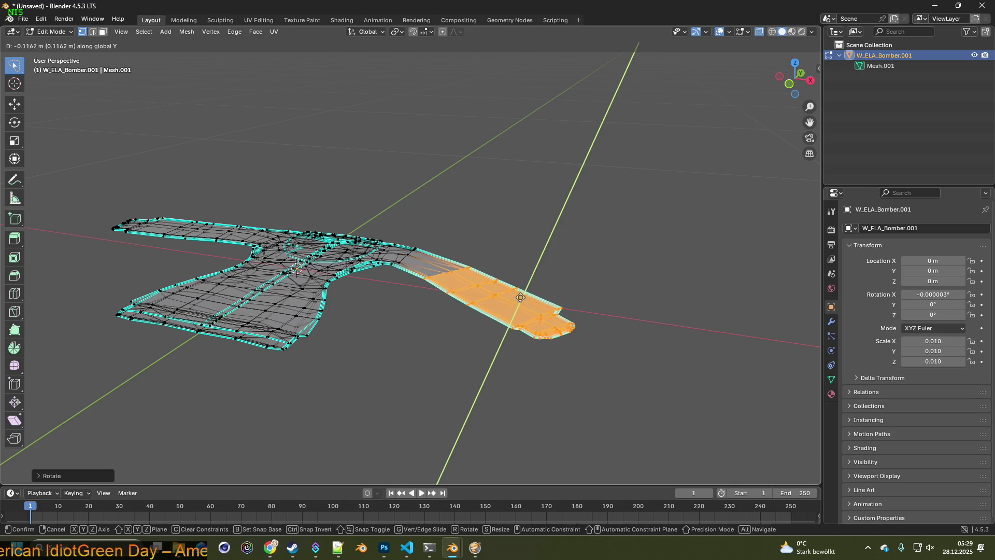
{"action": "left_click", "coordinate": [499, 308]}
Rotate the sleeve about Z again and move it left along X so it slopes downward.
{"action": "key", "text": "r"}
{"action": "key", "text": "x"}
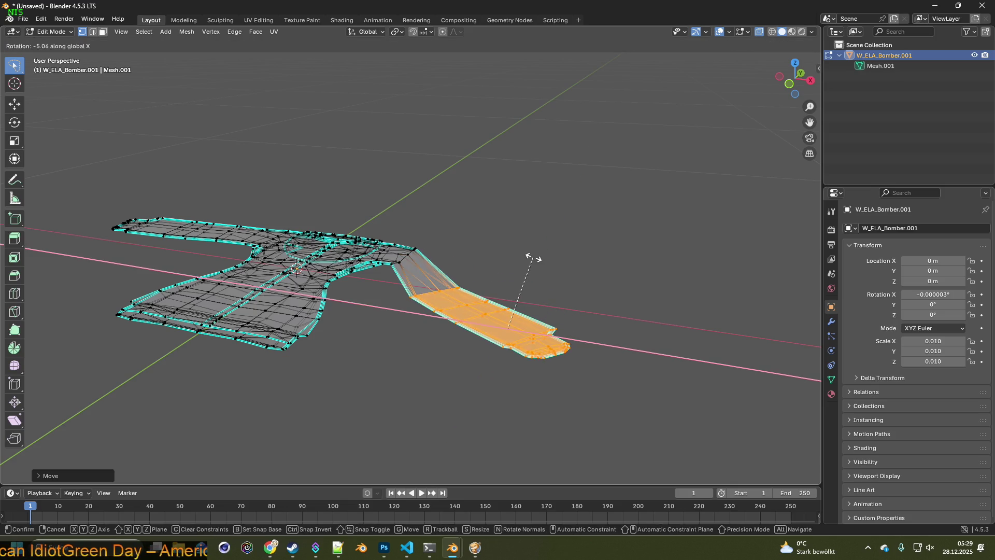
{"action": "key", "text": "z"}
{"action": "left_click", "coordinate": [565, 264]}
{"action": "key", "text": "g"}
{"action": "key", "text": "x"}
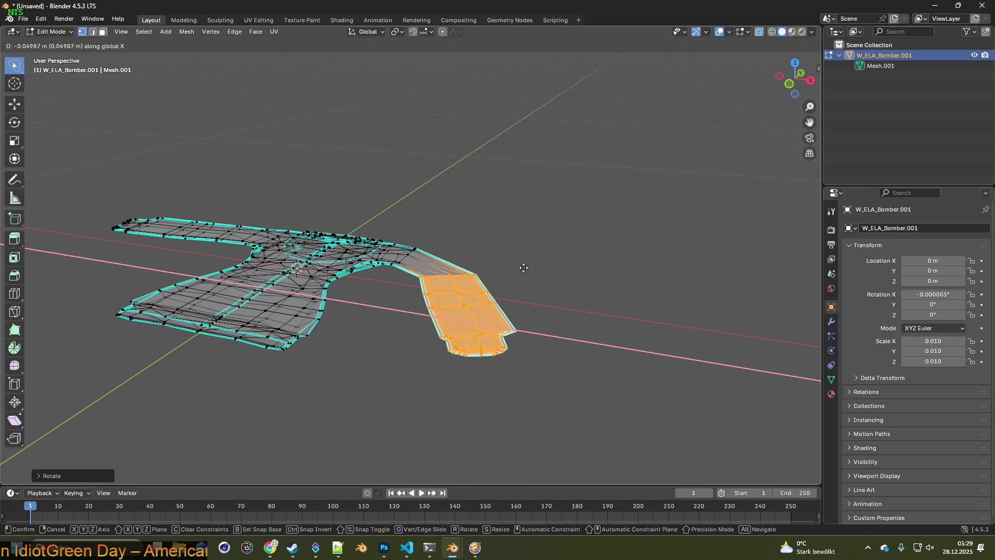
{"action": "left_click", "coordinate": [504, 269]}
Select the whole mesh and raise it about 0.017 m along Z, then select the left sleeve.
{"action": "middle_click_drag", "start_coordinate": [505, 268], "coordinate": [539, 242]}
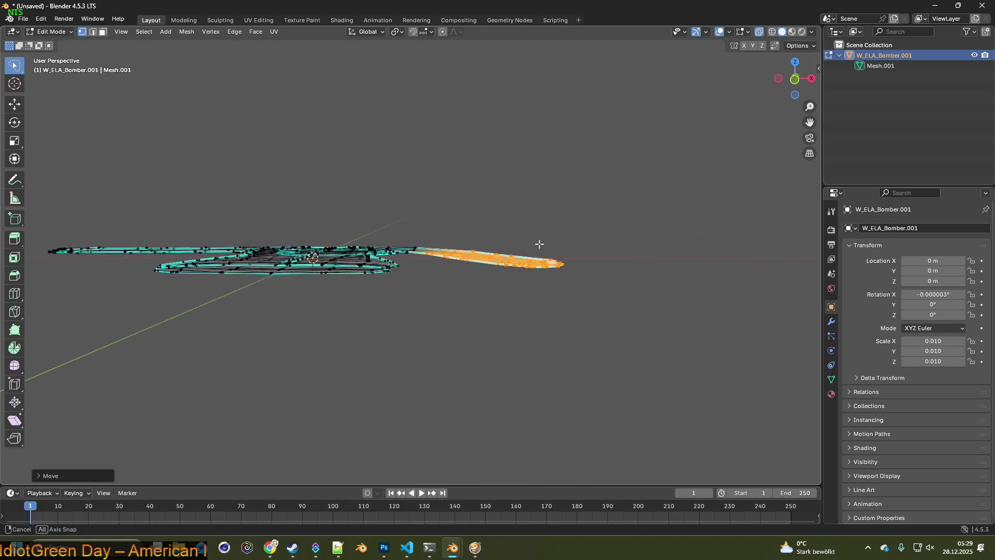
{"action": "key", "text": "a"}
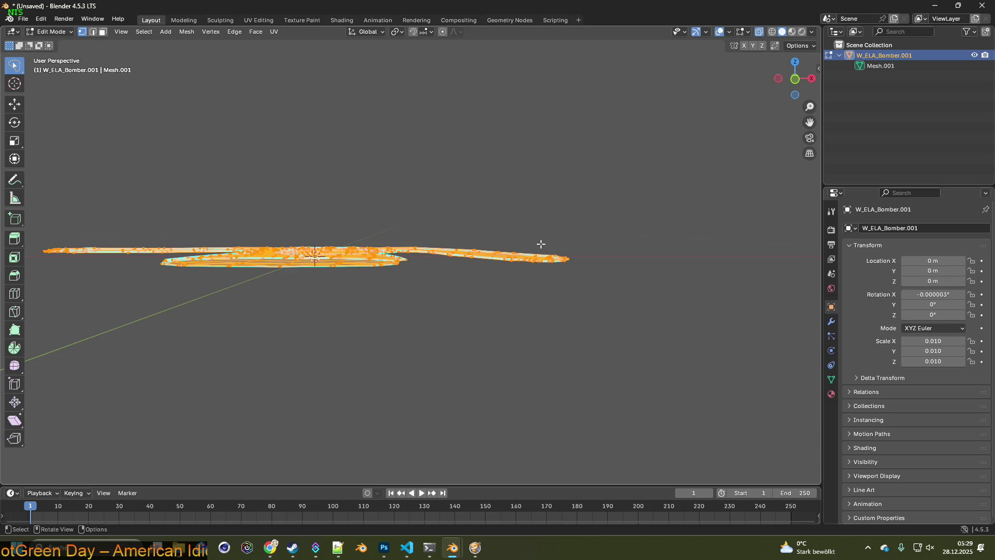
{"action": "key", "text": "g"}
{"action": "key", "text": "z"}
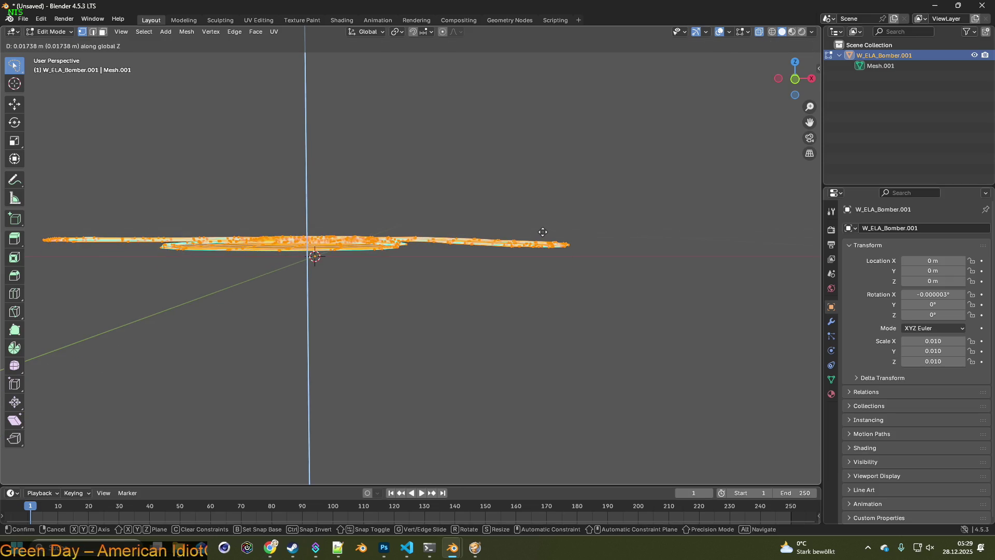
{"action": "left_click", "coordinate": [543, 234]}
{"action": "mouse_move", "coordinate": [543, 234]}
{"action": "middle_mouse_down"}
{"action": "mouse_move", "coordinate": [366, 305]}
{"action": "mouse_move", "coordinate": [378, 304]}
{"action": "middle_mouse_up"}
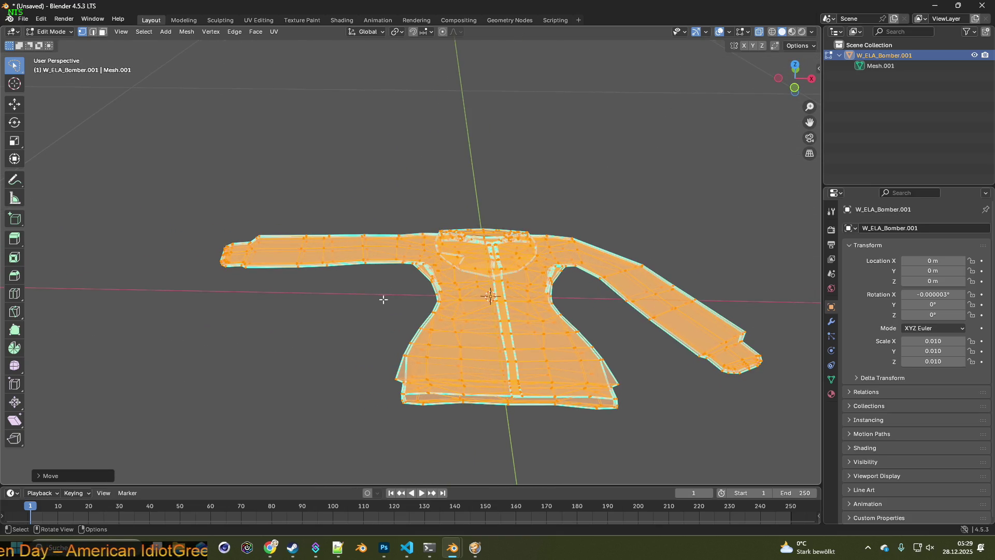
{"action": "left_click", "coordinate": [383, 300]}
{"action": "mouse_move", "coordinate": [378, 315]}
{"action": "left_mouse_down"}
{"action": "mouse_move", "coordinate": [210, 210]}
{"action": "mouse_move", "coordinate": [281, 340]}
{"action": "left_mouse_up"}
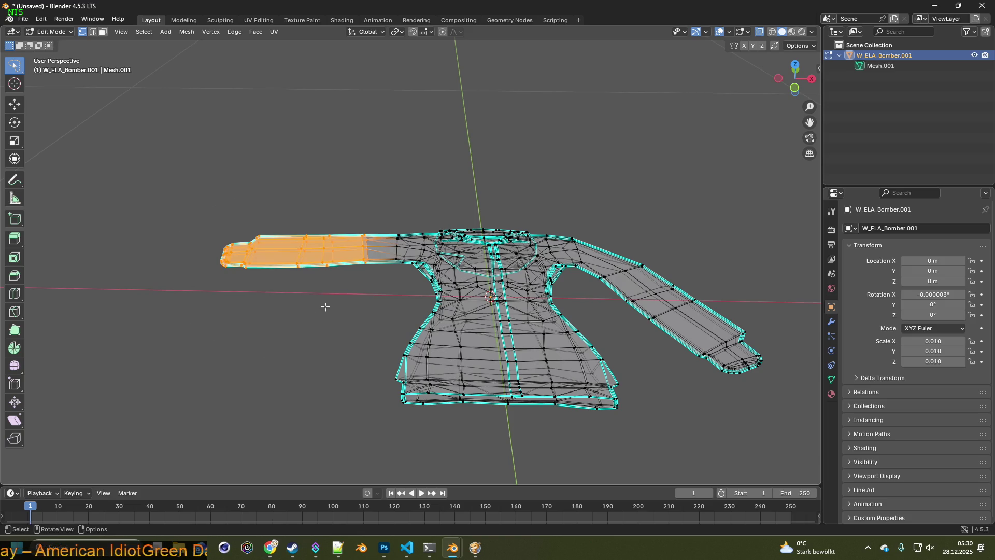
Shift the left sleeve along Y and rotate it about Z, undoing an accidental delete.
{"action": "key", "text": "g"}
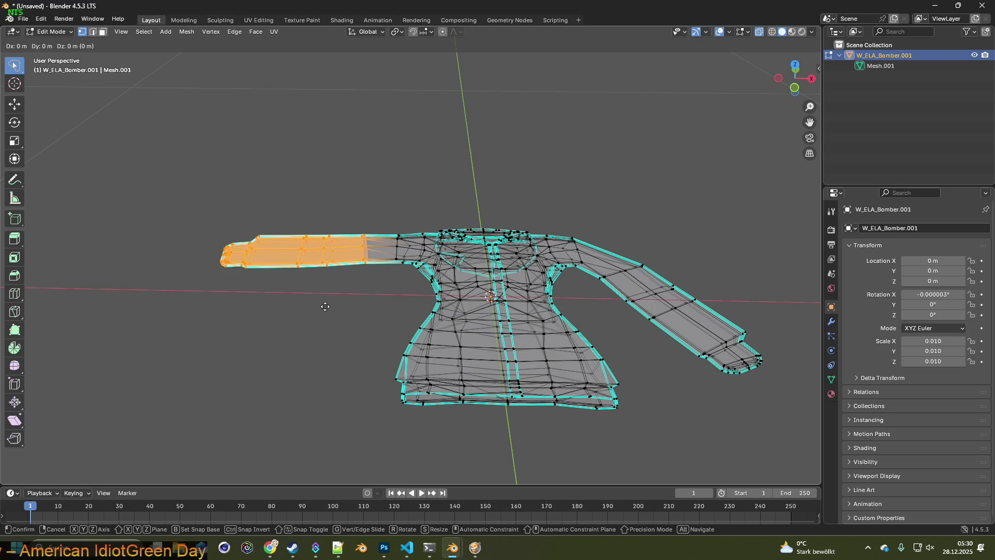
{"action": "key", "text": "y"}
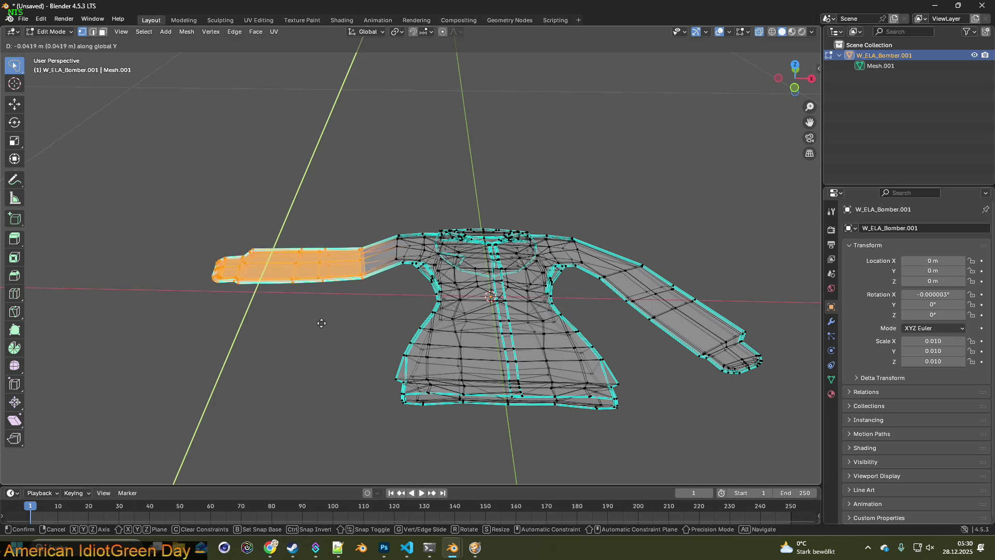
{"action": "left_click", "coordinate": [314, 340]}
{"action": "key", "text": "r"}
{"action": "key", "text": "z"}
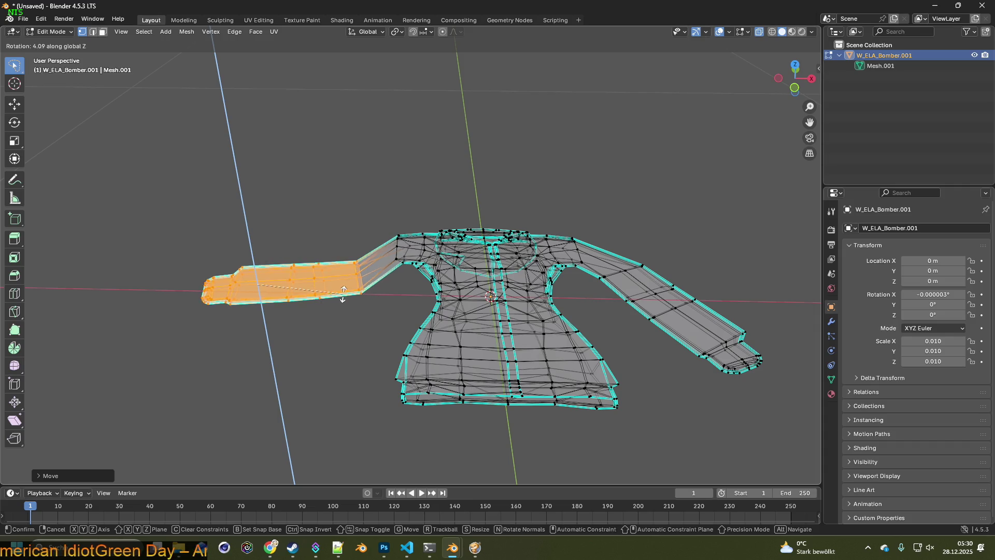
{"action": "left_click", "coordinate": [335, 273]}
{"action": "key", "text": "x"}
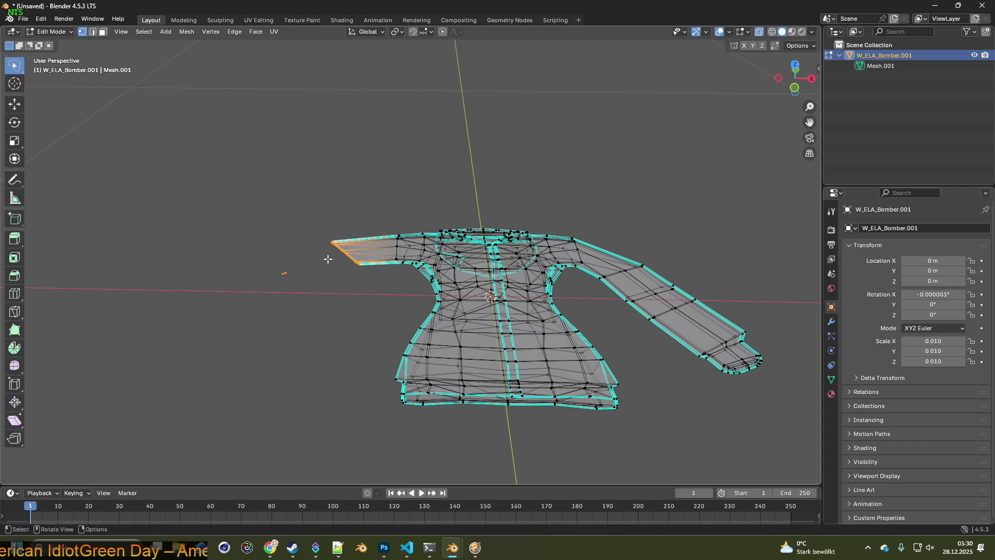
{"action": "left_click", "coordinate": [39, 21]}
{"action": "left_click", "coordinate": [46, 29]}
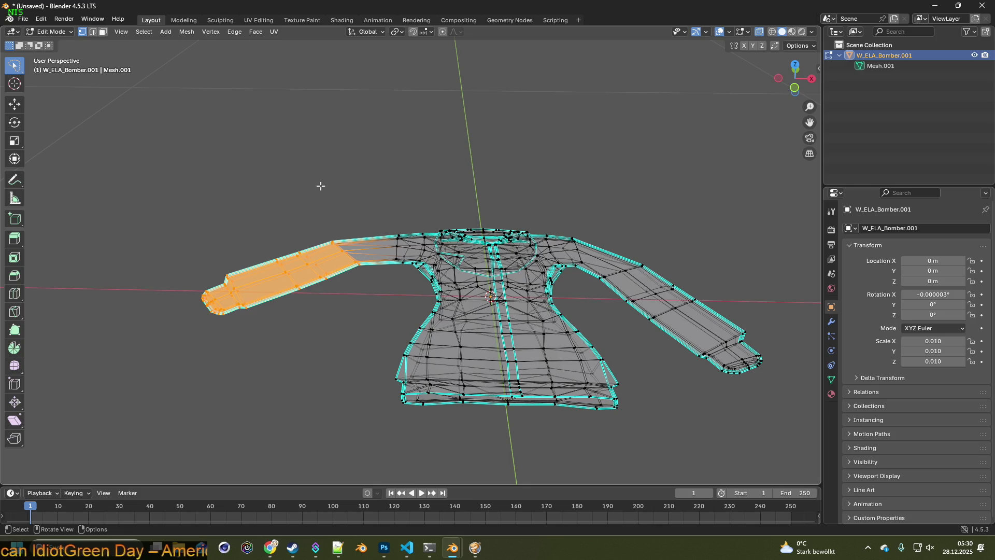
Nudge the sleeve along X and Y with small Z rotations to line it up with the body.
{"action": "key", "text": "g"}
{"action": "key", "text": "x"}
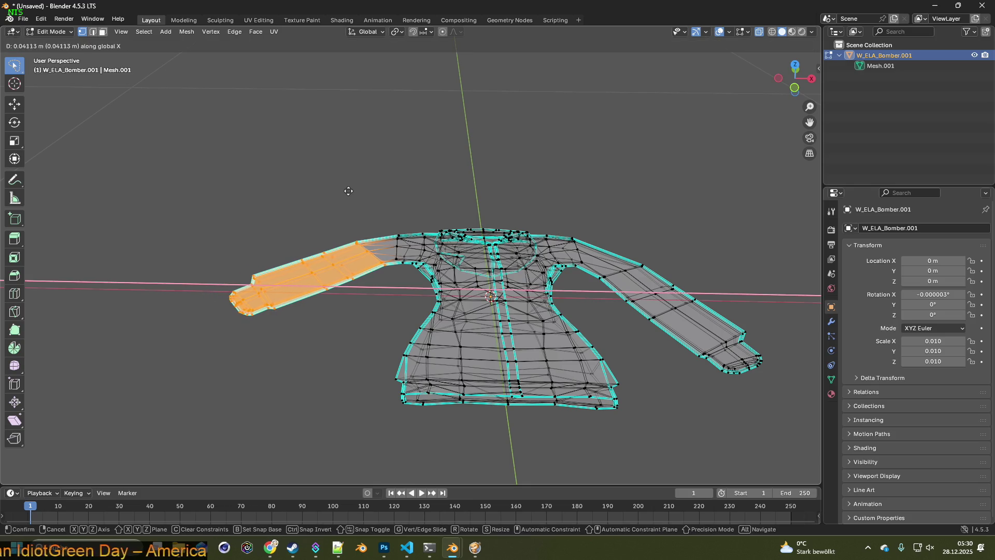
{"action": "left_click", "coordinate": [348, 190]}
{"action": "key", "text": "r"}
{"action": "key", "text": "z"}
{"action": "left_click", "coordinate": [336, 187]}
{"action": "key", "text": "g"}
{"action": "key", "text": "x"}
{"action": "left_click", "coordinate": [345, 186]}
{"action": "key", "text": "g"}
{"action": "key", "text": "y"}
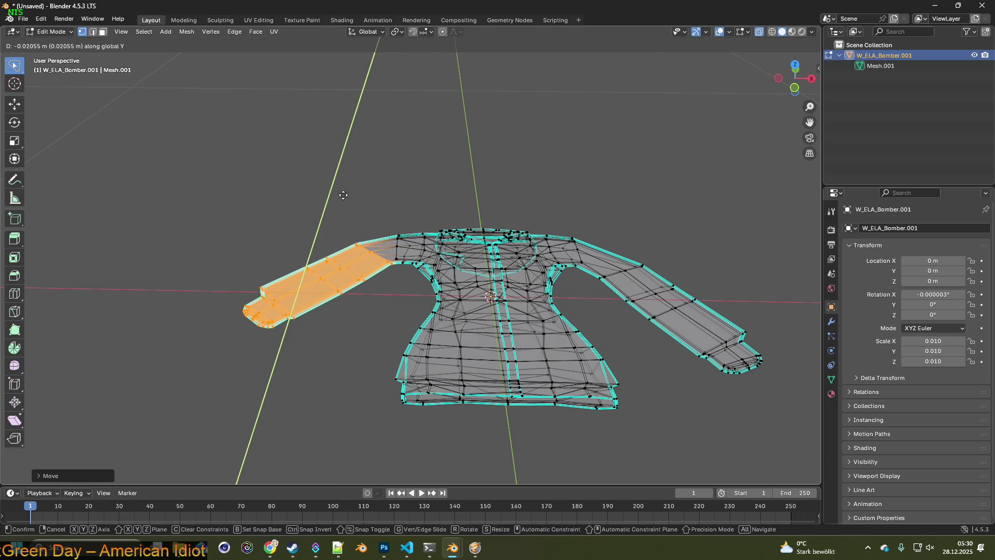
{"action": "left_click", "coordinate": [341, 199]}
{"action": "middle_click_drag", "start_coordinate": [356, 223], "coordinate": [331, 224]}
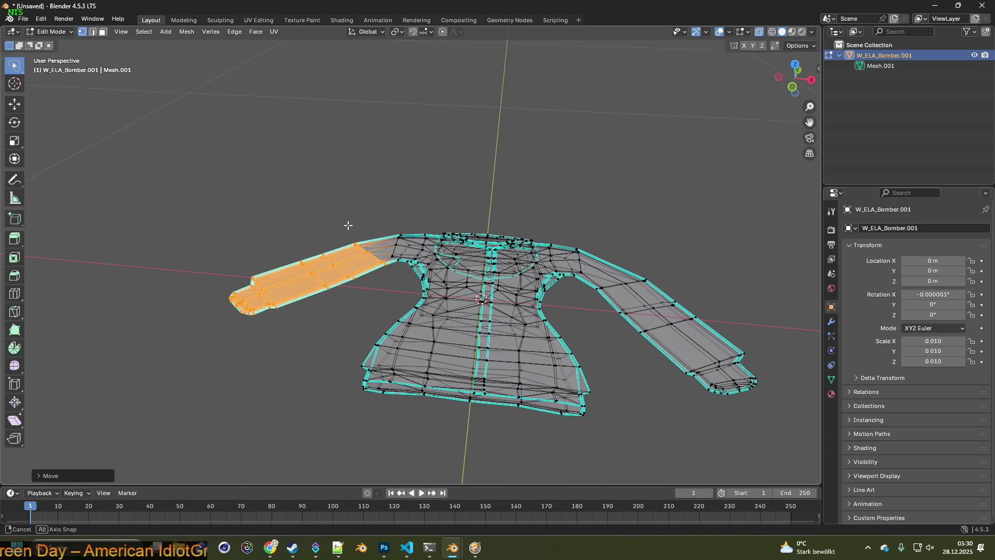
Reselect the sleeve, rotate it about Z again and fine-tune its X and Y position.
{"action": "mouse_move", "coordinate": [304, 232]}
{"action": "left_mouse_down"}
{"action": "mouse_move", "coordinate": [354, 282]}
{"action": "mouse_move", "coordinate": [282, 222]}
{"action": "left_mouse_up"}
{"action": "middle_click_drag", "start_coordinate": [283, 222], "coordinate": [270, 225]}
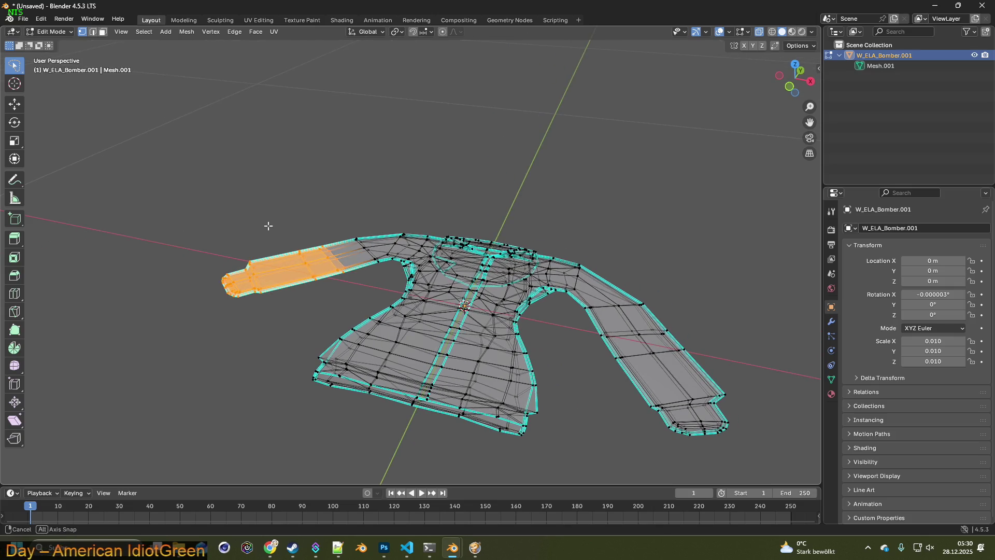
{"action": "key", "text": "r"}
{"action": "key", "text": "y"}
{"action": "key", "text": "y"}
{"action": "key", "text": "z"}
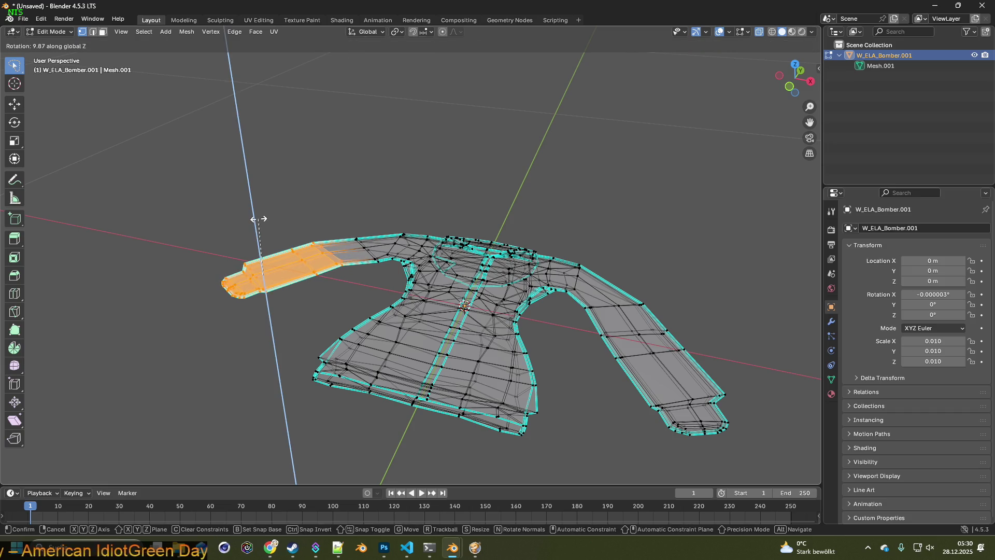
{"action": "left_click", "coordinate": [243, 221]}
{"action": "key", "text": "g"}
{"action": "key", "text": "x"}
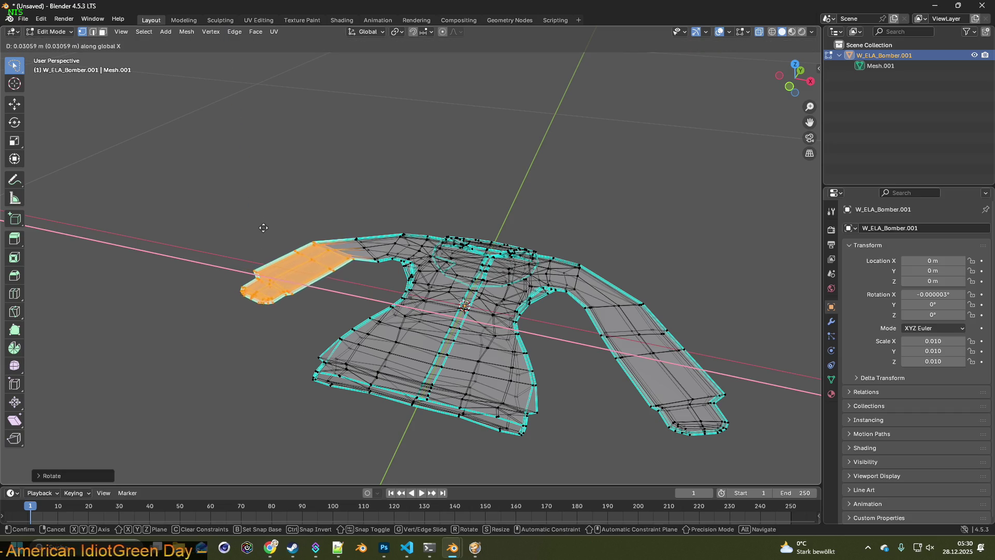
{"action": "left_click", "coordinate": [280, 235]}
{"action": "key", "text": "g"}
{"action": "key", "text": "z"}
{"action": "key", "text": "y"}
{"action": "left_click", "coordinate": [272, 242]}
Deselect, inspect the jacket from the front, and return to Object Mode.
{"action": "mouse_move", "coordinate": [272, 242]}
{"action": "middle_mouse_down"}
{"action": "mouse_move", "coordinate": [331, 261]}
{"action": "mouse_move", "coordinate": [322, 259]}
{"action": "middle_mouse_up"}
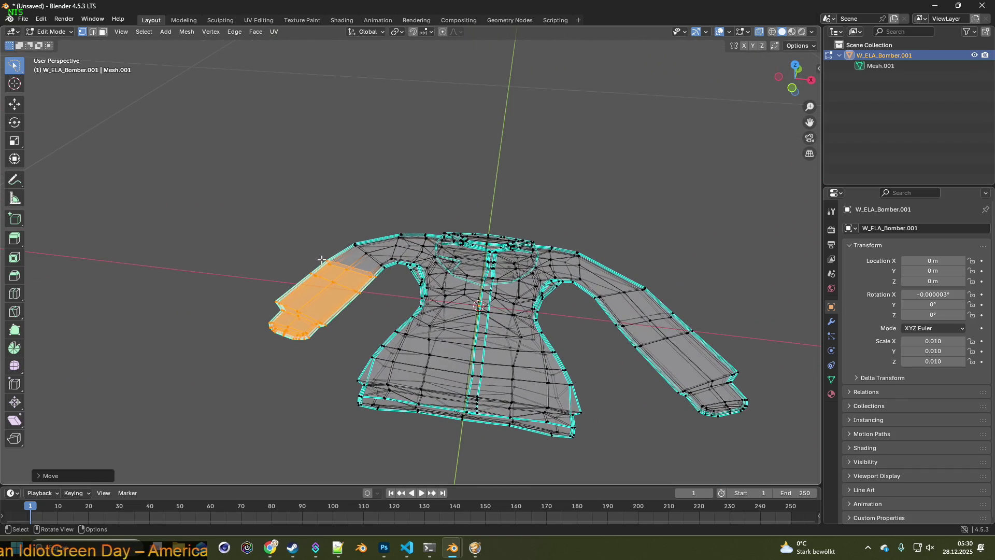
{"action": "left_click", "coordinate": [296, 263]}
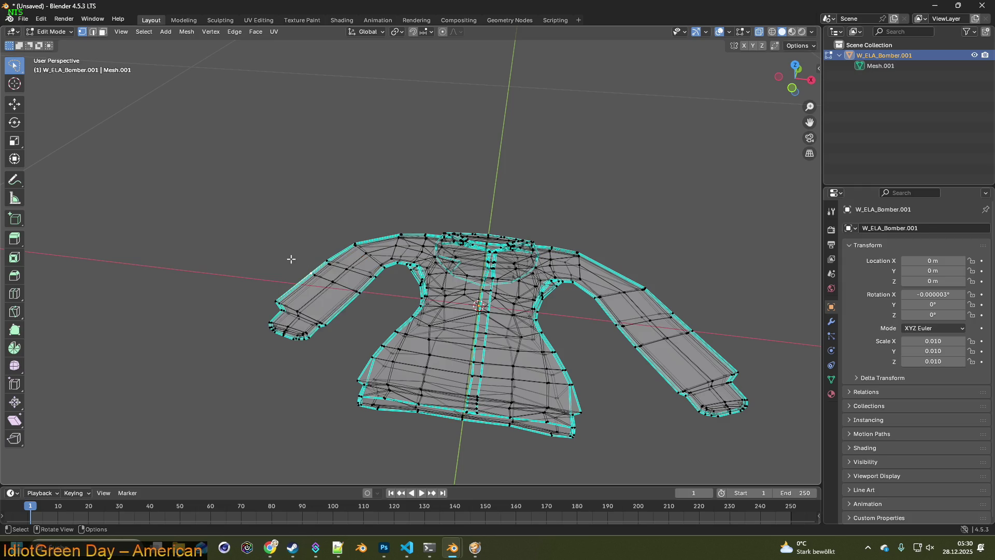
{"action": "mouse_move", "coordinate": [351, 278]}
{"action": "middle_mouse_down"}
{"action": "mouse_move", "coordinate": [360, 286]}
{"action": "mouse_move", "coordinate": [347, 241]}
{"action": "mouse_move", "coordinate": [205, 259]}
{"action": "mouse_move", "coordinate": [369, 278]}
{"action": "middle_mouse_up"}
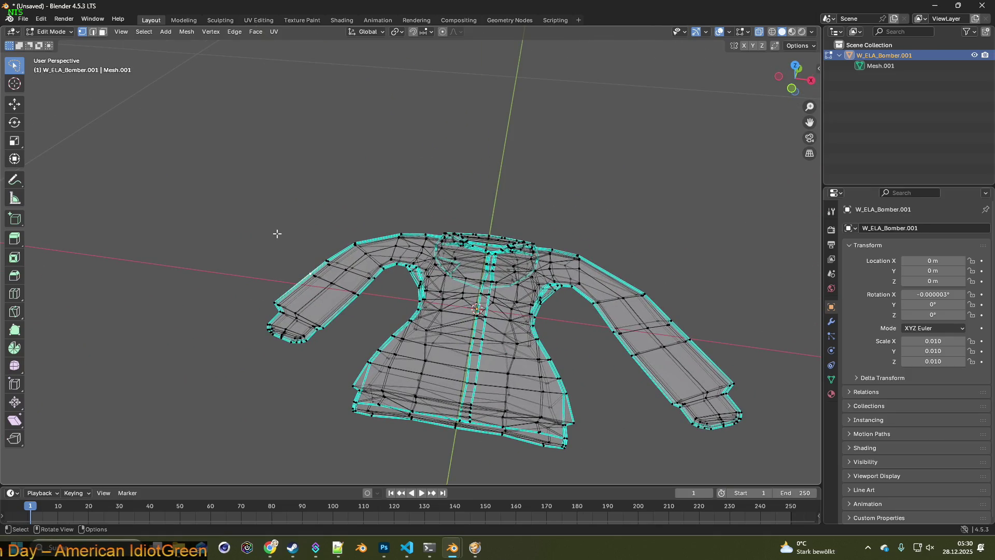
{"action": "scroll", "coordinate": [277, 233], "scroll_direction": "down", "scroll_amount": 3}
{"action": "mouse_move", "coordinate": [277, 229]}
{"action": "middle_mouse_down"}
{"action": "mouse_move", "coordinate": [335, 226]}
{"action": "mouse_move", "coordinate": [310, 200]}
{"action": "mouse_move", "coordinate": [427, 240]}
{"action": "middle_mouse_up"}
{"action": "left_click", "coordinate": [54, 31]}
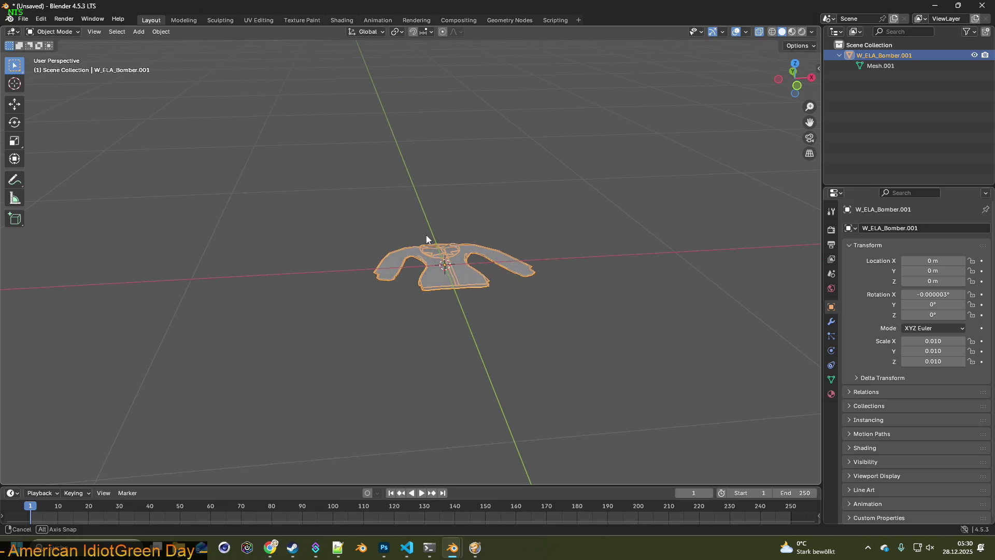
Show the File menu's export format list for the jacket.
{"action": "left_click", "coordinate": [28, 20]}
{"action": "mouse_move", "coordinate": [41, 176]}
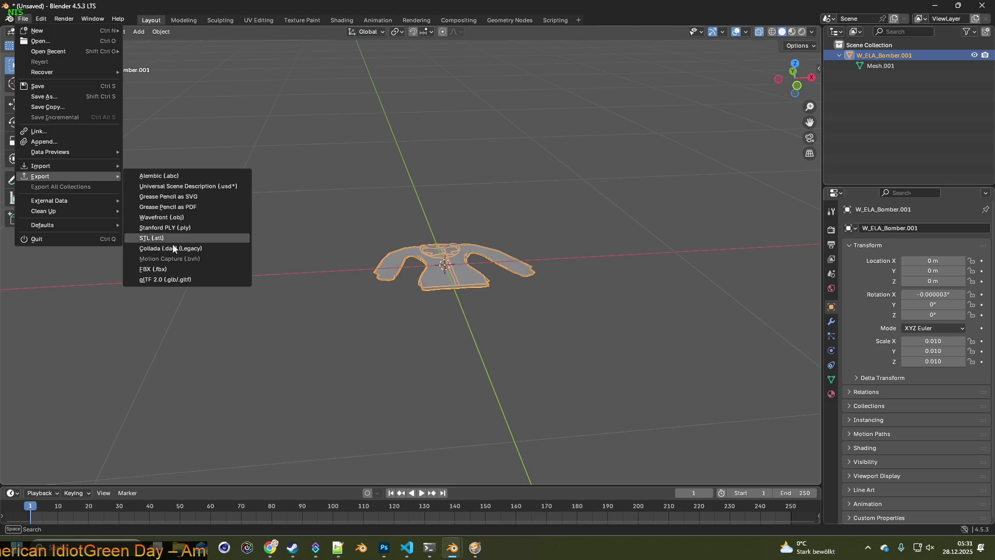
Start an FBX export into the WorldItems folder named W_ELA_Bomber.fbx.
{"action": "left_click", "coordinate": [168, 268]}
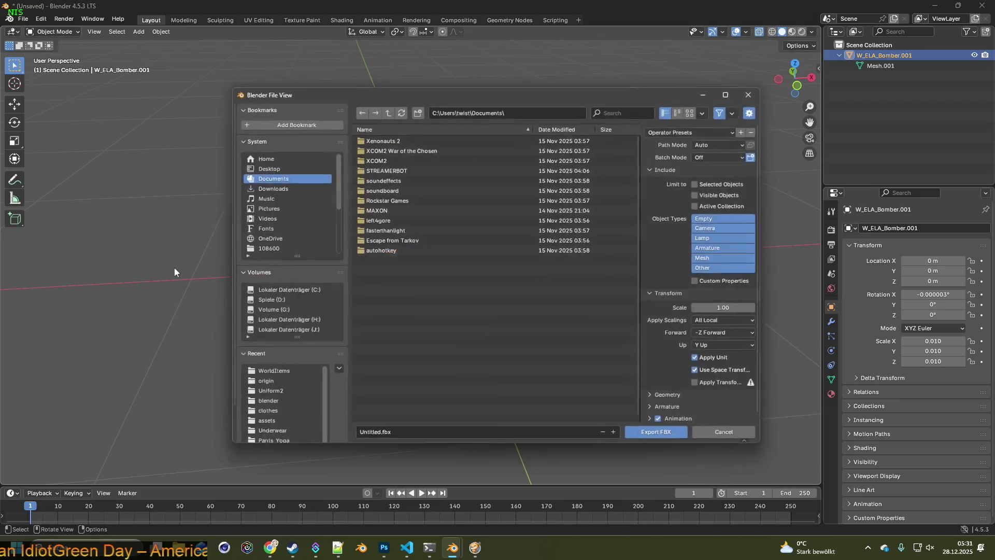
{"action": "left_click", "coordinate": [272, 377]}
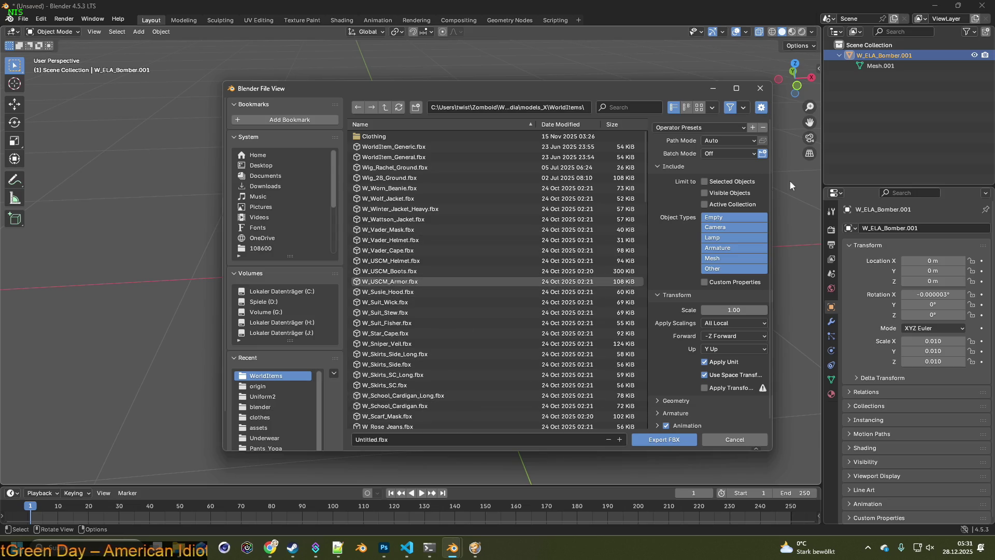
{"action": "left_click", "coordinate": [375, 438]}
{"action": "double_click", "coordinate": [376, 440]}
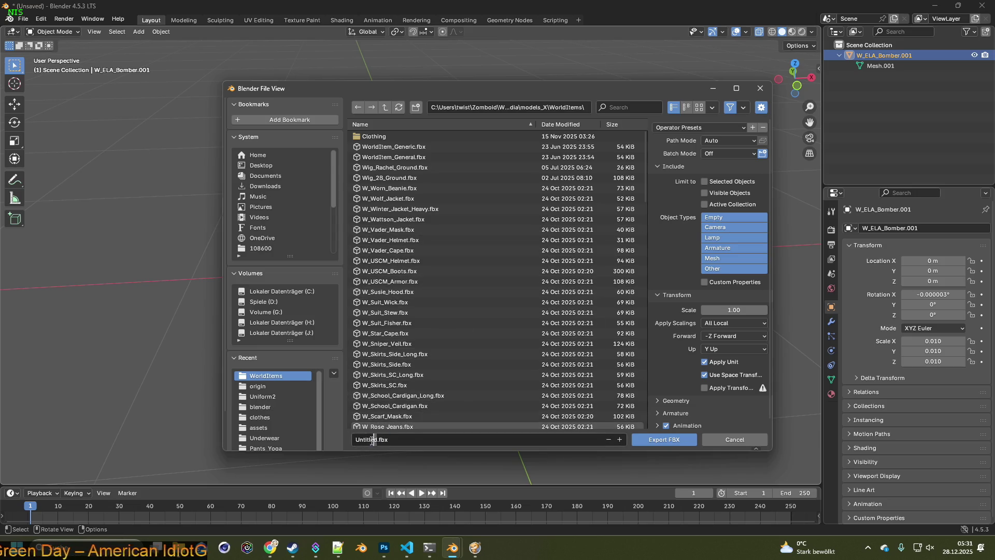
{"action": "type", "text": "W_ELA_Bomber"}
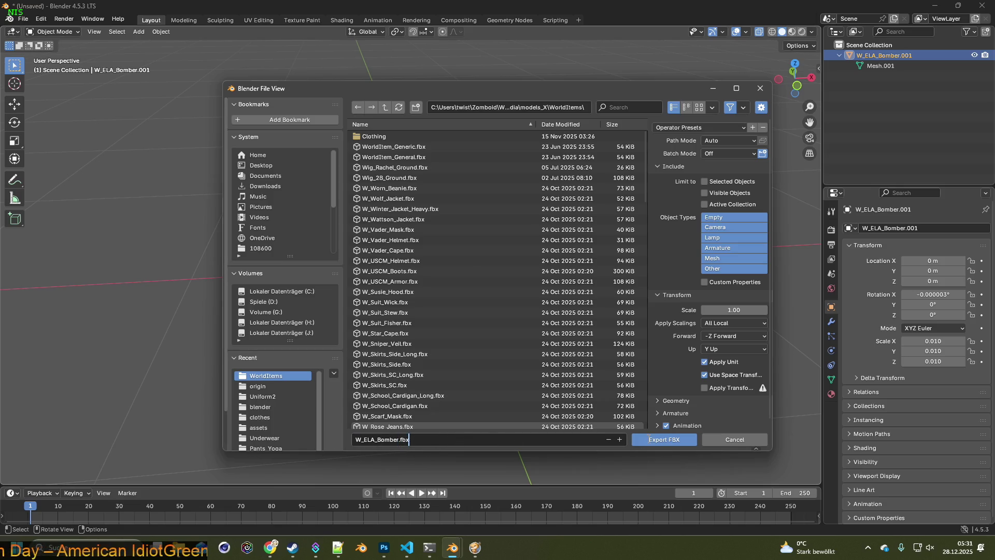
{"action": "left_click", "coordinate": [682, 136]}
Apply the saved export preset, set Scale to 1.00 and export the FBX.
{"action": "left_click", "coordinate": [688, 155]}
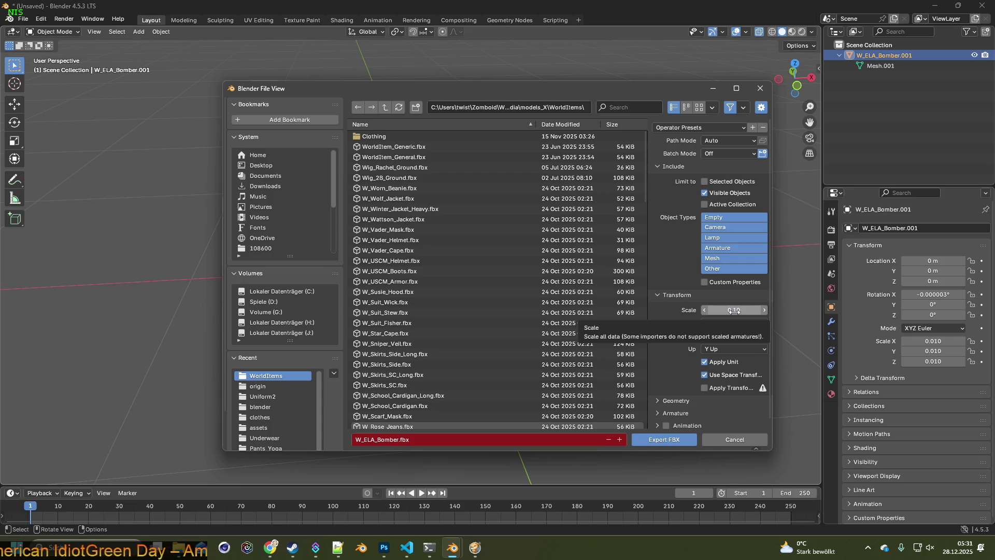
{"action": "left_click", "coordinate": [748, 310]}
{"action": "type", "text": "1"}
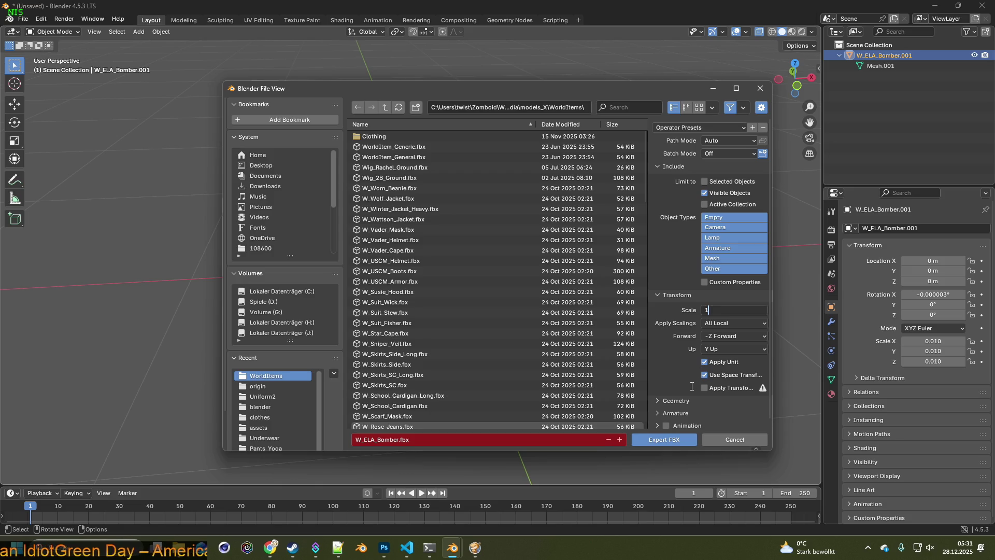
{"action": "key", "text": "Return"}
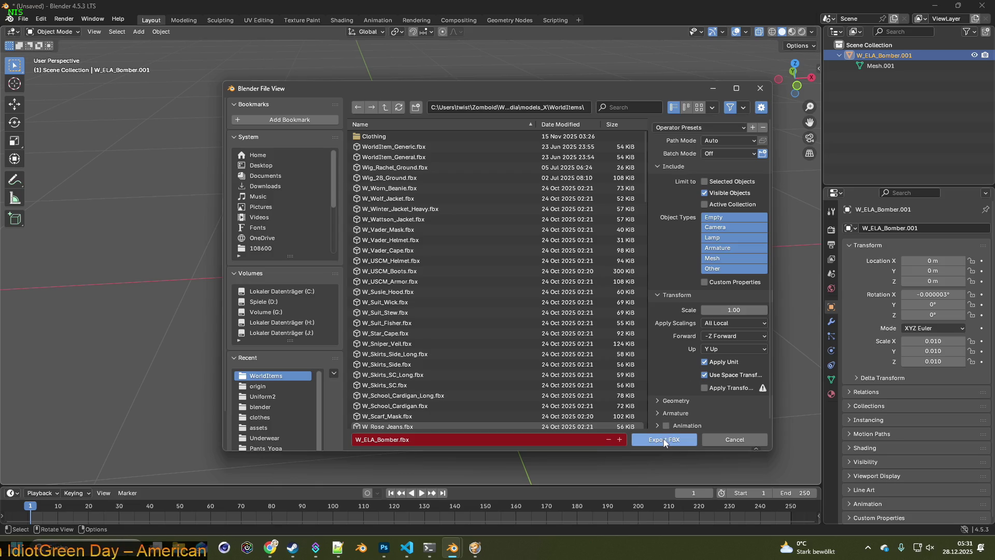
{"action": "left_click", "coordinate": [663, 441]}
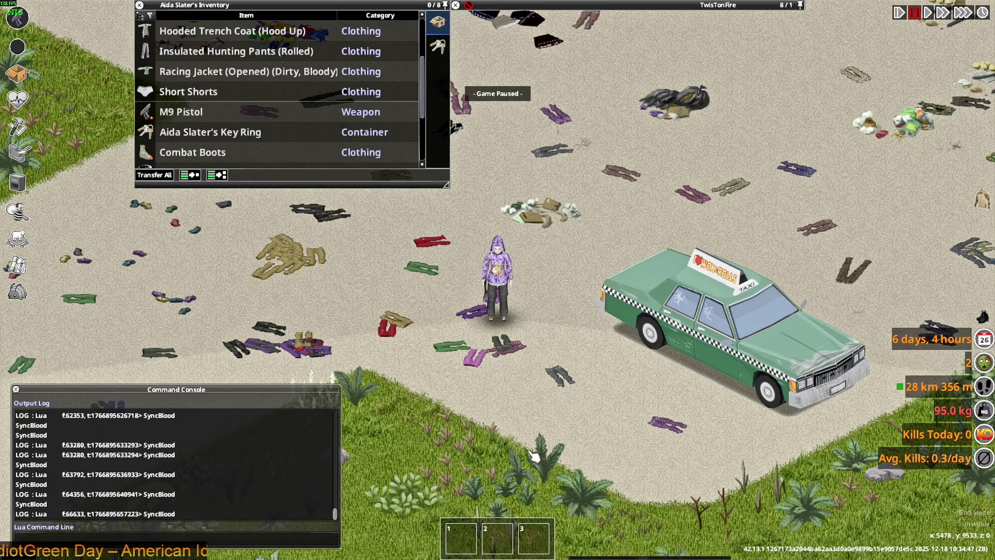
Switch to VS Code, save the clothing script, and return to the game.
{"action": "key", "text": "alt+Tab"}
{"action": "key", "text": "Tab"}
{"action": "key", "text": "Tab"}
{"action": "key", "text": "Tab"}
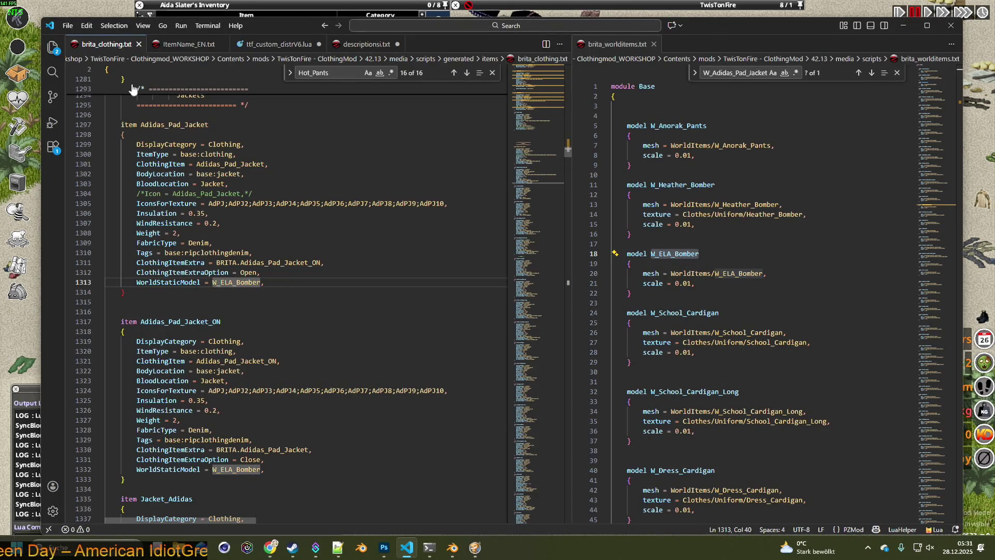
{"action": "left_click", "coordinate": [67, 25]}
{"action": "left_click", "coordinate": [110, 216]}
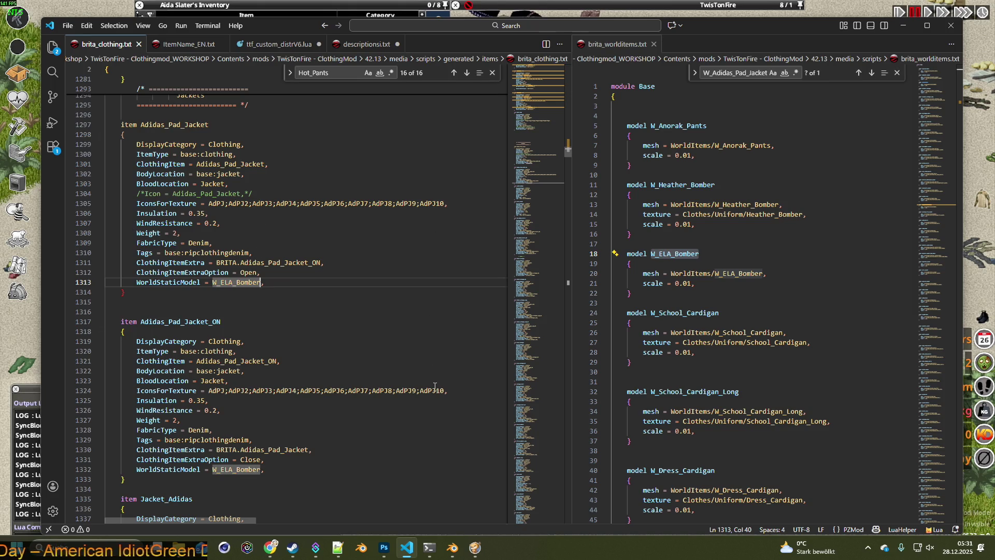
{"action": "left_click", "coordinate": [36, 319]}
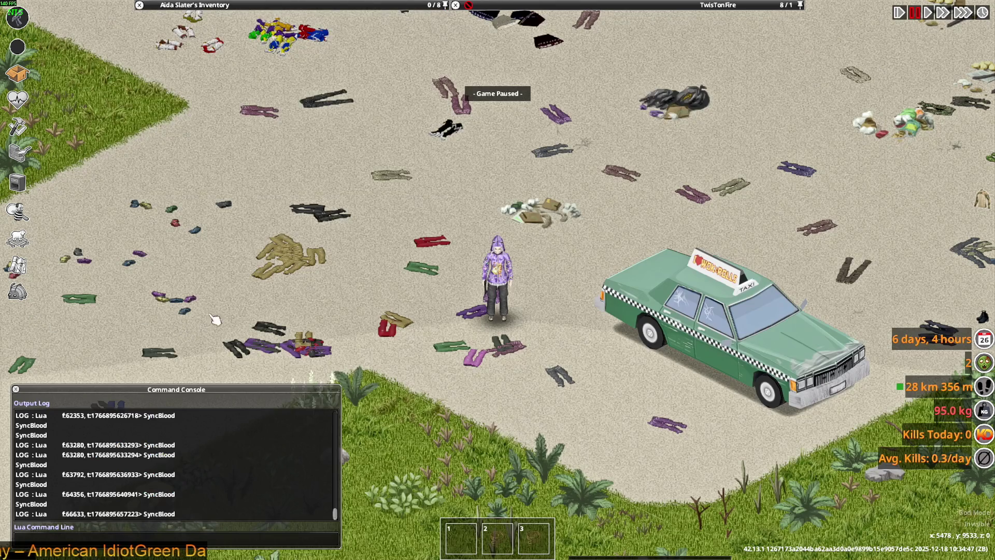
Have the character wear an Adidas Padded Jacket from the inventory stack.
{"action": "key", "text": "a"}
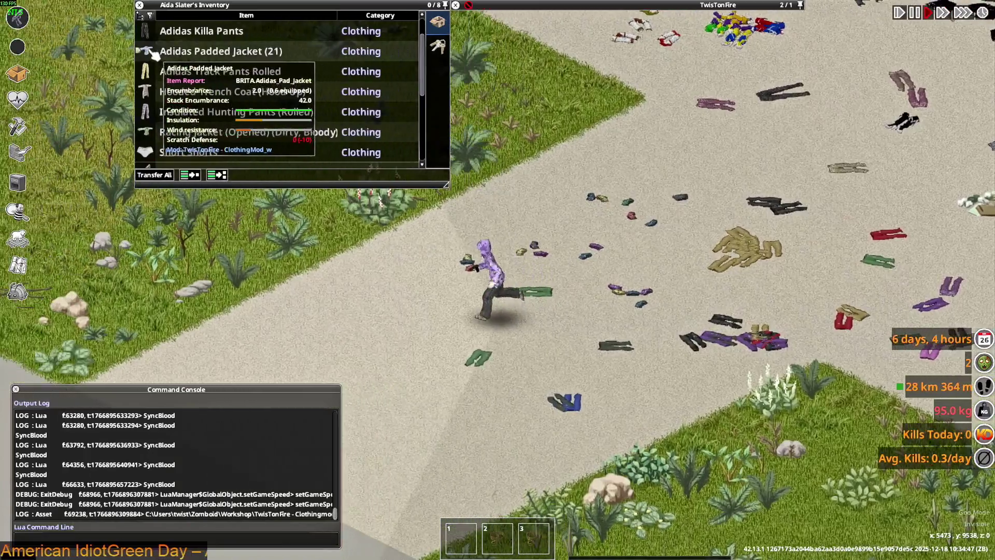
{"action": "left_click", "coordinate": [198, 52]}
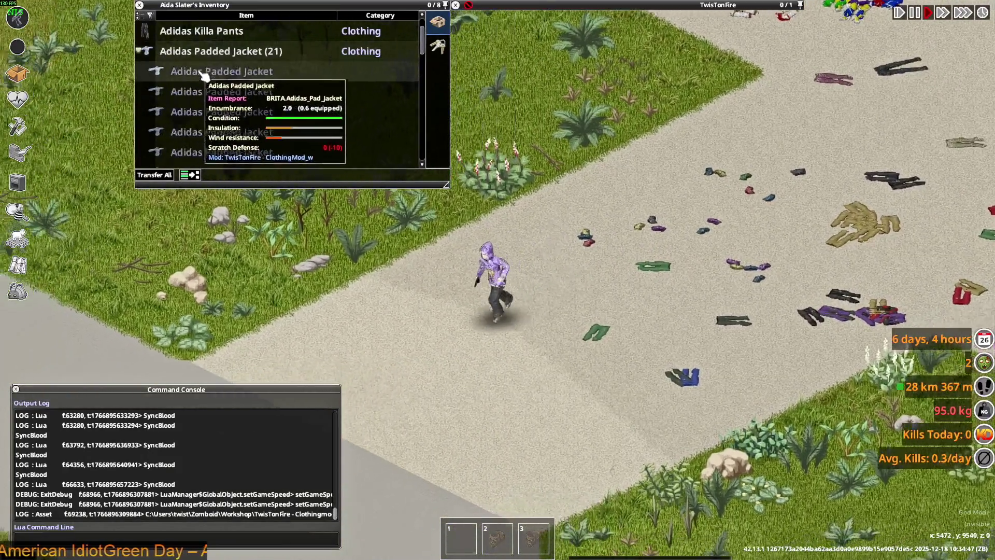
{"action": "right_click", "coordinate": [199, 73]}
{"action": "left_click", "coordinate": [225, 102]}
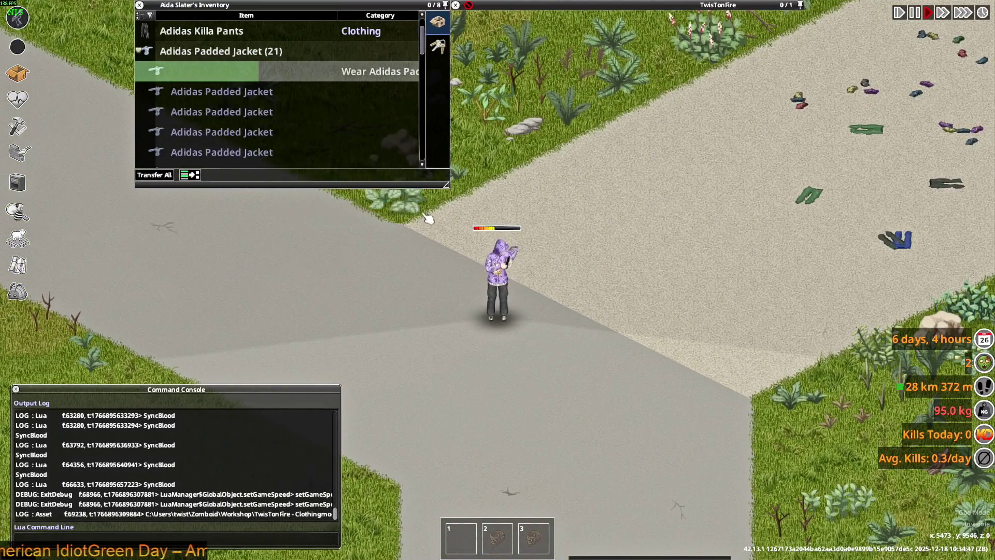
{"action": "scroll", "coordinate": [466, 278], "scroll_direction": "up", "scroll_amount": 3}
Quit Project Zomboid to the desktop and bring Steam to the front.
{"action": "key", "text": "Escape"}
{"action": "left_click", "coordinate": [154, 405]}
{"action": "left_click", "coordinate": [459, 296]}
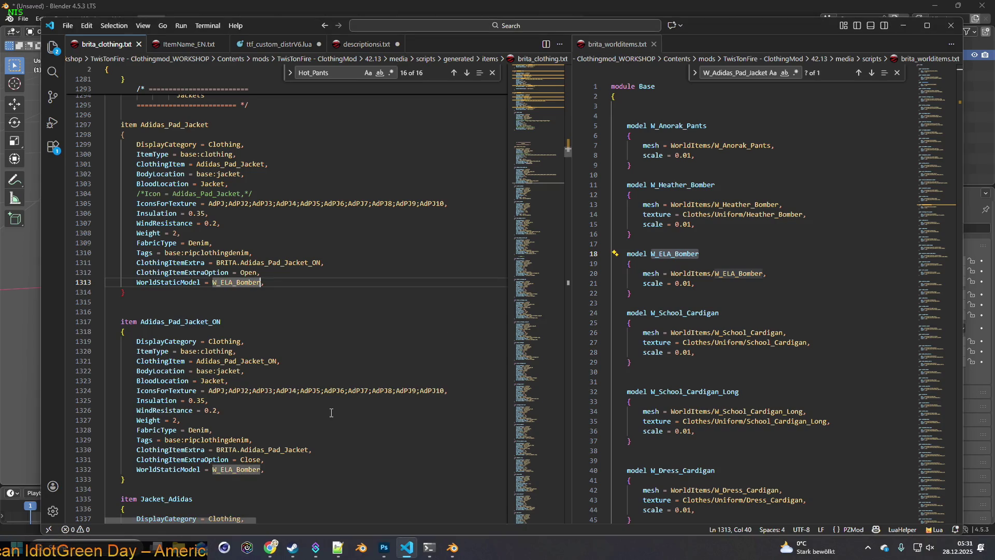
{"action": "left_click", "coordinate": [292, 547]}
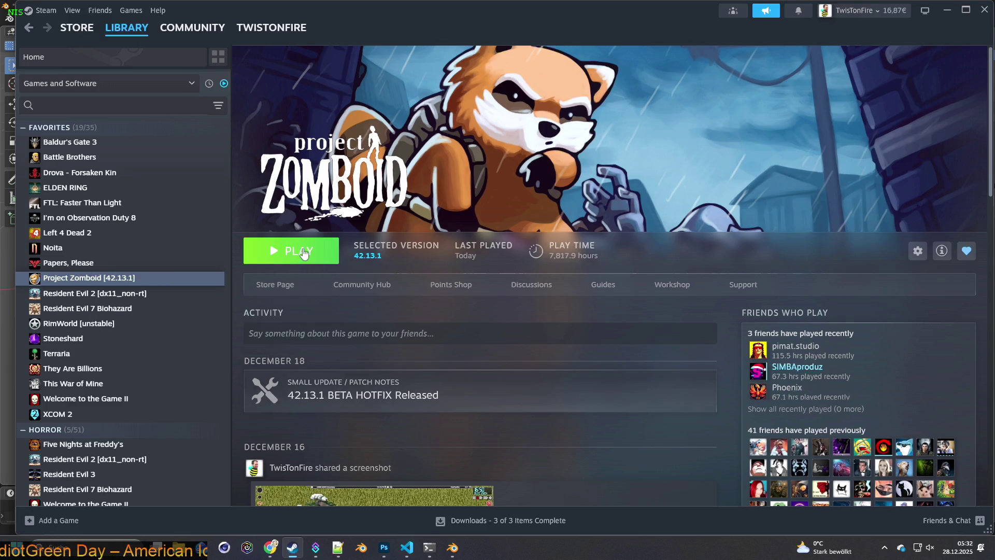
Relaunch Project Zomboid from the Steam library and start the loaded save.
{"action": "left_click", "coordinate": [302, 254]}
{"action": "left_click", "coordinate": [529, 371]}
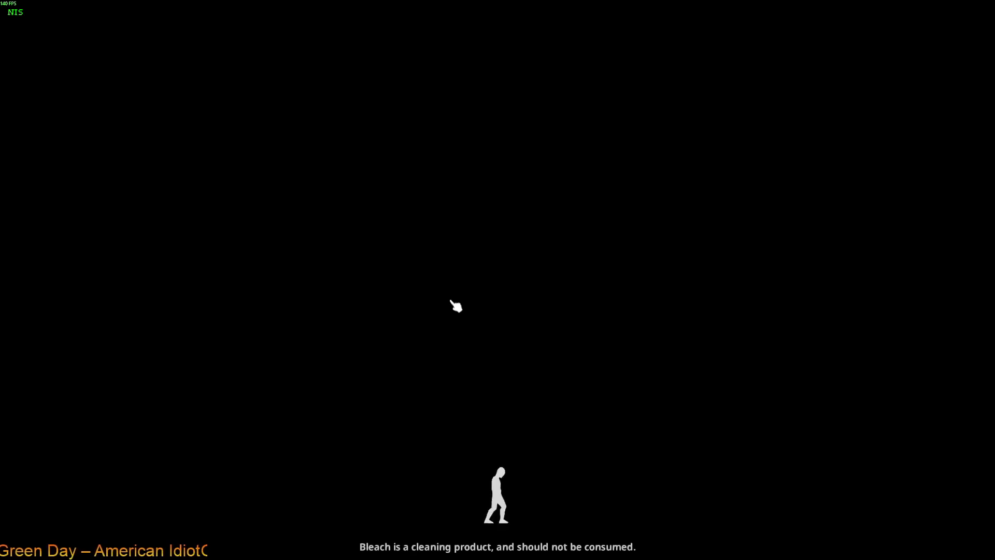
{"action": "left_click", "coordinate": [452, 305]}
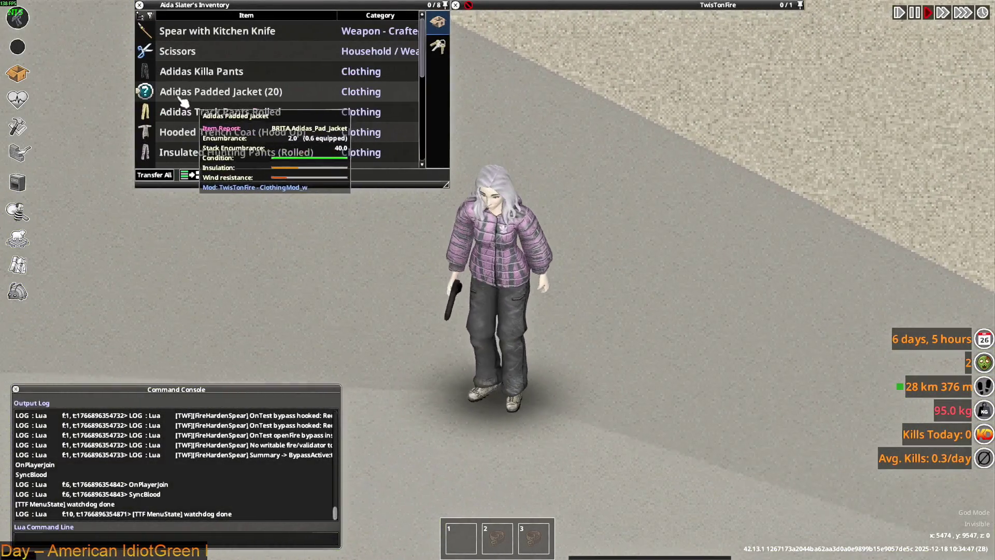
Expand the Adidas Padded Jacket stack, then switch over to the code editor.
{"action": "left_click", "coordinate": [145, 89]}
{"action": "scroll", "coordinate": [219, 132], "scroll_direction": "down", "scroll_amount": 2}
{"action": "key", "text": "alt+Tab"}
{"action": "key", "text": "alt+Tab"}
{"action": "key", "text": "Tab"}
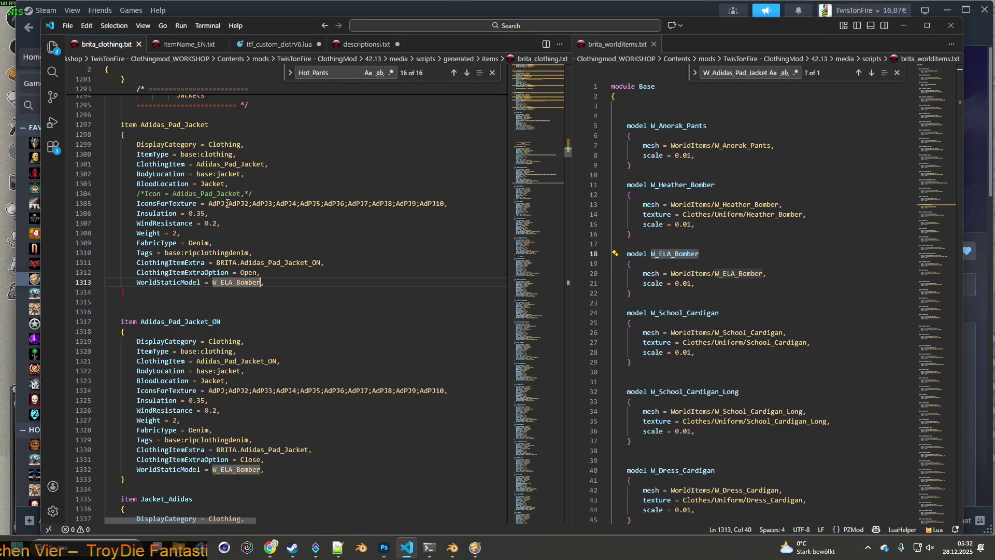
{"action": "key", "text": "alt+Tab"}
{"action": "key", "text": "alt+Tab"}
{"action": "key", "text": "alt+Tab"}
{"action": "key", "text": "alt+Tab"}
{"action": "key", "text": "alt+Tab"}
{"action": "key", "text": "alt+Tab"}
Cycle from the ALLSHOESpose Blender scene through the windows to Photoshop.
{"action": "key", "text": "alt+Tab"}
{"action": "key", "text": "alt+Tab"}
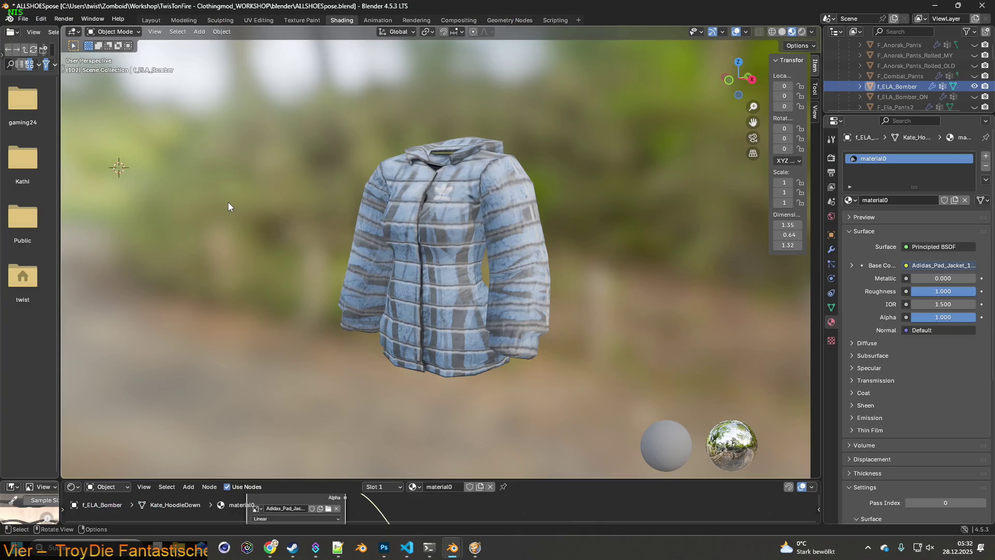
{"action": "key", "text": "alt+Tab"}
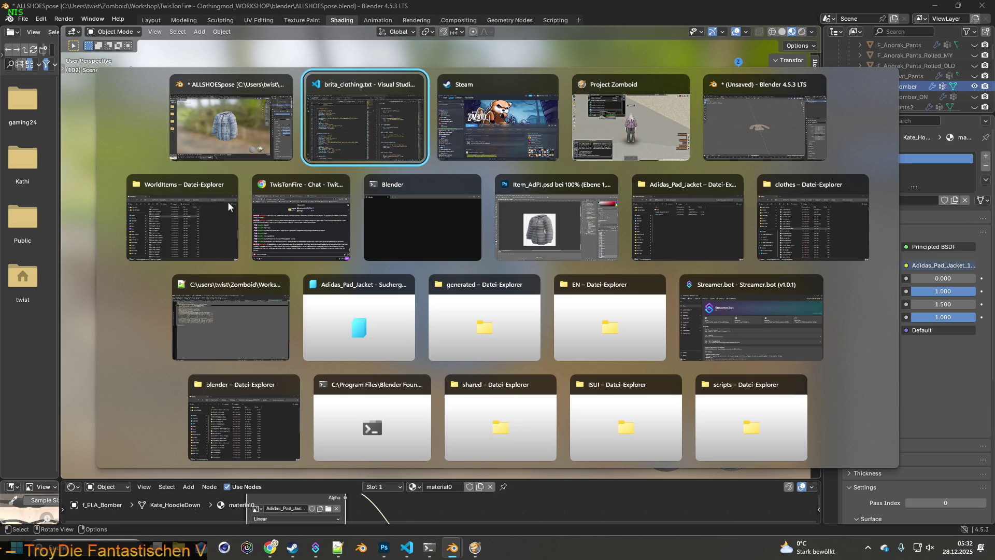
{"action": "key", "text": "alt+Tab"}
{"action": "key", "text": "alt+Tab"}
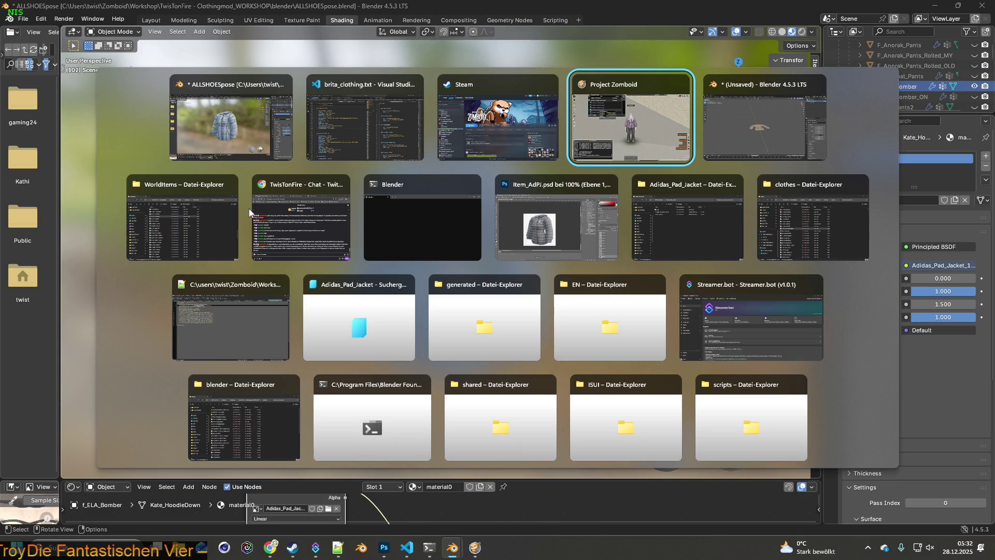
{"action": "key", "text": "alt+Tab"}
{"action": "key", "text": "alt+Tab"}
{"action": "key", "text": "alt+Tab"}
{"action": "key", "text": "alt+Tab"}
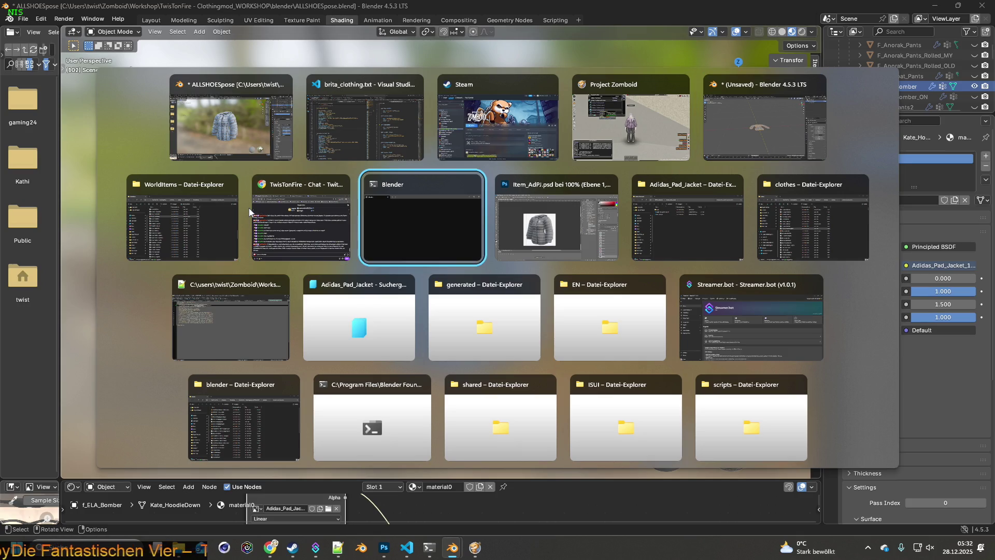
{"action": "key", "text": "alt+Tab"}
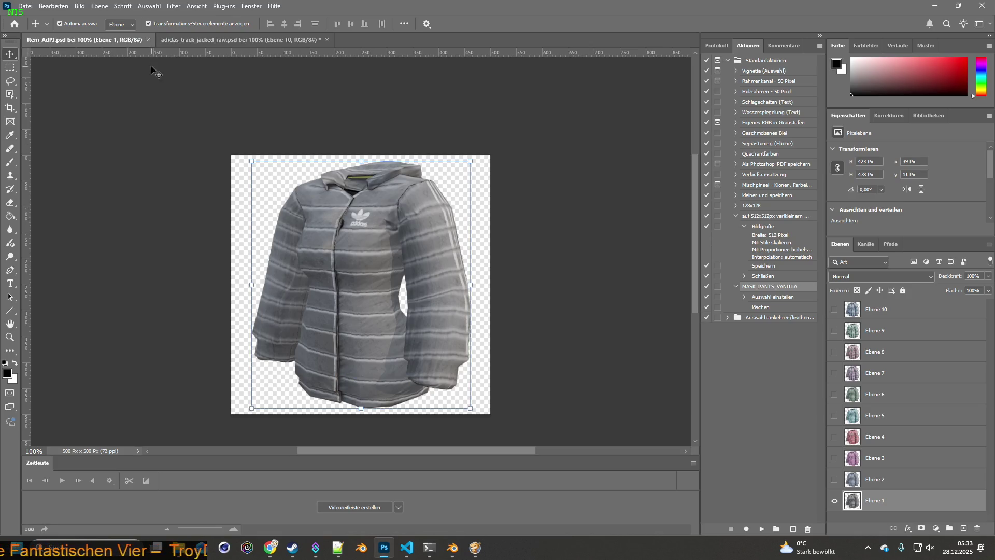
Resize the Item_AdPJ icon image from 500 × 500 to 64 × 64 pixels.
{"action": "left_click", "coordinate": [28, 7]}
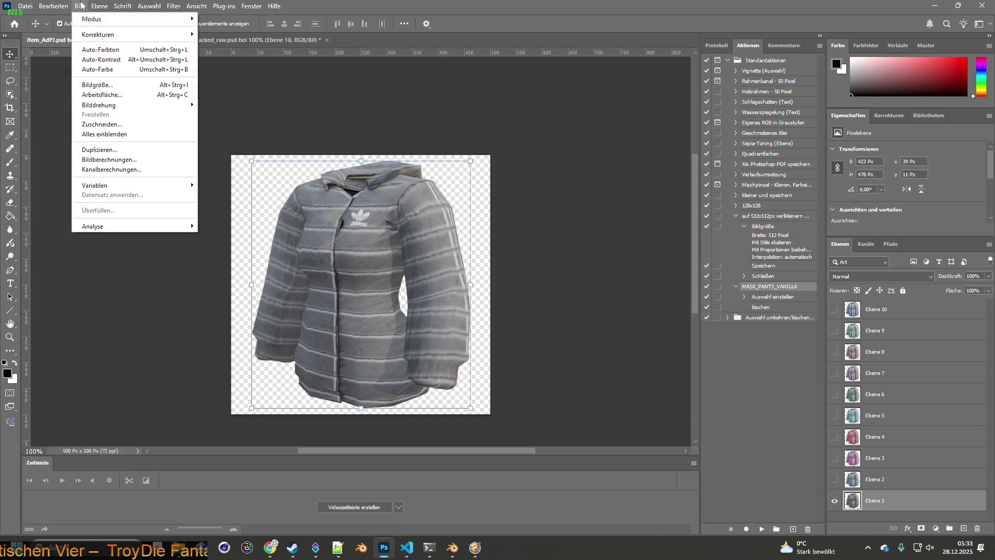
{"action": "left_click", "coordinate": [100, 88]}
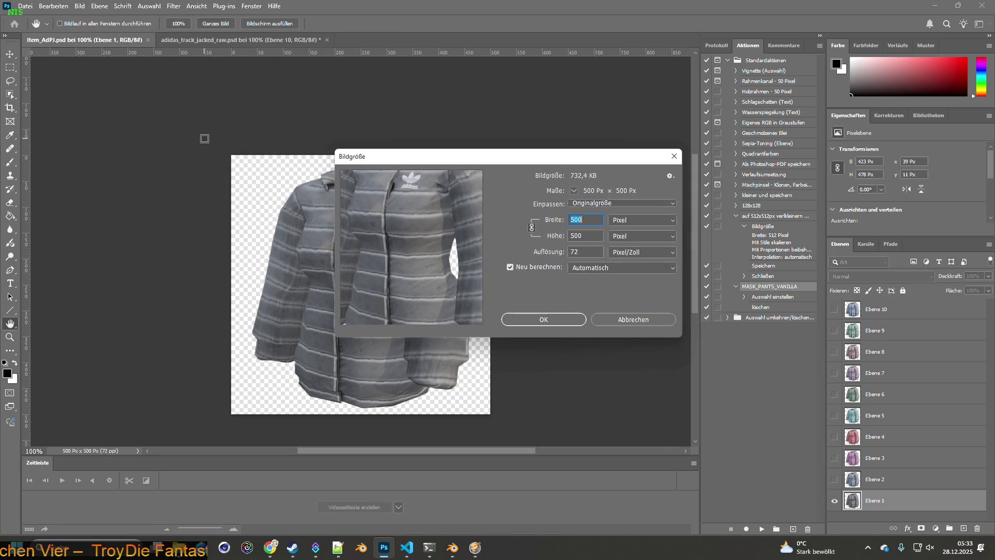
{"action": "type", "text": "64"}
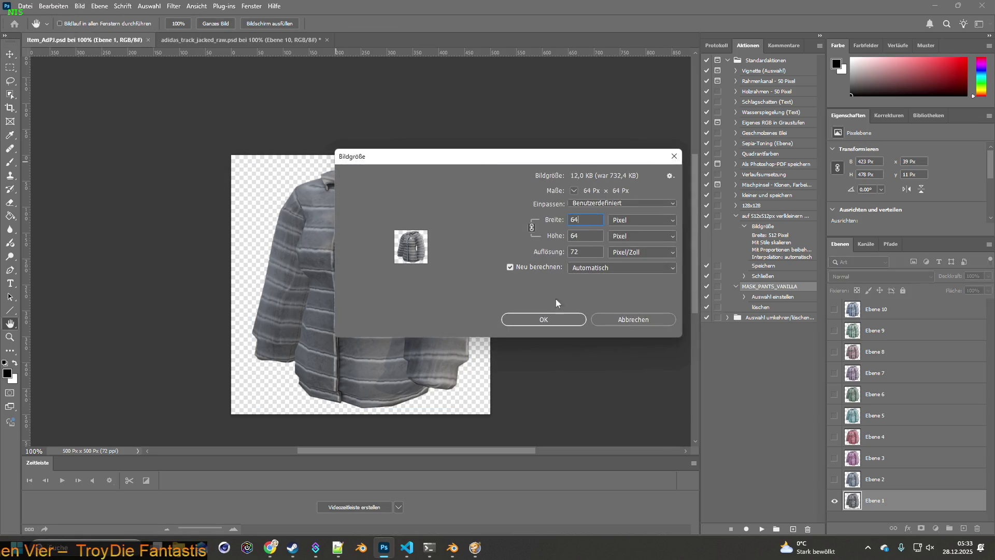
{"action": "key", "text": "Return"}
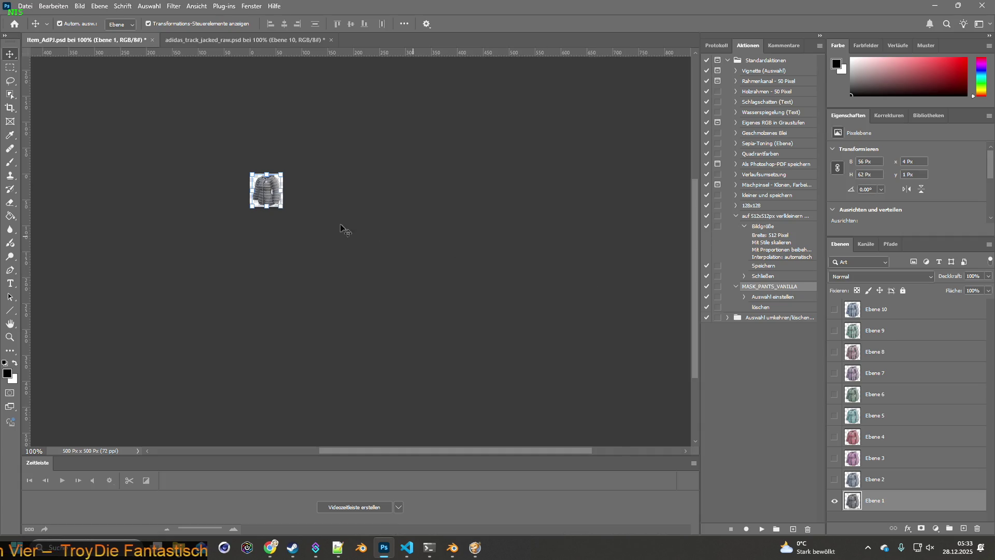
Quick-export the Ebene 1 and Ebene 2 jackets as Item_AdPJ PNG icons to the textures folder.
{"action": "left_click", "coordinate": [23, 6]}
{"action": "mouse_move", "coordinate": [47, 169]}
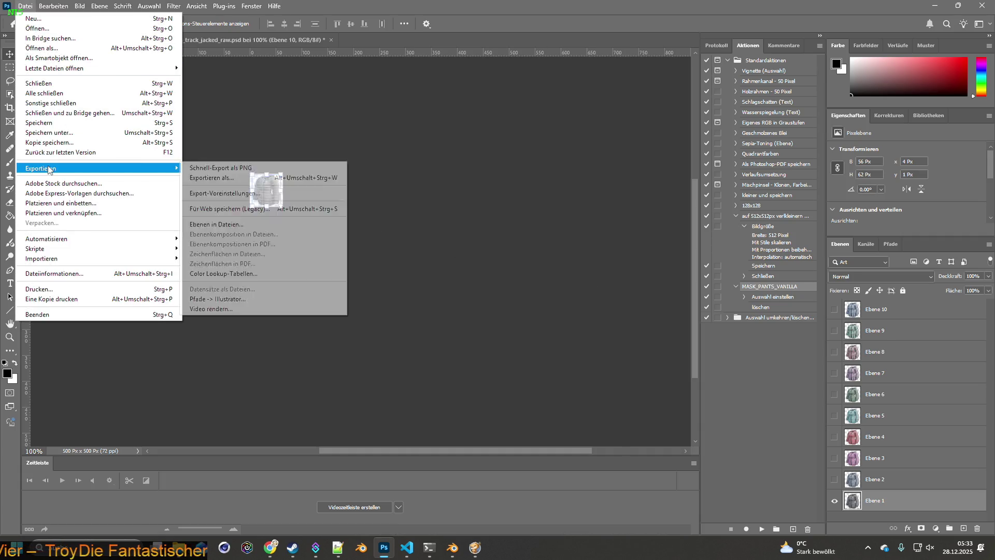
{"action": "left_click", "coordinate": [227, 168]}
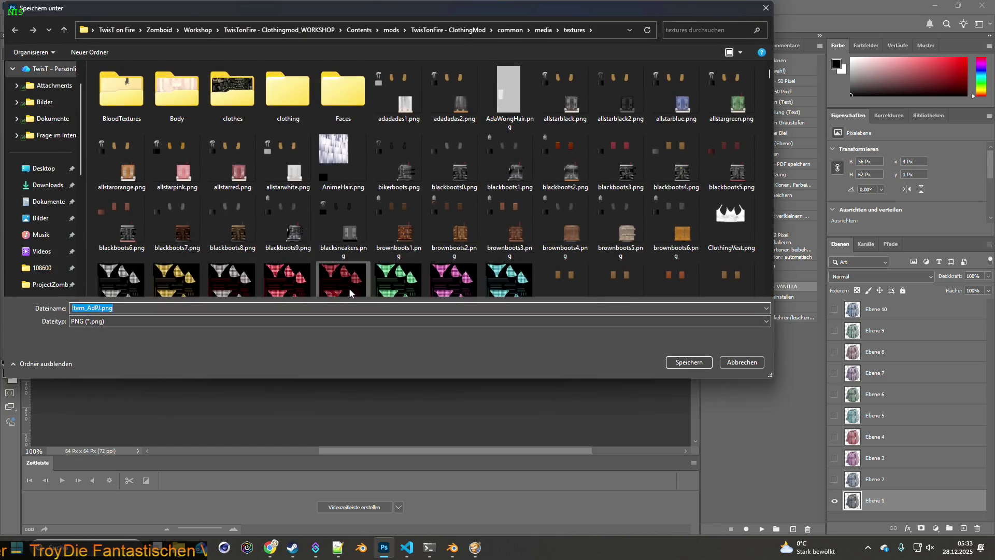
{"action": "left_click", "coordinate": [689, 362]}
{"action": "left_click", "coordinate": [835, 499]}
{"action": "left_click", "coordinate": [835, 479]}
{"action": "left_click", "coordinate": [25, 6]}
{"action": "left_click", "coordinate": [217, 167]}
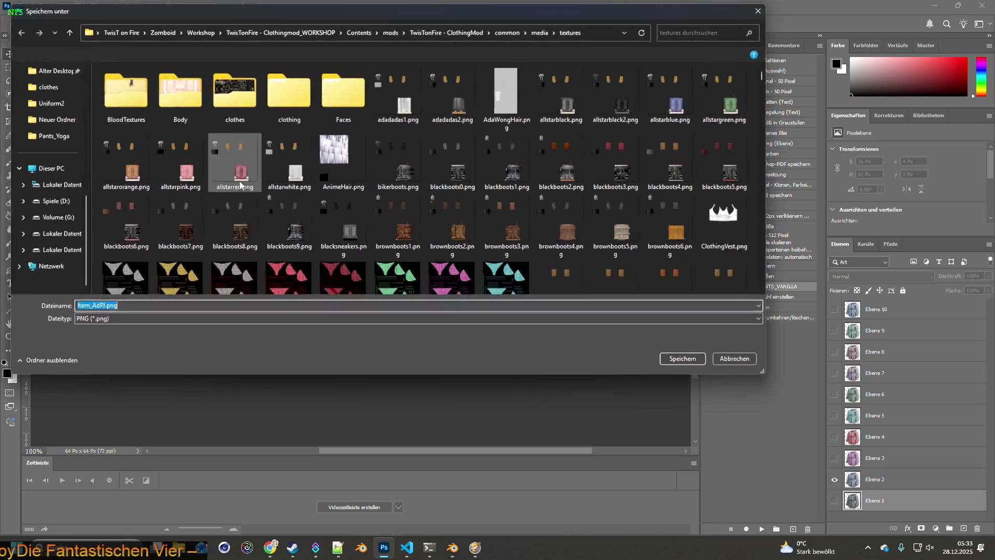
{"action": "left_click", "coordinate": [102, 309]}
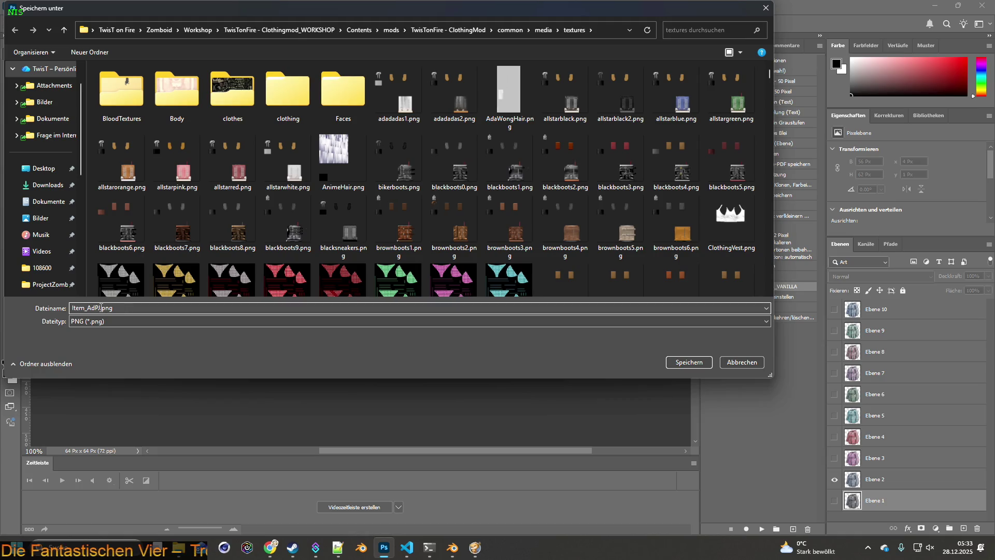
{"action": "type", "text": "2"}
{"action": "left_click", "coordinate": [694, 364]}
Export the Ebene 3 and Ebene 4 jackets as Item_AdPJ3 and Item_AdPJ4 PNG icons.
{"action": "left_click", "coordinate": [835, 479]}
{"action": "left_click", "coordinate": [835, 458]}
{"action": "left_click", "coordinate": [25, 6]}
{"action": "mouse_move", "coordinate": [57, 168]}
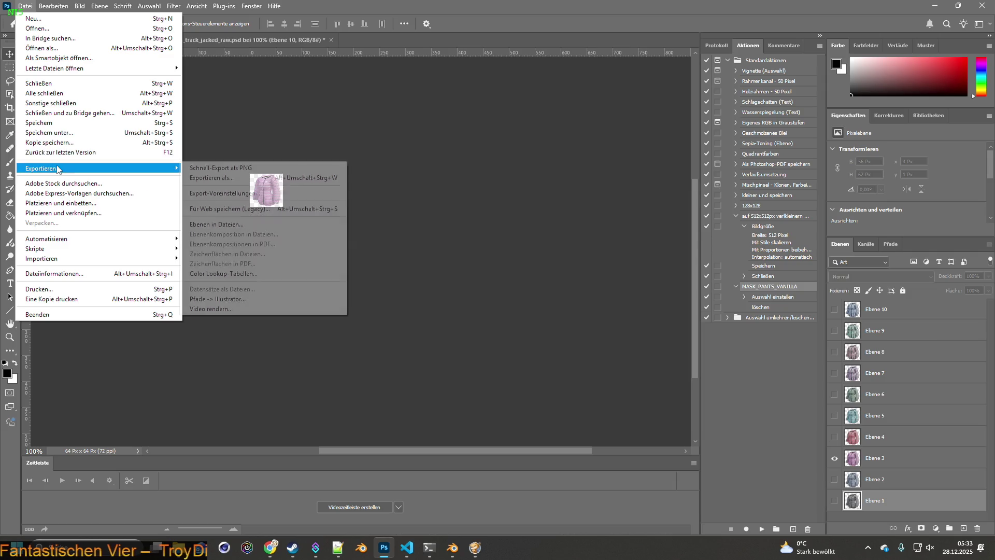
{"action": "left_click", "coordinate": [219, 167]}
{"action": "left_click", "coordinate": [103, 309]}
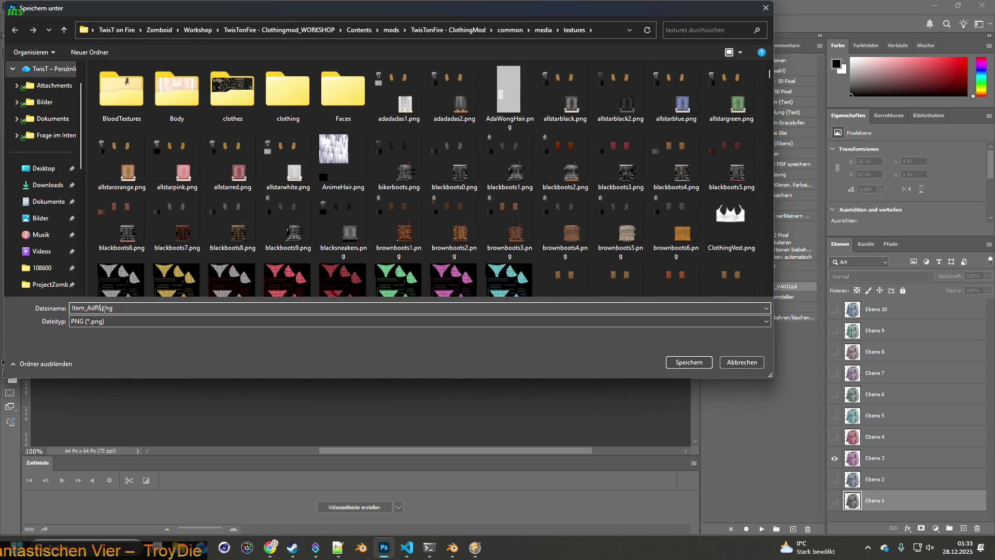
{"action": "key", "text": "Return"}
{"action": "left_click", "coordinate": [835, 458]}
{"action": "left_click", "coordinate": [835, 436]}
{"action": "left_click", "coordinate": [23, 7]}
{"action": "left_click", "coordinate": [221, 167]}
{"action": "left_click", "coordinate": [100, 308]}
{"action": "type", "text": "4"}
{"action": "left_click", "coordinate": [691, 362]}
Export the teal Ebene 5 jacket as the Item_AdPJ5 PNG icon.
{"action": "left_click", "coordinate": [835, 436]}
{"action": "left_click", "coordinate": [835, 415]}
{"action": "left_click", "coordinate": [24, 6]}
{"action": "mouse_move", "coordinate": [40, 168]}
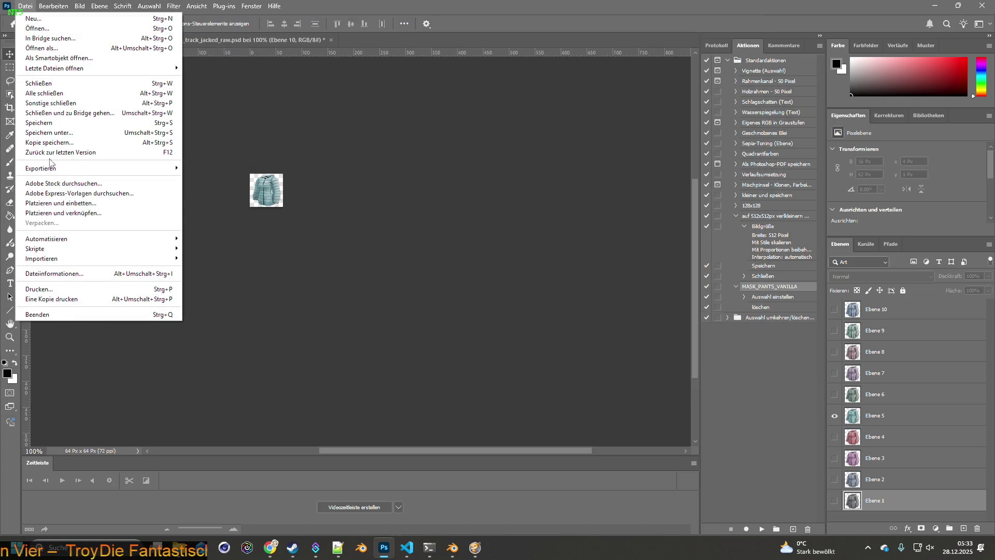
{"action": "left_click", "coordinate": [222, 167]}
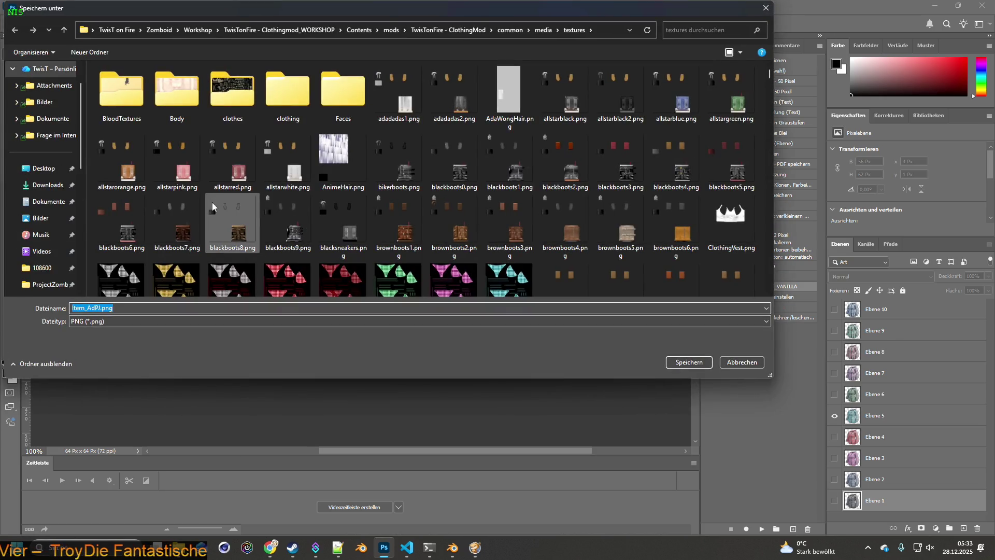
{"action": "left_click", "coordinate": [102, 309]}
{"action": "type", "text": "5"}
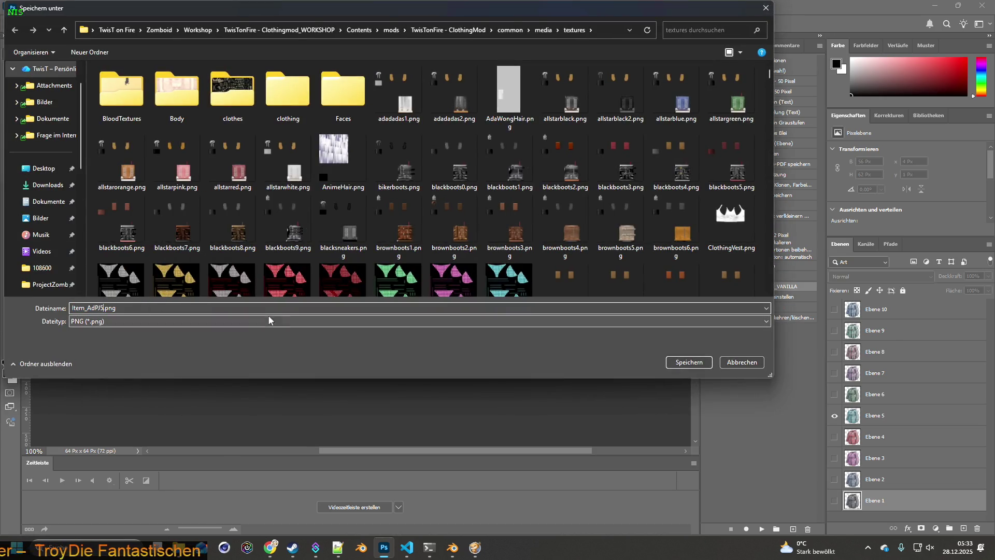
{"action": "left_click", "coordinate": [683, 362]}
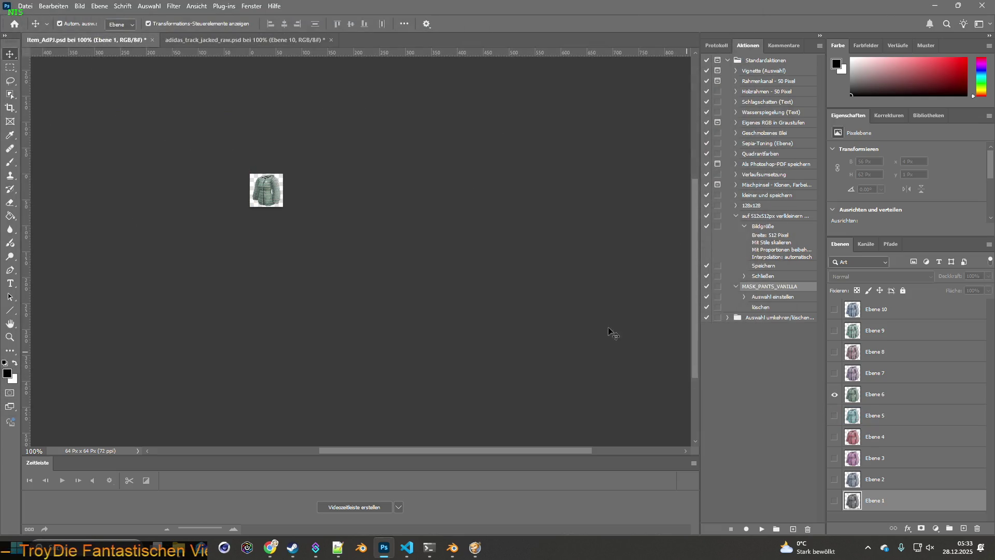
Export the Ebene 6 and Ebene 7 jackets as Item_AdPJ6 and Item_AdPJ7 PNG icons.
{"action": "left_click", "coordinate": [25, 5]}
{"action": "mouse_move", "coordinate": [41, 168]}
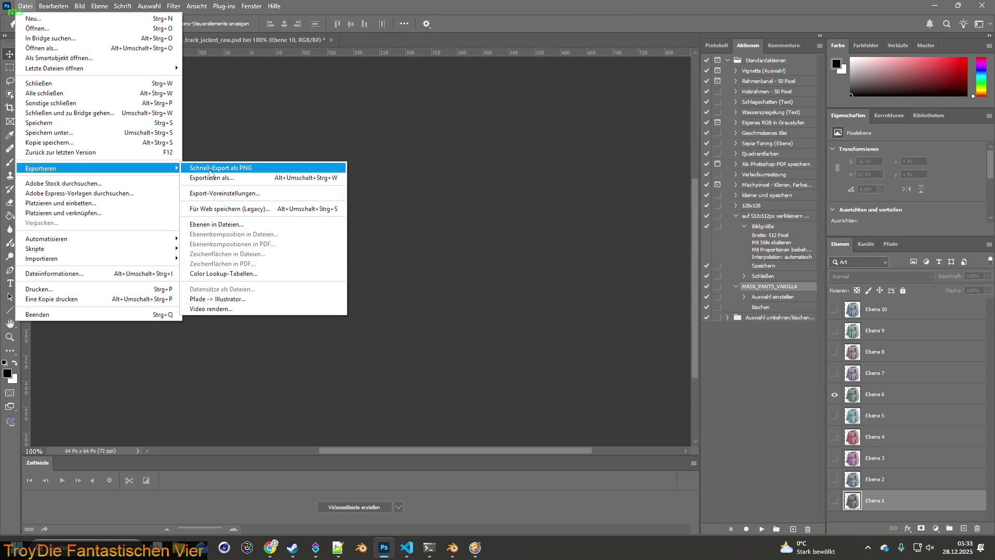
{"action": "left_click", "coordinate": [237, 168]}
{"action": "left_click", "coordinate": [101, 308]}
{"action": "type", "text": "6"}
{"action": "left_click", "coordinate": [679, 362]}
{"action": "left_click", "coordinate": [834, 394]}
{"action": "left_click", "coordinate": [835, 373]}
{"action": "left_click", "coordinate": [26, 6]}
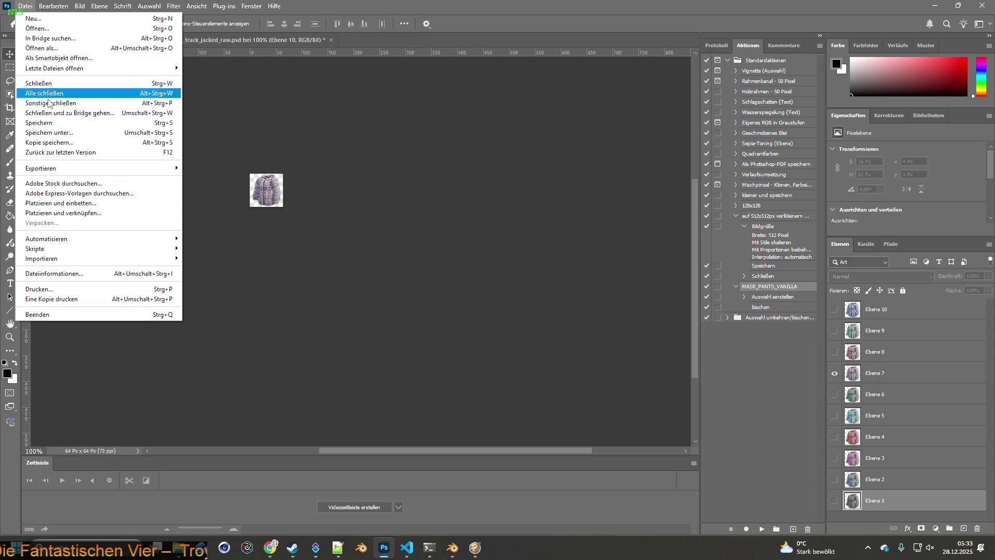
{"action": "left_click", "coordinate": [233, 167]}
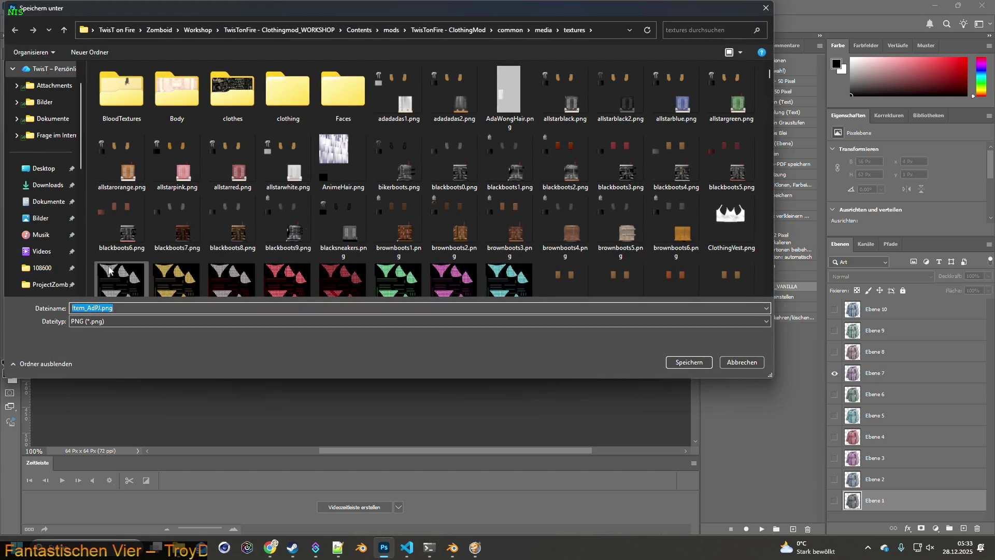
{"action": "left_click", "coordinate": [102, 307]}
{"action": "type", "text": "7"}
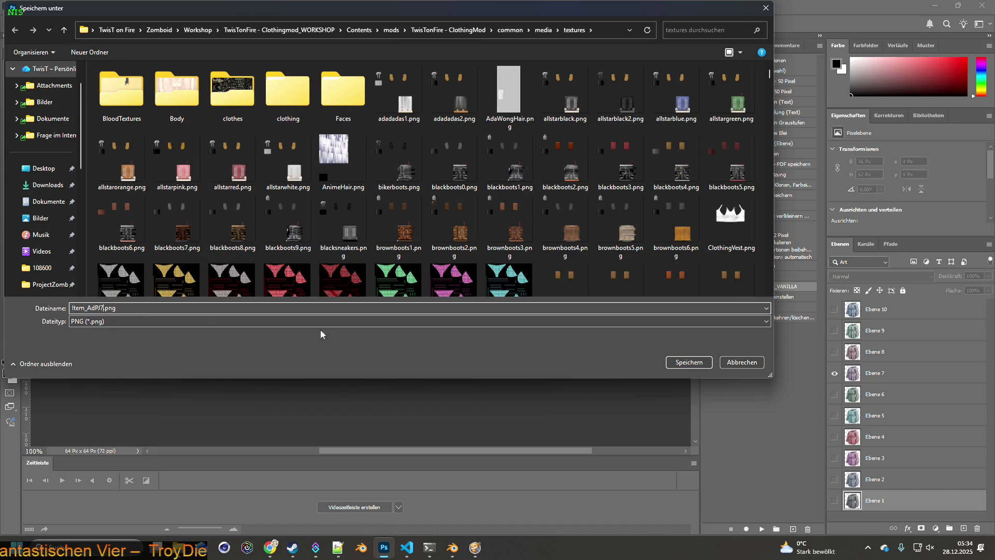
{"action": "left_click", "coordinate": [687, 362]}
Export the Ebene 8 and Ebene 9 jackets as Item_AdPJ8 and Item_AdPJ9 PNG icons.
{"action": "left_click", "coordinate": [833, 373]}
{"action": "left_click", "coordinate": [834, 351]}
{"action": "left_click", "coordinate": [25, 5]}
{"action": "left_click", "coordinate": [218, 168]}
{"action": "key", "text": "Right"}
{"action": "left_click", "coordinate": [677, 360]}
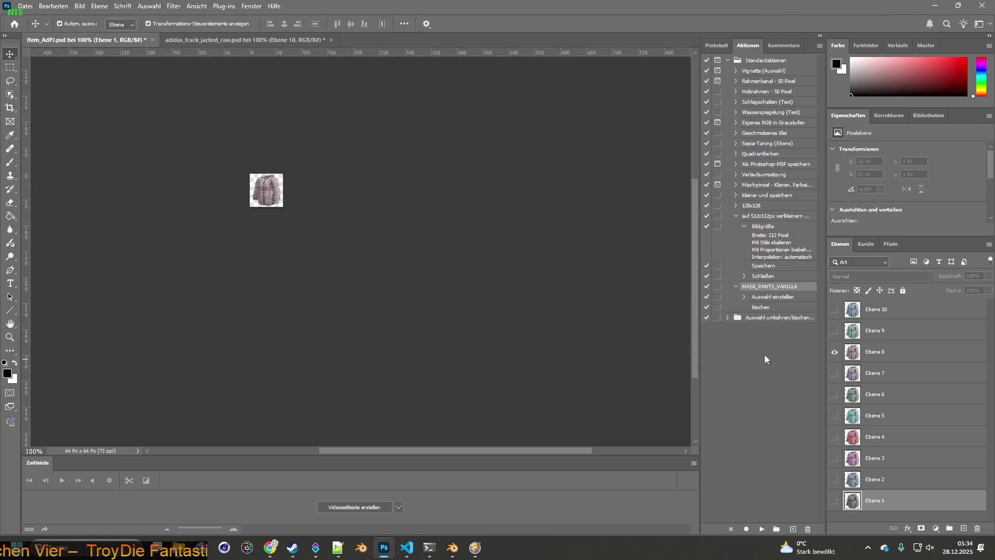
{"action": "left_click", "coordinate": [25, 5]}
{"action": "mouse_move", "coordinate": [41, 168]}
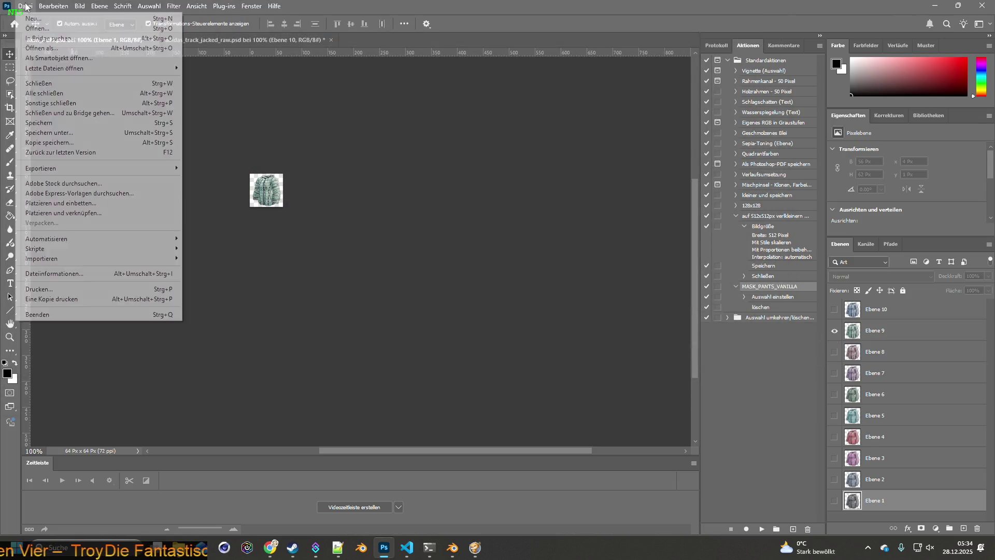
{"action": "left_click", "coordinate": [233, 169]}
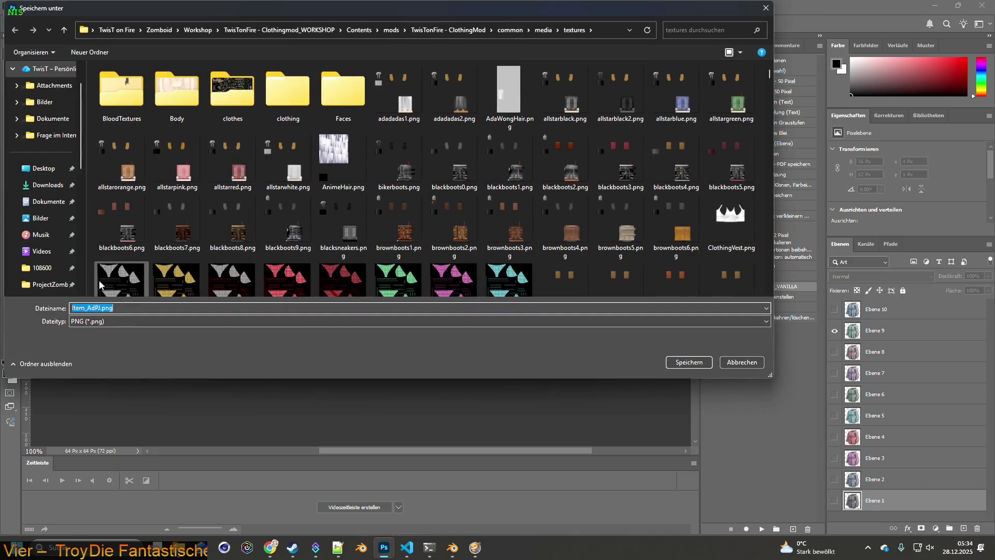
{"action": "left_click", "coordinate": [100, 309]}
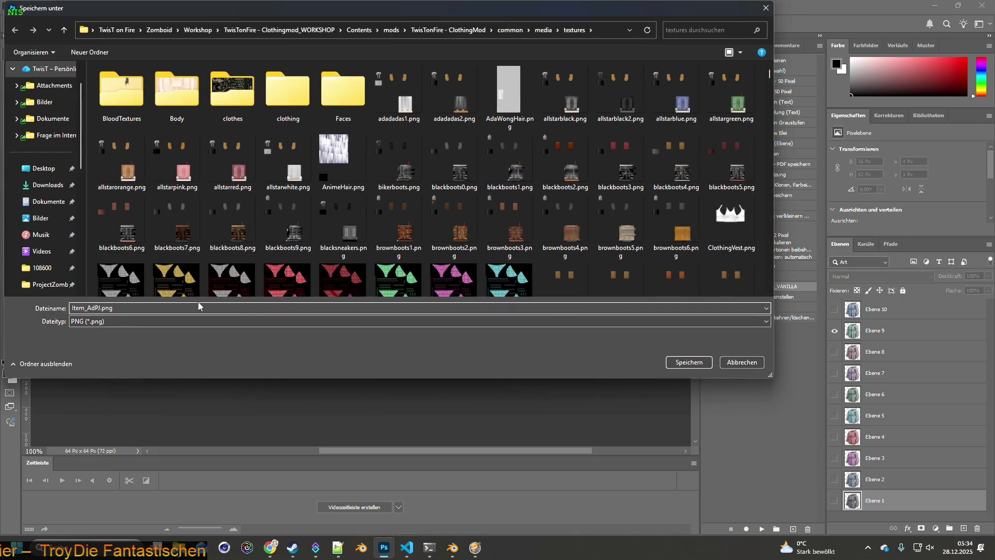
{"action": "type", "text": "9"}
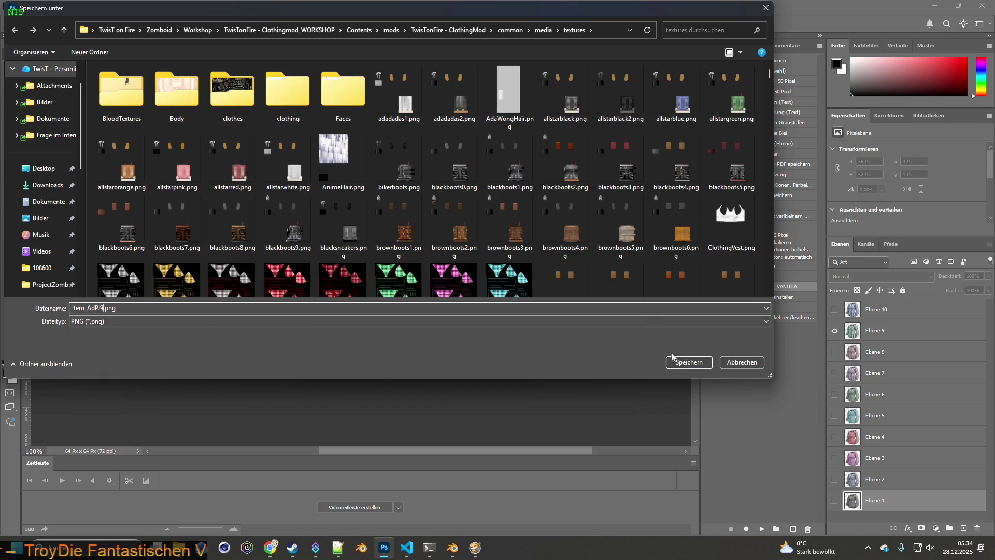
{"action": "left_click", "coordinate": [673, 358]}
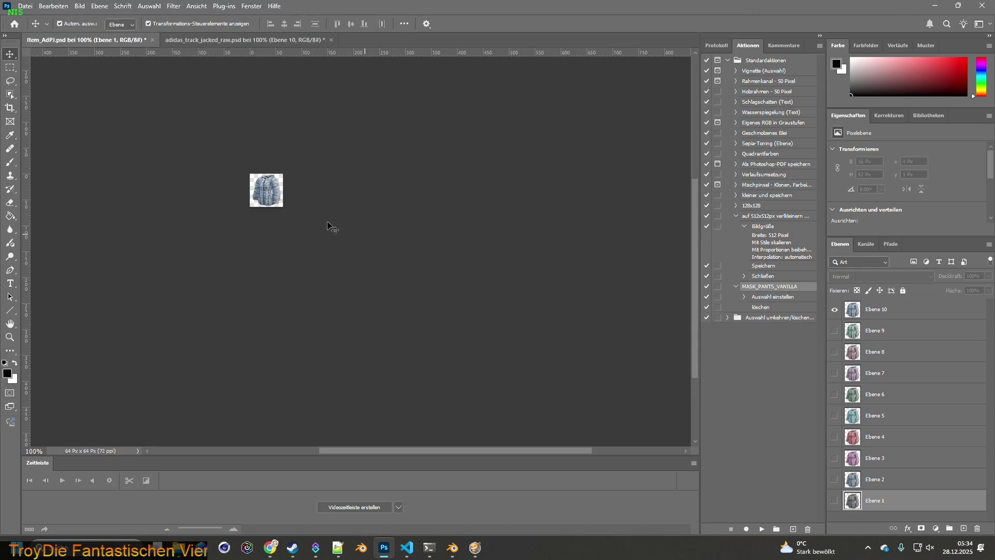
Export the Ebene 10 jacket as Item_AdPJ10 and switch back to the running game.
{"action": "left_click", "coordinate": [25, 6]}
{"action": "left_click", "coordinate": [217, 169]}
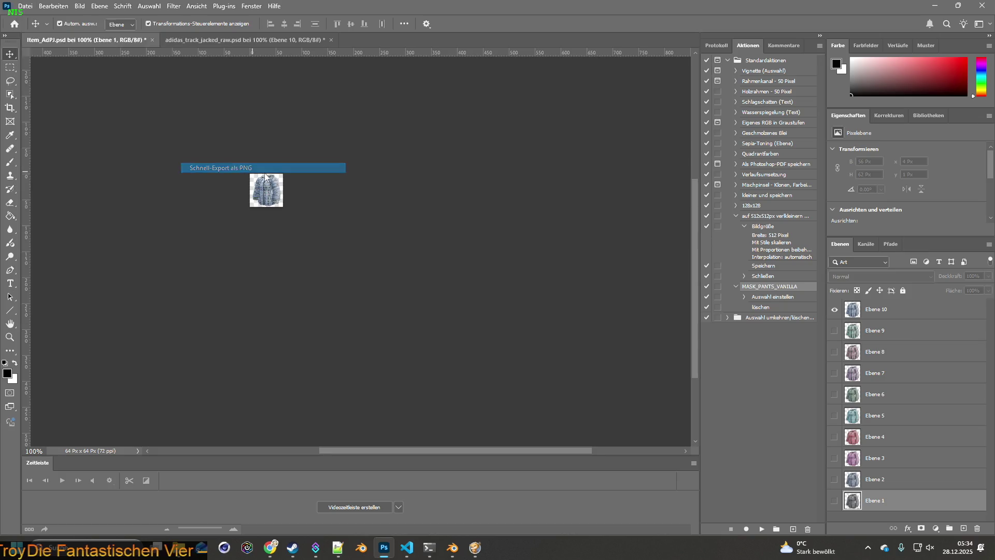
{"action": "left_click", "coordinate": [102, 309]}
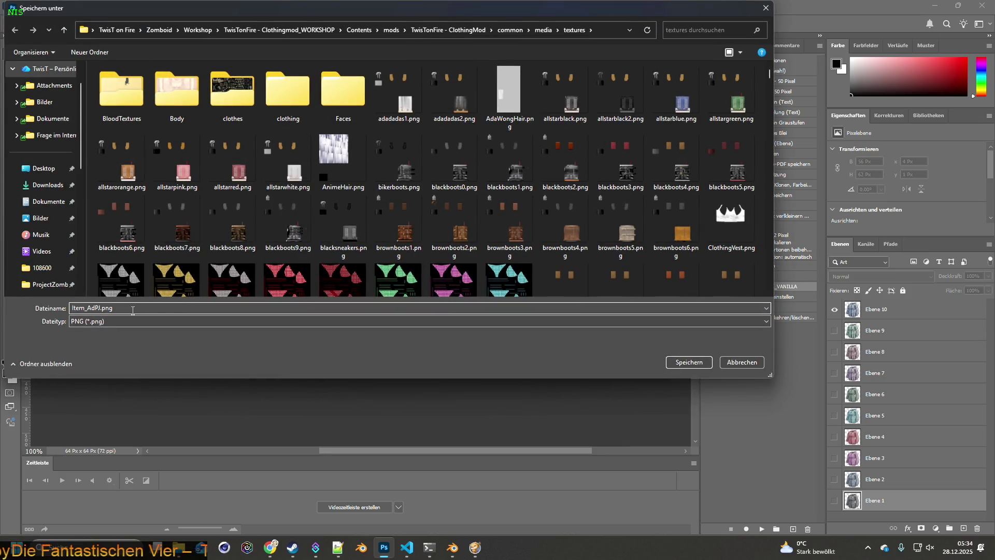
{"action": "type", "text": "0"}
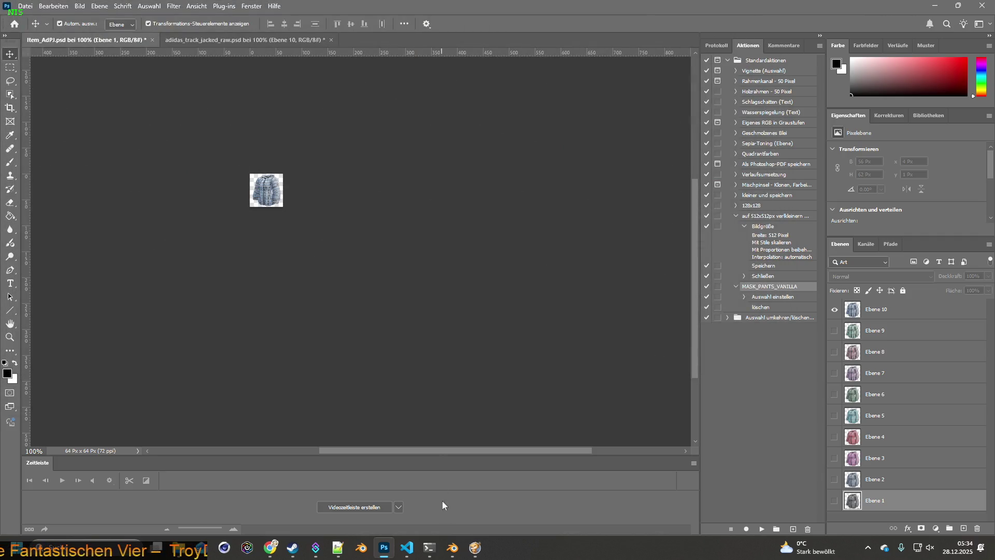
{"action": "left_click", "coordinate": [474, 547]}
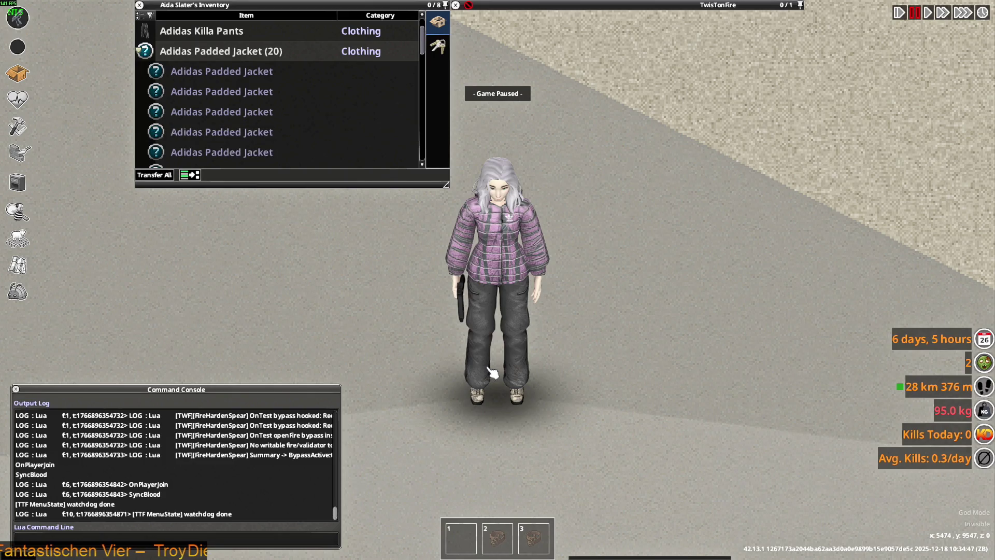
Quit Project Zomboid to the desktop from its pause menu.
{"action": "key", "text": "Escape"}
{"action": "left_click", "coordinate": [191, 406]}
{"action": "left_click", "coordinate": [483, 300]}
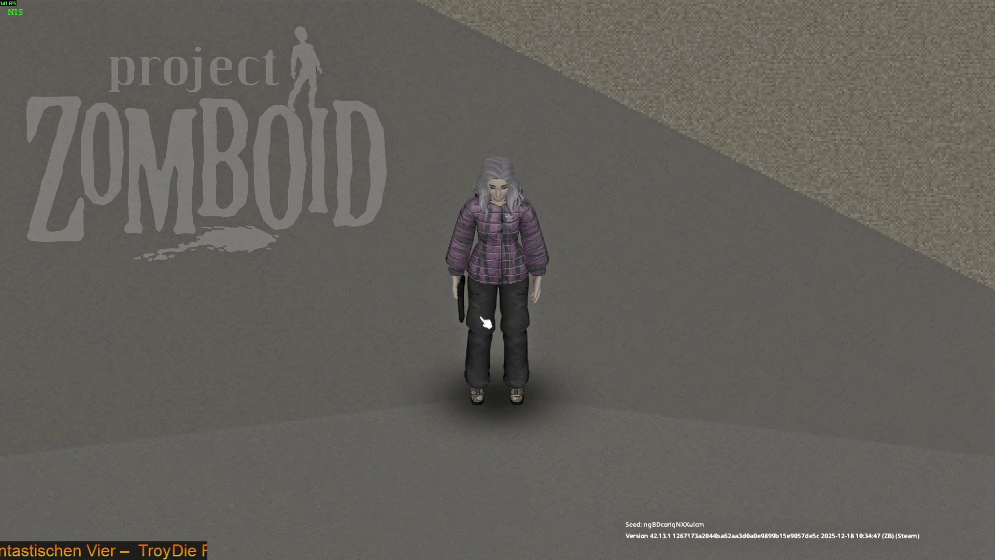
Relaunch Project Zomboid from the Steam library with the default launch option.
{"action": "left_click", "coordinate": [293, 548]}
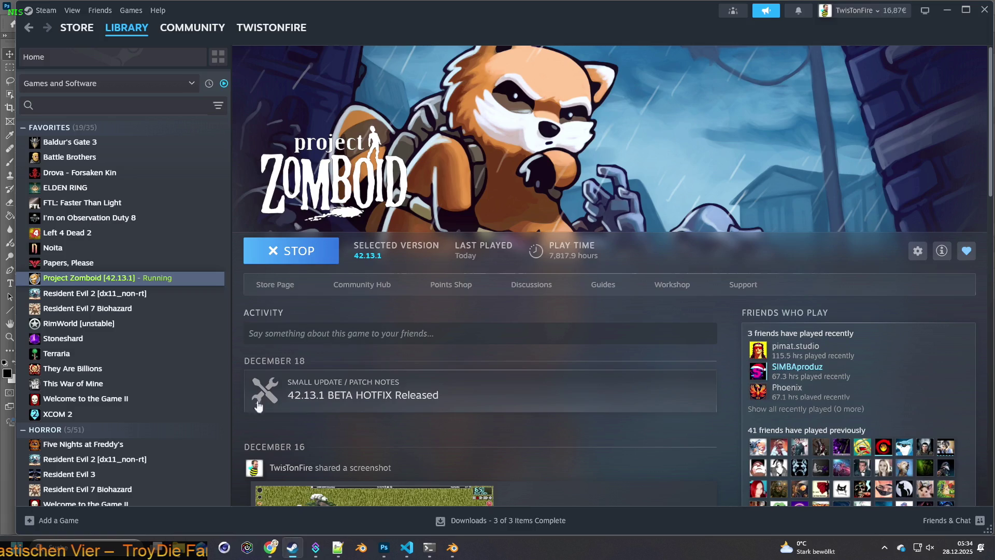
{"action": "left_click", "coordinate": [295, 251]}
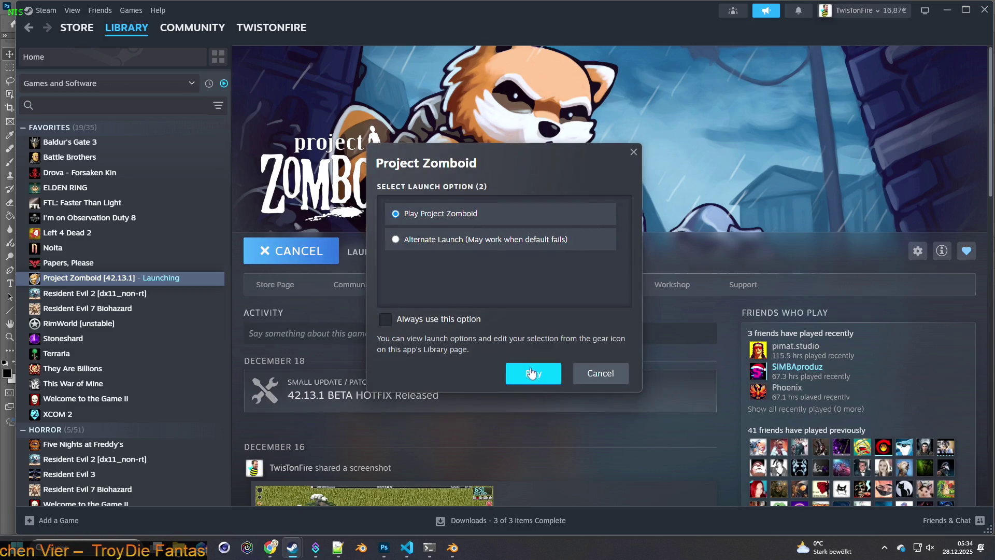
{"action": "left_click", "coordinate": [532, 375]}
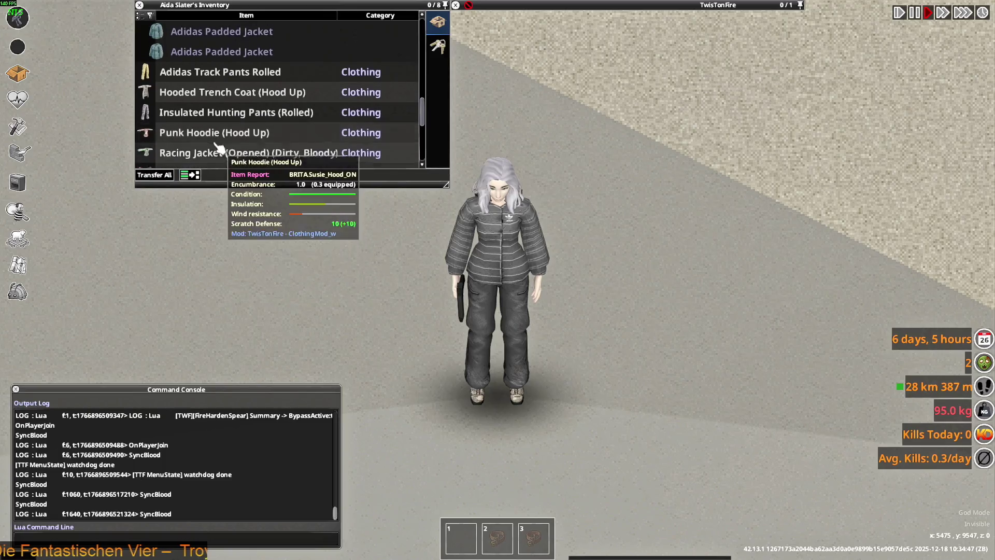
{"action": "scroll", "coordinate": [218, 148], "scroll_direction": "down", "scroll_amount": 2}
{"action": "scroll", "coordinate": [202, 140], "scroll_direction": "down", "scroll_amount": 3}
Inspect the Adidas Padded Jacket's actions, then aim the pistol while walking and turning.
{"action": "right_click", "coordinate": [195, 134]}
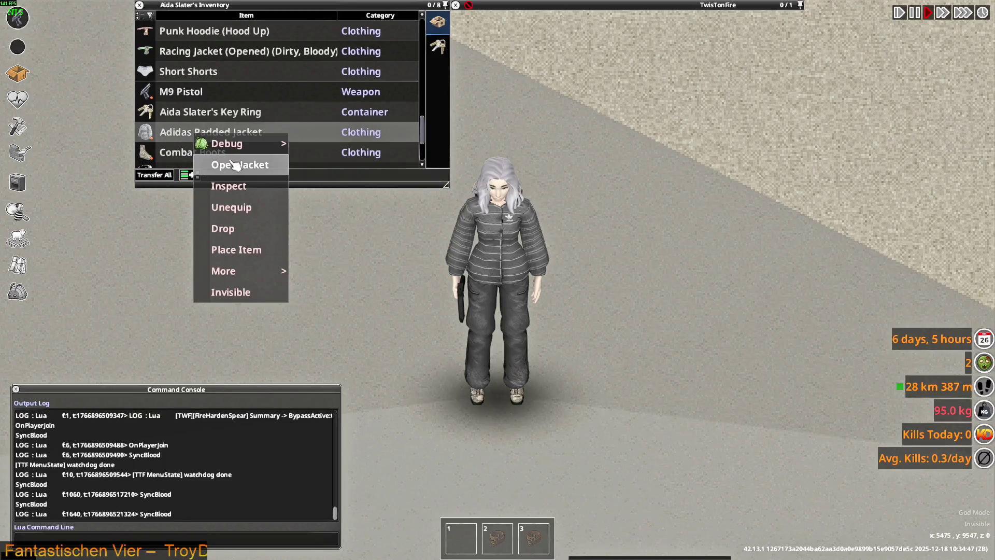
{"action": "left_click", "coordinate": [235, 163]}
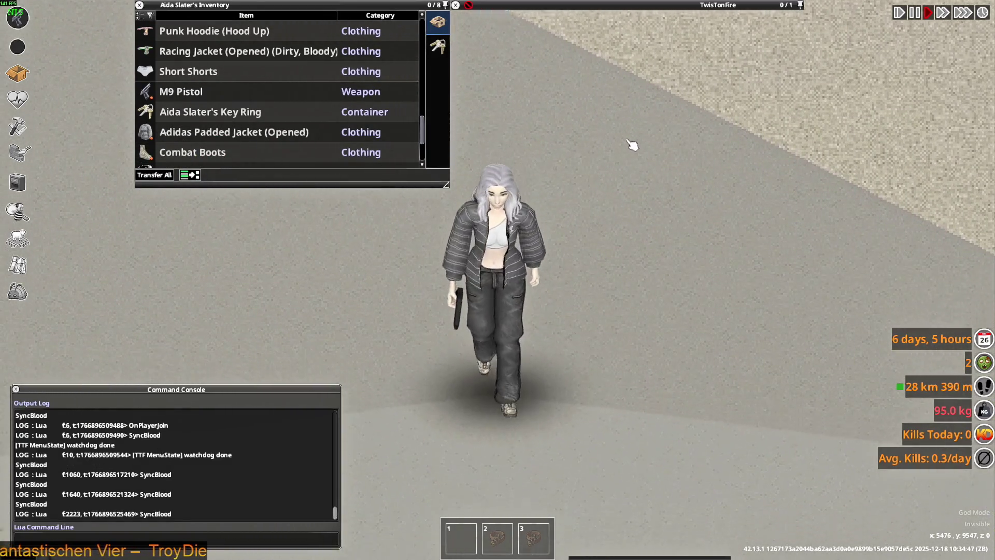
{"action": "right_click_drag", "start_coordinate": [643, 152], "coordinate": [394, 143]}
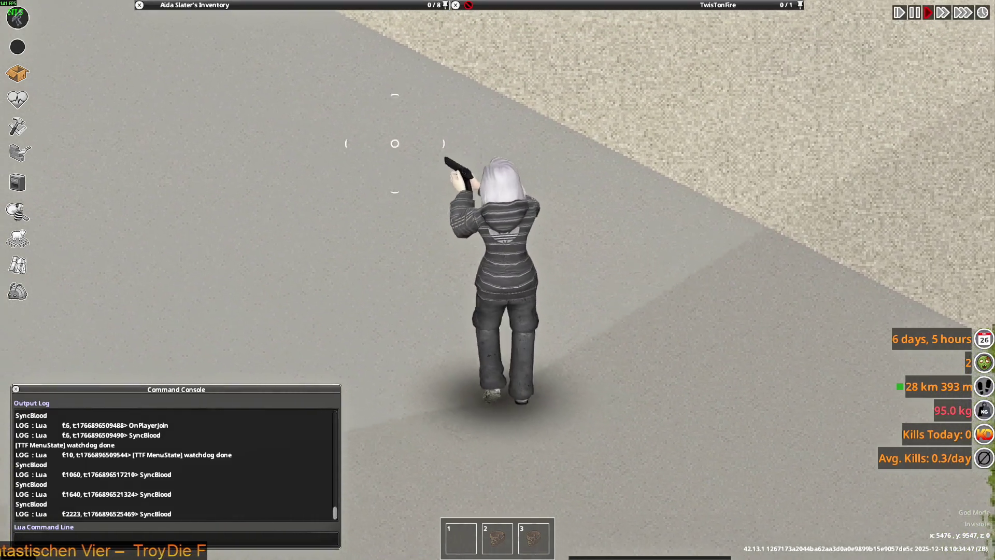
{"action": "mouse_move", "coordinate": [394, 144]}
{"action": "right_mouse_down"}
{"action": "mouse_move", "coordinate": [325, 216]}
{"action": "mouse_move", "coordinate": [293, 209]}
{"action": "mouse_move", "coordinate": [711, 311]}
{"action": "right_mouse_up"}
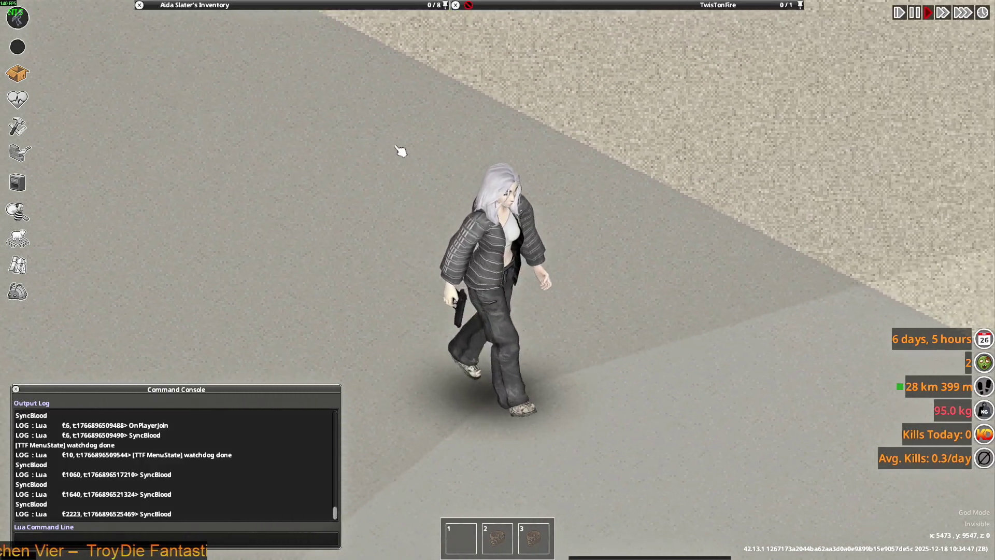
{"action": "scroll", "coordinate": [194, 133], "scroll_direction": "up", "scroll_amount": 3}
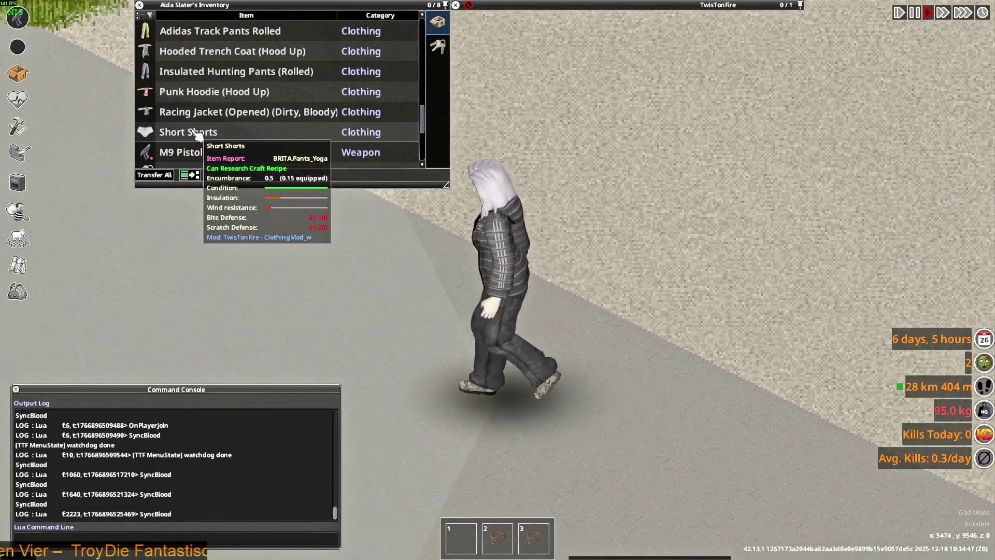
{"action": "scroll", "coordinate": [197, 134], "scroll_direction": "down", "scroll_amount": 3}
Take off the Adidas Padded Jacket, drop it on the ground, pause the game and switch to Photoshop.
{"action": "double_click", "coordinate": [200, 133]}
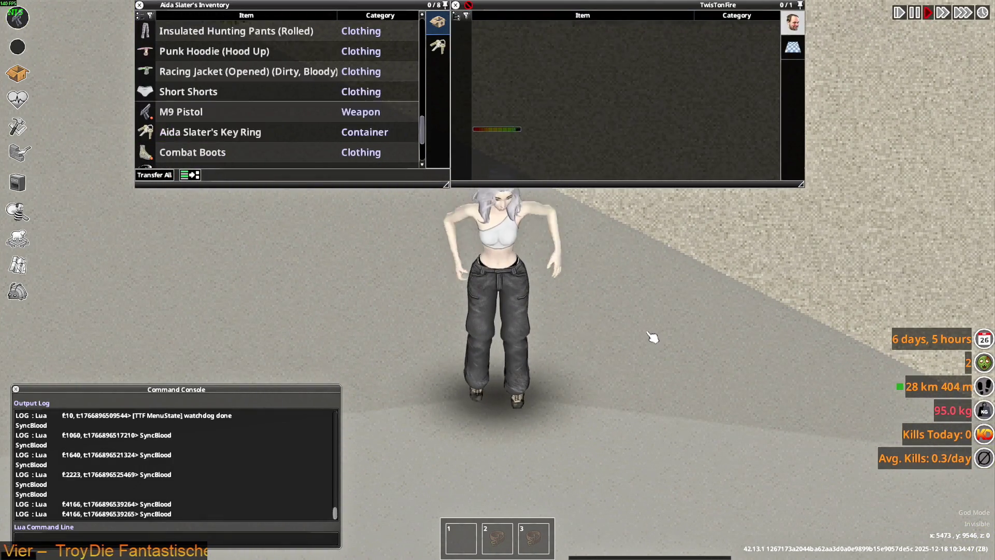
{"action": "key", "text": "d"}
{"action": "key", "text": "space"}
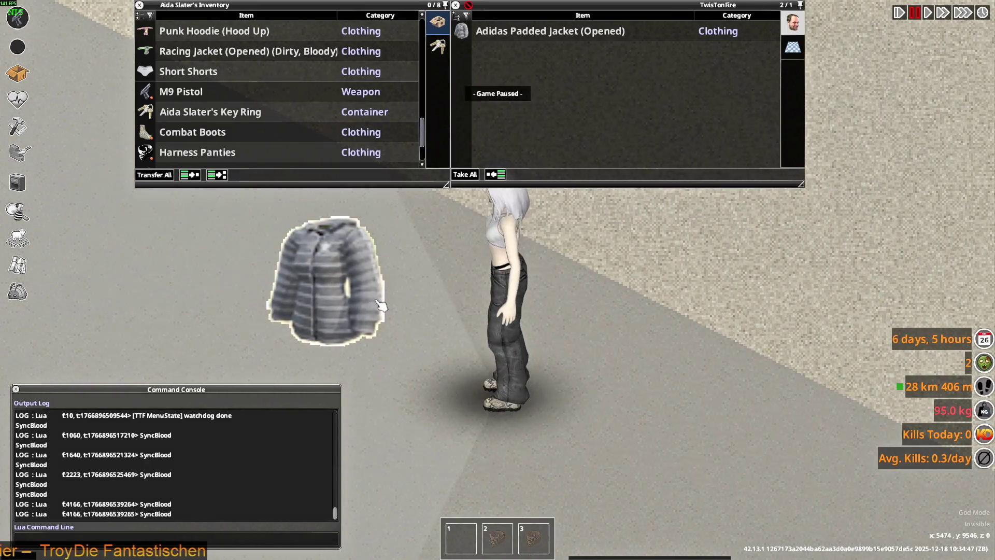
{"action": "key", "text": "alt+Tab"}
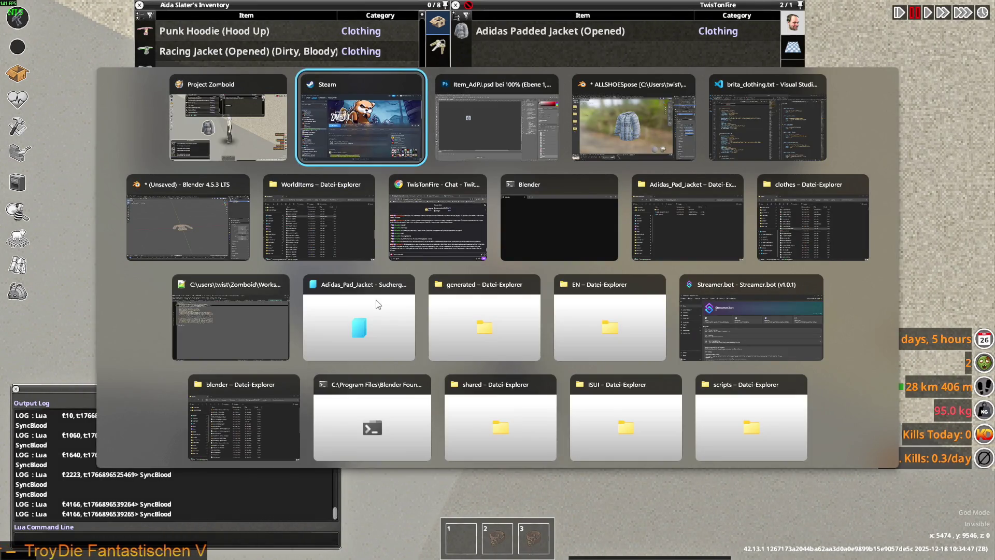
{"action": "key", "text": "alt+Tab"}
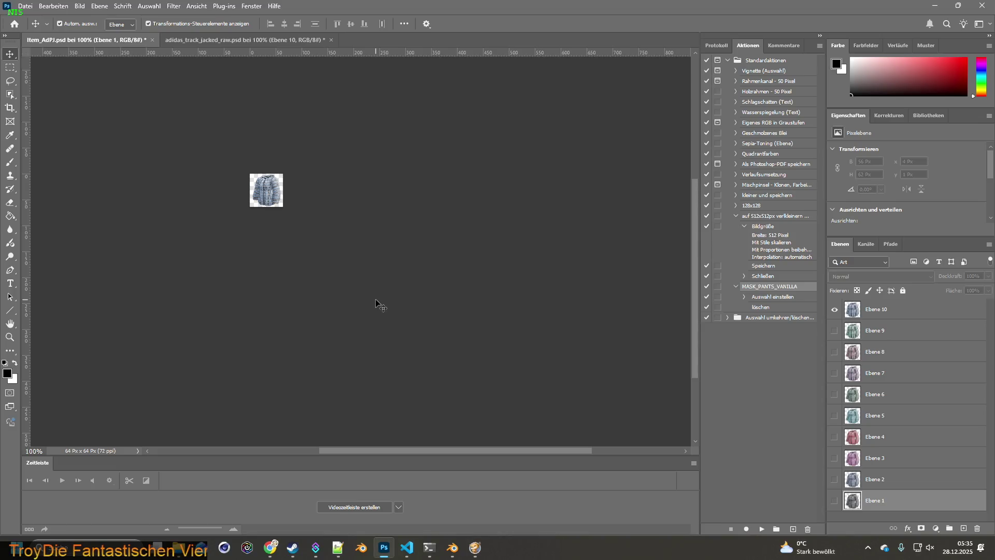
Export the W_ELA_Bomber model from Blender as FBX using the 0.10 scale preset.
{"action": "key", "text": "alt+Tab"}
{"action": "key", "text": "alt+Tab"}
{"action": "key", "text": "alt+Tab"}
{"action": "key", "text": "alt+Tab"}
{"action": "key", "text": "alt+Tab"}
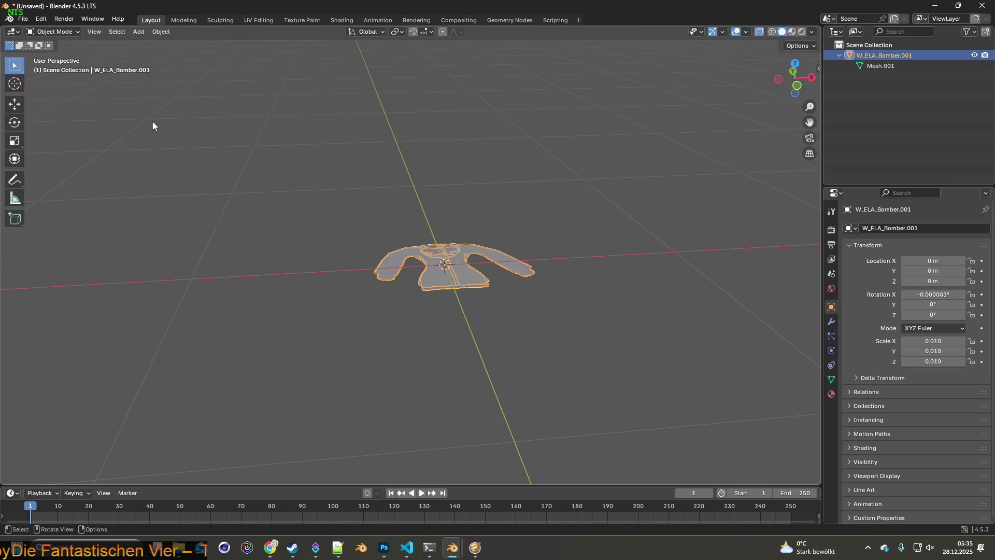
{"action": "left_click", "coordinate": [24, 19]}
{"action": "mouse_move", "coordinate": [41, 177]}
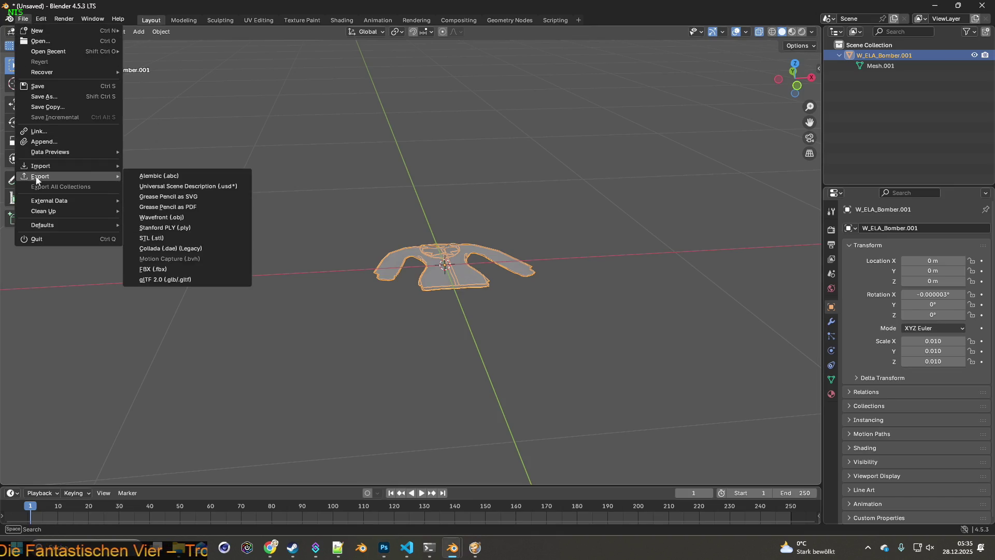
{"action": "left_click", "coordinate": [155, 269]}
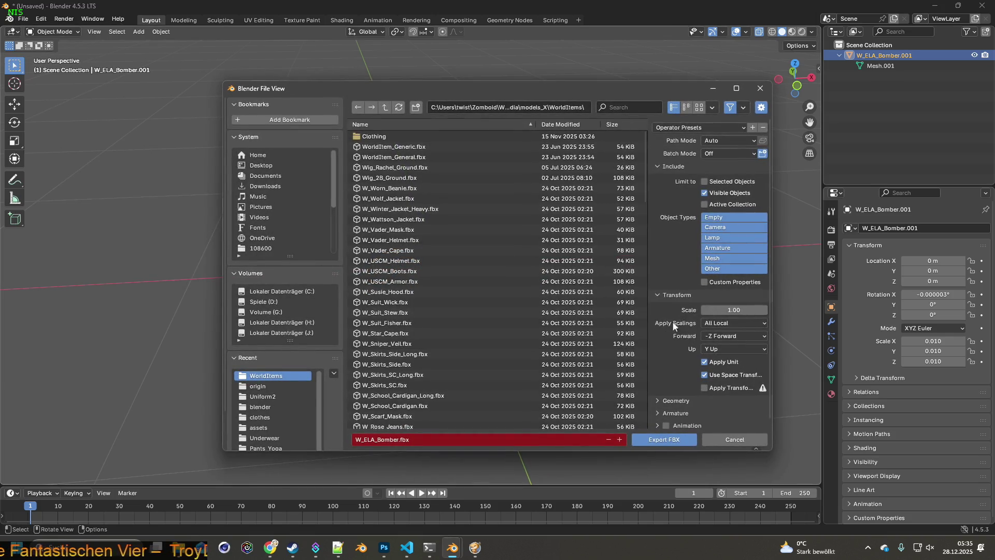
{"action": "left_click", "coordinate": [684, 127]}
{"action": "left_click", "coordinate": [683, 155]}
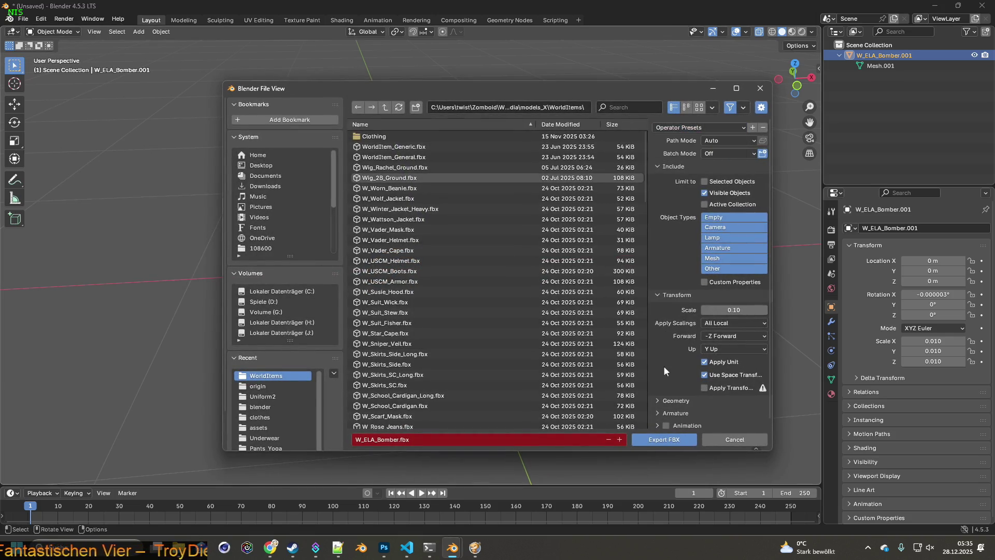
{"action": "left_click", "coordinate": [667, 440]}
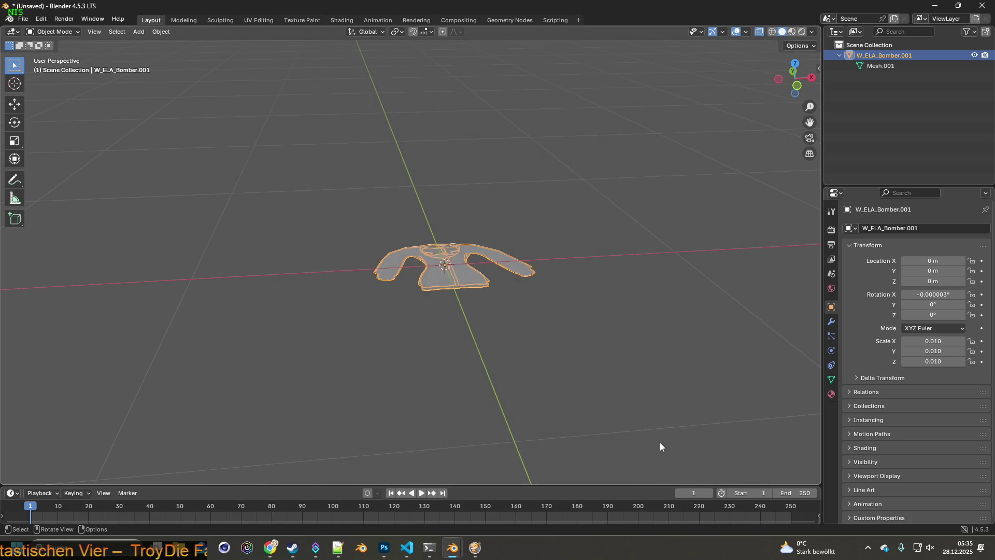
Return to the paused Project Zomboid and resume the game.
{"action": "left_click", "coordinate": [475, 549]}
{"action": "key", "text": "space"}
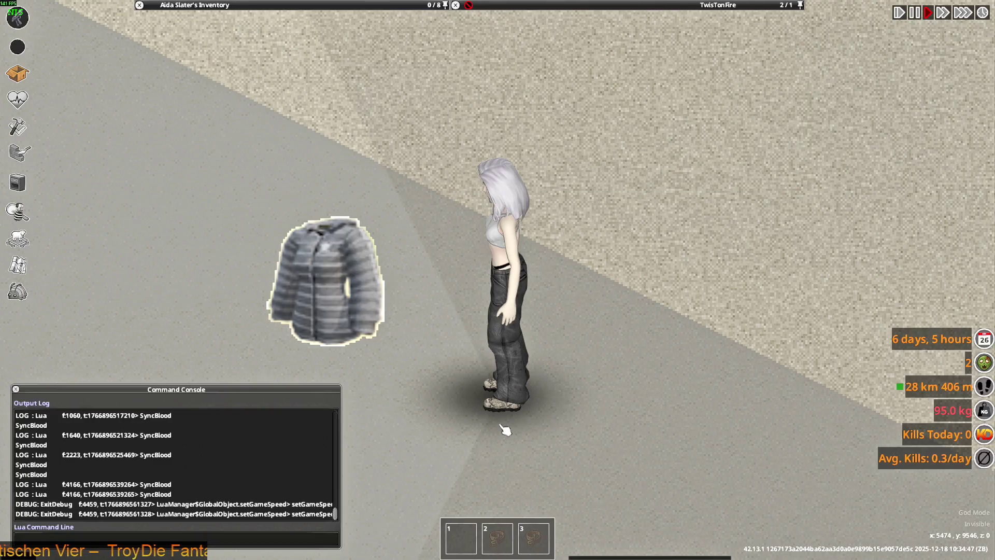
Walk around the dropped jacket, then quit Project Zomboid to the desktop.
{"action": "key", "text": "s"}
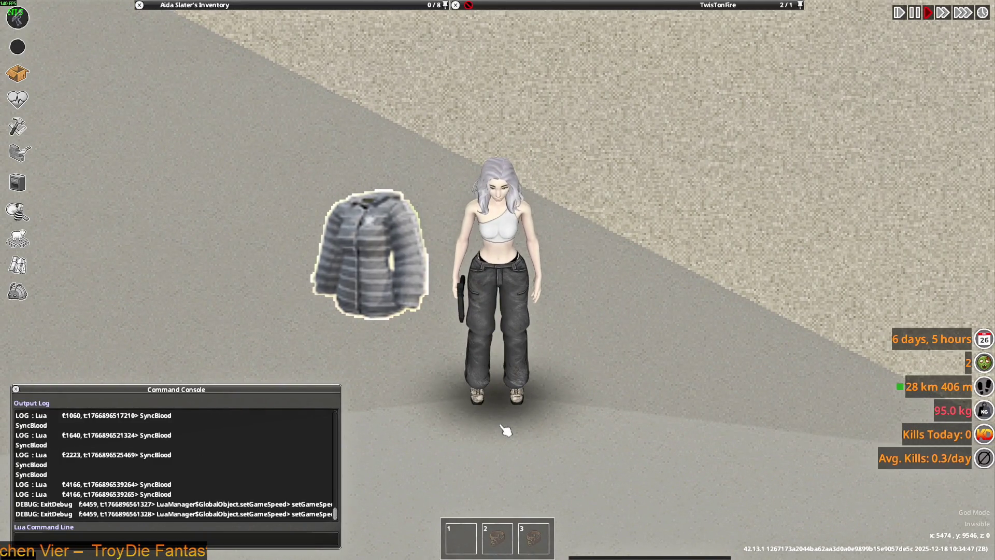
{"action": "scroll", "coordinate": [506, 429], "scroll_direction": "down", "scroll_amount": 2}
{"action": "key", "text": "w"}
{"action": "key", "text": "Escape"}
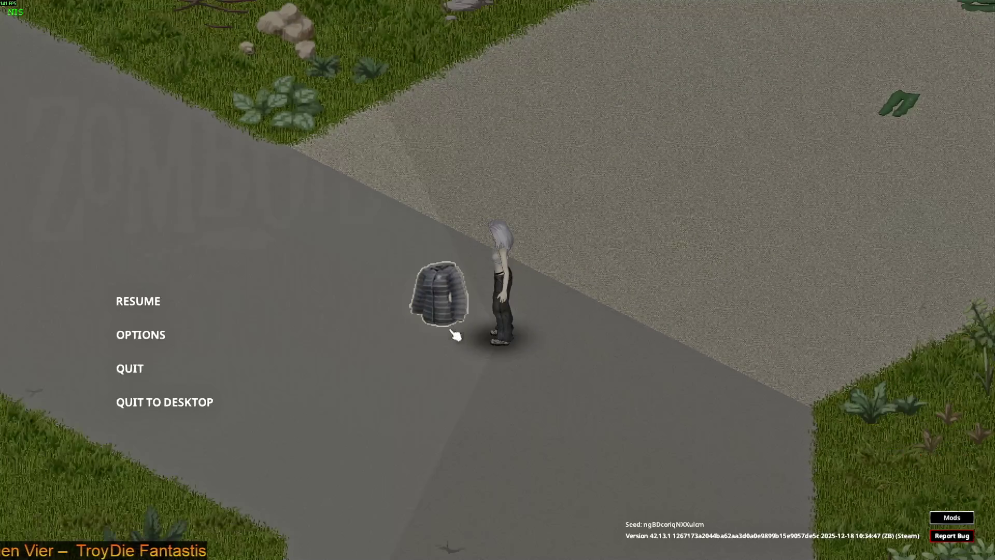
{"action": "left_click", "coordinate": [178, 402]}
{"action": "left_click", "coordinate": [467, 300]}
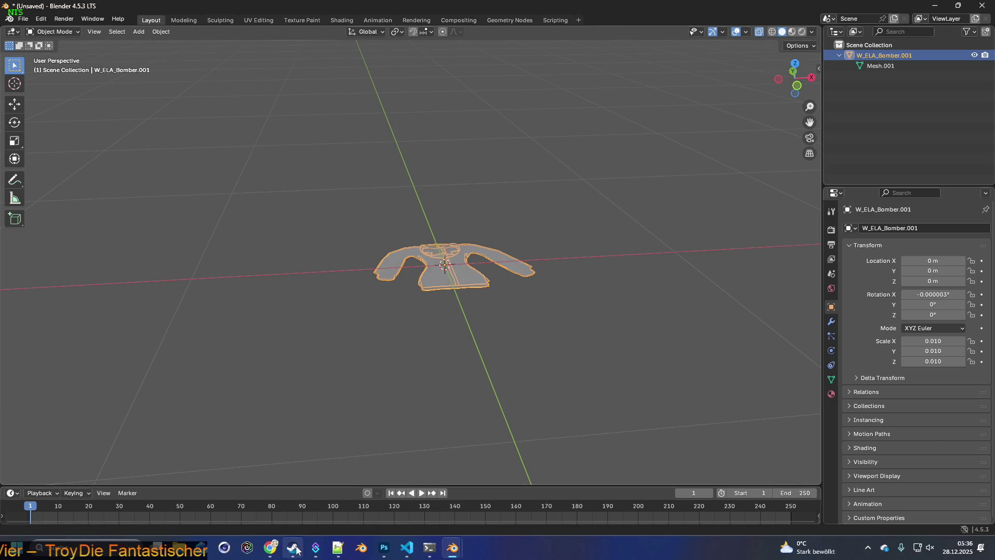
In the world items file, close the comment markers on the Jackets header lines.
{"action": "left_click", "coordinate": [292, 548]}
{"action": "left_click", "coordinate": [407, 547]}
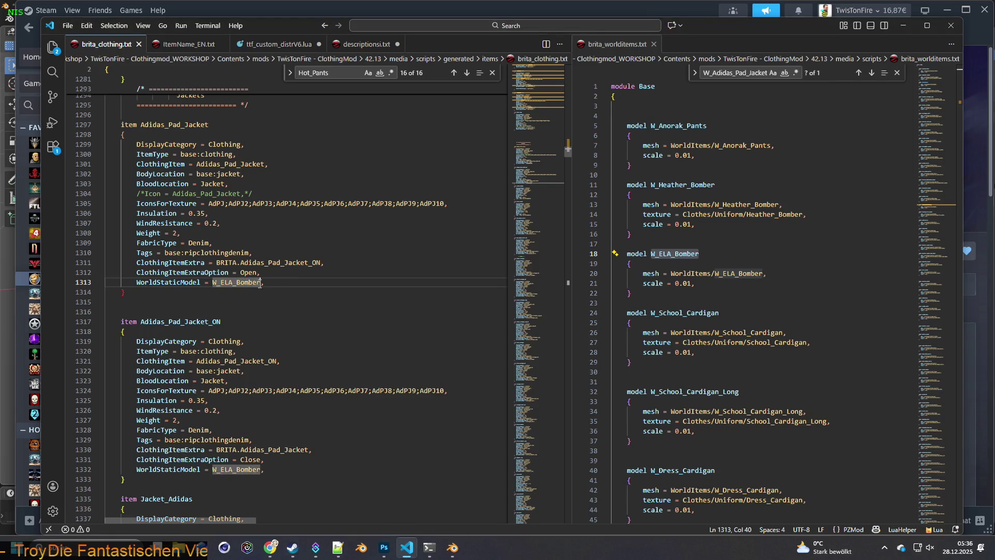
{"action": "left_click", "coordinate": [620, 45]}
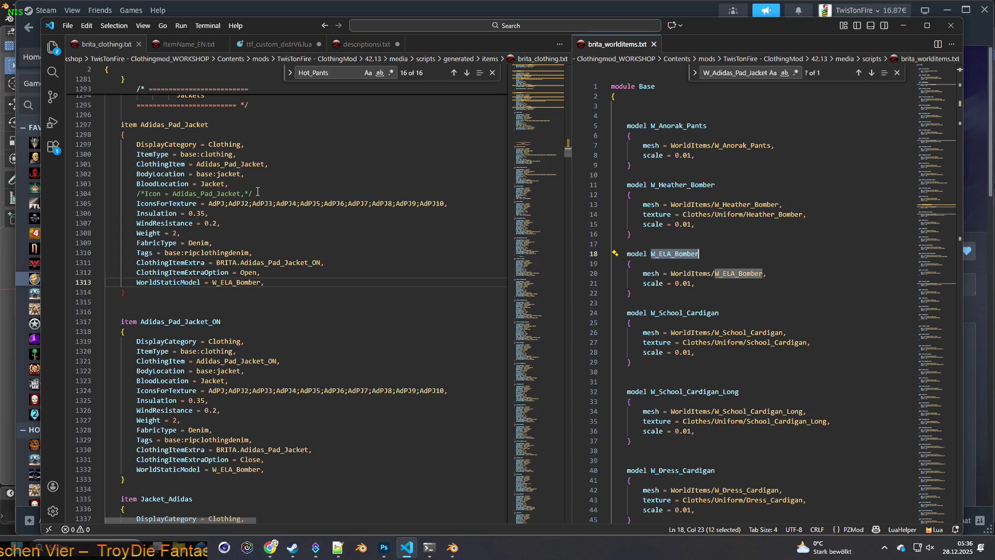
{"action": "scroll", "coordinate": [192, 148], "scroll_direction": "up", "scroll_amount": 1}
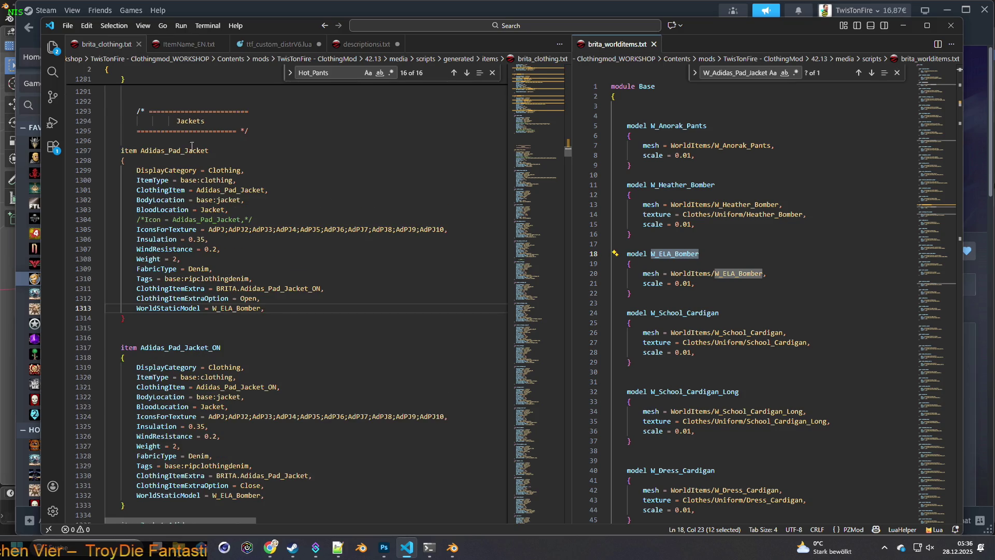
{"action": "left_click", "coordinate": [144, 122]}
{"action": "type", "text": "/*"}
{"action": "left_click", "coordinate": [140, 133]}
{"action": "type", "text": "/*"}
{"action": "left_click", "coordinate": [252, 112]}
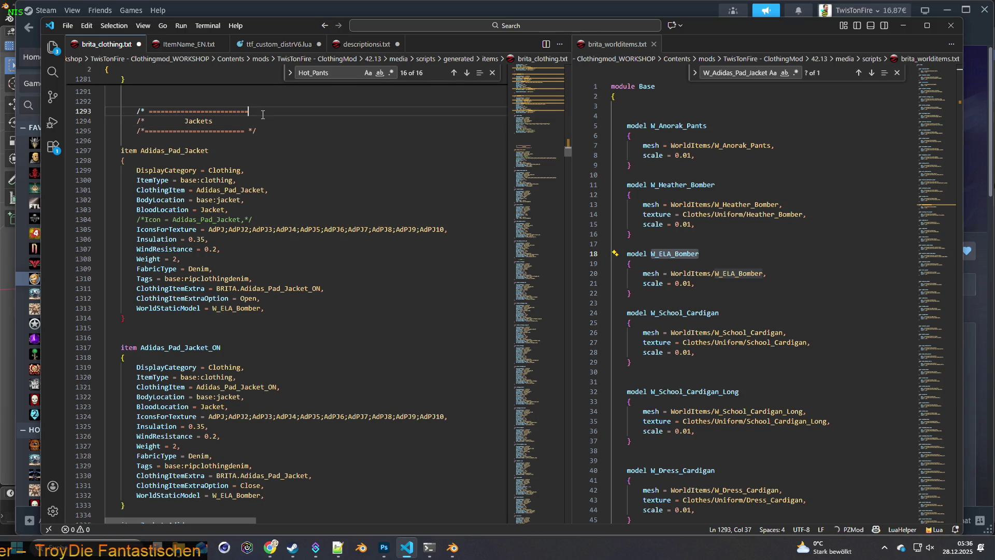
{"action": "key", "text": "Right"}
{"action": "double_click", "coordinate": [262, 130]}
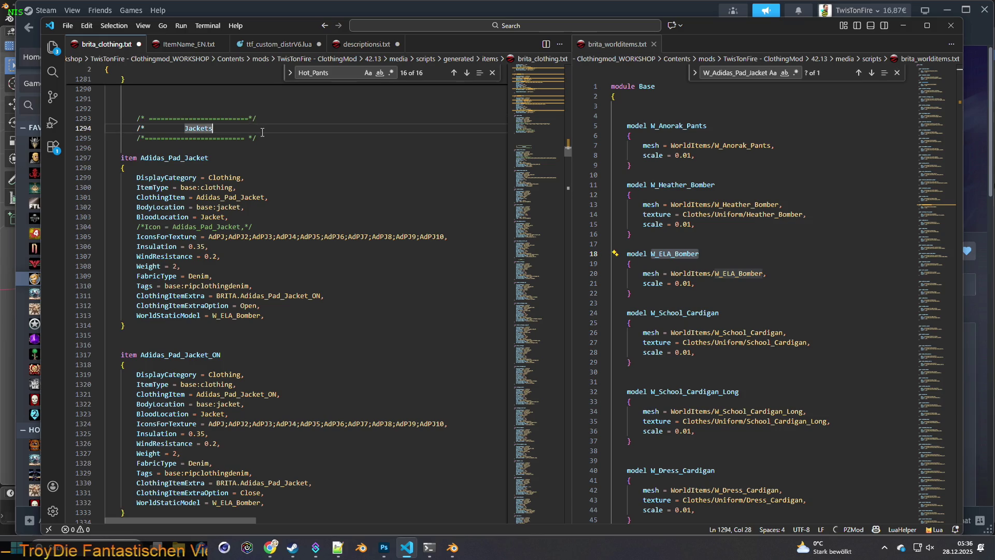
{"action": "left_click", "coordinate": [265, 130]}
{"action": "type", "text": "*/"}
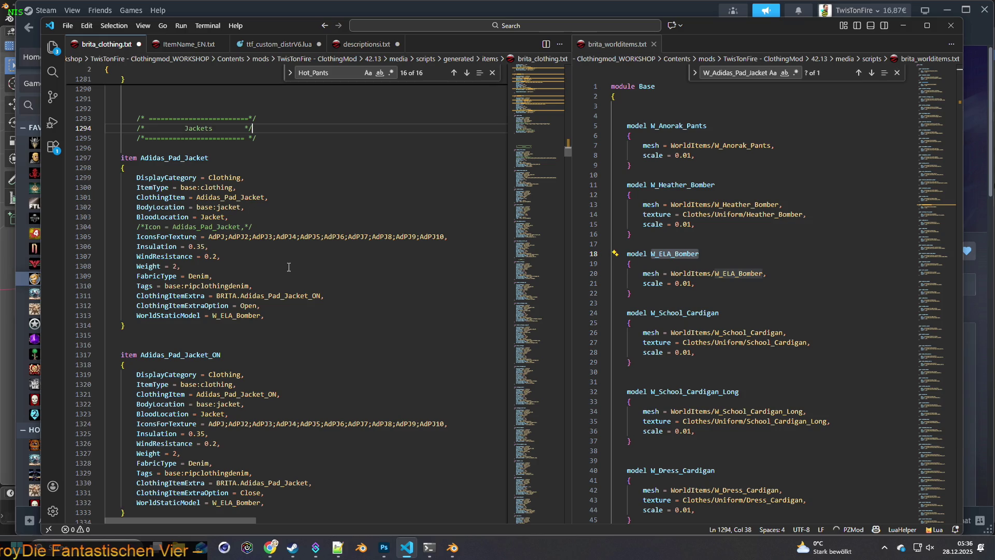
{"action": "left_click", "coordinate": [68, 24]}
{"action": "key", "text": "Escape"}
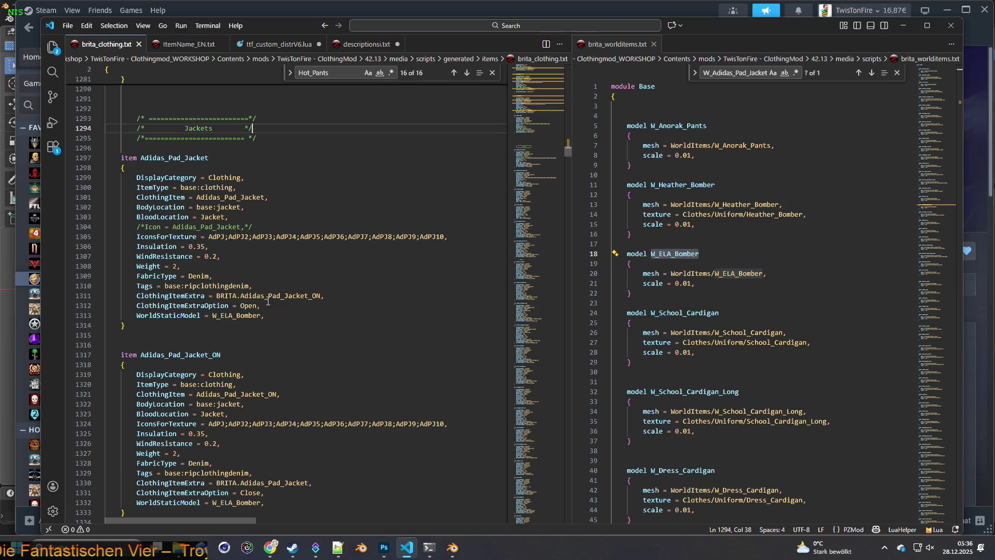
Review the jacket's WorldStaticModel and W_ELA_Bomber mesh lines and save the file.
{"action": "left_click", "coordinate": [267, 315]}
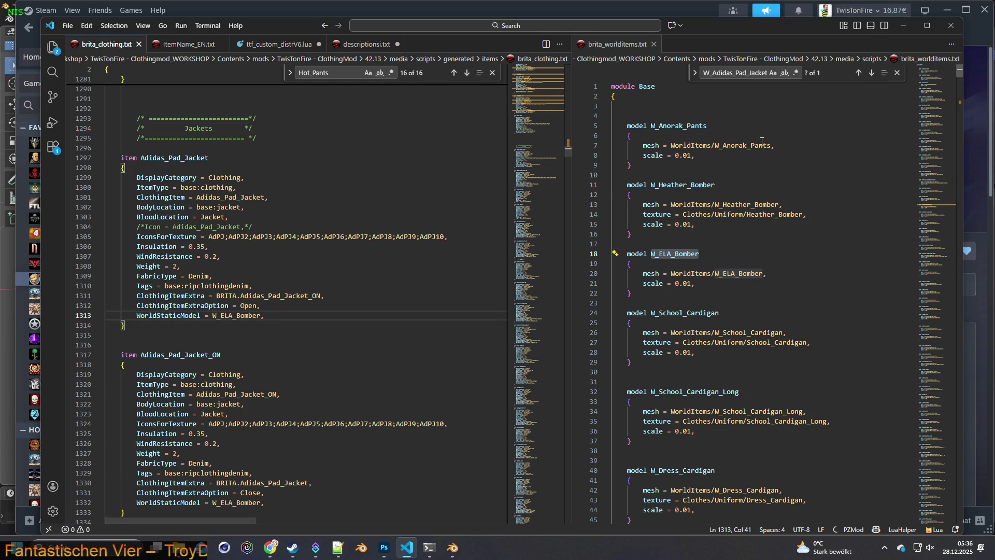
{"action": "left_click", "coordinate": [765, 272]}
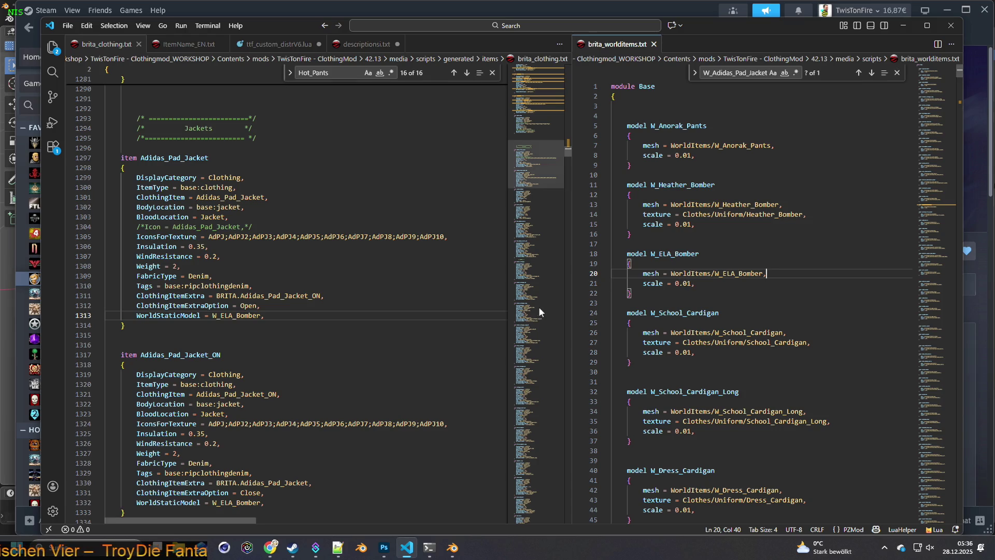
{"action": "left_click", "coordinate": [67, 25]}
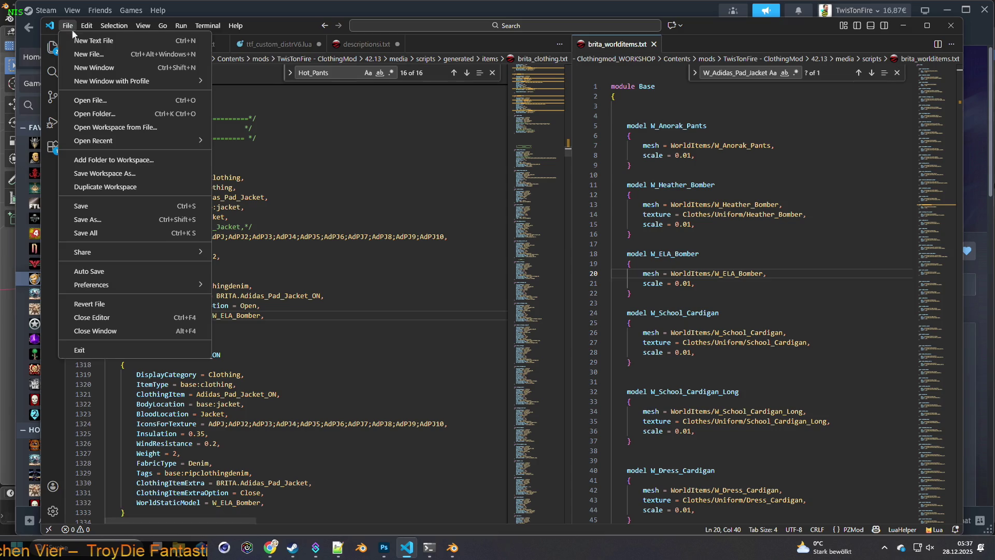
{"action": "left_click", "coordinate": [93, 204]}
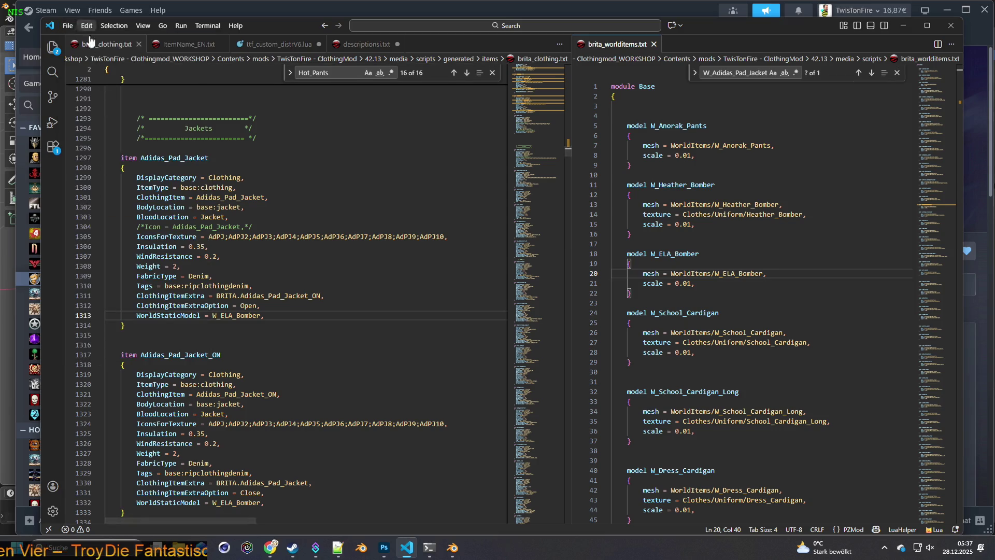
{"action": "left_click", "coordinate": [68, 26]}
{"action": "key", "text": "Escape"}
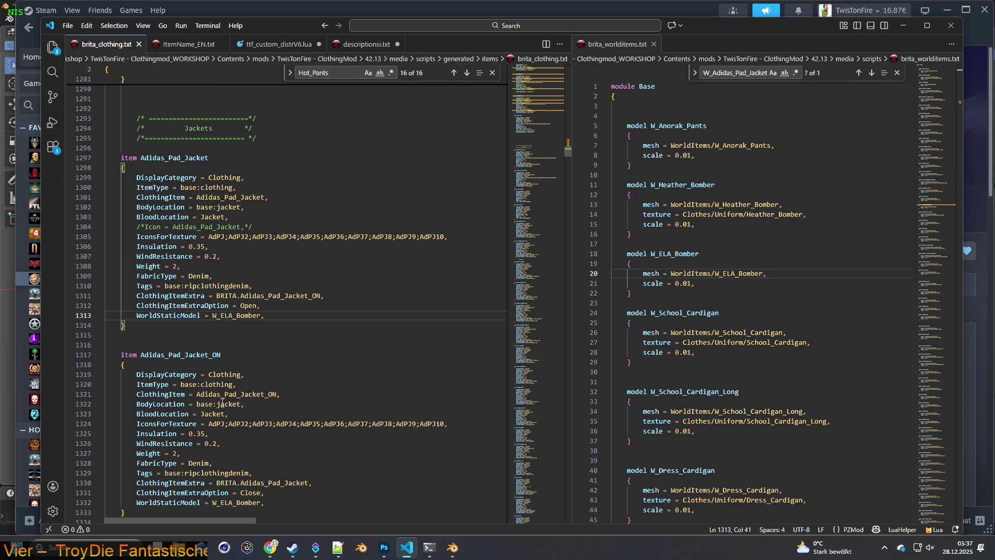
Relaunch Project Zomboid from Steam with the default launch option.
{"action": "left_click", "coordinate": [292, 547]}
{"action": "left_click", "coordinate": [310, 256]}
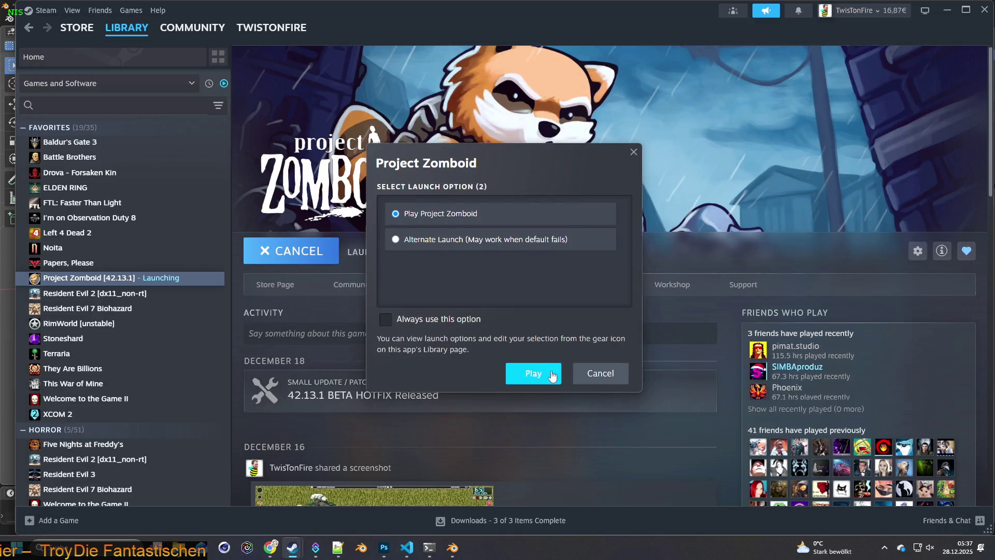
{"action": "left_click", "coordinate": [545, 371]}
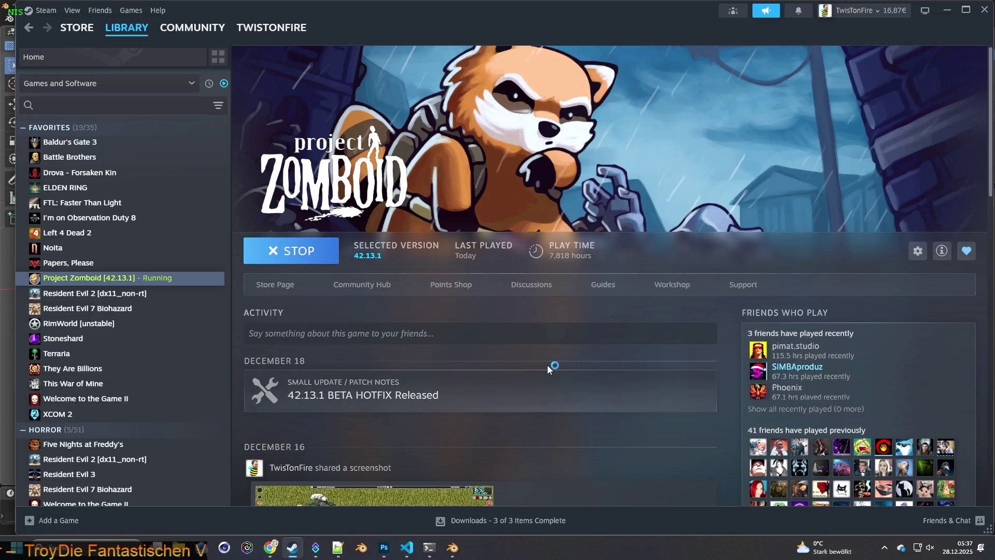
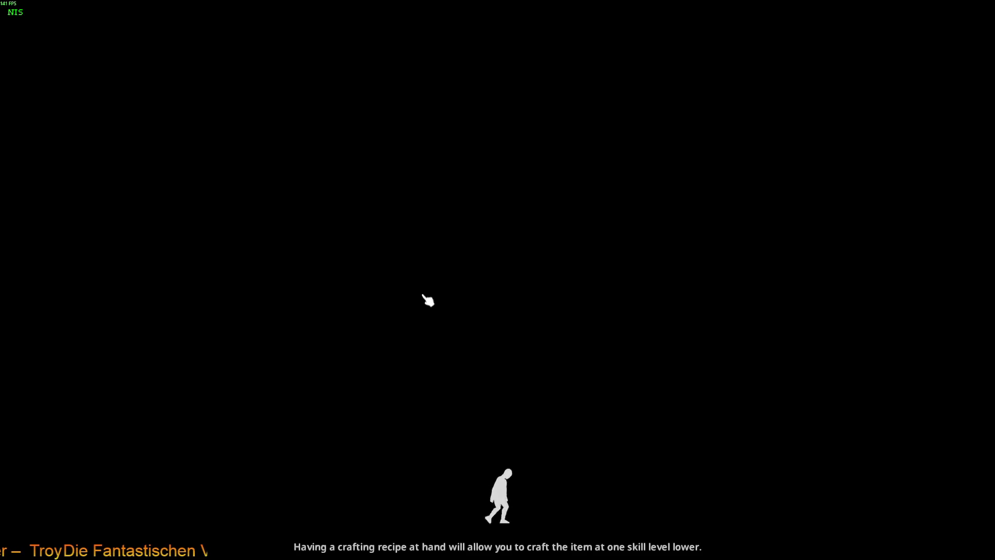
Start the loaded game and move the Adidas Padded Jacket into the character's inventory.
{"action": "left_click", "coordinate": [428, 300]}
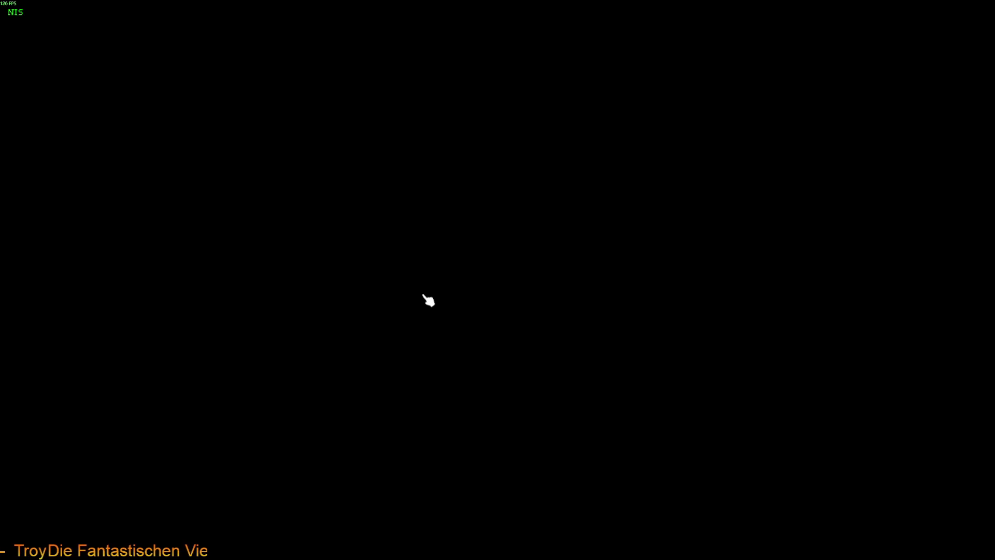
{"action": "scroll", "coordinate": [466, 322], "scroll_direction": "up", "scroll_amount": 3}
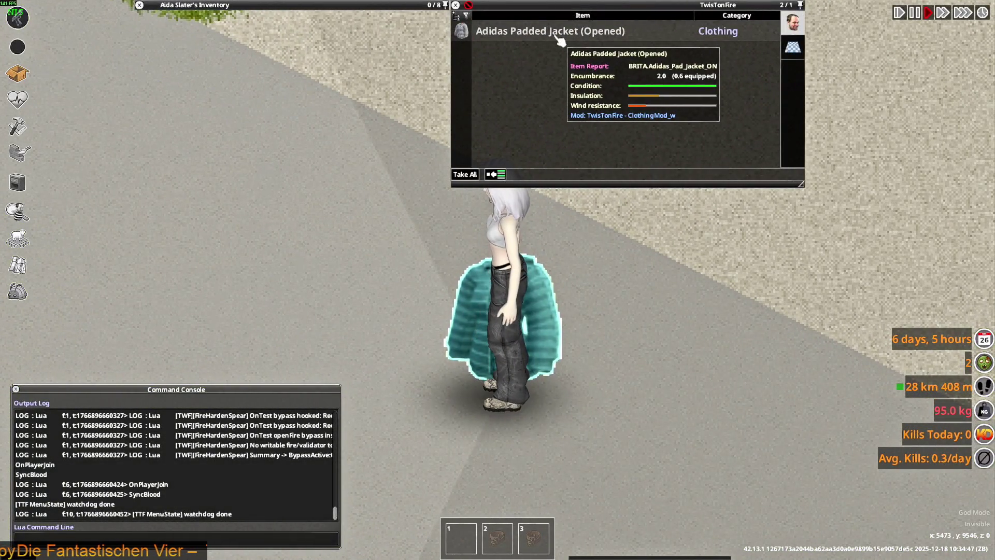
{"action": "key", "text": "Tab"}
{"action": "left_click_drag", "start_coordinate": [563, 39], "coordinate": [343, 56]}
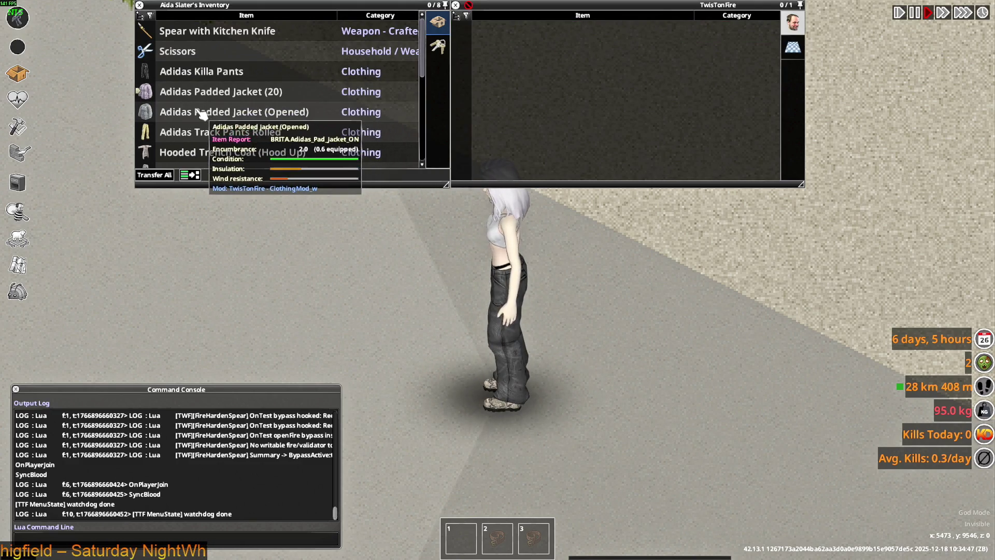
Use Place Item on the opened Adidas Padded Jacket to preview it on the ground.
{"action": "right_click", "coordinate": [201, 113]}
{"action": "mouse_move", "coordinate": [230, 119]}
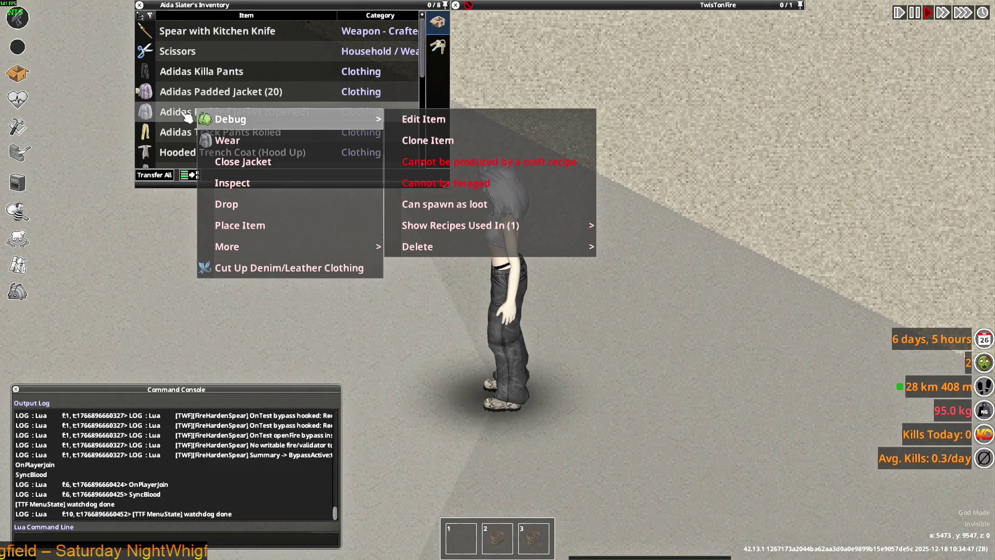
{"action": "right_click", "coordinate": [181, 92]}
{"action": "left_click", "coordinate": [241, 207]}
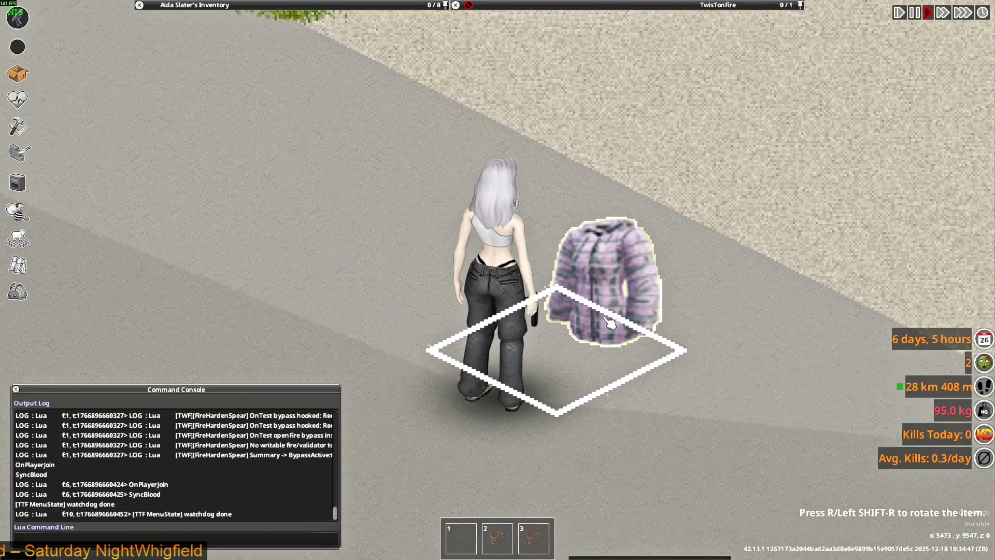
{"action": "right_click", "coordinate": [611, 267]}
{"action": "scroll", "coordinate": [635, 268], "scroll_direction": "down", "scroll_amount": 2}
{"action": "key", "text": "alt+Tab"}
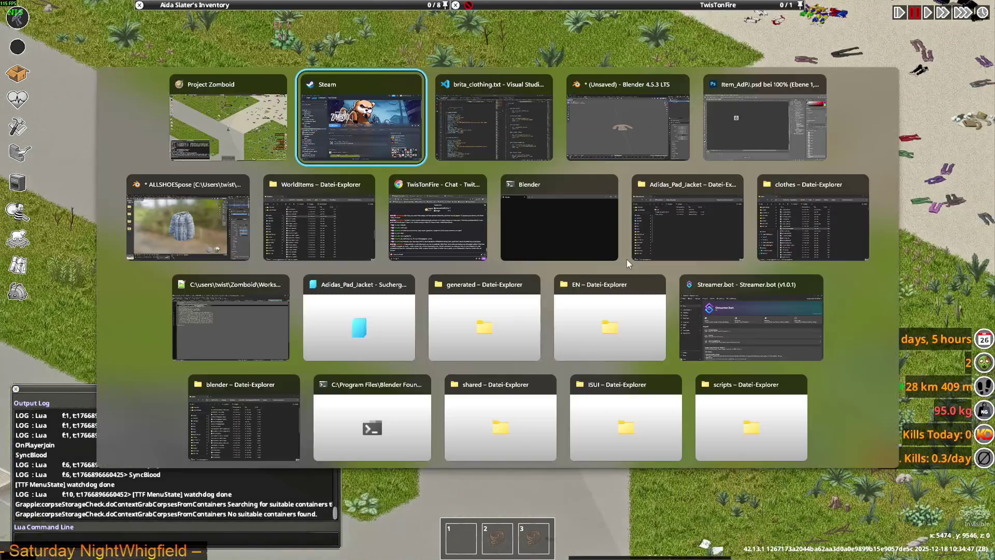
Back in Blender, start an FBX export of the W_ELA_Bomber jacket.
{"action": "key", "text": "alt+Tab"}
{"action": "key", "text": "alt+Tab"}
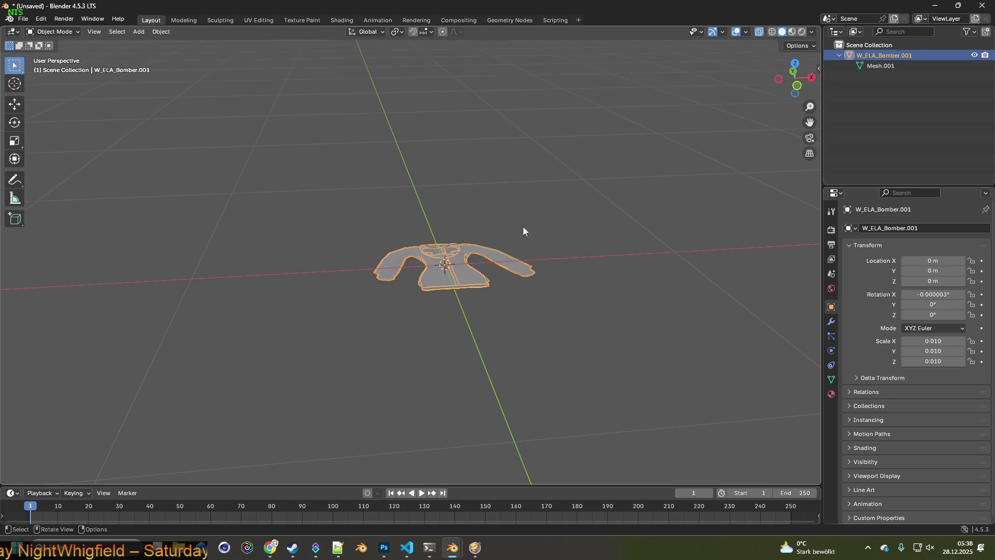
{"action": "left_click", "coordinate": [23, 19]}
{"action": "mouse_move", "coordinate": [40, 176]}
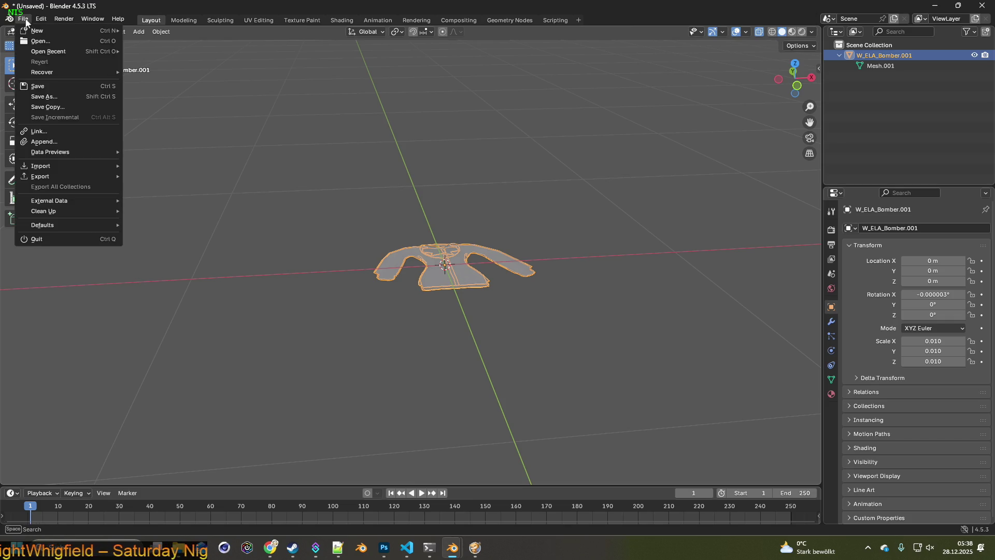
{"action": "left_click", "coordinate": [169, 270]}
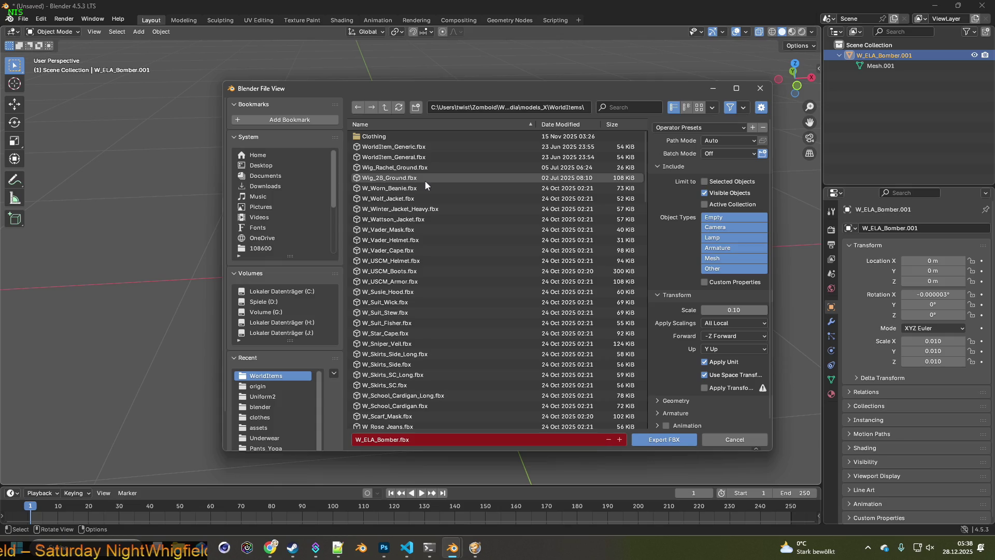
Keep the file name W_ELA_Bomber.fbx in WorldItems at scale 0.10 and export it.
{"action": "left_click", "coordinate": [399, 440]}
{"action": "key", "text": "Right"}
{"action": "key", "text": "Right"}
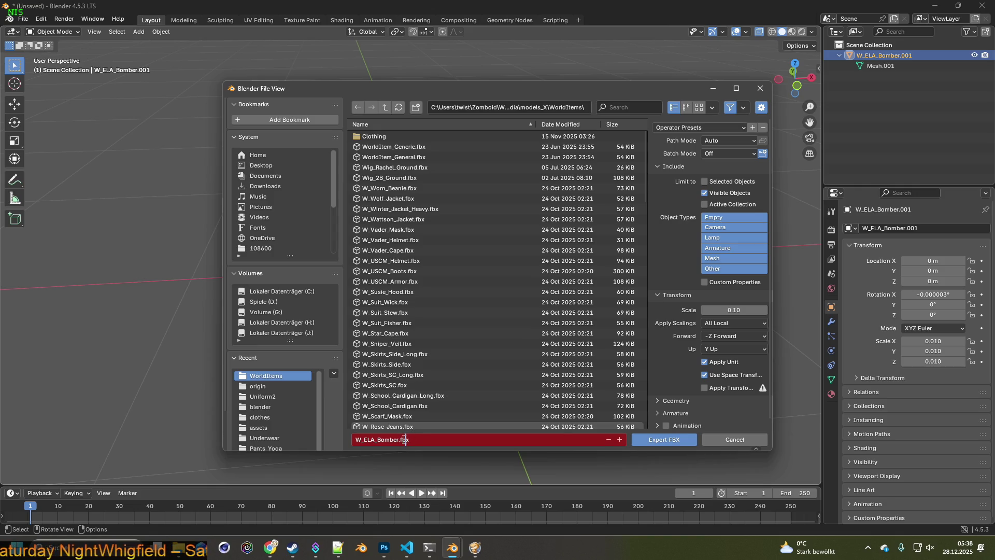
{"action": "left_click_drag", "start_coordinate": [401, 439], "coordinate": [390, 440]}
{"action": "double_click", "coordinate": [389, 439]}
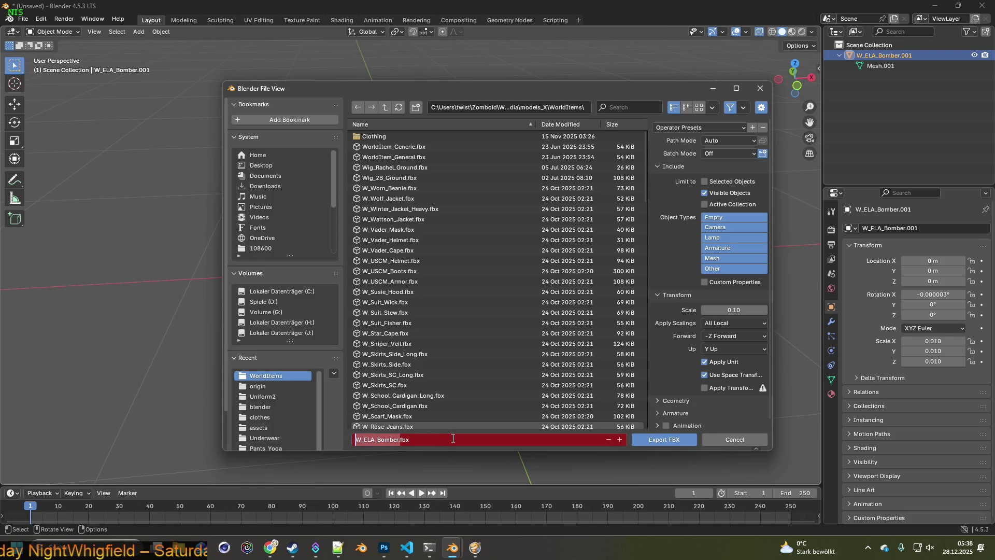
{"action": "left_click", "coordinate": [670, 437]}
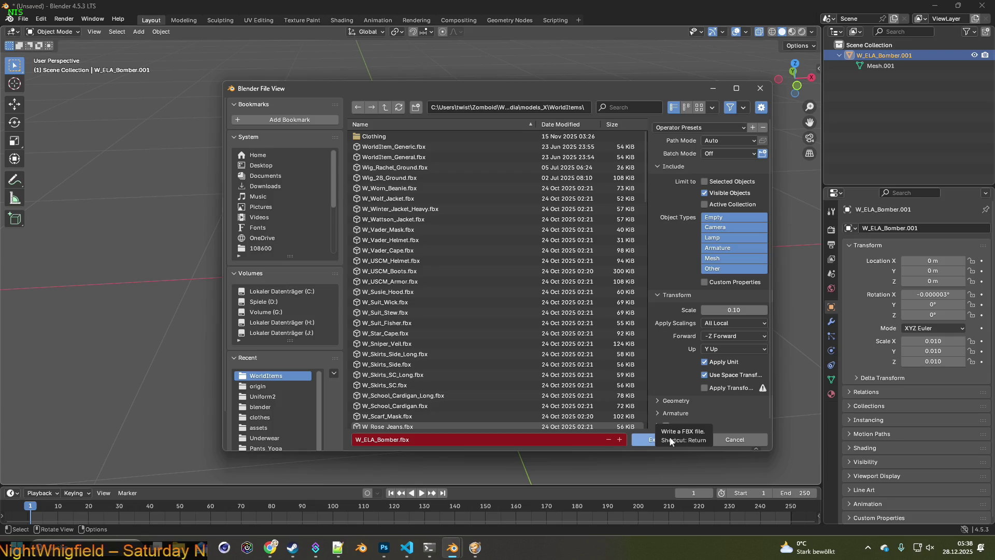
{"action": "left_click", "coordinate": [648, 440]}
{"action": "key", "text": "alt+Tab"}
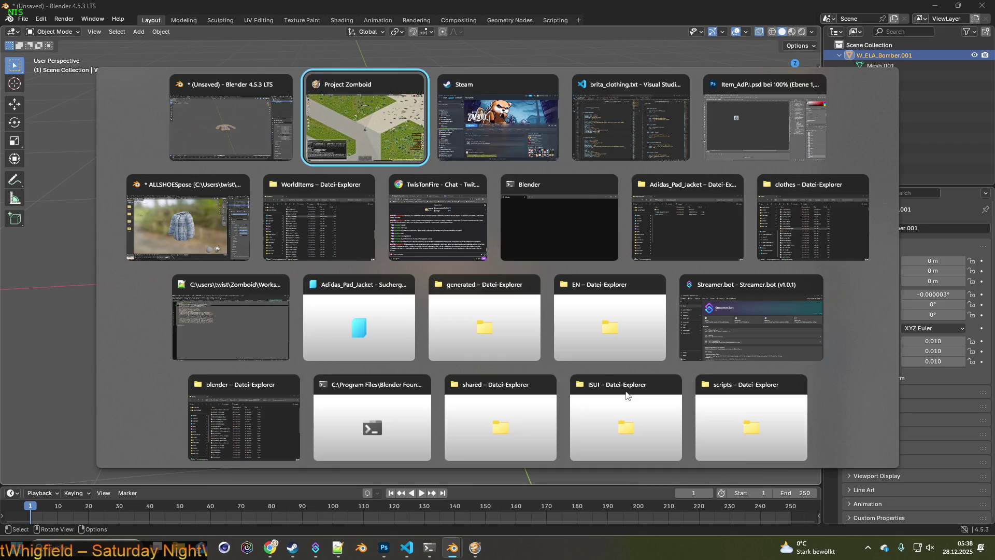
Remove the 'scale = 0.01,' line and leftover blank line from the W_ELA_Bomber model entry.
{"action": "key", "text": "alt+Tab"}
{"action": "key", "text": "alt+Tab"}
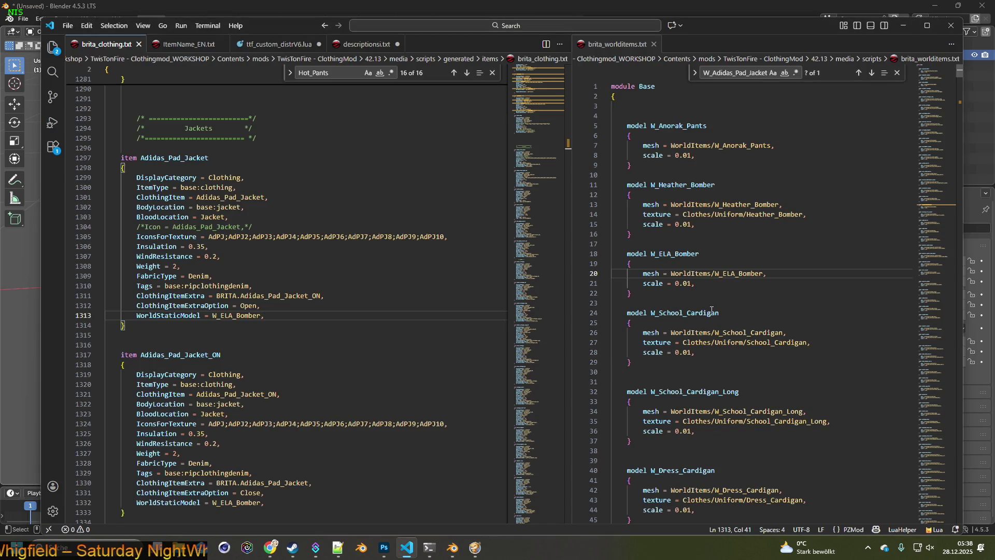
{"action": "left_click", "coordinate": [713, 284]}
{"action": "key", "text": "shift+Home"}
{"action": "key", "text": "shift+Home"}
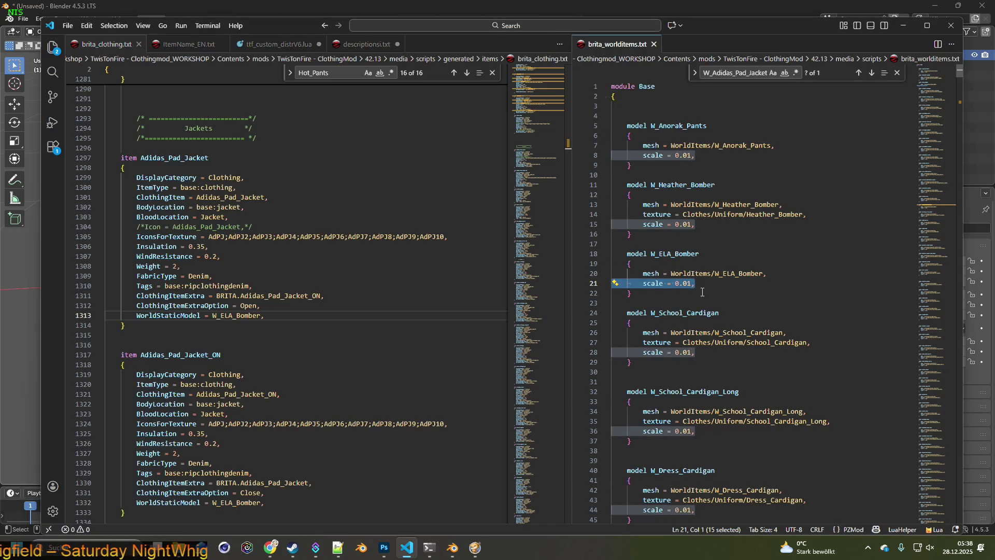
{"action": "key", "text": "BackSpace"}
{"action": "key", "text": "BackSpace"}
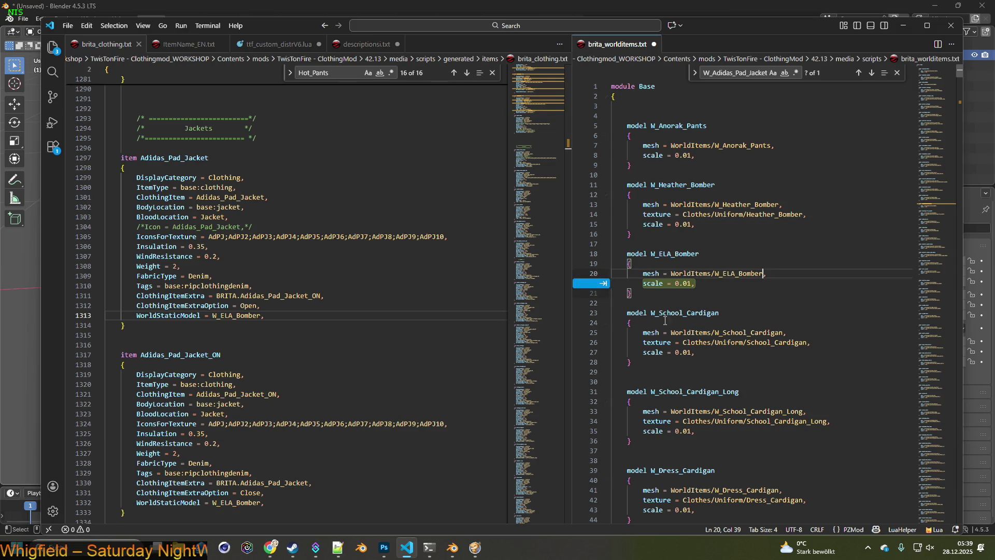
{"action": "left_click", "coordinate": [694, 332]}
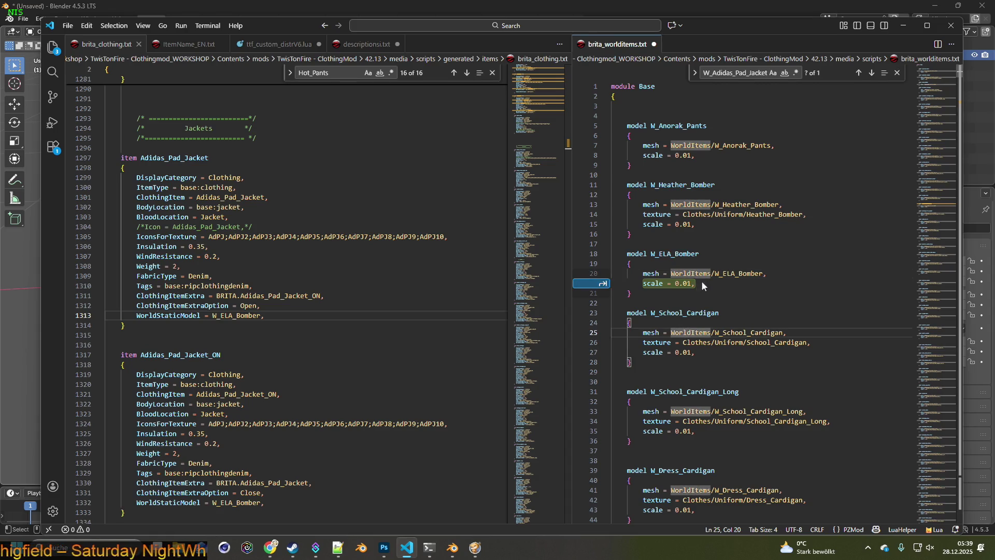
{"action": "left_click_drag", "start_coordinate": [702, 284], "coordinate": [601, 282]}
{"action": "key", "text": "BackSpace"}
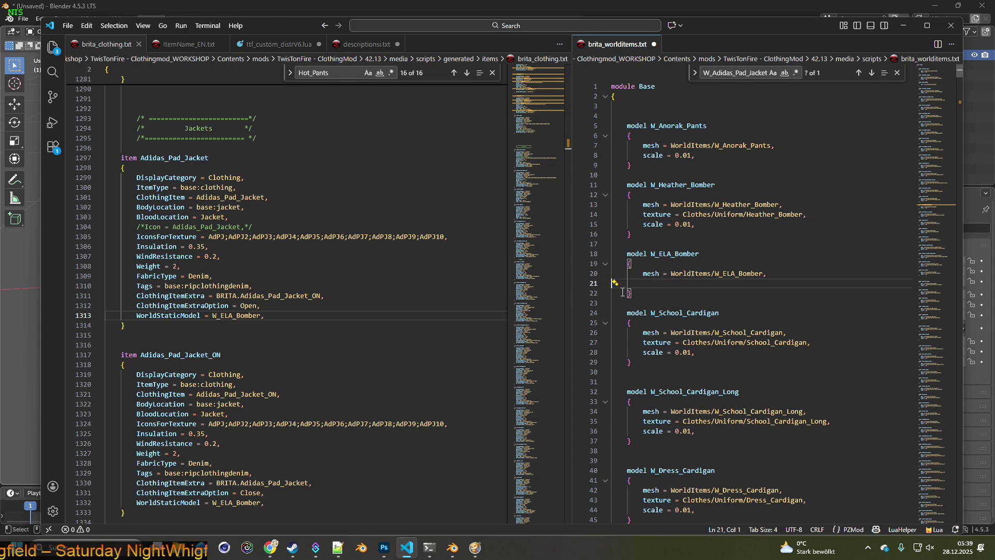
{"action": "key", "text": "BackSpace"}
Save brita_worlditems.txt and return to Blender.
{"action": "left_click", "coordinate": [67, 25]}
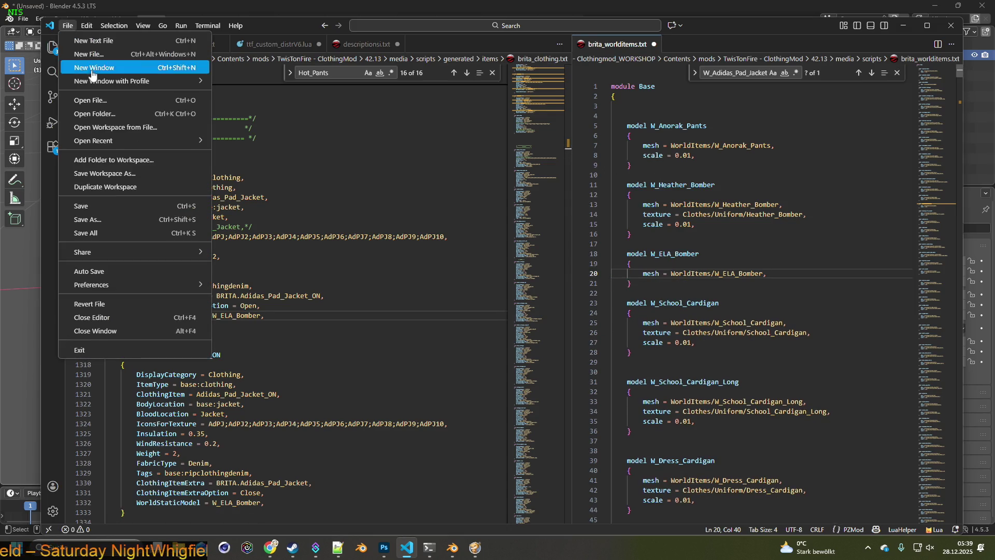
{"action": "left_click", "coordinate": [90, 203]}
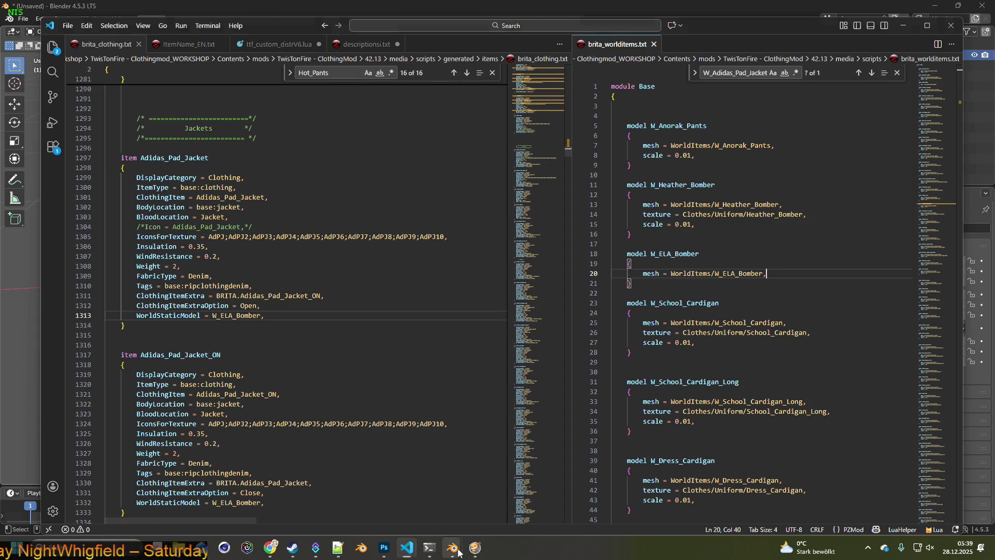
{"action": "mouse_move", "coordinate": [452, 547]}
{"action": "left_click", "coordinate": [499, 464]}
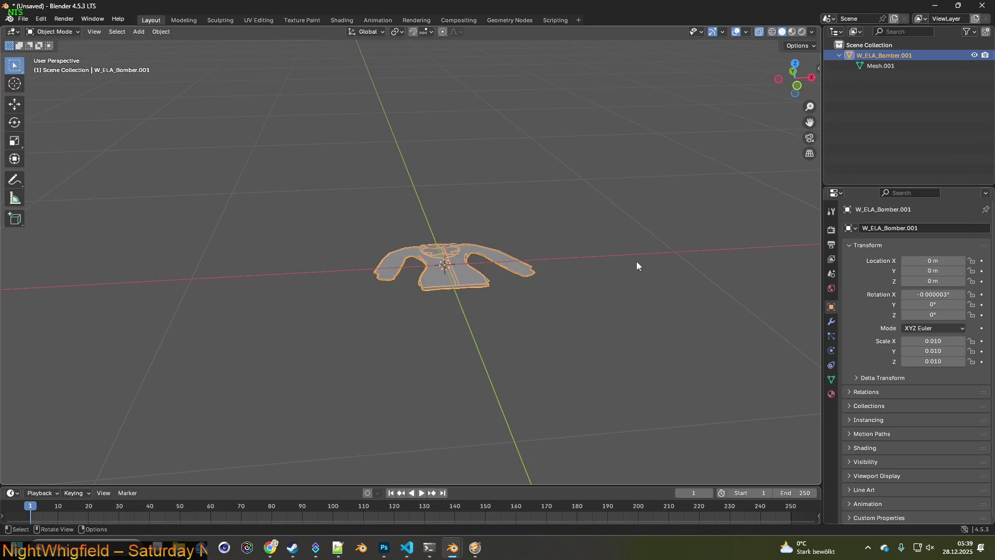
Apply all transforms to the jacket so it reads rotation 0° and scale 1.000.
{"action": "left_click", "coordinate": [535, 236]}
{"action": "left_click", "coordinate": [474, 250]}
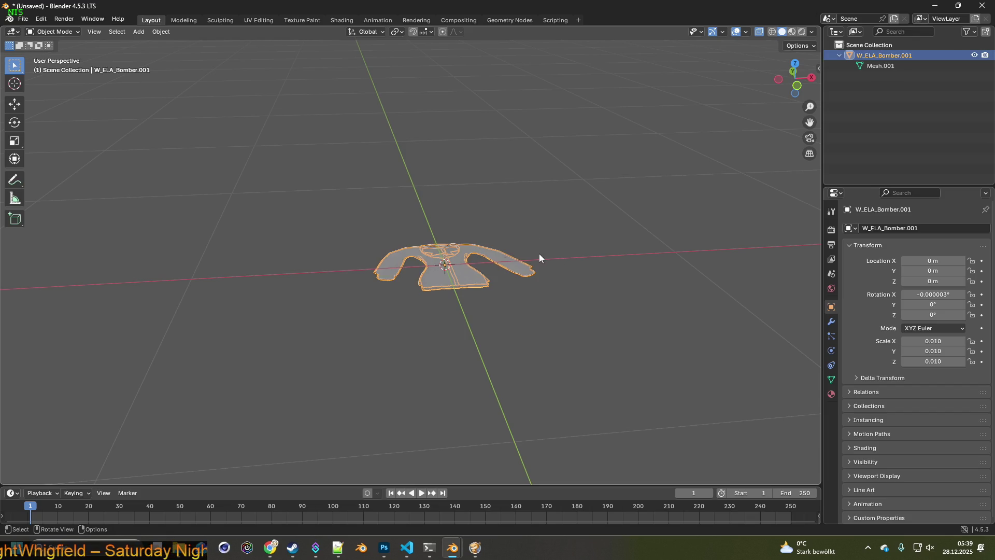
{"action": "left_click", "coordinate": [815, 70]}
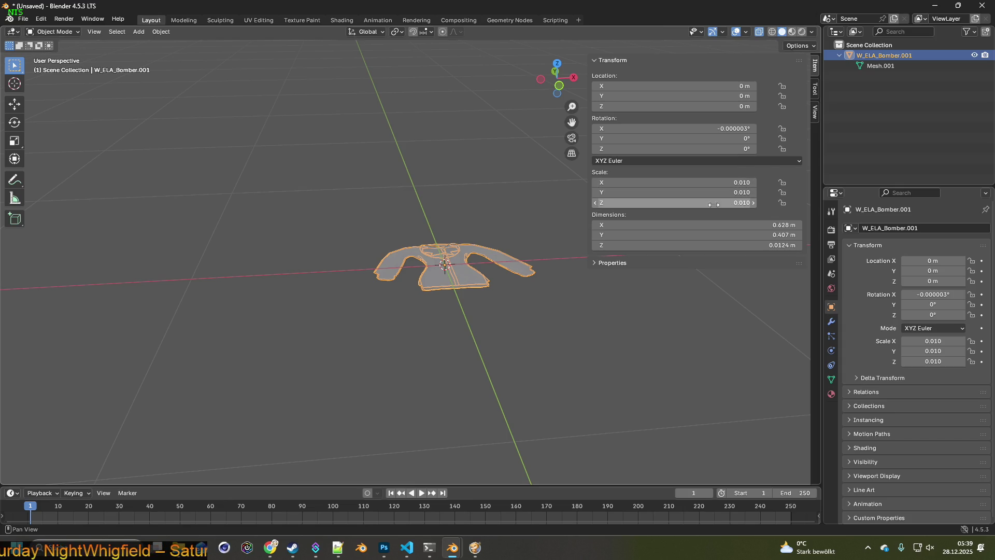
{"action": "key", "text": "ctrl+a"}
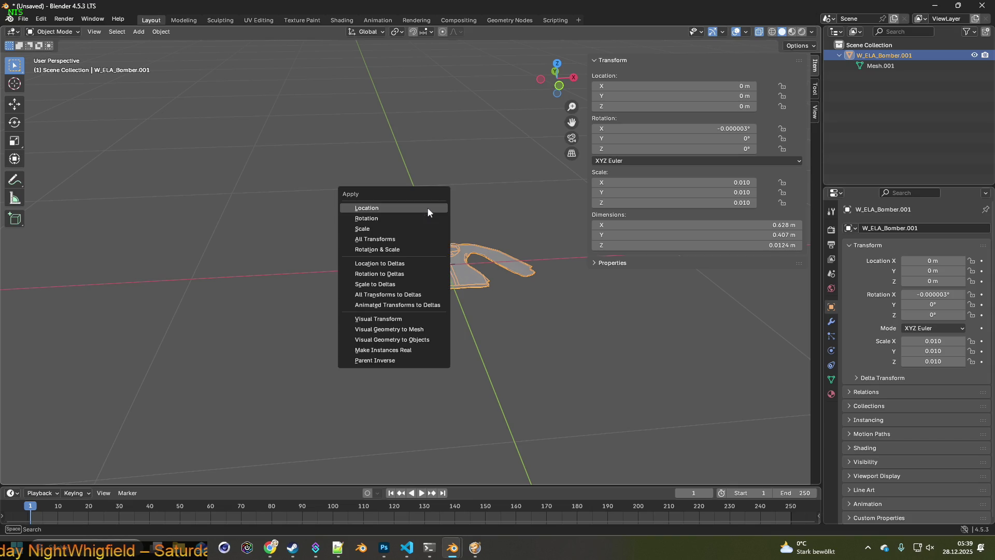
{"action": "left_click", "coordinate": [400, 238]}
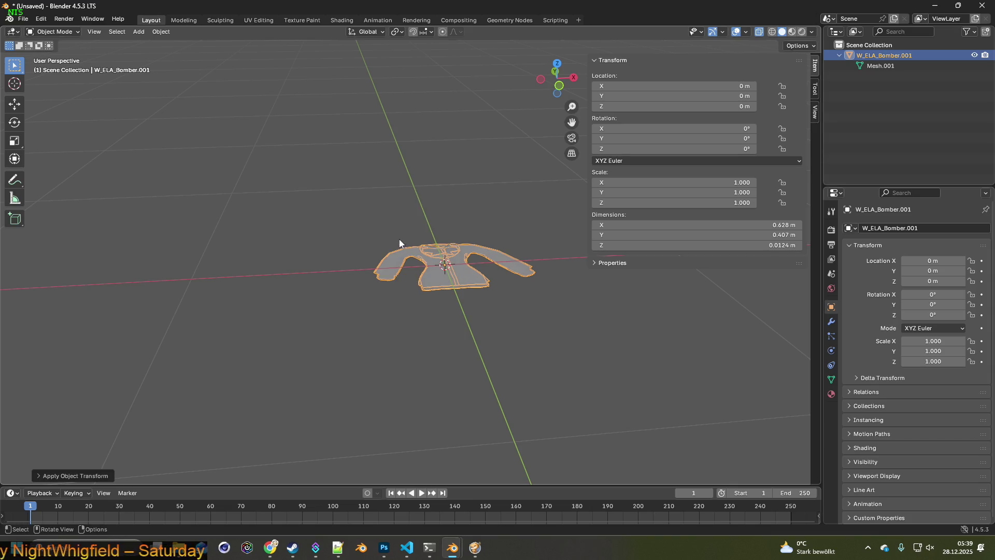
{"action": "middle_click_drag", "start_coordinate": [429, 236], "coordinate": [478, 240]}
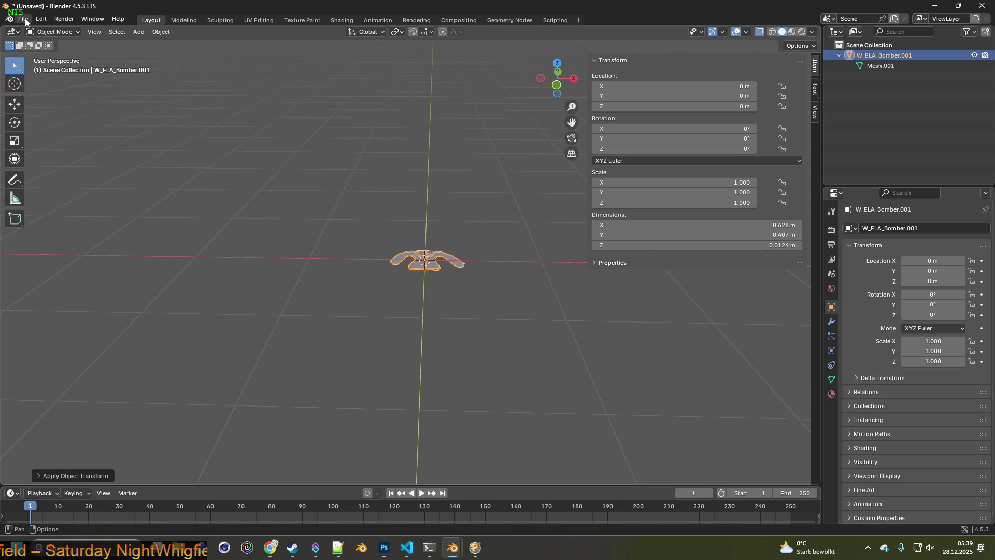
Export the jacket again as W_ELA_Bomber.fbx and switch to Project Zomboid.
{"action": "left_click", "coordinate": [25, 20]}
{"action": "mouse_move", "coordinate": [40, 176]}
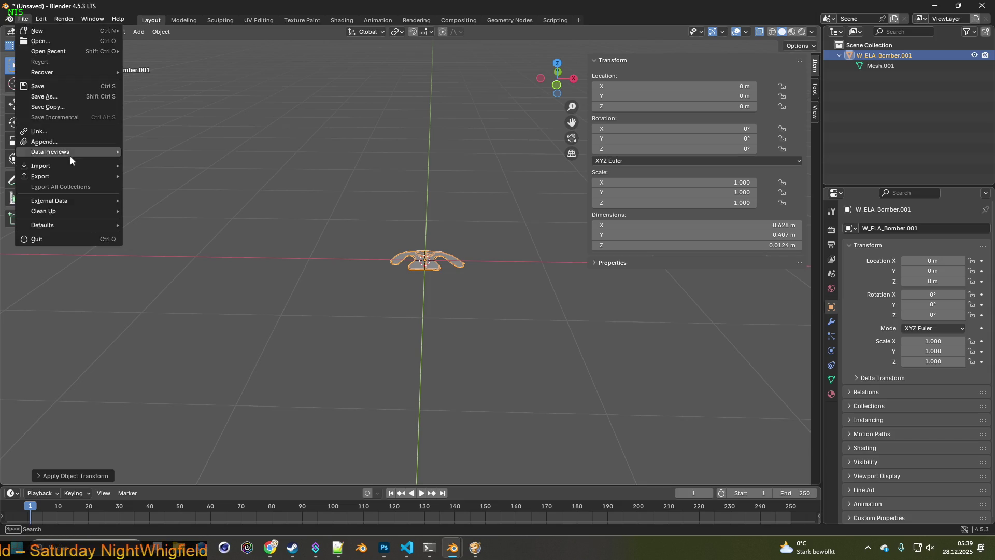
{"action": "left_click", "coordinate": [203, 269]}
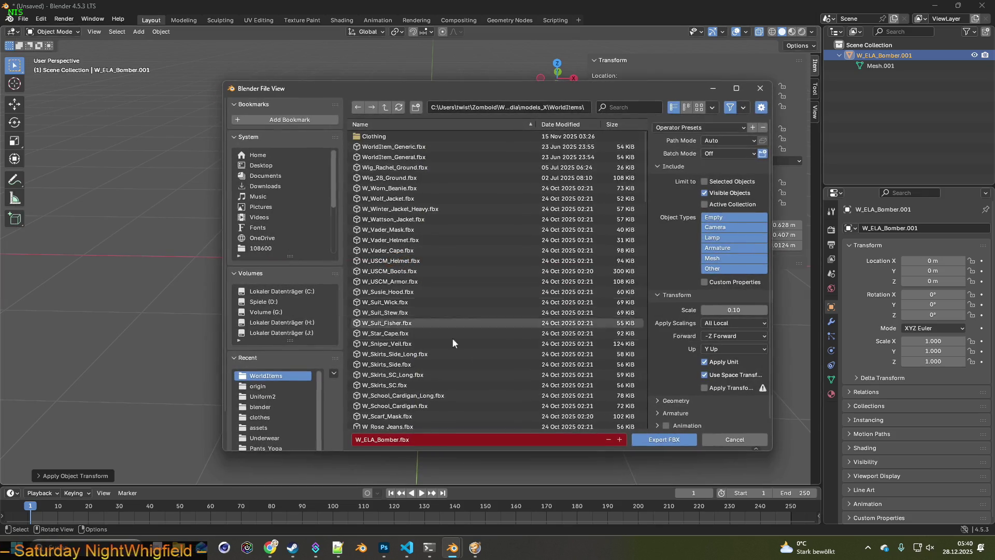
{"action": "left_click", "coordinate": [665, 439]}
{"action": "left_click", "coordinate": [475, 547]}
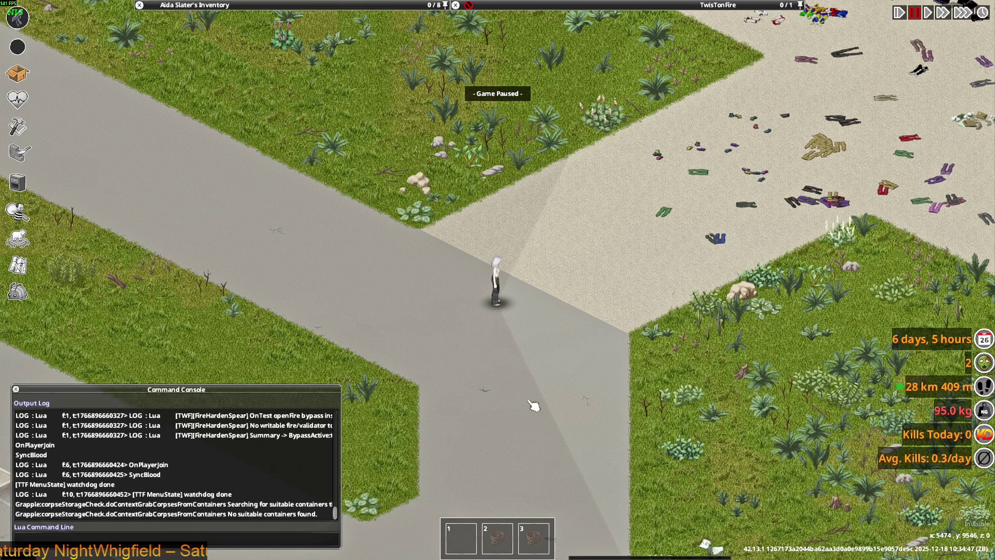
Drop the Adidas Padded Jacket on the road, quit to the main menu and reload the latest save.
{"action": "key", "text": "space"}
{"action": "scroll", "coordinate": [537, 401], "scroll_direction": "up", "scroll_amount": 2}
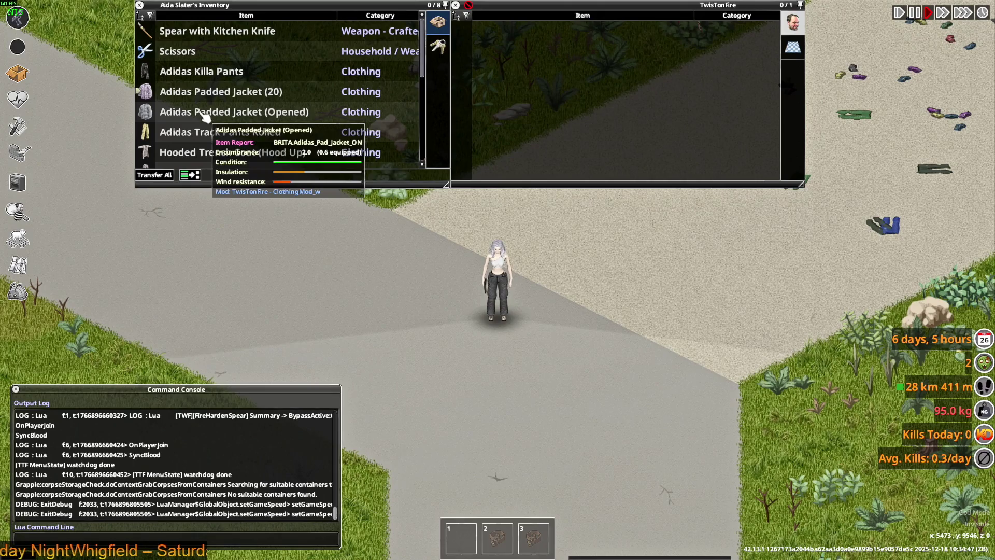
{"action": "mouse_move", "coordinate": [203, 111]}
{"action": "left_mouse_down"}
{"action": "mouse_move", "coordinate": [535, 352]}
{"action": "mouse_move", "coordinate": [467, 326]}
{"action": "left_mouse_up"}
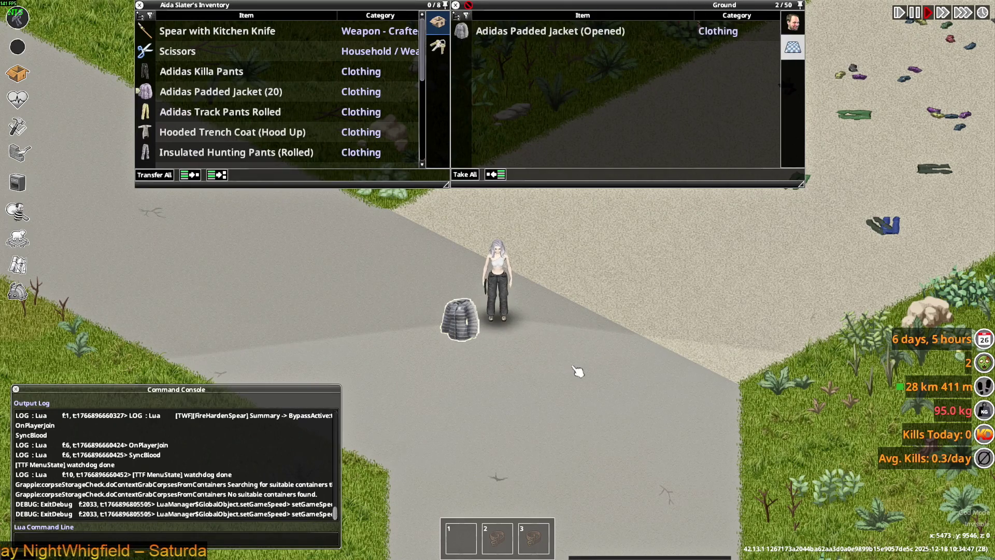
{"action": "key", "text": "Escape"}
{"action": "left_click", "coordinate": [249, 379]}
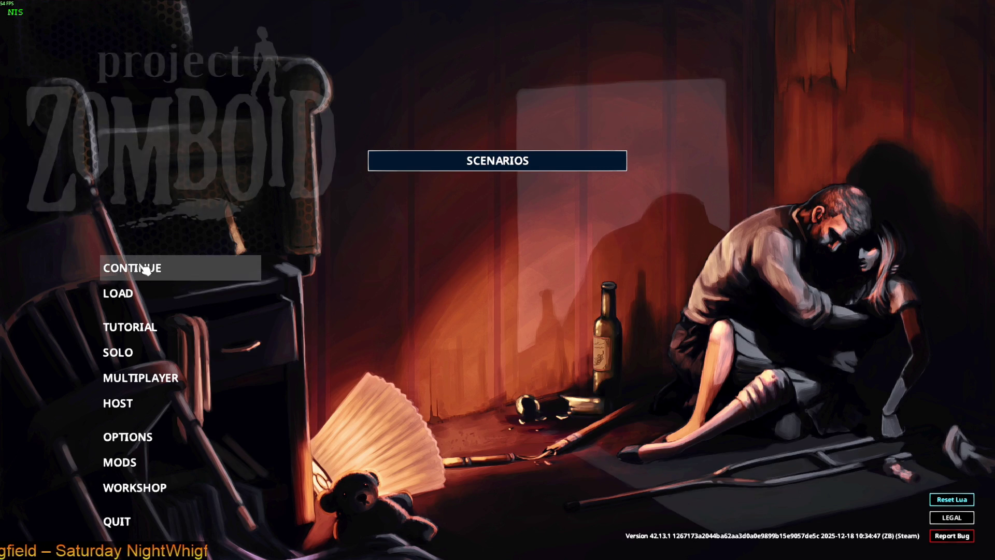
{"action": "left_click", "coordinate": [250, 279]}
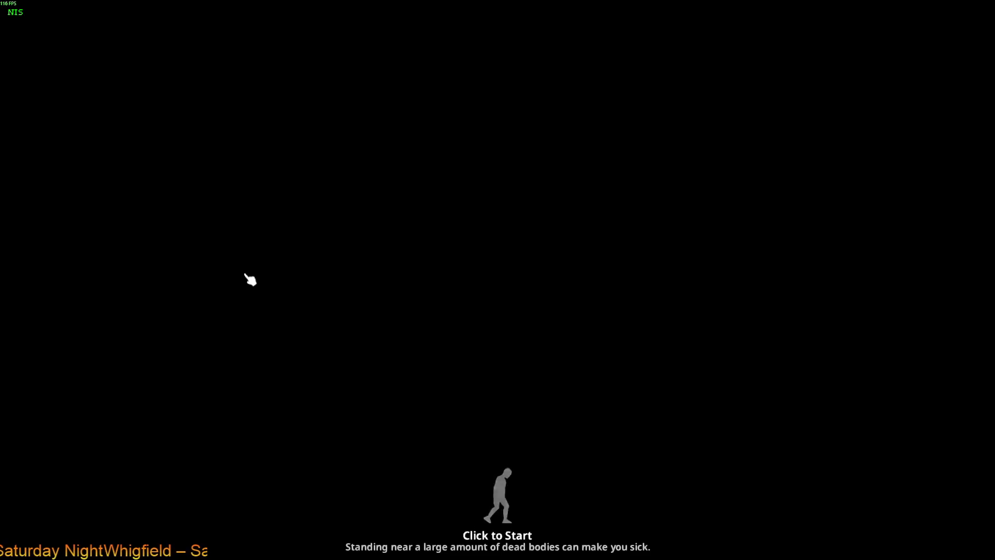
{"action": "left_click", "coordinate": [249, 279]}
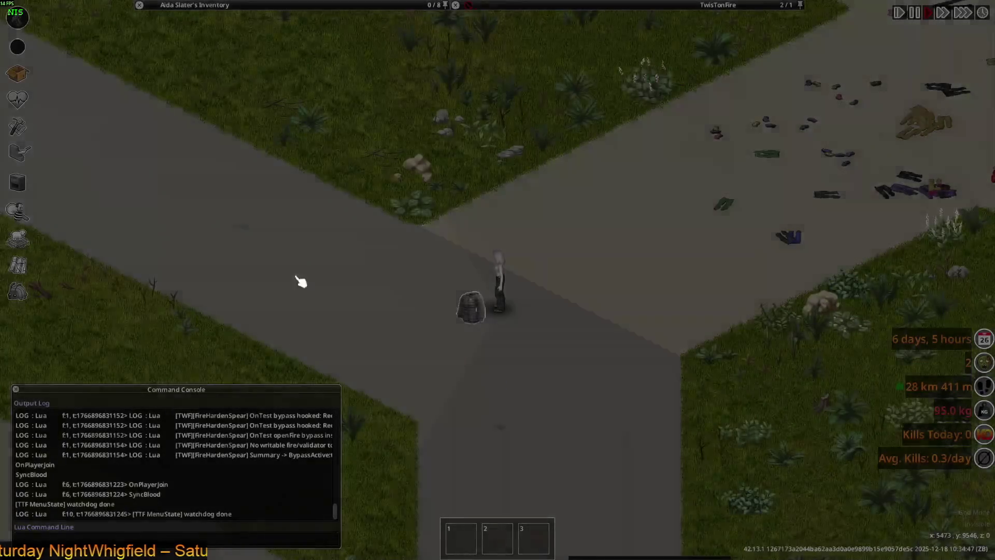
{"action": "key", "text": "alt+Tab"}
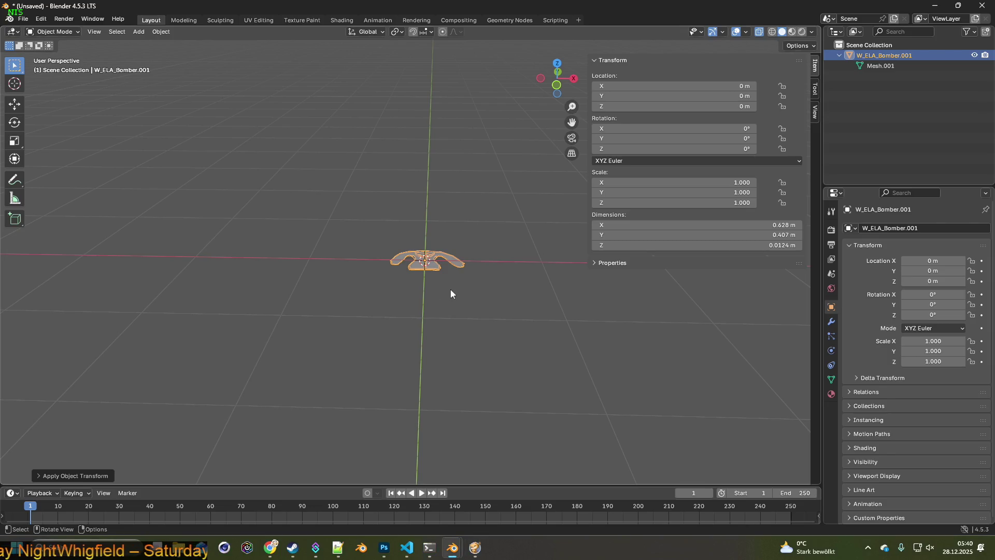
Export the jacket once more as W_ELA_Bomber.fbx into WorldItems at scale 0.10.
{"action": "left_click", "coordinate": [24, 18]}
{"action": "mouse_move", "coordinate": [41, 176]}
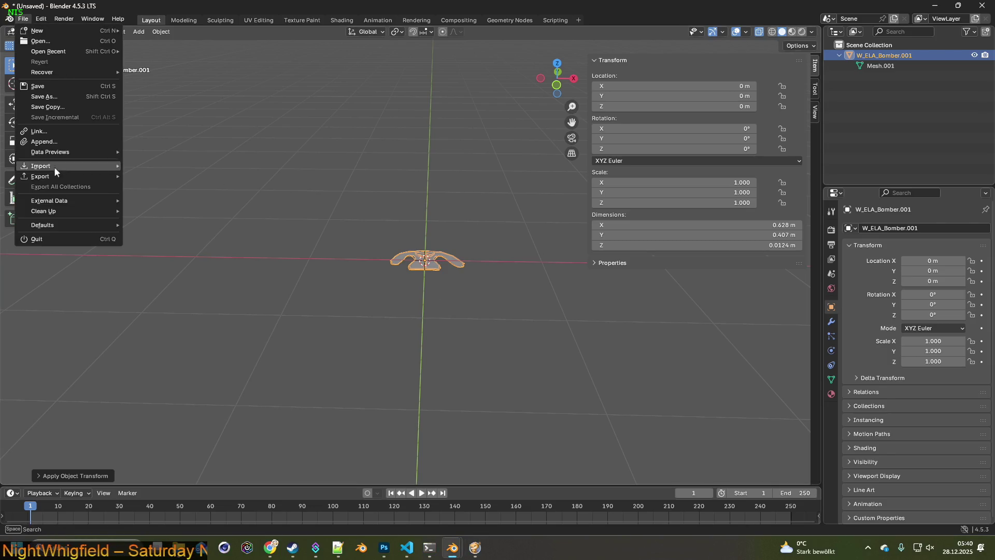
{"action": "left_click", "coordinate": [174, 268]}
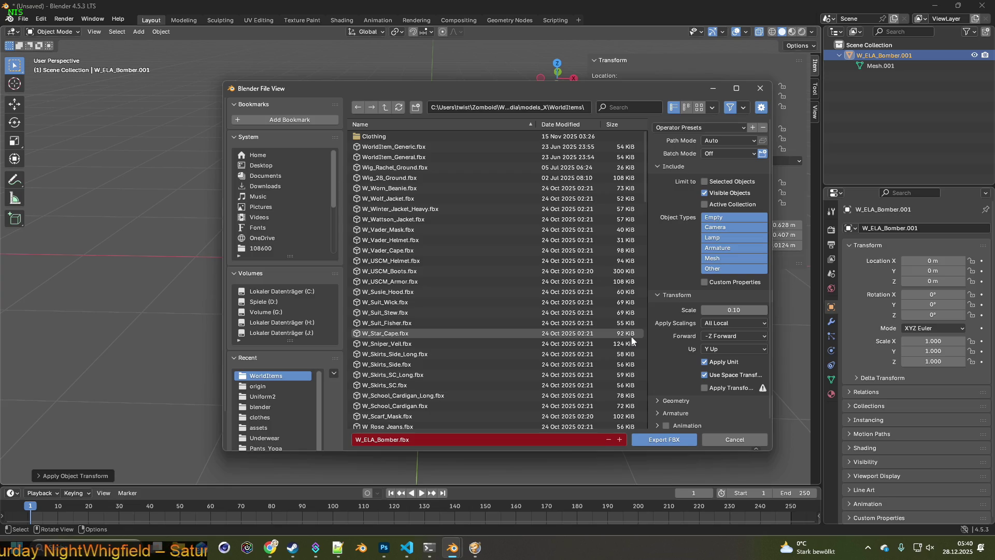
{"action": "left_click", "coordinate": [666, 439]}
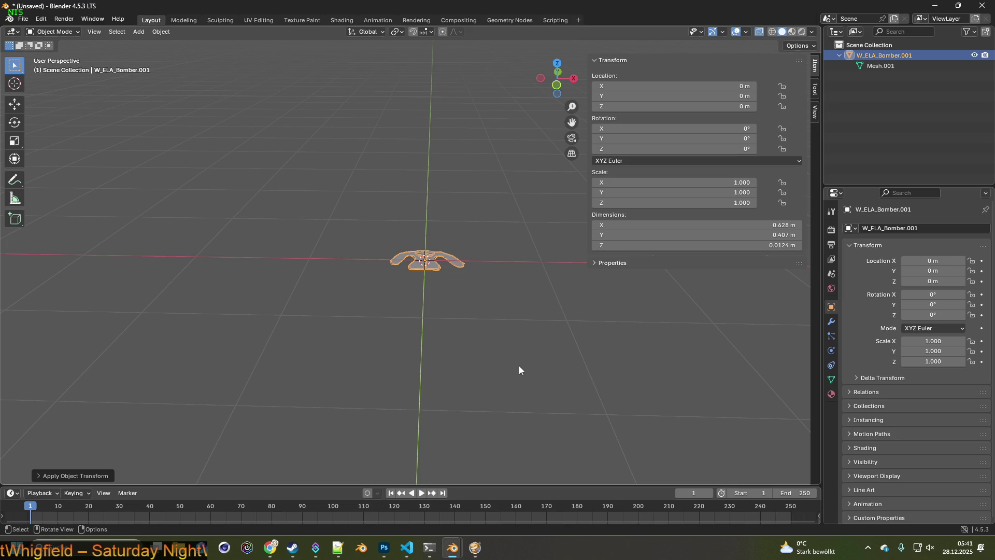
Orbit around the jacket, then bring Visual Studio Code with brita_worldItems.txt to the front.
{"action": "middle_click_drag", "start_coordinate": [480, 343], "coordinate": [518, 330]}
{"action": "key", "text": "alt+Tab"}
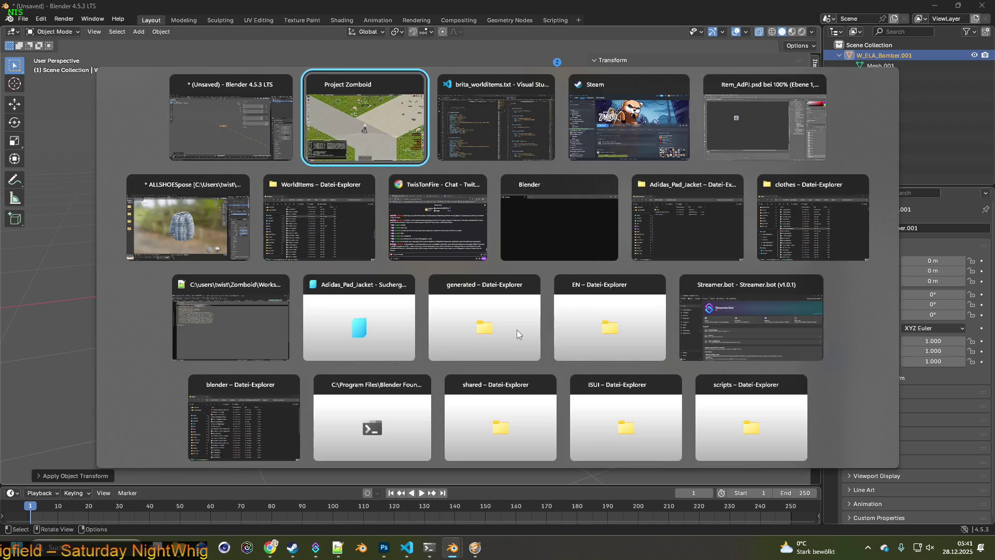
{"action": "key", "text": "alt+Tab"}
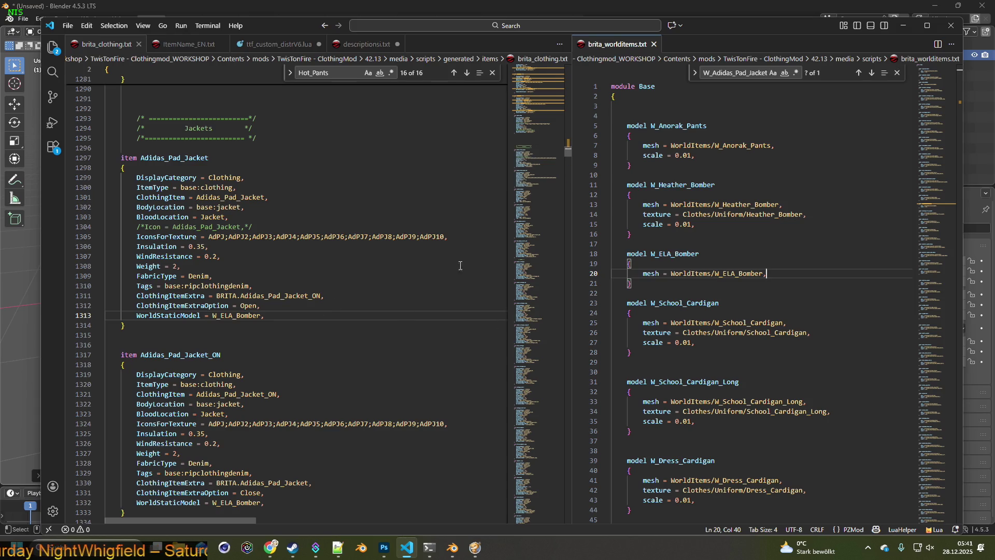
Search for W_ELA_Bomber, reach the second model block at lines 621–626 and delete it.
{"action": "left_click", "coordinate": [871, 73]}
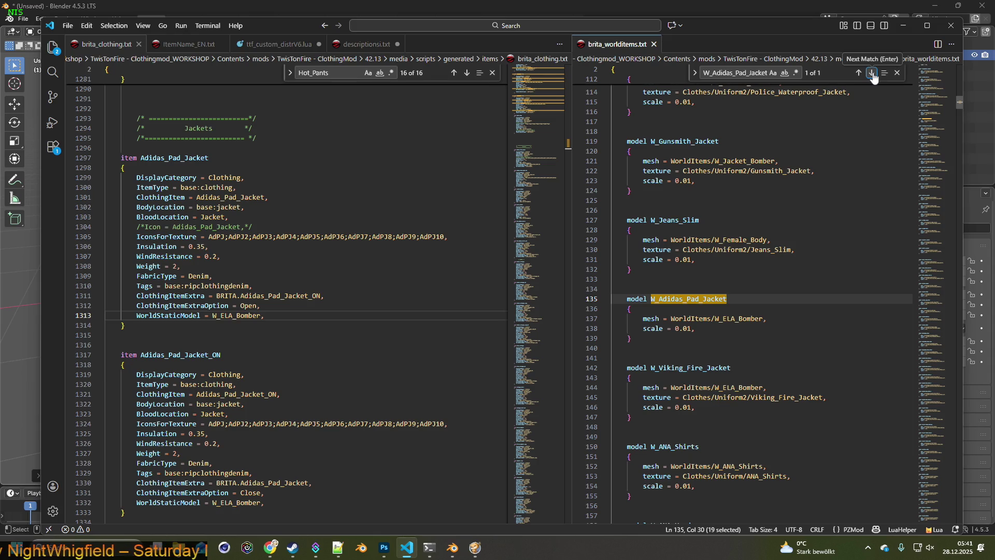
{"action": "double_click", "coordinate": [214, 315]}
{"action": "key", "text": "ctrl+c"}
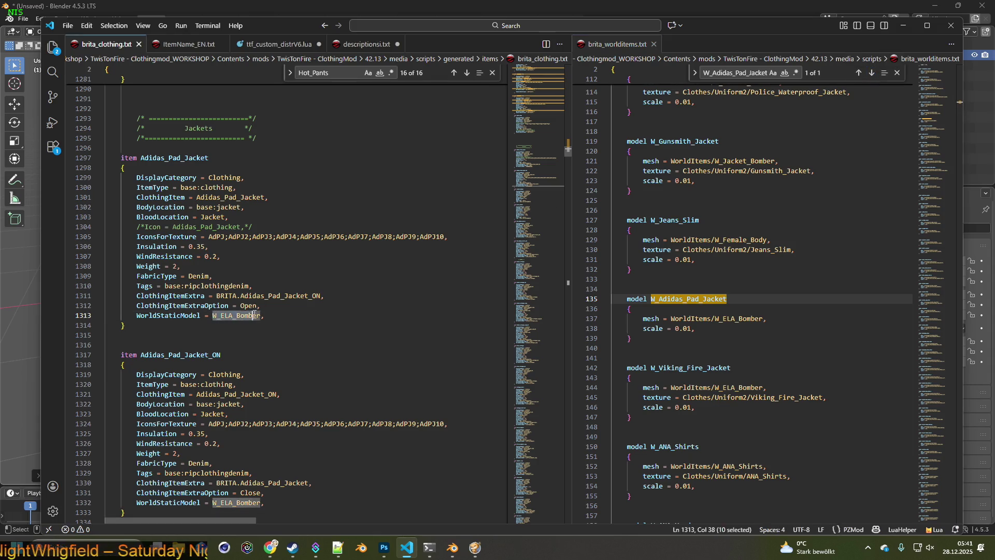
{"action": "double_click", "coordinate": [768, 72]}
{"action": "key", "text": "ctrl+v"}
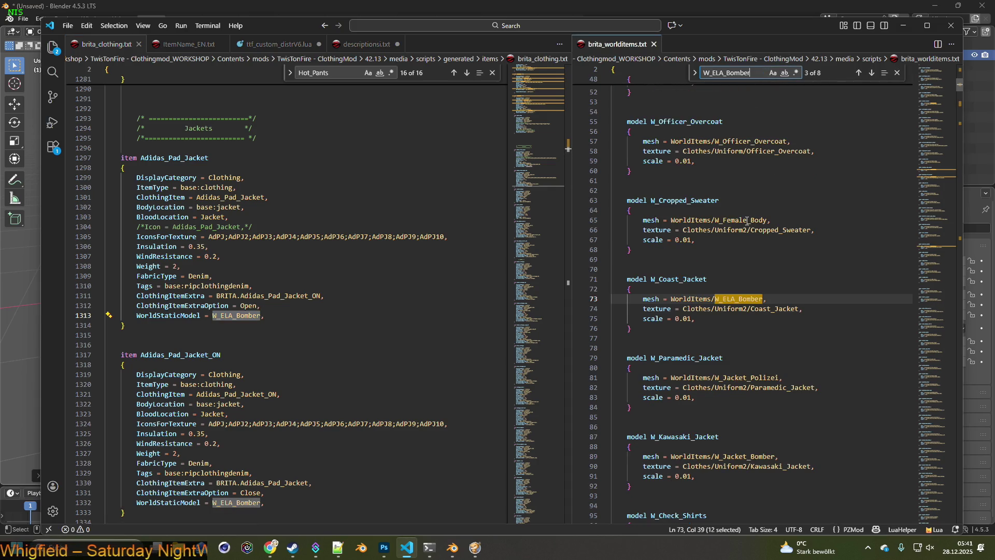
{"action": "left_click", "coordinate": [859, 72]}
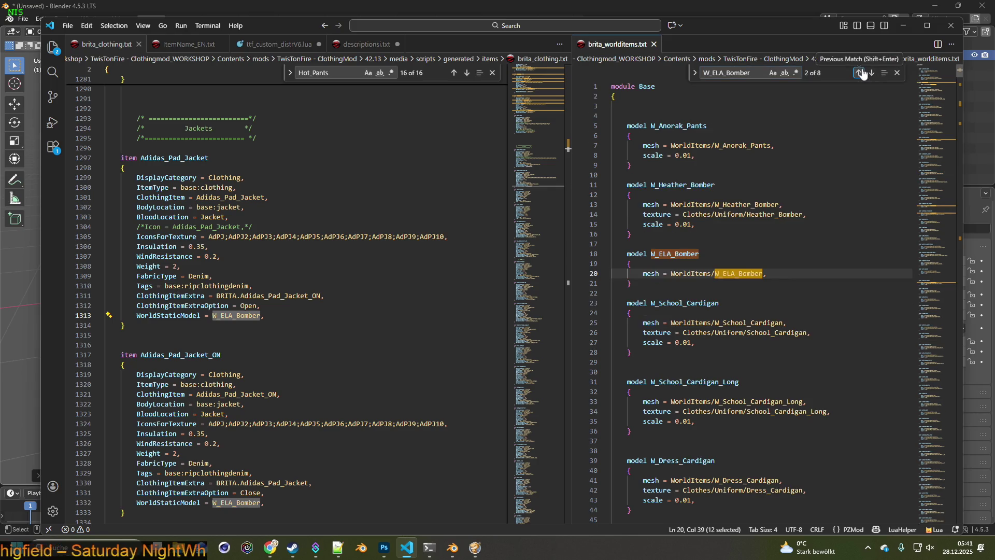
{"action": "left_click", "coordinate": [860, 73]}
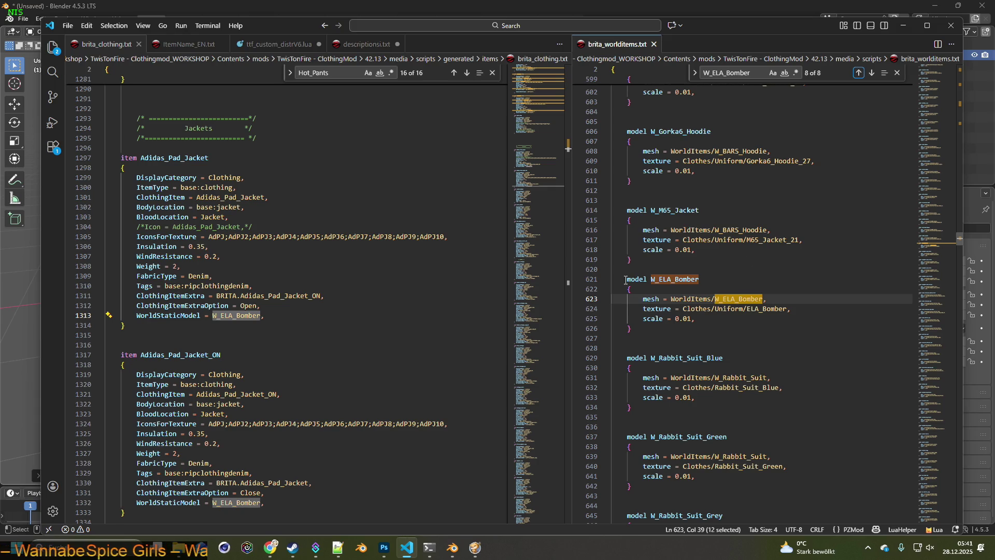
{"action": "left_click_drag", "start_coordinate": [639, 329], "coordinate": [626, 278]}
{"action": "key", "text": "ctrl+c"}
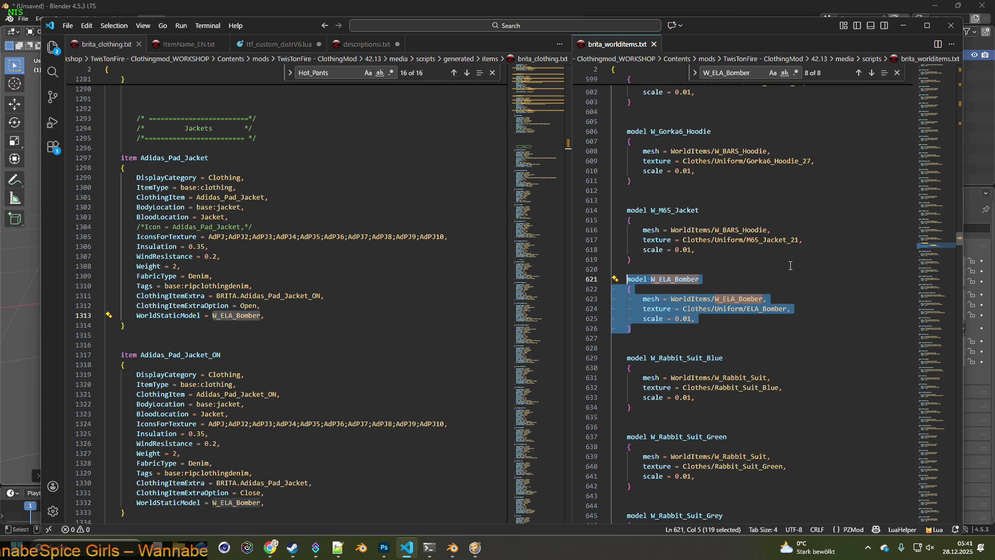
{"action": "key", "text": "Delete"}
{"action": "key", "text": "Delete"}
{"action": "key", "text": "Delete"}
{"action": "key", "text": "Delete"}
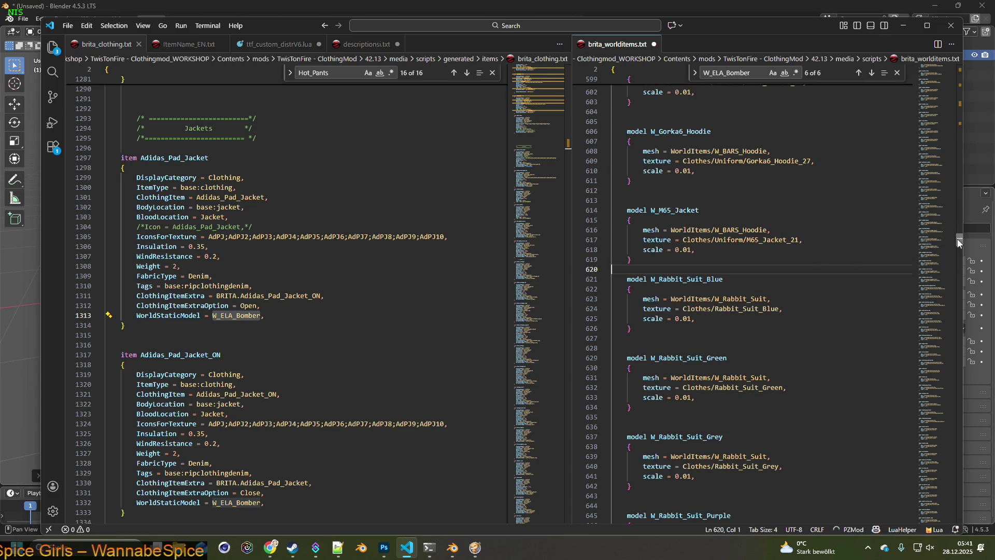
Paste the W_ELA_Bomber model block at the file end below the W_Pants_Adidas model.
{"action": "left_click", "coordinate": [958, 296]}
{"action": "left_click_drag", "start_coordinate": [959, 297], "coordinate": [960, 505]}
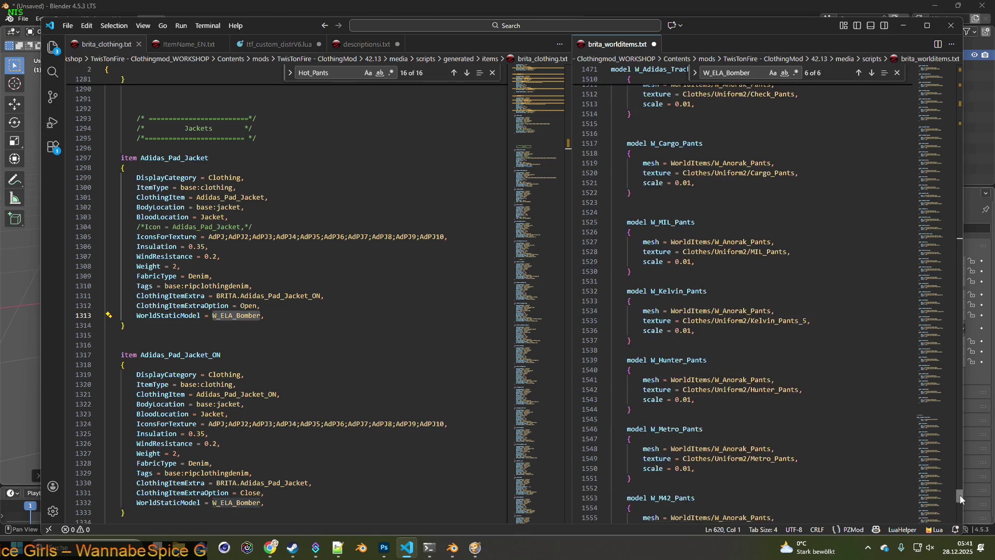
{"action": "left_click", "coordinate": [694, 401]}
{"action": "key", "text": "Return"}
{"action": "key", "text": "Return"}
{"action": "key", "text": "Return"}
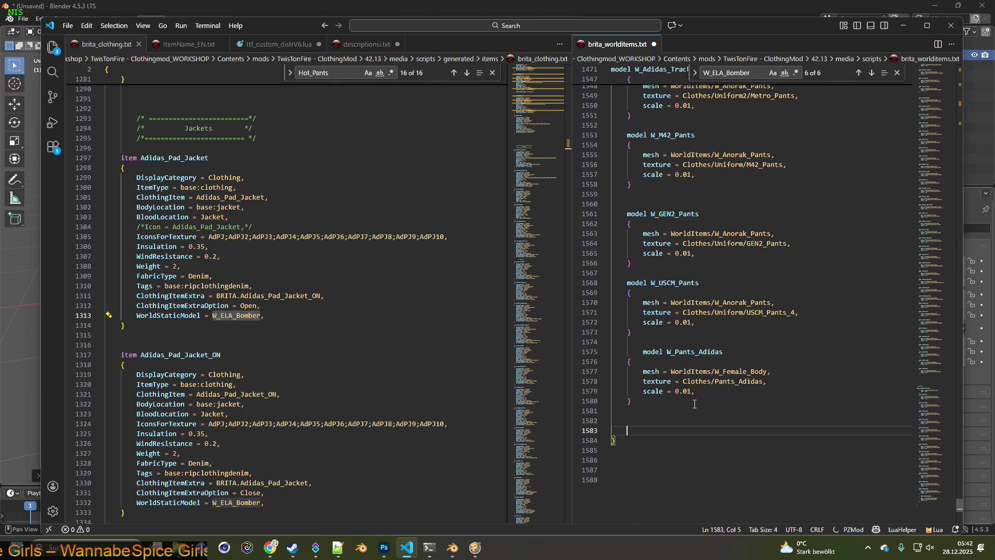
{"action": "key", "text": "ctrl+v"}
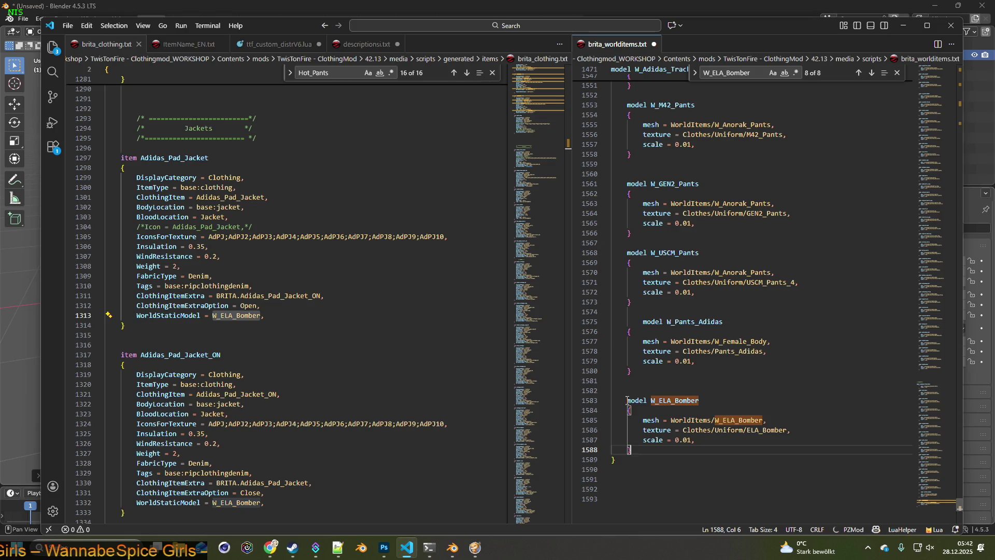
Wrap the W_ELA_Bomber model, mesh and texture lines in /* */ comment markers.
{"action": "left_click", "coordinate": [628, 401]}
{"action": "type", "text": "*/"}
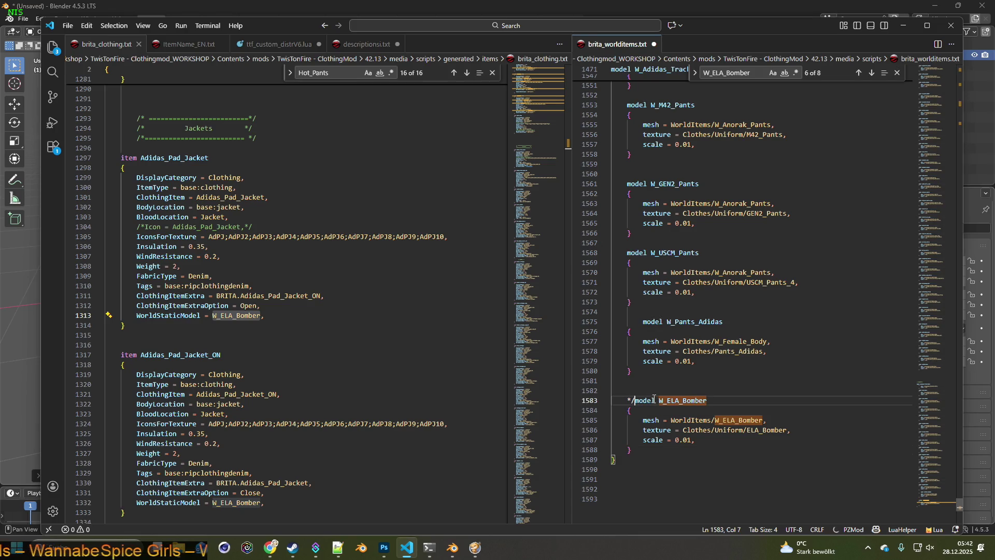
{"action": "left_click", "coordinate": [709, 439]}
{"action": "type", "text": "*/"}
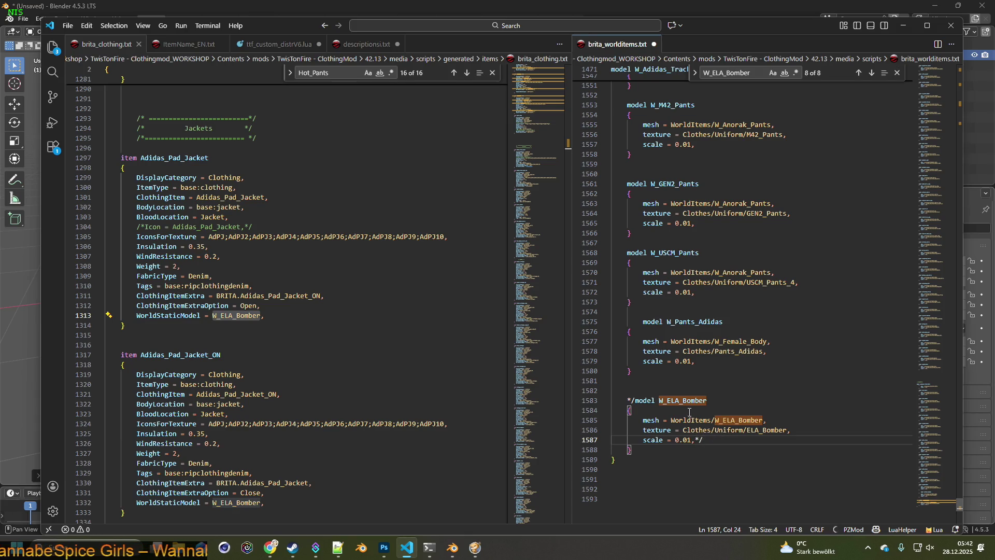
{"action": "left_click", "coordinate": [710, 400]}
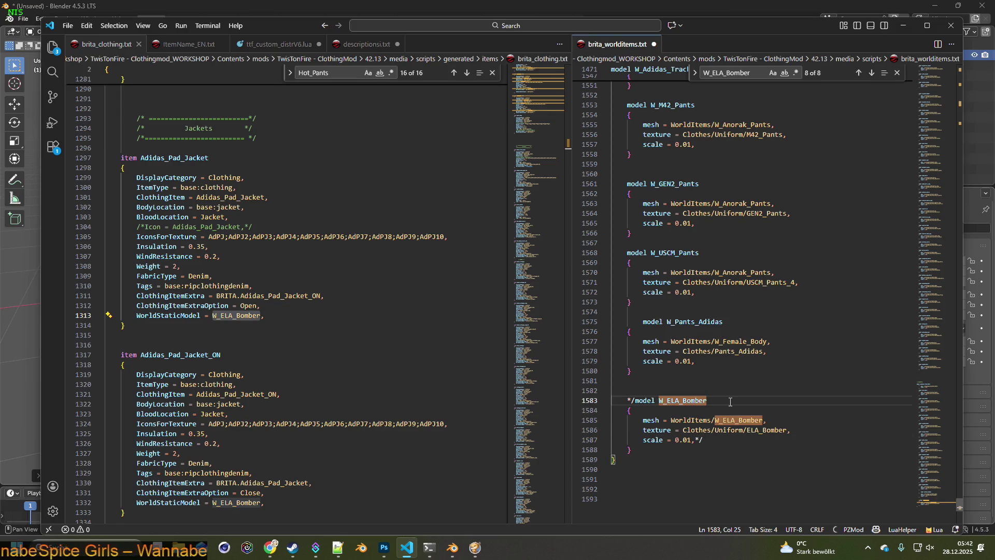
{"action": "type", "text": "*"}
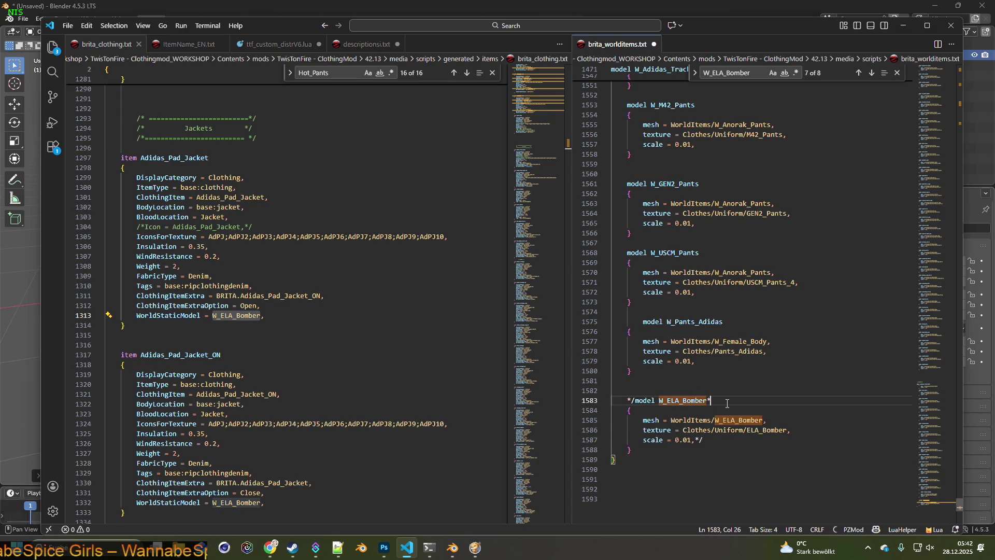
{"action": "type", "text": "/"}
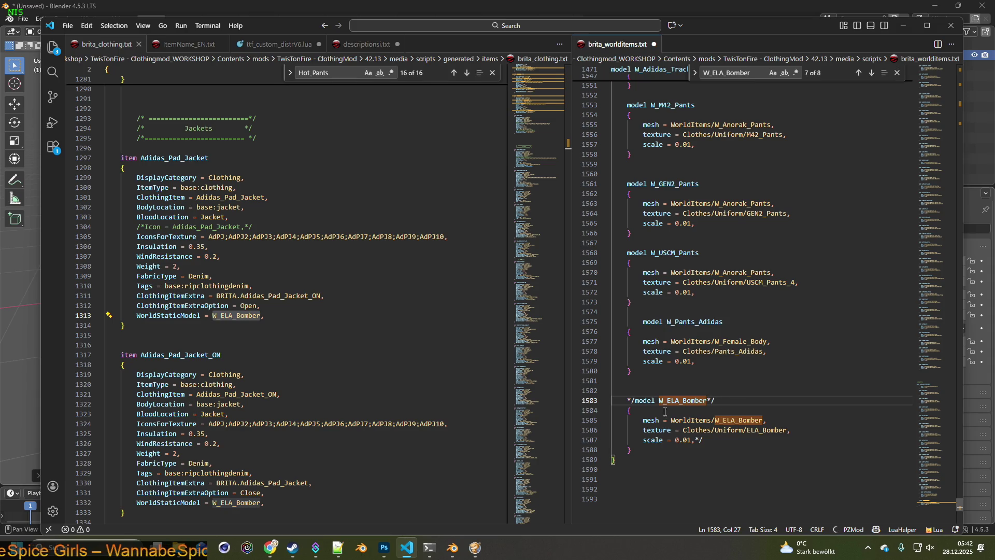
{"action": "left_click", "coordinate": [661, 420]}
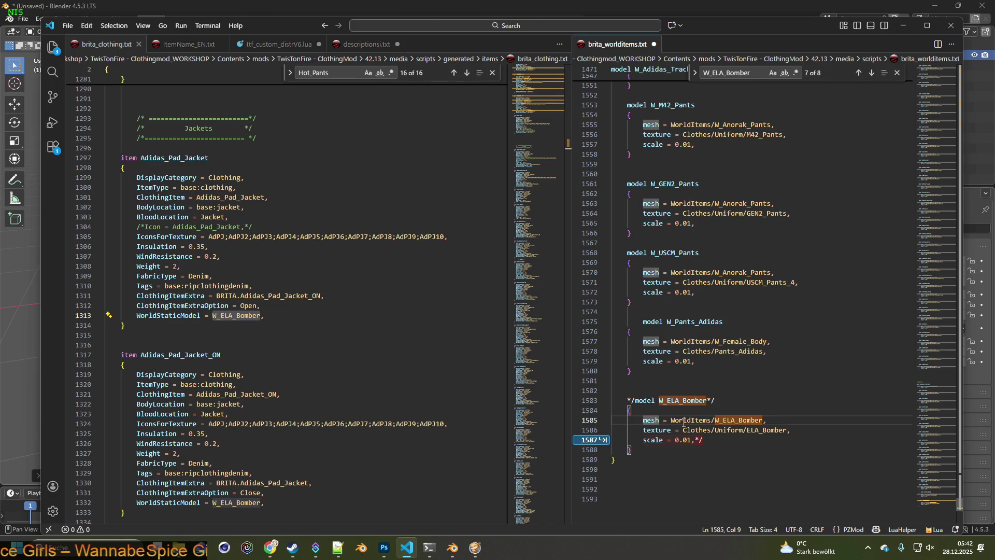
{"action": "left_click_drag", "start_coordinate": [635, 401], "coordinate": [627, 400]}
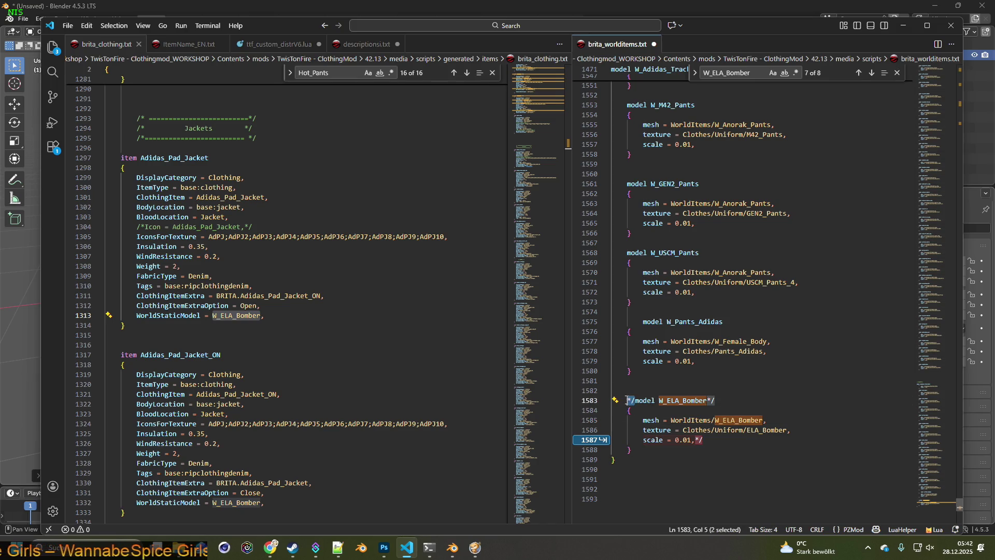
{"action": "type", "text": "/*"}
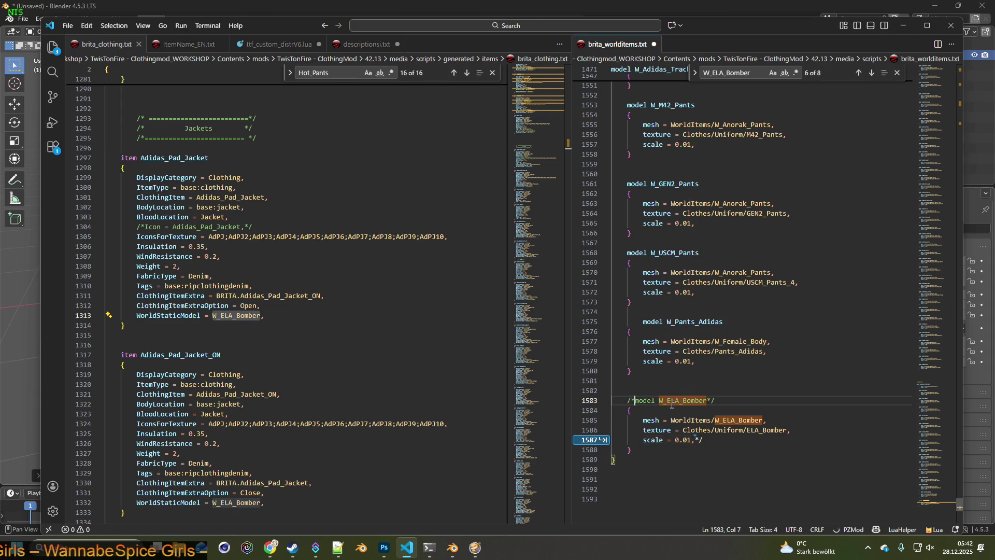
{"action": "left_click", "coordinate": [659, 420]}
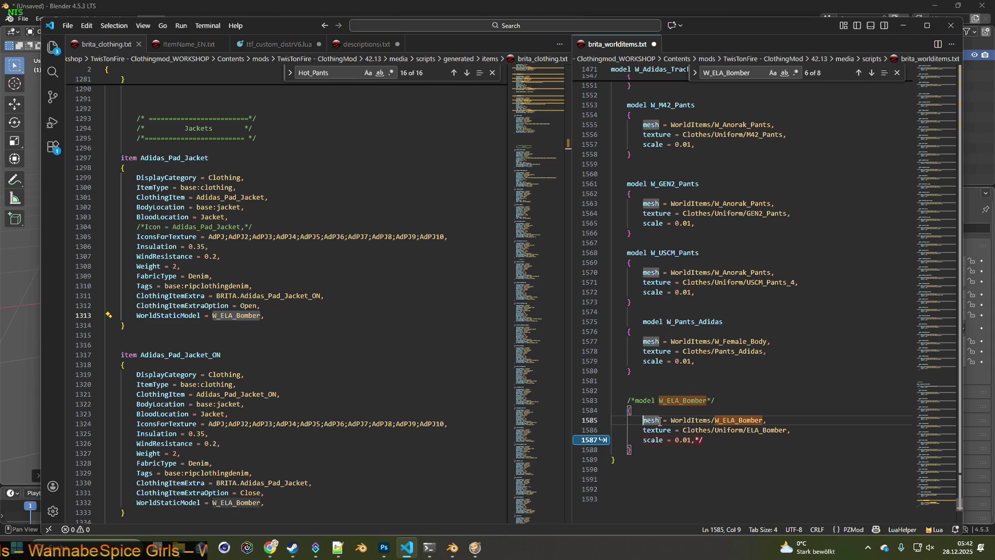
{"action": "type", "text": "/"}
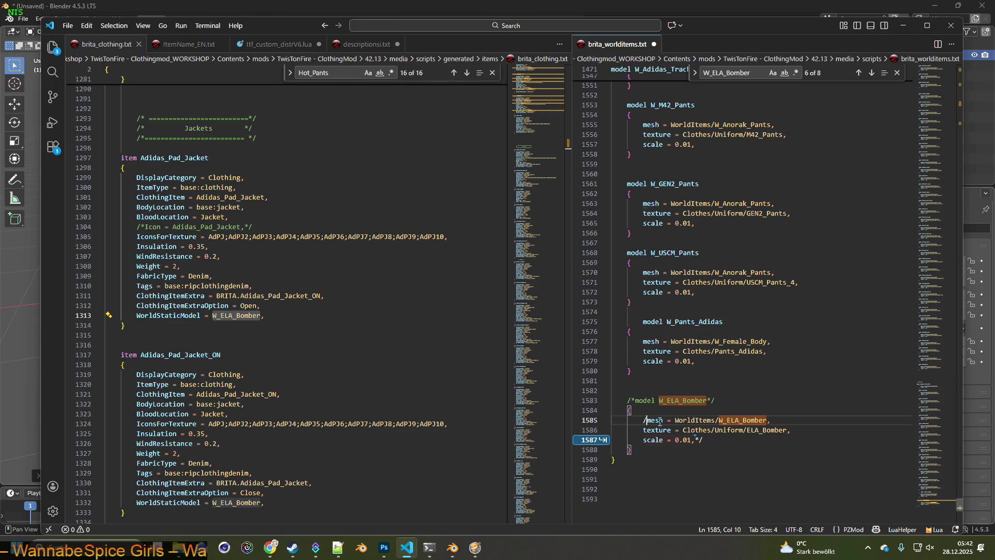
{"action": "type", "text": "*"}
{"action": "left_click", "coordinate": [791, 420]}
{"action": "type", "text": "*"}
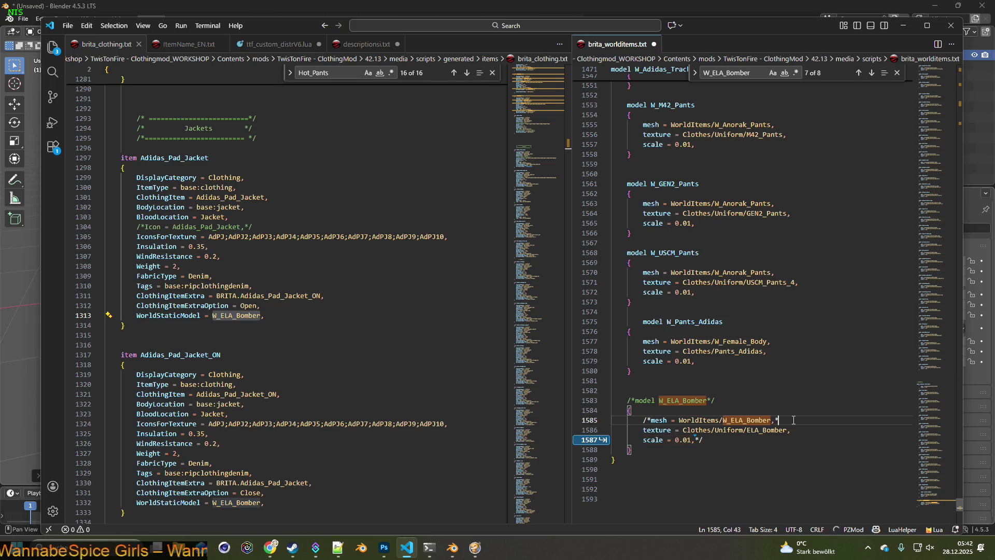
{"action": "type", "text": "/"}
{"action": "left_click", "coordinate": [644, 430]}
{"action": "type", "text": "/("}
{"action": "key", "text": "BackSpace"}
{"action": "type", "text": "*"}
{"action": "left_click", "coordinate": [811, 430]}
{"action": "type", "text": "*"}
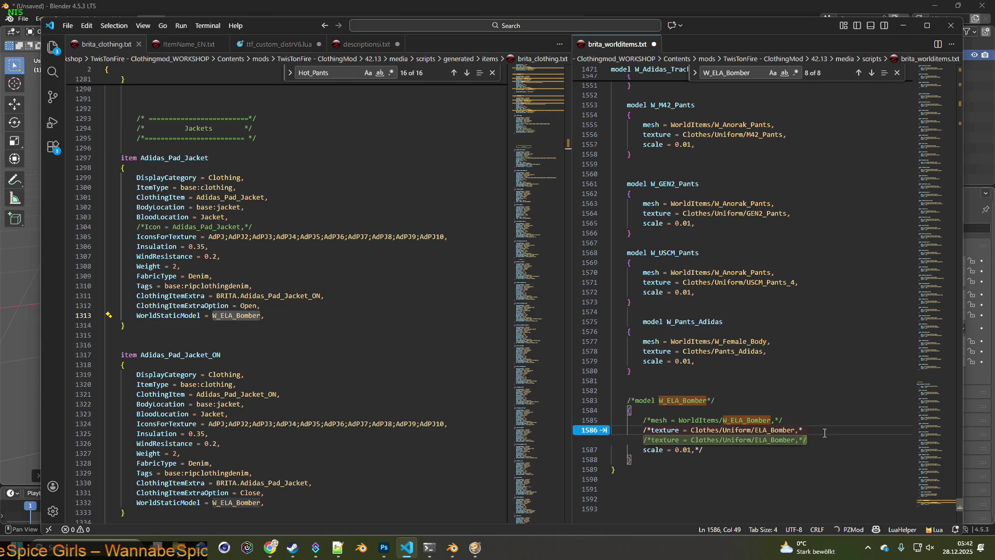
{"action": "type", "text": "(/"}
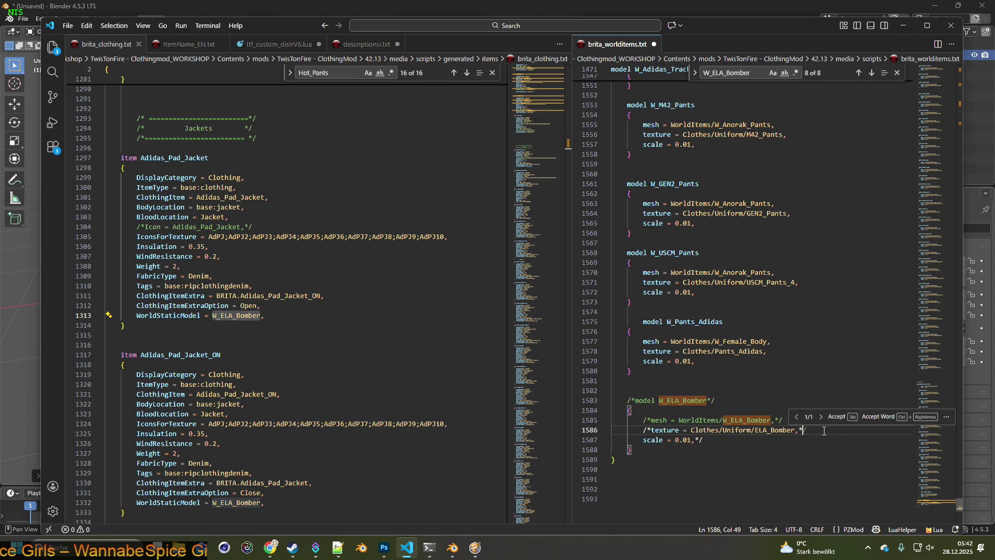
{"action": "key", "text": "Right"}
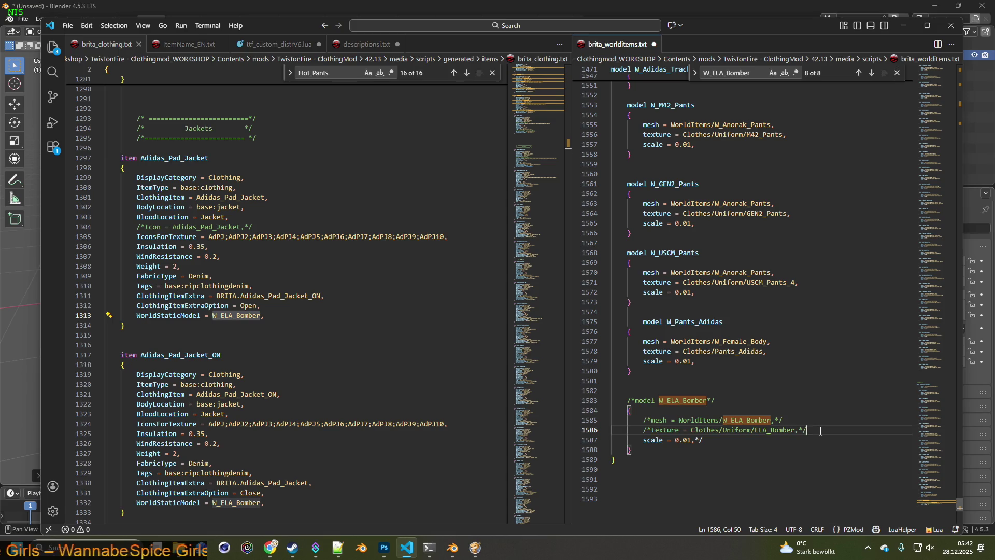
Comment out the scale line and both braces of the W_ELA_Bomber block with /* */.
{"action": "key", "text": "Tab"}
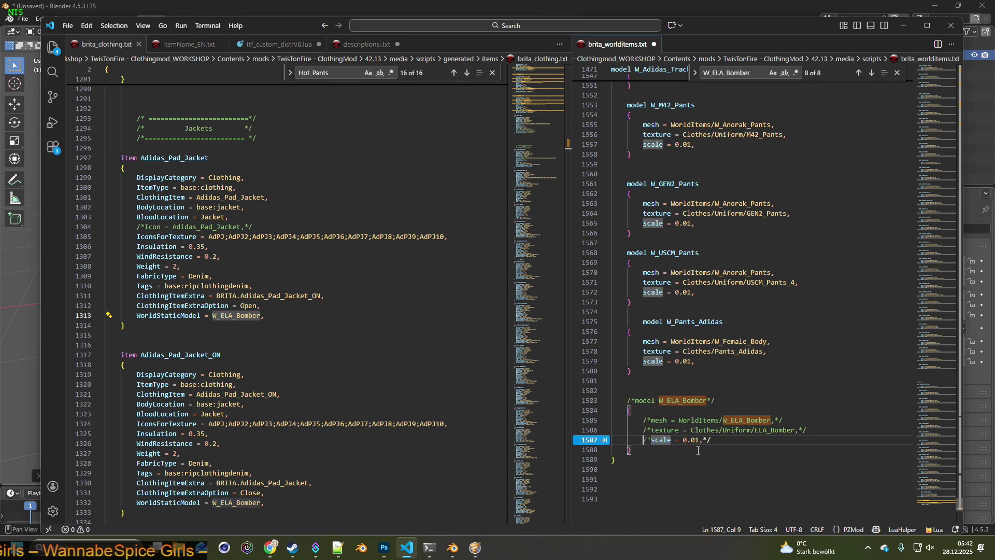
{"action": "type", "text": "/*"}
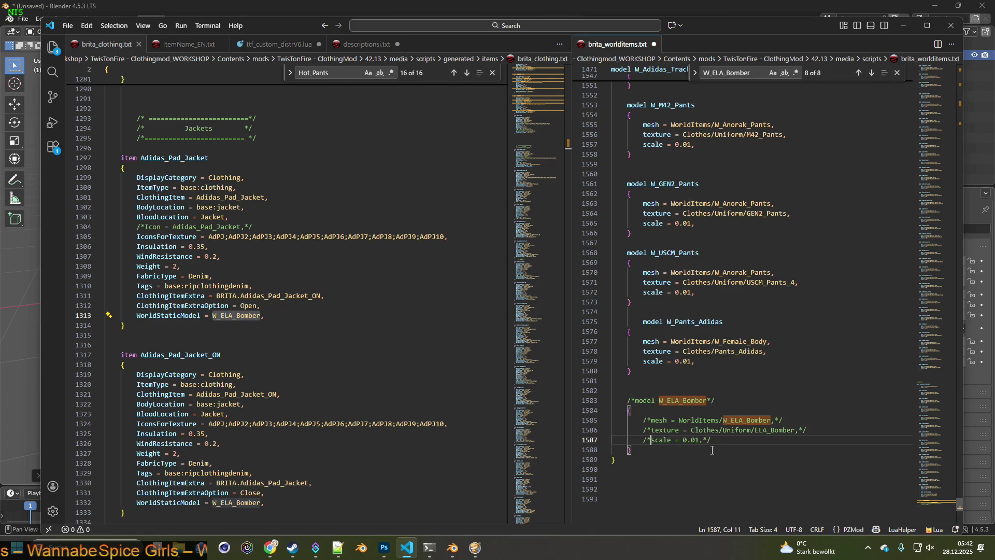
{"action": "left_click", "coordinate": [717, 440]}
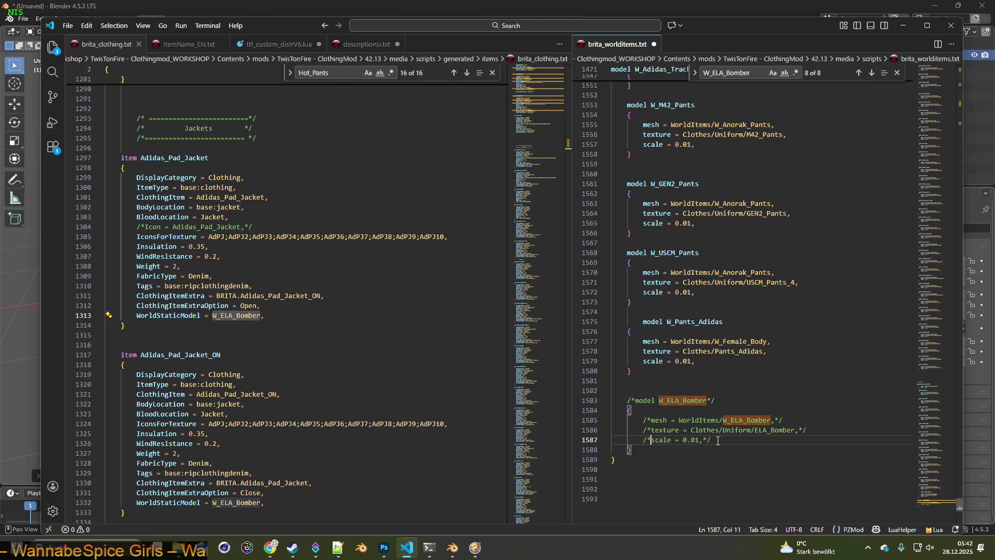
{"action": "key", "text": "Down"}
{"action": "key", "text": "Down"}
{"action": "key", "text": "Down"}
{"action": "scroll", "coordinate": [723, 445], "scroll_direction": "down", "scroll_amount": 1}
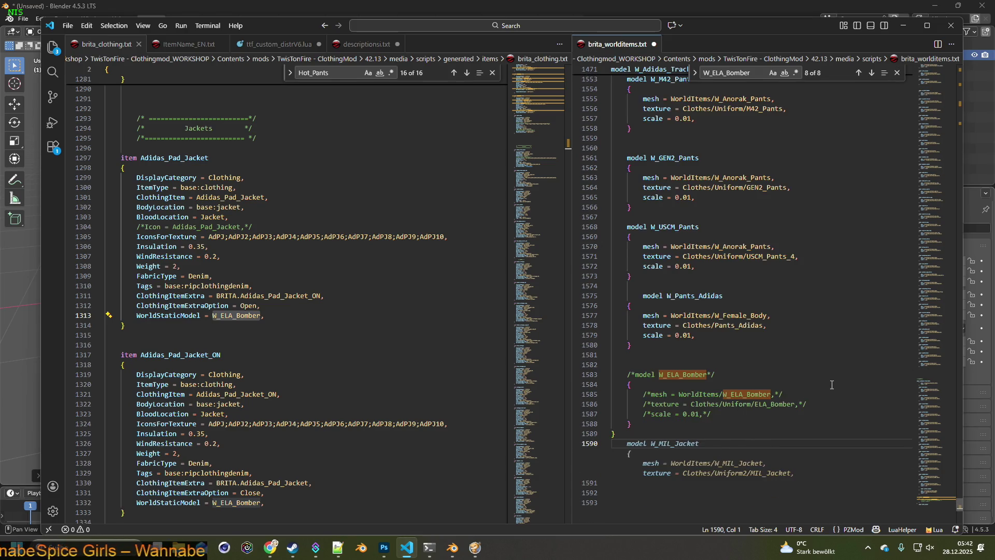
{"action": "left_click", "coordinate": [626, 385]}
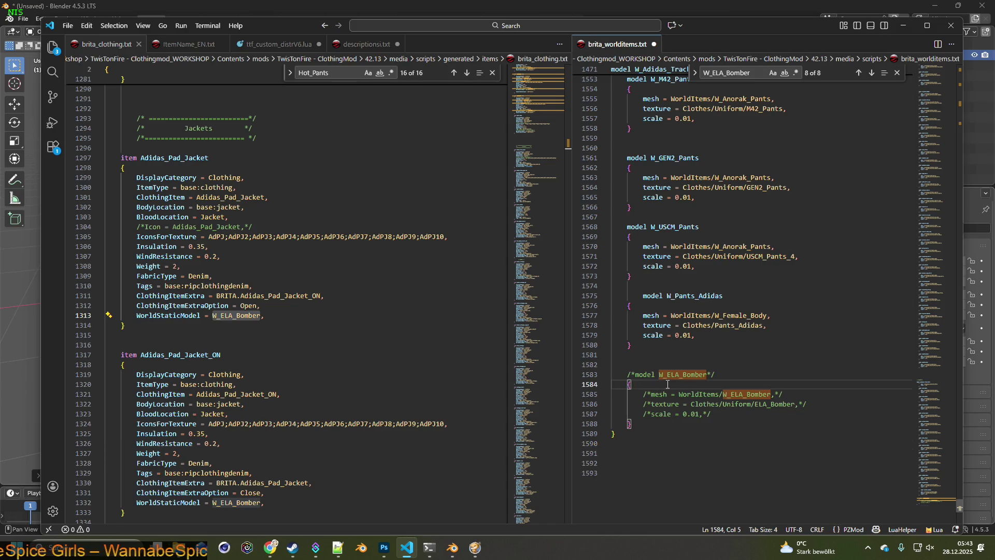
{"action": "type", "text": "/"}
{"action": "key", "text": "BackSpace"}
{"action": "type", "text": "*{"}
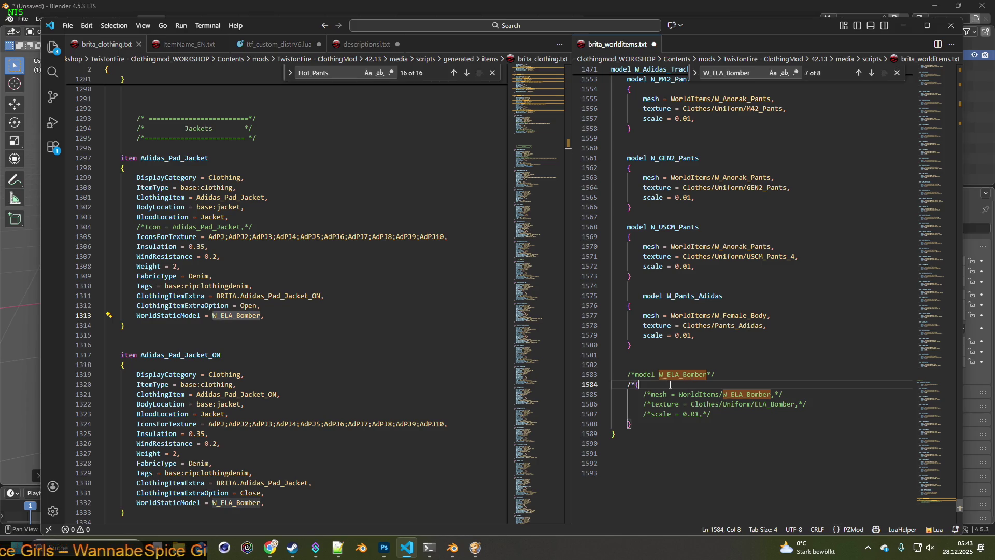
{"action": "type", "text": "*/"}
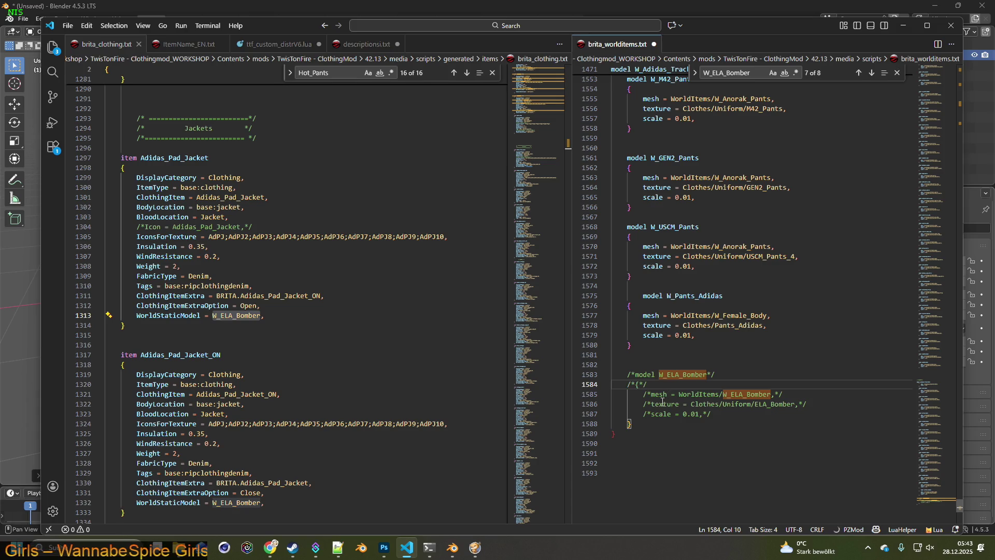
{"action": "left_click", "coordinate": [651, 424]}
{"action": "type", "text": "/*"}
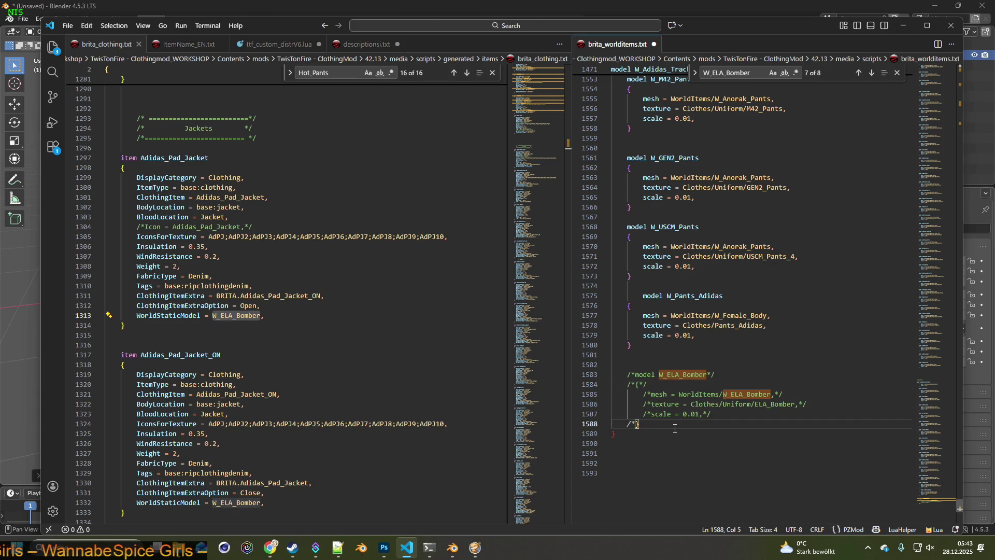
{"action": "left_click", "coordinate": [655, 426]}
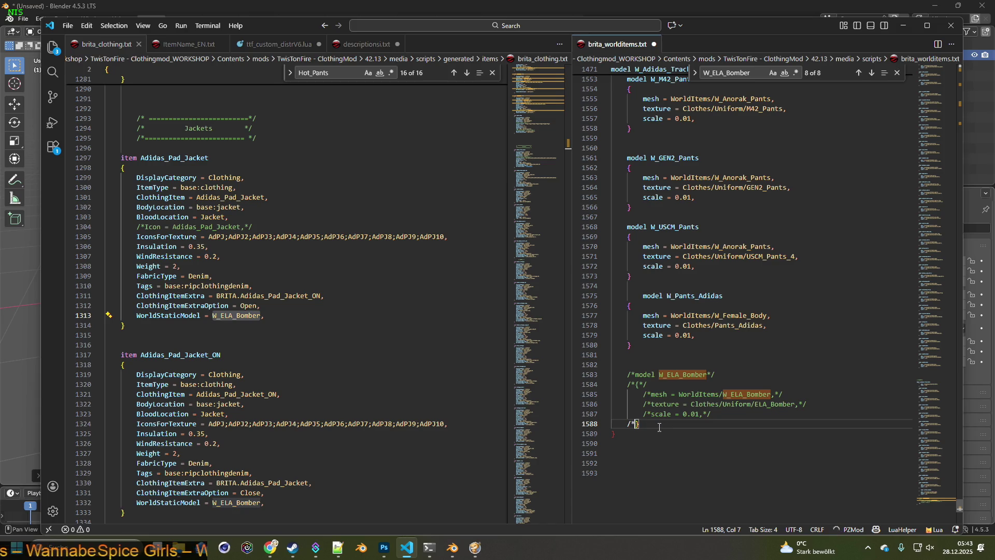
{"action": "type", "text": "*/"}
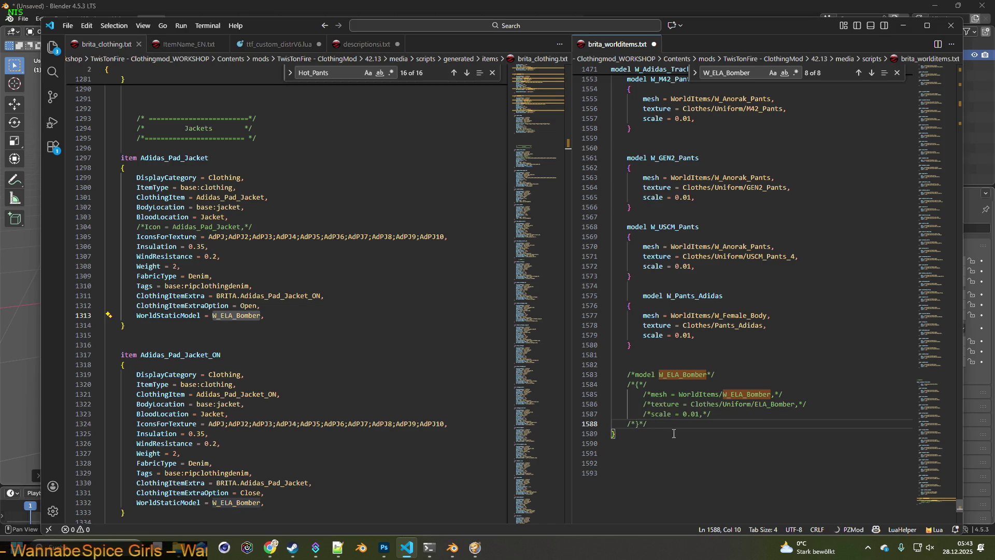
{"action": "scroll", "coordinate": [716, 325], "scroll_direction": "up", "scroll_amount": 3}
{"action": "scroll", "coordinate": [716, 325], "scroll_direction": "up", "scroll_amount": 5}
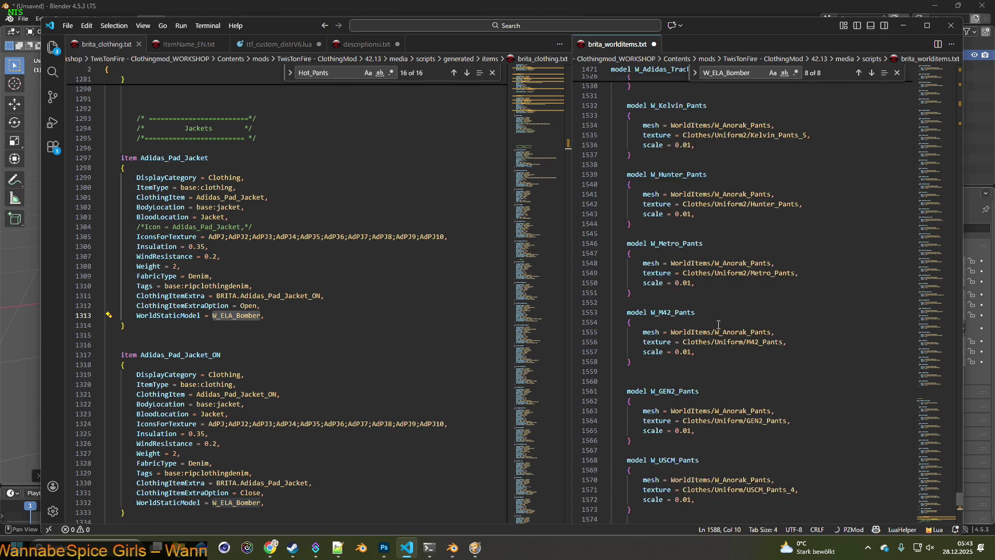
{"action": "scroll", "coordinate": [717, 325], "scroll_direction": "up", "scroll_amount": 6}
{"action": "scroll", "coordinate": [717, 325], "scroll_direction": "up", "scroll_amount": 6}
{"action": "scroll", "coordinate": [717, 325], "scroll_direction": "up", "scroll_amount": 6}
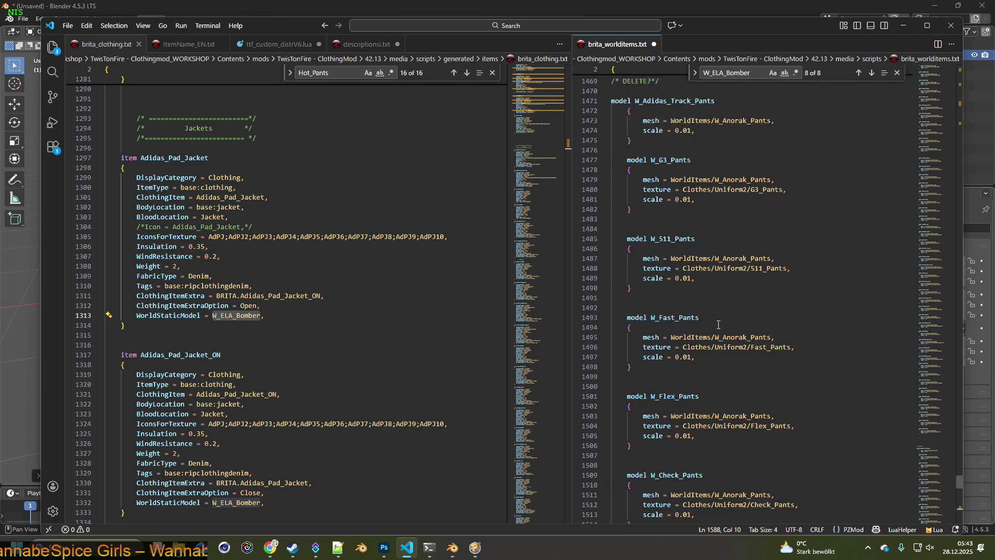
{"action": "scroll", "coordinate": [718, 325], "scroll_direction": "up", "scroll_amount": 6}
{"action": "scroll", "coordinate": [716, 325], "scroll_direction": "up", "scroll_amount": 5}
{"action": "scroll", "coordinate": [716, 325], "scroll_direction": "up", "scroll_amount": 5}
{"action": "scroll", "coordinate": [717, 325], "scroll_direction": "up", "scroll_amount": 4}
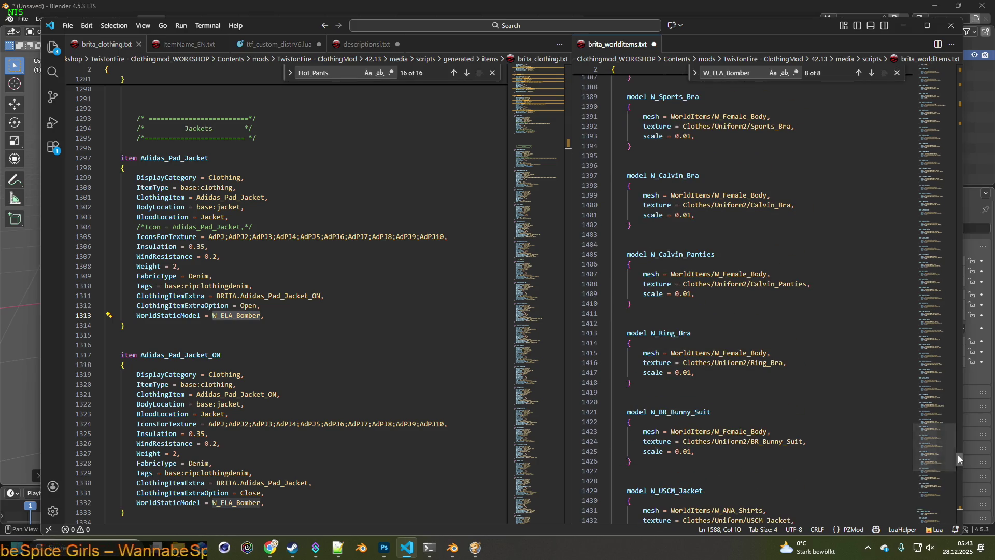
{"action": "left_click_drag", "start_coordinate": [959, 457], "coordinate": [967, 70]}
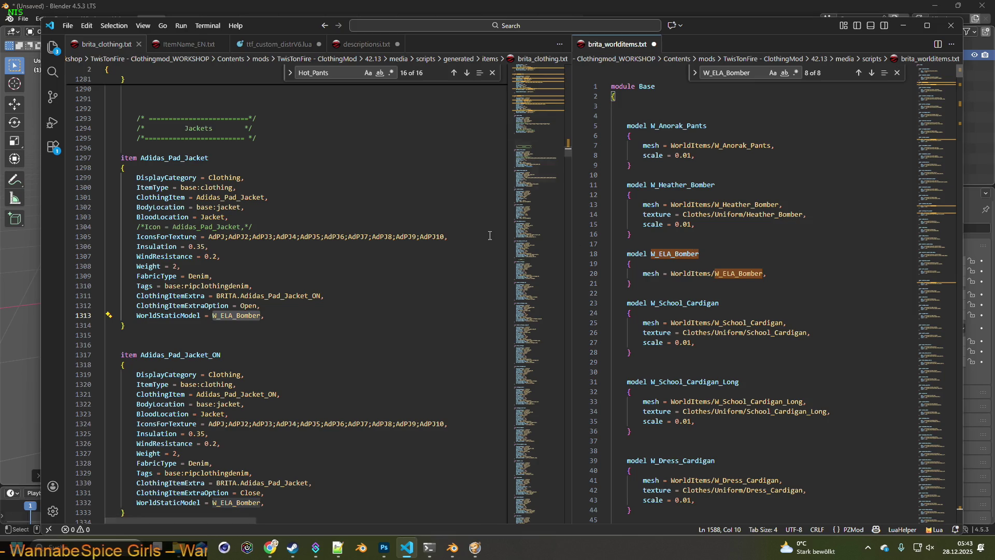
Save brita_worldItems.txt with the duplicate bomber entry disabled and return to Blender.
{"action": "left_click", "coordinate": [68, 25]}
{"action": "left_click", "coordinate": [95, 205]}
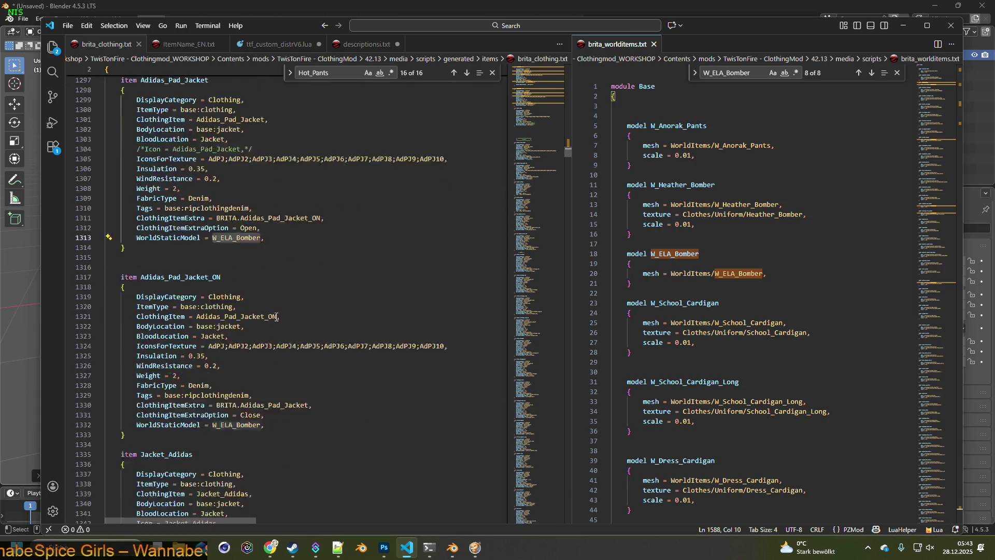
{"action": "scroll", "coordinate": [276, 316], "scroll_direction": "down", "scroll_amount": 3}
{"action": "left_click", "coordinate": [22, 300]}
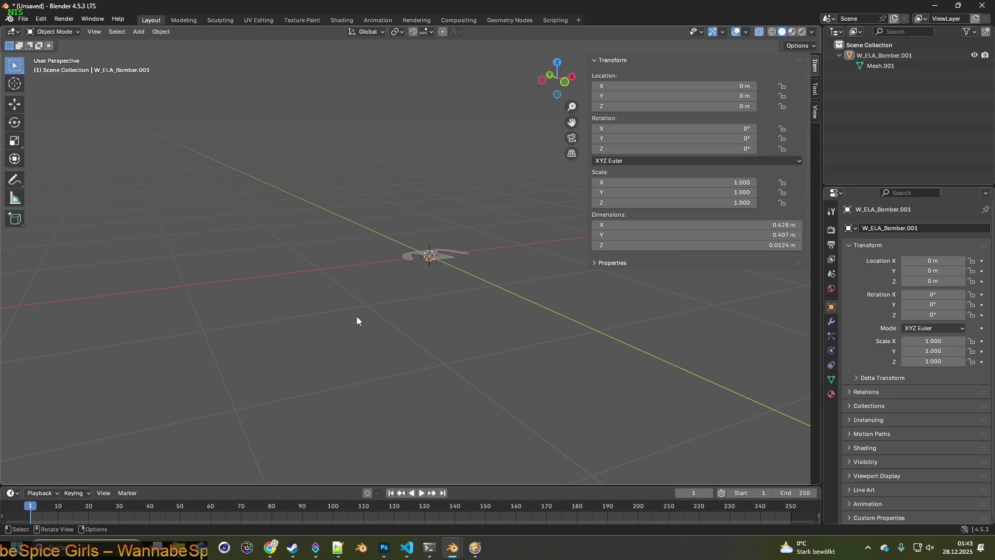
Quit and reload the Project Zomboid session, inspect the still-oversized dropped jacket, then bring up the window switcher.
{"action": "left_click", "coordinate": [474, 547]}
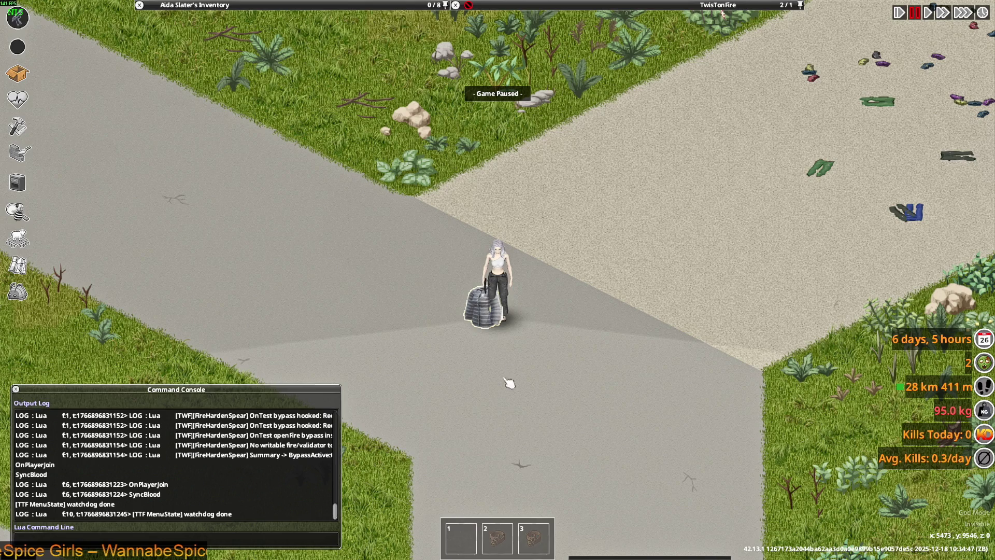
{"action": "key", "text": "Escape"}
{"action": "left_click", "coordinate": [140, 369]}
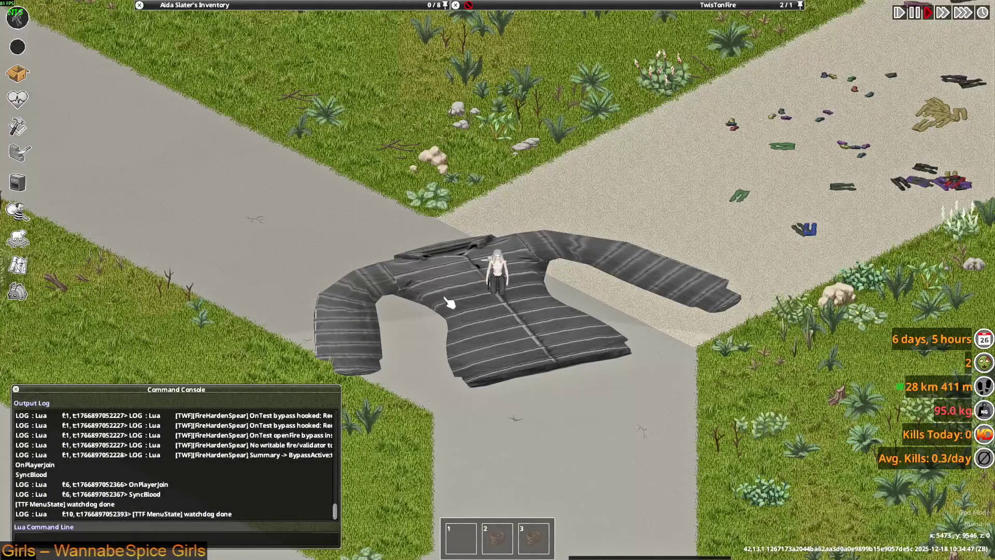
{"action": "scroll", "coordinate": [455, 309], "scroll_direction": "up", "scroll_amount": 2}
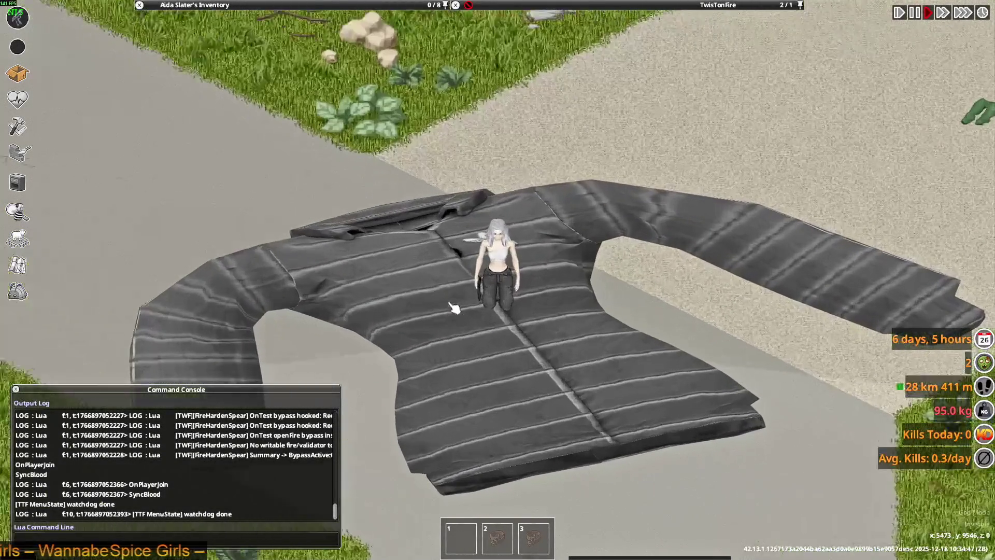
{"action": "scroll", "coordinate": [455, 309], "scroll_direction": "up", "scroll_amount": 2}
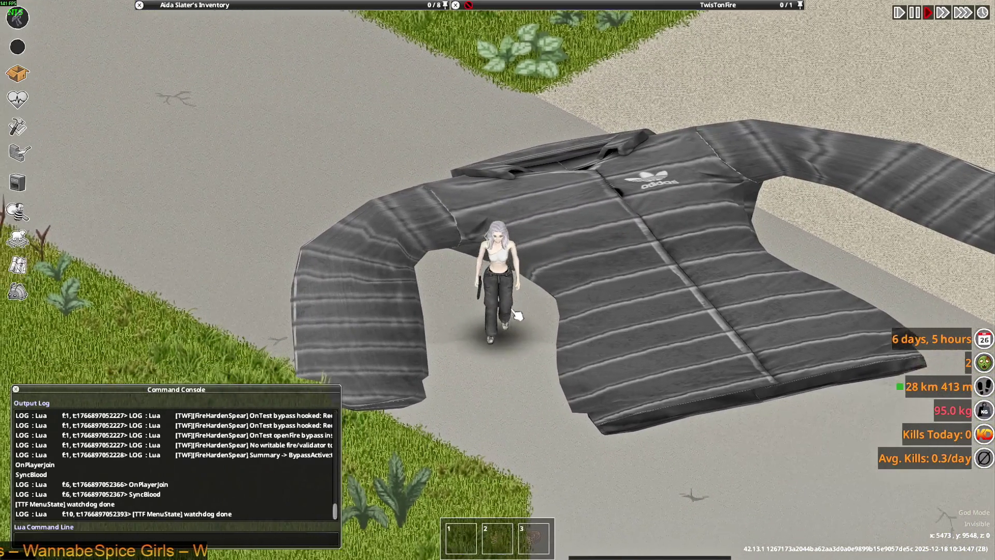
{"action": "mouse_move", "coordinate": [533, 311]}
{"action": "right_mouse_down"}
{"action": "mouse_move", "coordinate": [603, 207]}
{"action": "mouse_move", "coordinate": [599, 223]}
{"action": "right_mouse_up"}
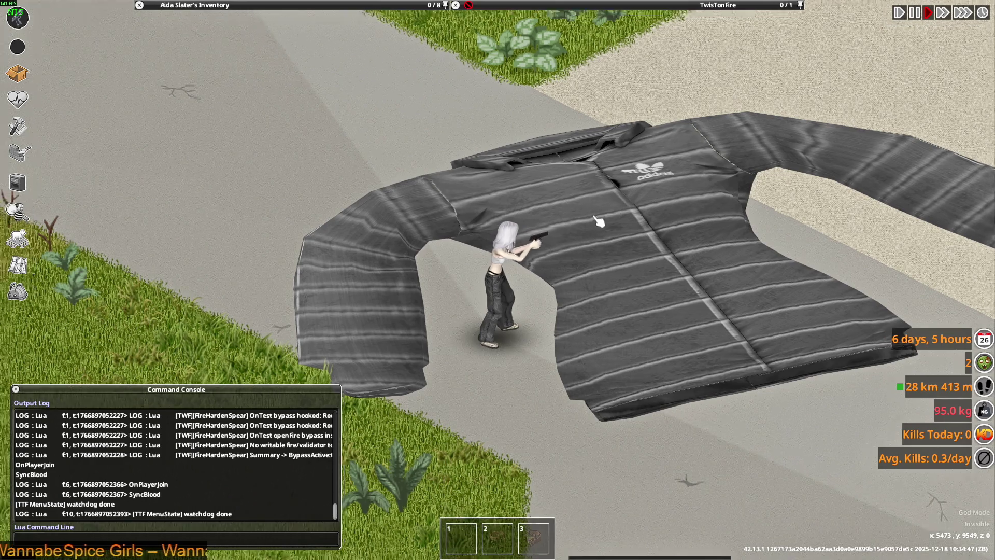
{"action": "scroll", "coordinate": [600, 223], "scroll_direction": "down", "scroll_amount": 2}
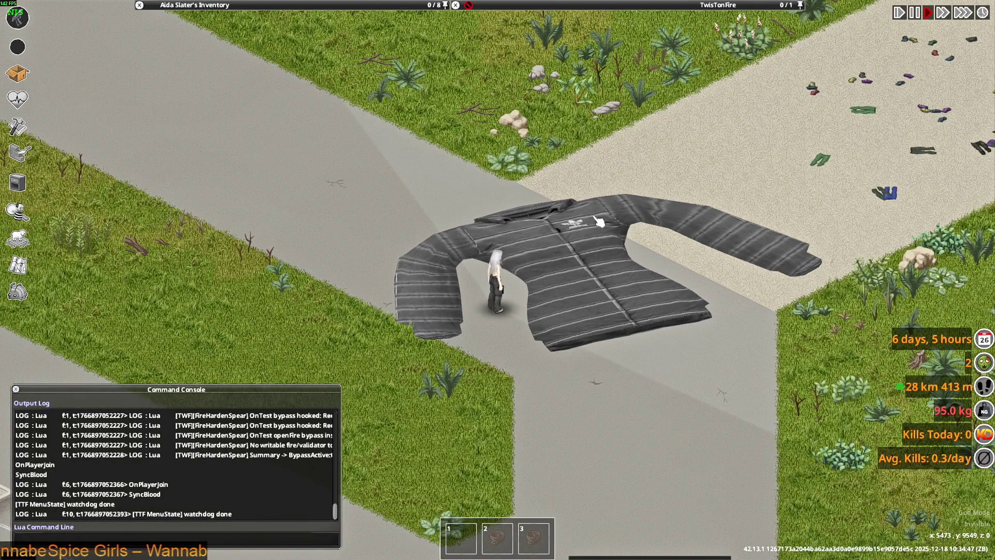
{"action": "key", "text": "alt+Tab"}
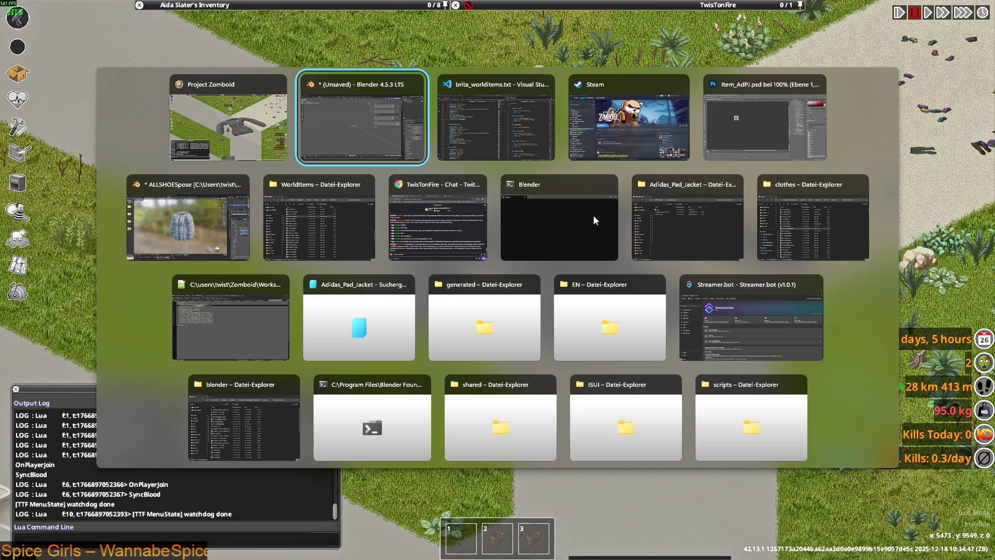
Cycle through the open windows with Alt+Tab until Visual Studio Code is in front.
{"action": "key", "text": "alt+Tab"}
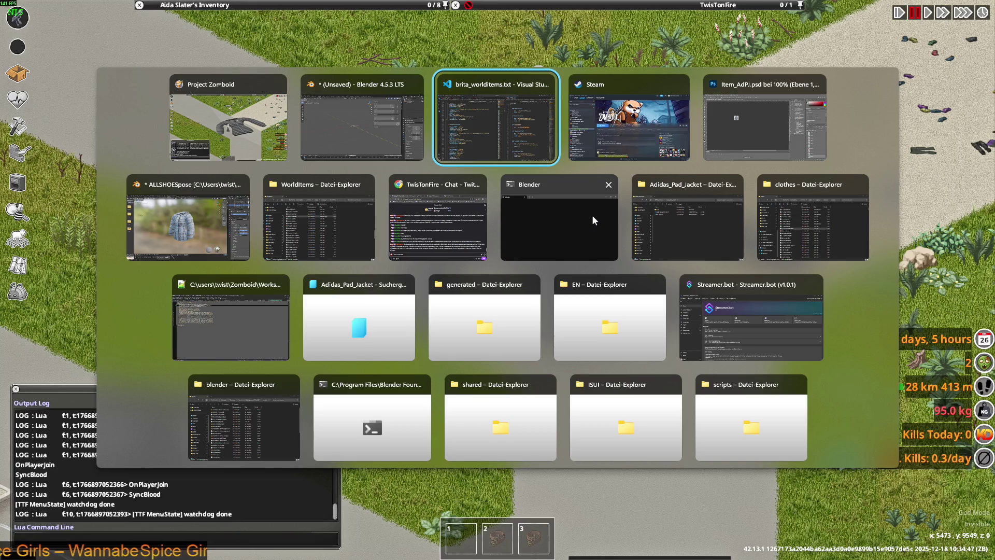
{"action": "key", "text": "alt+Tab"}
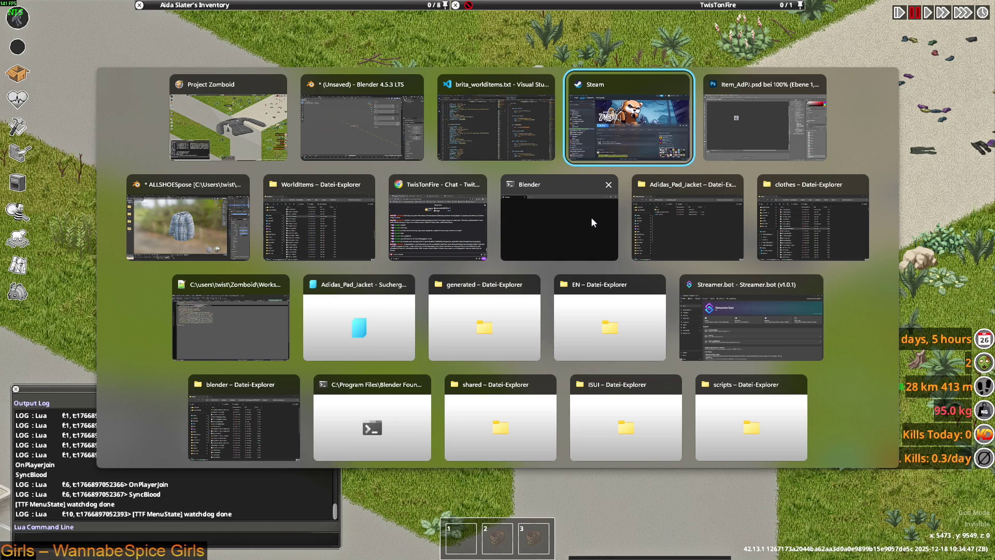
{"action": "key", "text": "alt+Tab"}
{"action": "key", "text": "alt+Tab"}
{"action": "key", "text": "alt+Tab"}
{"action": "key", "text": "alt+Tab"}
{"action": "key", "text": "alt+Tab"}
{"action": "key", "text": "alt+Tab"}
{"action": "key", "text": "alt+Tab"}
{"action": "key", "text": "alt+Tab"}
{"action": "key", "text": "alt+Tab"}
{"action": "key", "text": "alt+Tab"}
{"action": "key", "text": "alt+Tab"}
{"action": "key", "text": "alt+Tab"}
{"action": "key", "text": "alt+Tab"}
{"action": "key", "text": "alt+Tab"}
{"action": "key", "text": "alt+Tab"}
{"action": "key", "text": "alt+Tab"}
{"action": "key", "text": "alt+Tab"}
{"action": "key", "text": "alt+Tab"}
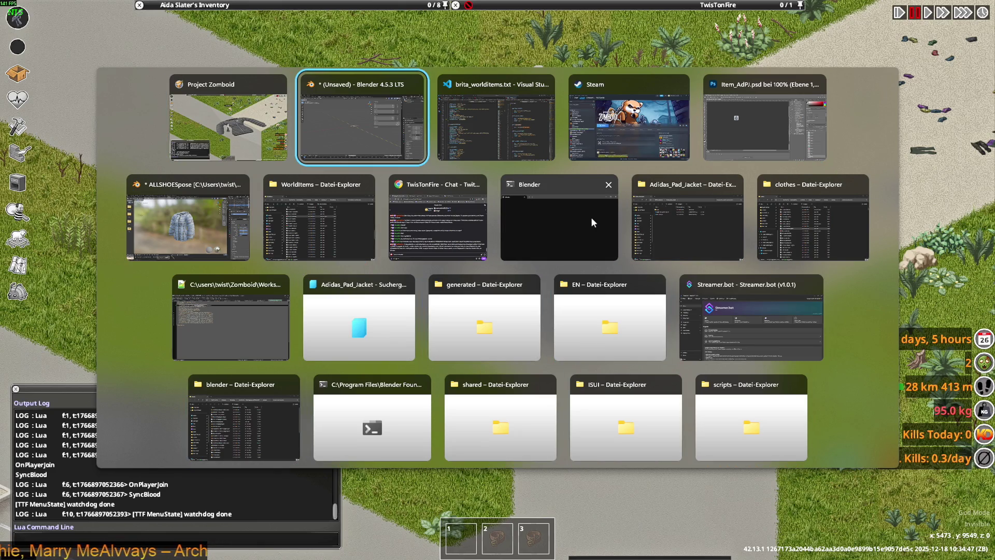
{"action": "key", "text": "alt+Tab"}
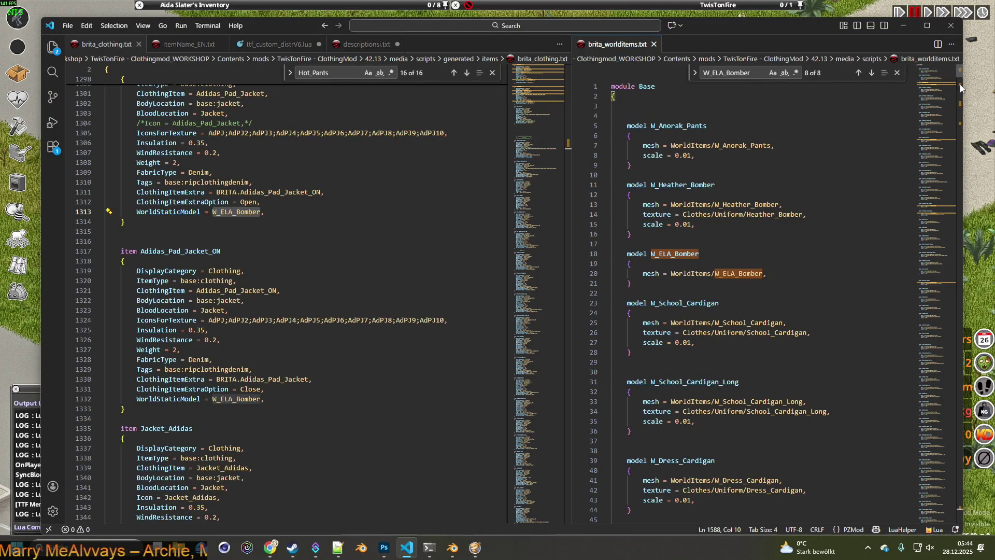
{"action": "mouse_move", "coordinate": [954, 104]}
{"action": "left_mouse_down"}
{"action": "mouse_move", "coordinate": [944, 412]}
{"action": "mouse_move", "coordinate": [958, 485]}
{"action": "left_mouse_up"}
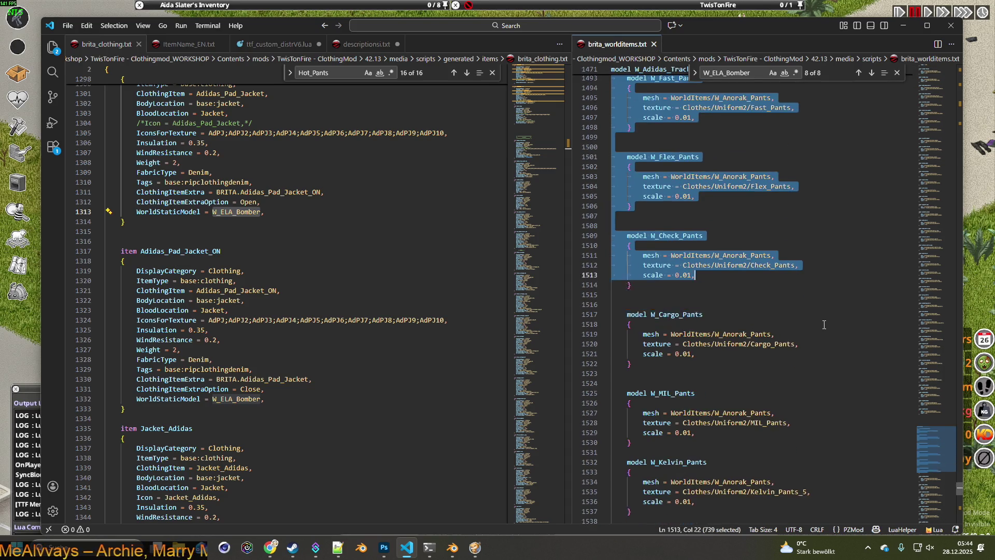
{"action": "left_click_drag", "start_coordinate": [615, 179], "coordinate": [801, 275]}
{"action": "left_click_drag", "start_coordinate": [819, 329], "coordinate": [825, 394]}
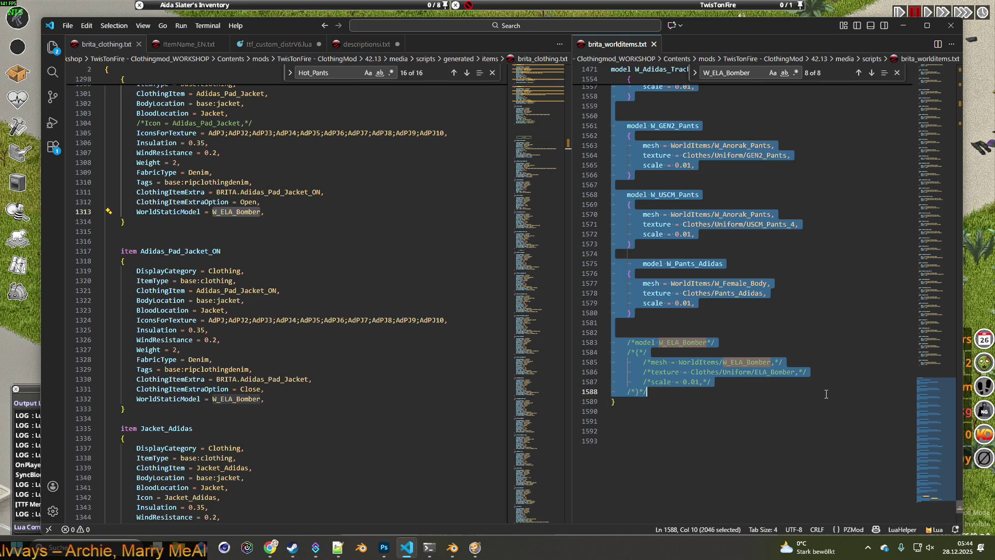
Cut the model definitions after W_USCM_Armor from brita_worlditems.txt and remove the trailing blank lines.
{"action": "right_click", "coordinate": [650, 283]}
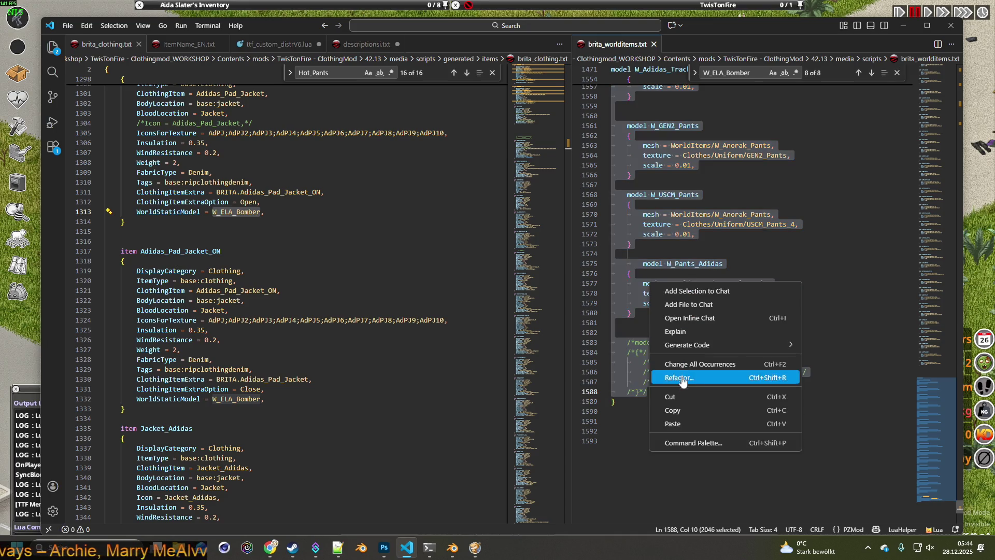
{"action": "left_click", "coordinate": [680, 397]}
{"action": "key", "text": "BackSpace"}
{"action": "key", "text": "BackSpace"}
{"action": "key", "text": "BackSpace"}
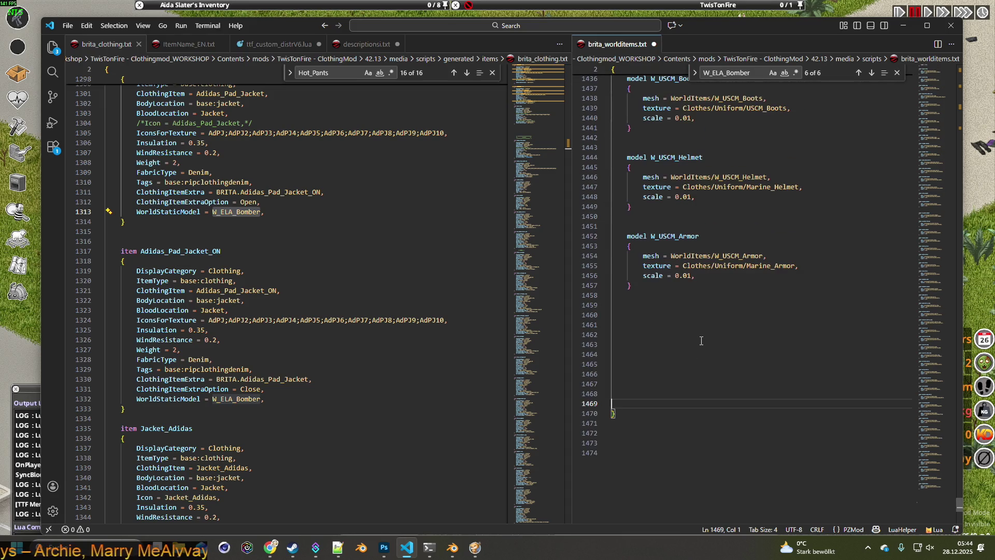
{"action": "key", "text": "BackSpace"}
{"action": "key", "text": "BackSpace"}
{"action": "key", "text": "BackSpace"}
{"action": "key", "text": "BackSpace"}
{"action": "key", "text": "BackSpace"}
{"action": "key", "text": "BackSpace"}
{"action": "key", "text": "BackSpace"}
{"action": "key", "text": "BackSpace"}
{"action": "key", "text": "BackSpace"}
{"action": "key", "text": "BackSpace"}
{"action": "key", "text": "BackSpace"}
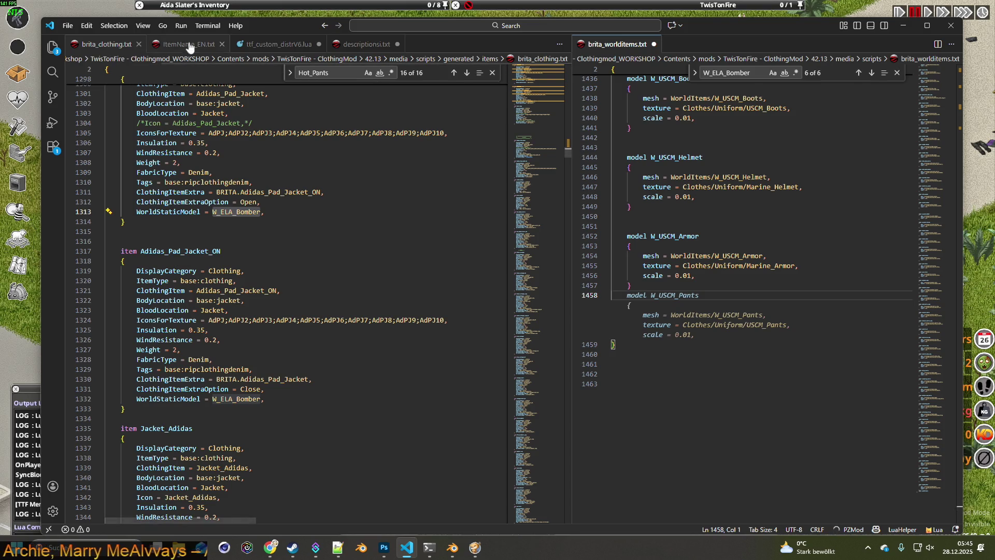
{"action": "left_click", "coordinate": [358, 44]}
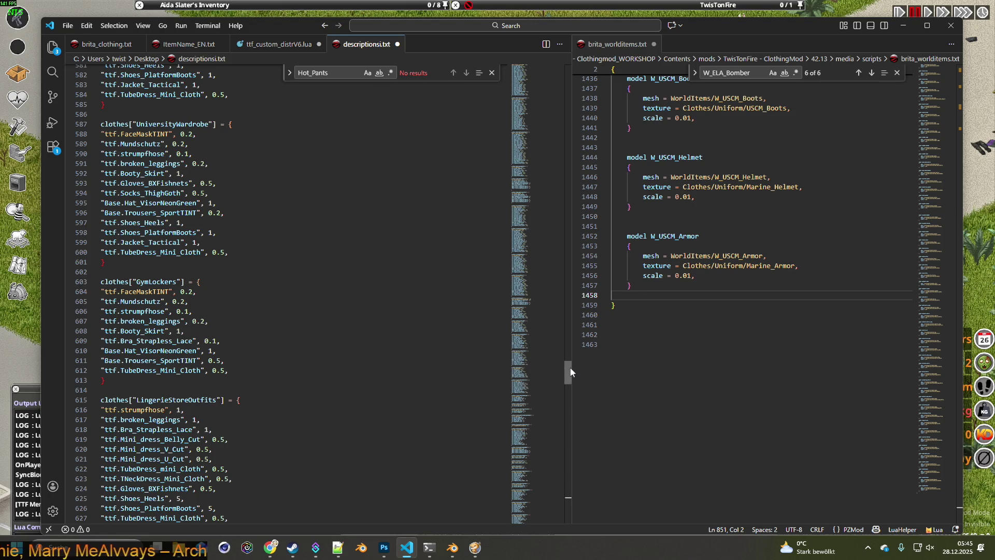
{"action": "left_click_drag", "start_coordinate": [570, 375], "coordinate": [570, 503]}
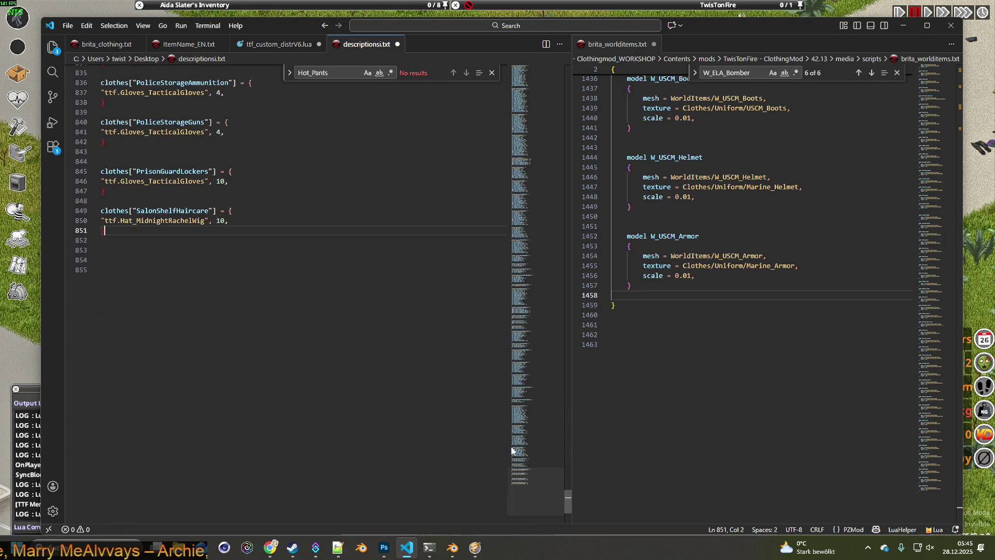
Paste the cut model definitions at the end of descriptions.txt and save it.
{"action": "key", "text": "Return"}
{"action": "key", "text": "Return"}
{"action": "key", "text": "Return"}
{"action": "key", "text": "Return"}
{"action": "key", "text": "Return"}
{"action": "key", "text": "Return"}
{"action": "key", "text": "Return"}
{"action": "key", "text": "ctrl+v"}
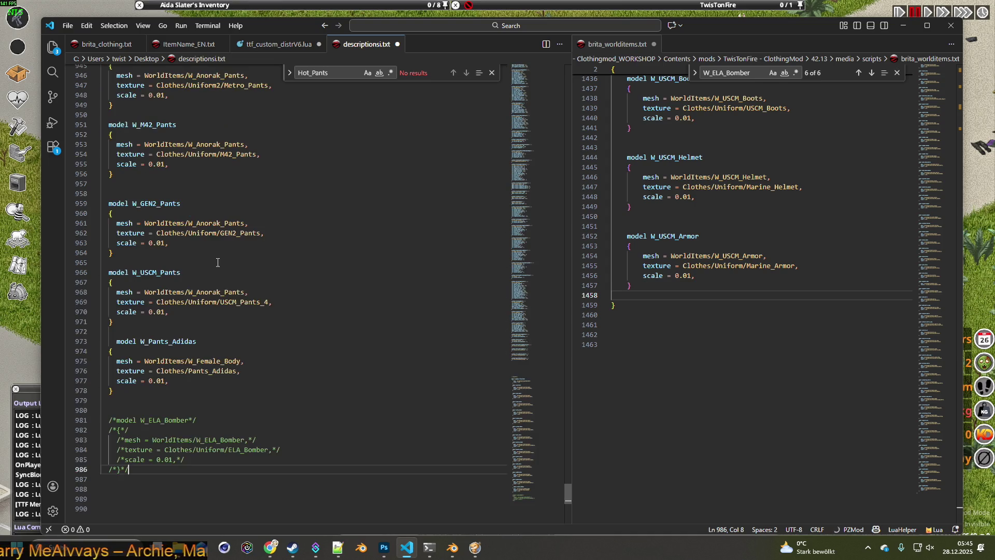
{"action": "left_click", "coordinate": [66, 26]}
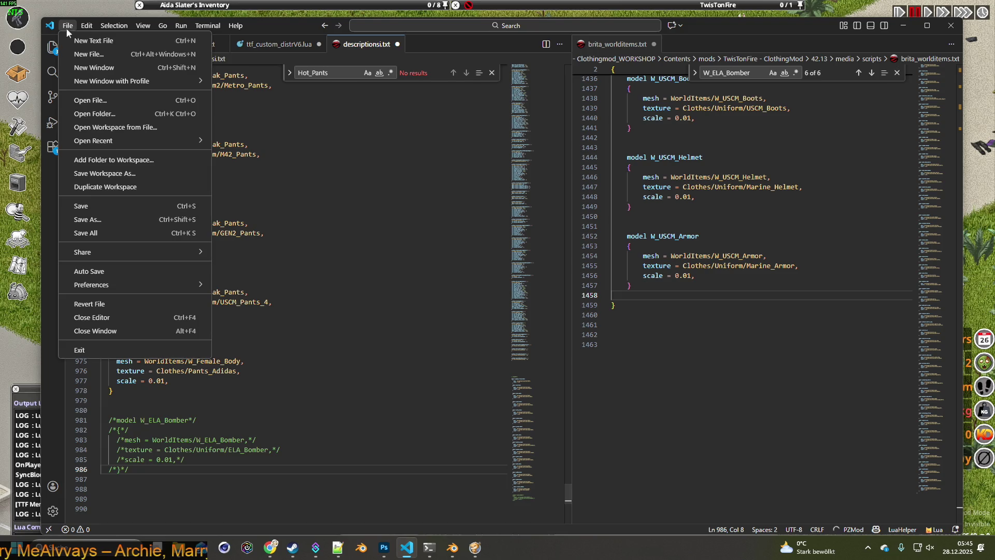
{"action": "left_click", "coordinate": [94, 205]}
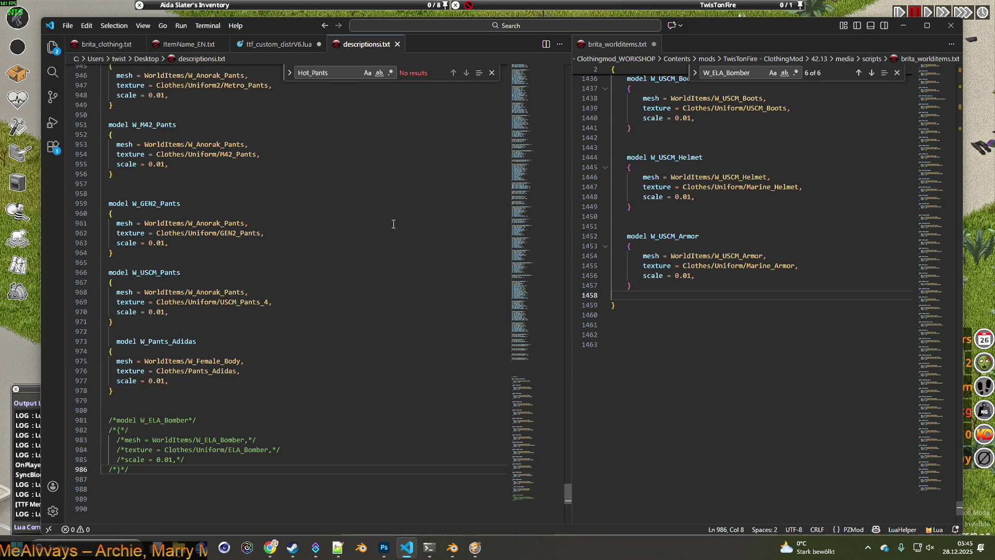
Show brita_clothing.txt in the left editor again and bring Blender to the front.
{"action": "left_click", "coordinate": [98, 44]}
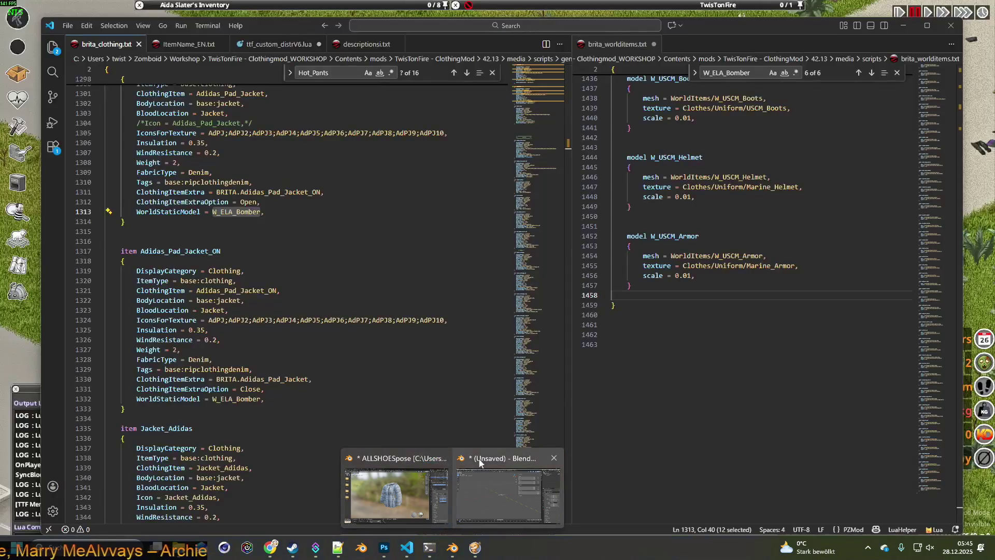
{"action": "mouse_move", "coordinate": [453, 547]}
{"action": "left_click", "coordinate": [542, 435]}
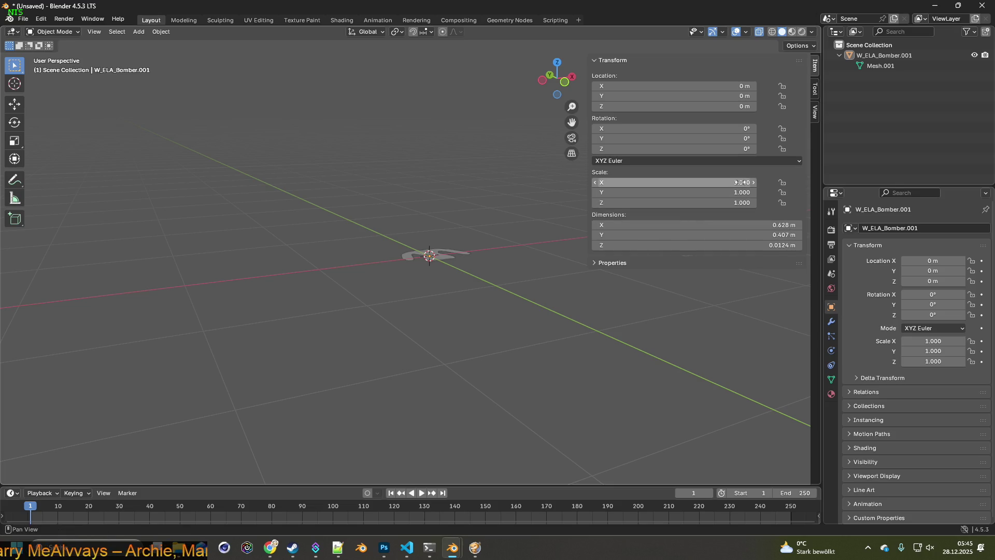
Select the W_ELA_Bomber.001 jacket mesh, confirm its scale is 1.000, then switch to Project Zomboid.
{"action": "mouse_move", "coordinate": [545, 226]}
{"action": "middle_mouse_down"}
{"action": "mouse_move", "coordinate": [494, 238]}
{"action": "mouse_move", "coordinate": [479, 251]}
{"action": "mouse_move", "coordinate": [491, 283]}
{"action": "mouse_move", "coordinate": [463, 295]}
{"action": "mouse_move", "coordinate": [416, 245]}
{"action": "mouse_move", "coordinate": [463, 296]}
{"action": "mouse_move", "coordinate": [399, 273]}
{"action": "mouse_move", "coordinate": [401, 254]}
{"action": "mouse_move", "coordinate": [565, 304]}
{"action": "mouse_move", "coordinate": [516, 296]}
{"action": "middle_mouse_up"}
{"action": "left_click", "coordinate": [523, 291]}
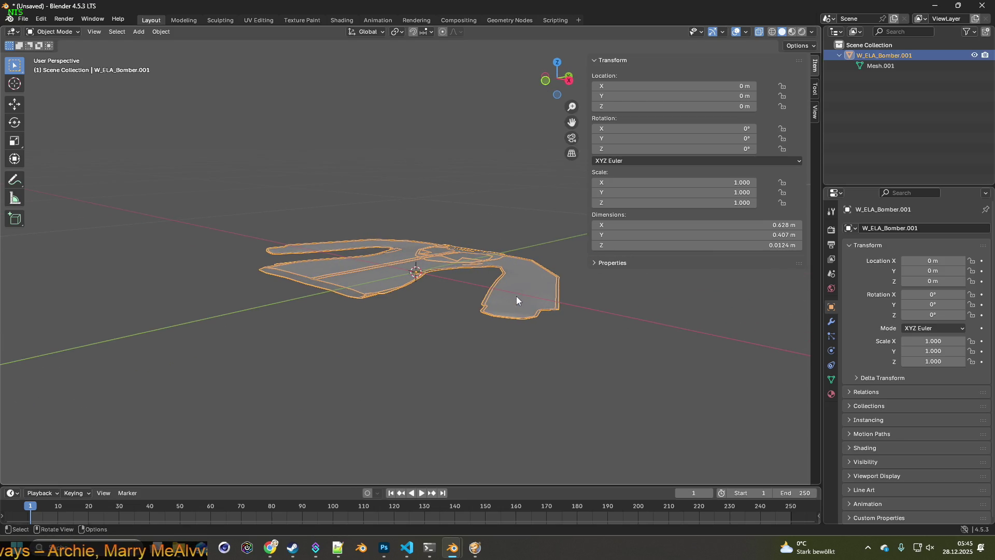
{"action": "key", "text": "alt+Tab"}
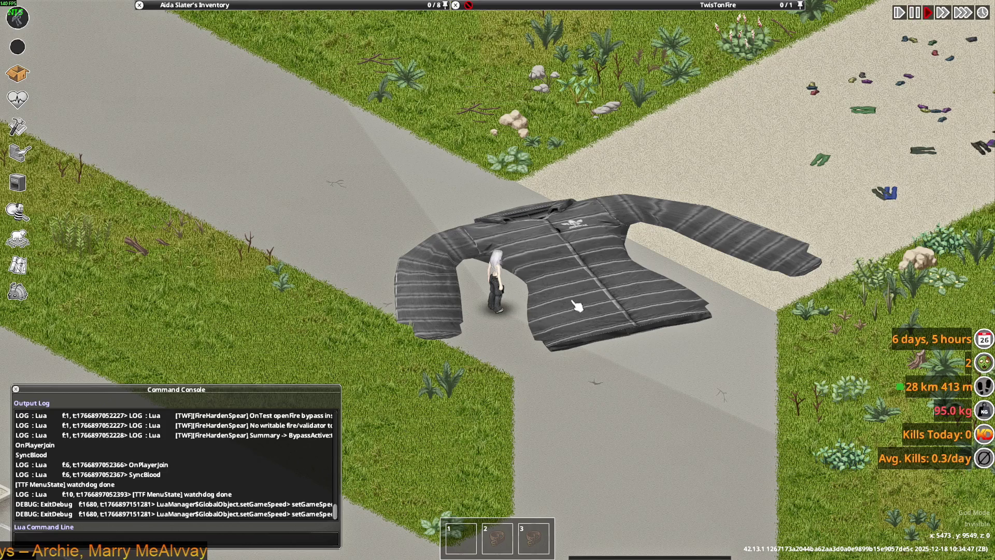
{"action": "scroll", "coordinate": [576, 306], "scroll_direction": "up", "scroll_amount": 5}
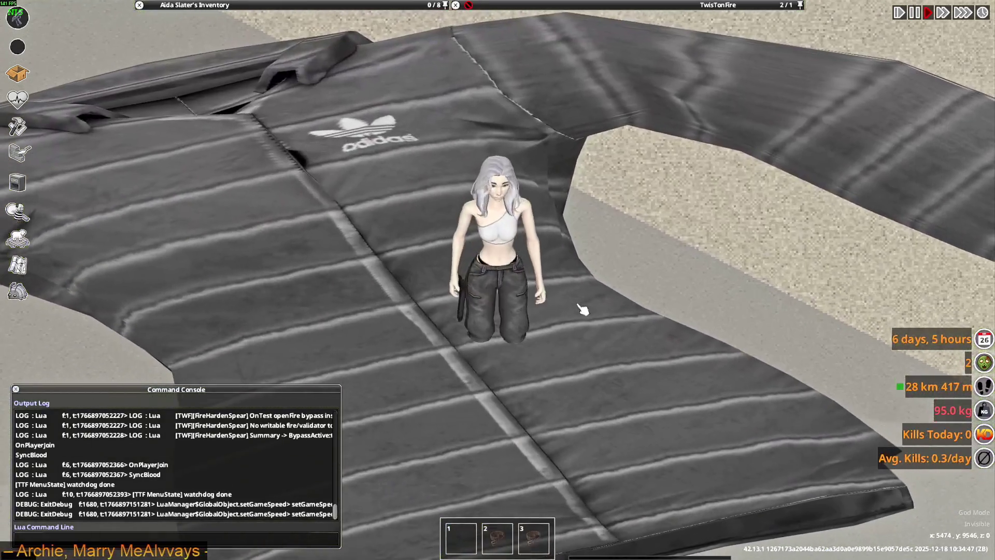
{"action": "scroll", "coordinate": [581, 310], "scroll_direction": "down", "scroll_amount": 5}
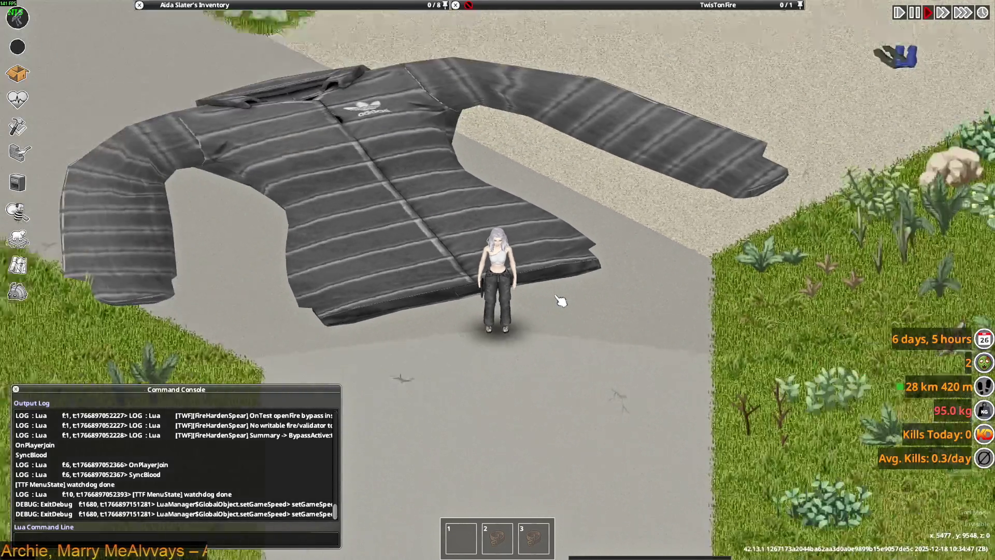
Walk the character across the road beside the hugely oversized dropped jacket.
{"action": "key", "text": "a"}
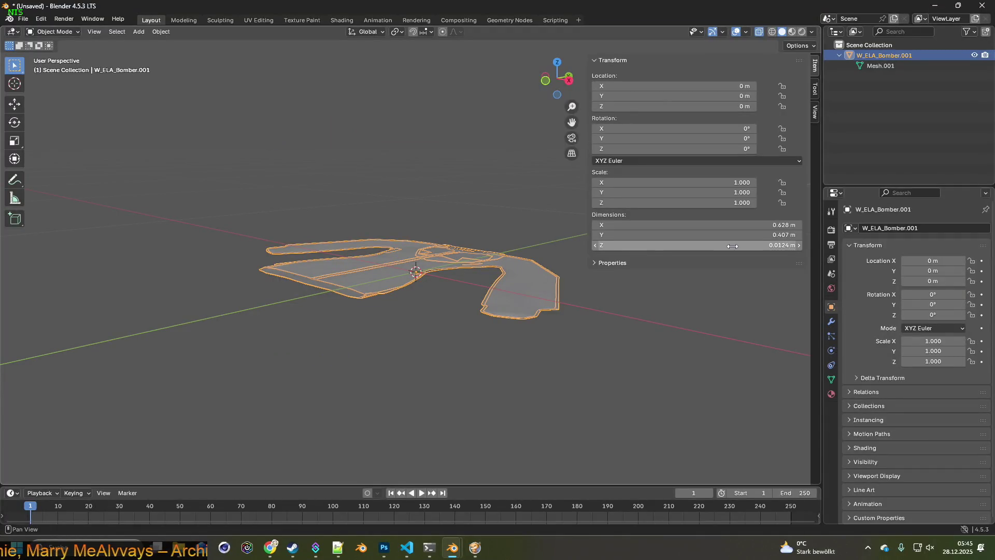
Set the jacket mesh's X, Y and Z scale to 0.5 in the N panel.
{"action": "left_click", "coordinate": [526, 229]}
{"action": "left_click", "coordinate": [509, 269]}
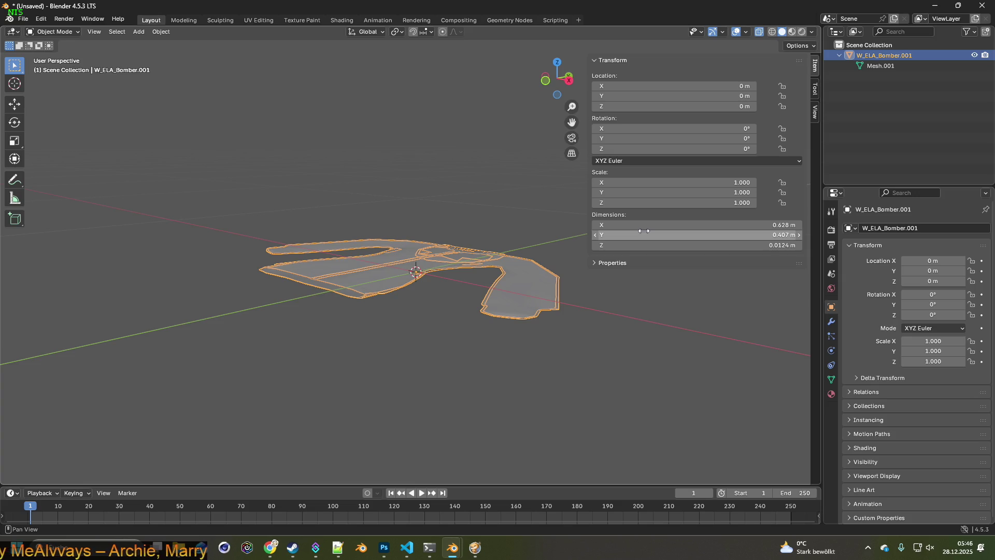
{"action": "left_click", "coordinate": [735, 183]}
{"action": "type", "text": "0.5"}
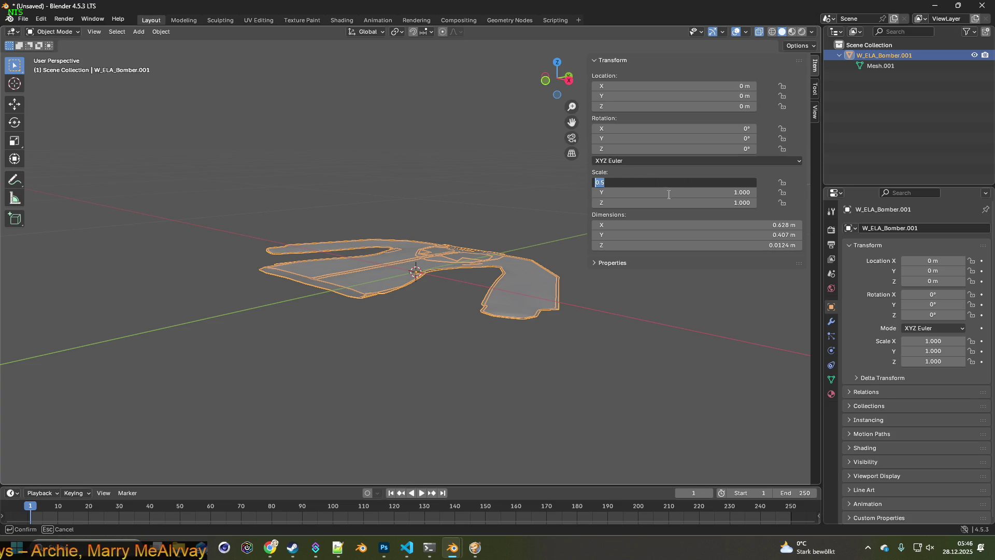
{"action": "key", "text": "Return"}
{"action": "left_click", "coordinate": [735, 192]}
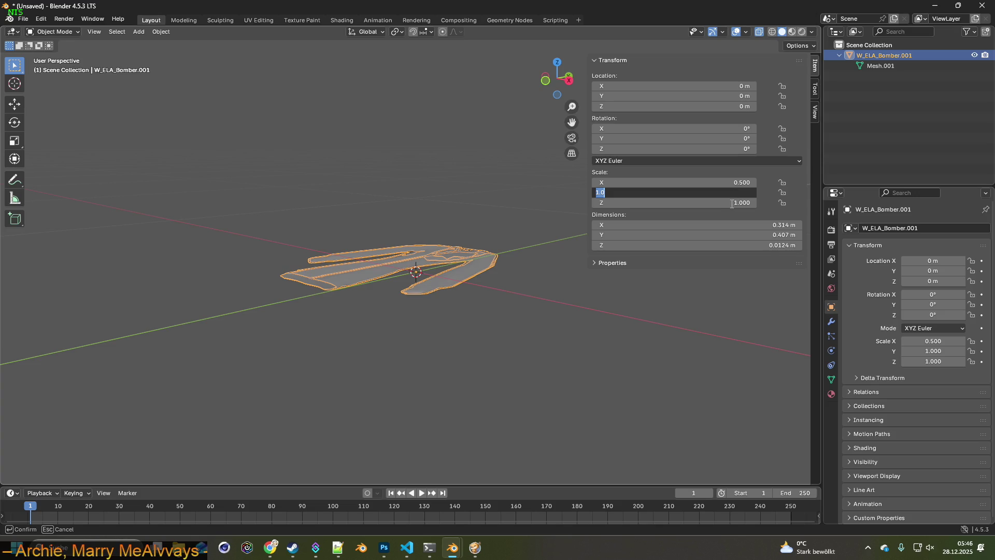
{"action": "type", "text": "0.5"}
{"action": "key", "text": "Return"}
{"action": "left_click", "coordinate": [732, 203]}
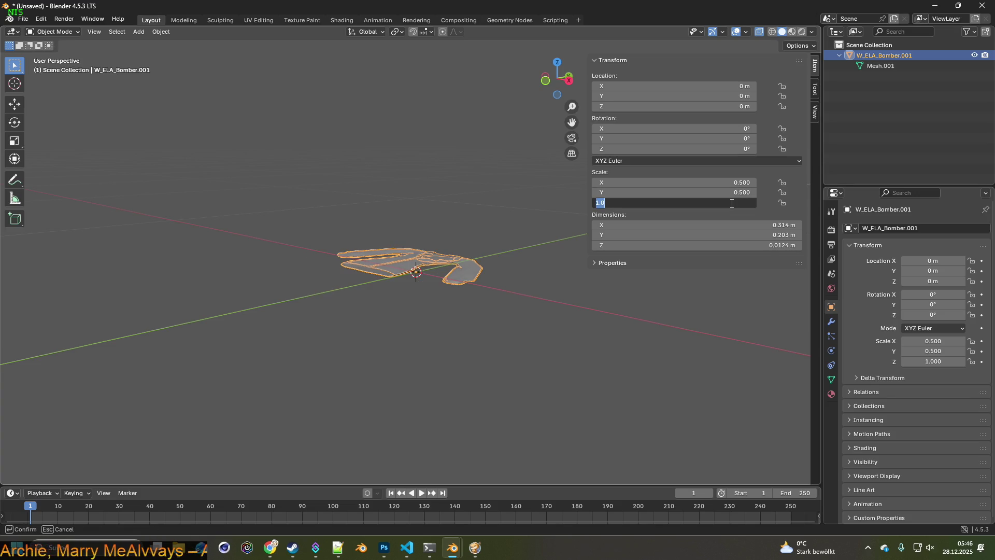
{"action": "type", "text": "0.500"}
{"action": "key", "text": "Return"}
Apply the halved scale (0.314 by 0.203 m) and re-export the jacket as W_ELA_Bomber.fbx.
{"action": "mouse_move", "coordinate": [483, 224]}
{"action": "middle_mouse_down"}
{"action": "mouse_move", "coordinate": [522, 217]}
{"action": "mouse_move", "coordinate": [516, 224]}
{"action": "middle_mouse_up"}
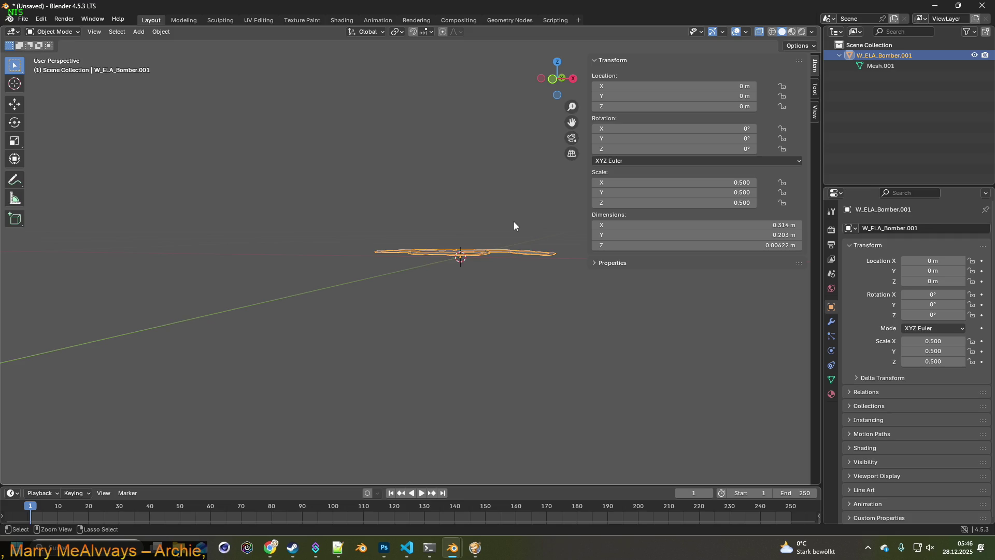
{"action": "key", "text": "ctrl+a"}
{"action": "left_click", "coordinate": [480, 225]}
{"action": "middle_click_drag", "start_coordinate": [481, 225], "coordinate": [267, 186]}
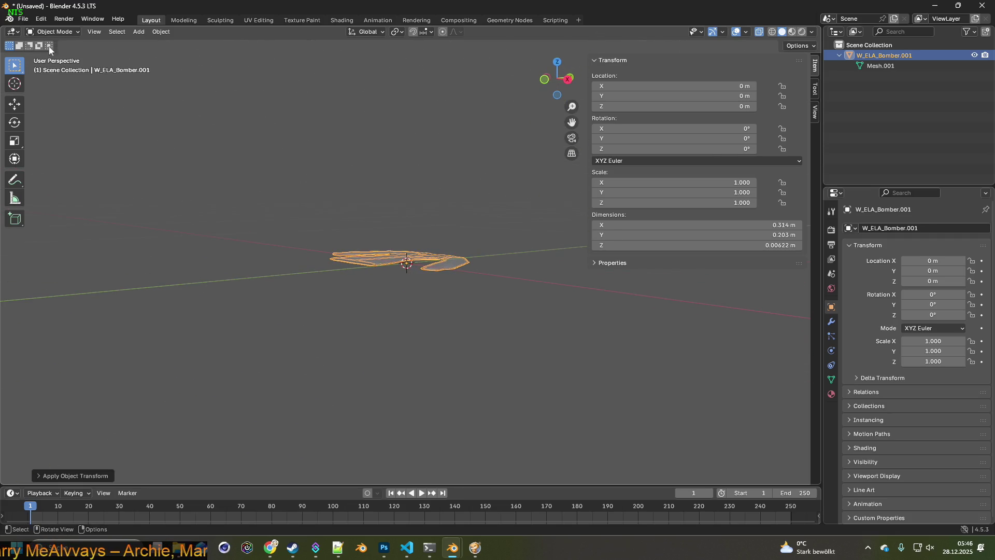
{"action": "left_click", "coordinate": [23, 19]}
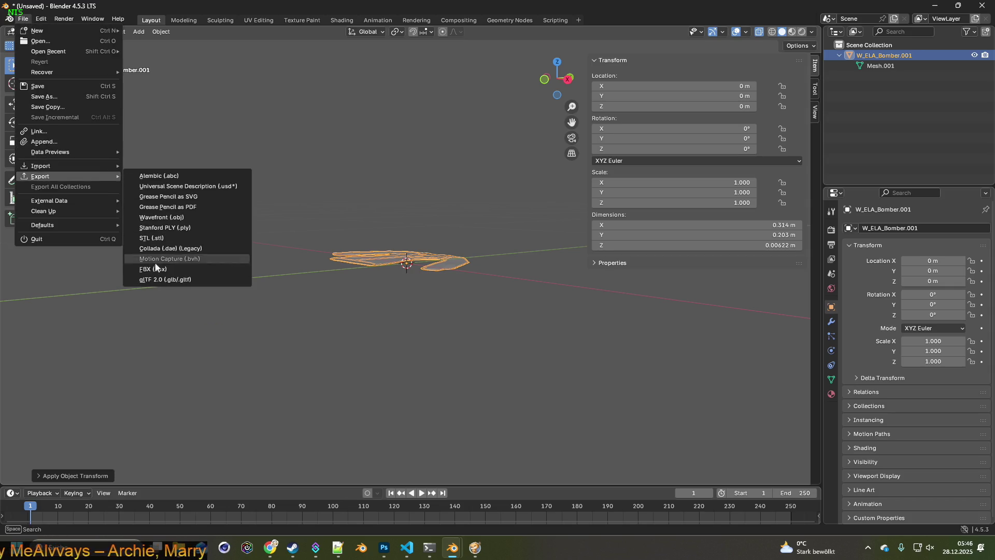
{"action": "left_click", "coordinate": [155, 267]}
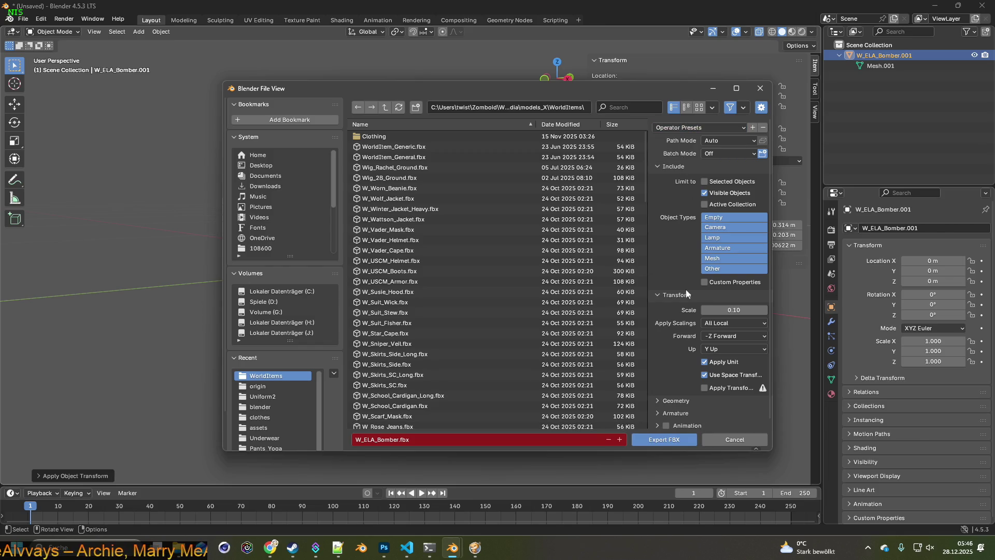
{"action": "left_click", "coordinate": [667, 440]}
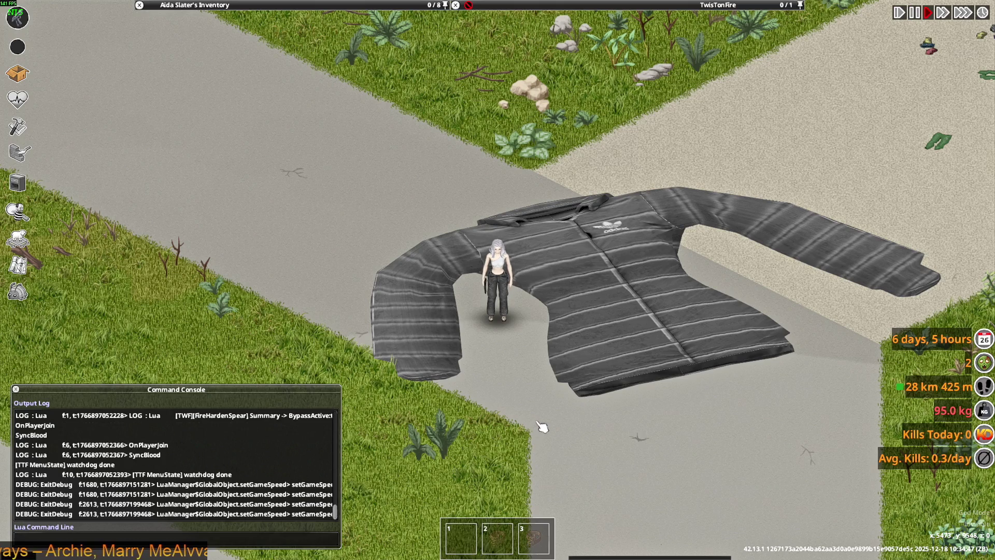
Walk the character around the still-oversized dropped jacket, then switch back to Blender.
{"action": "key", "text": "d"}
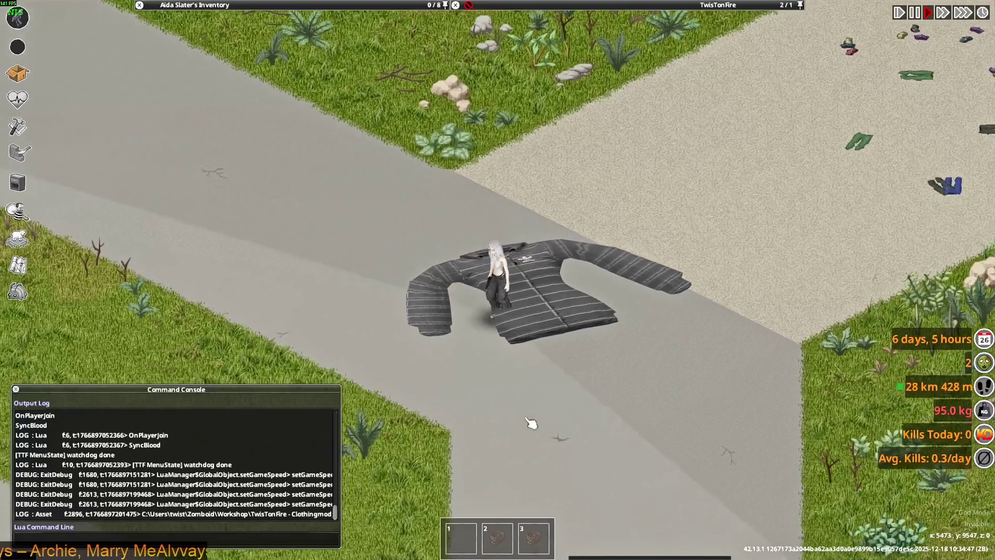
{"action": "key", "text": "s"}
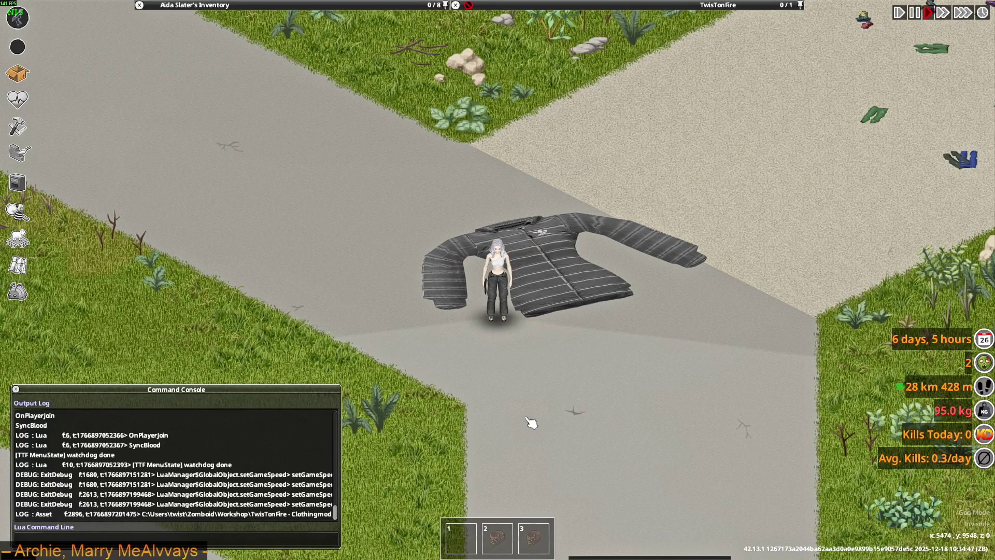
{"action": "key", "text": "d"}
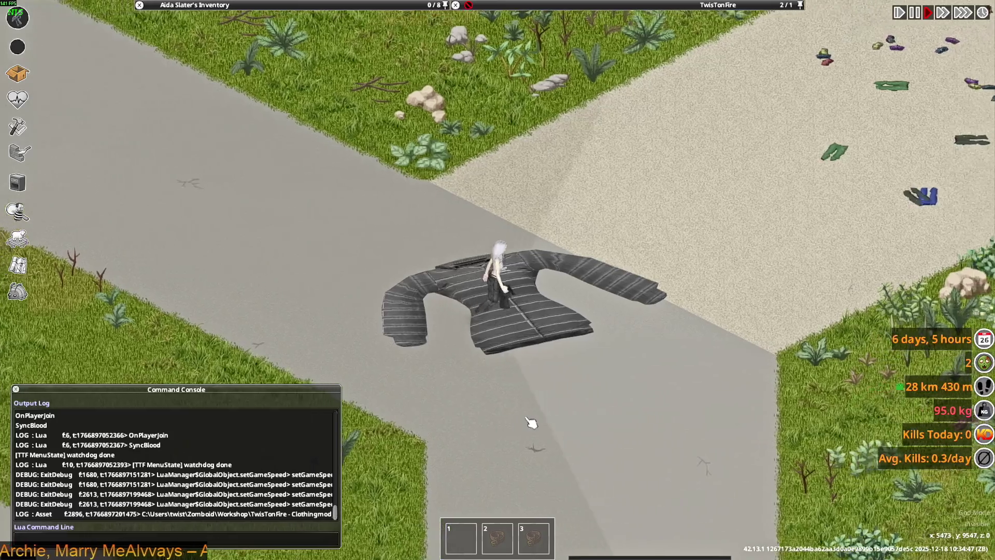
{"action": "key", "text": "s"}
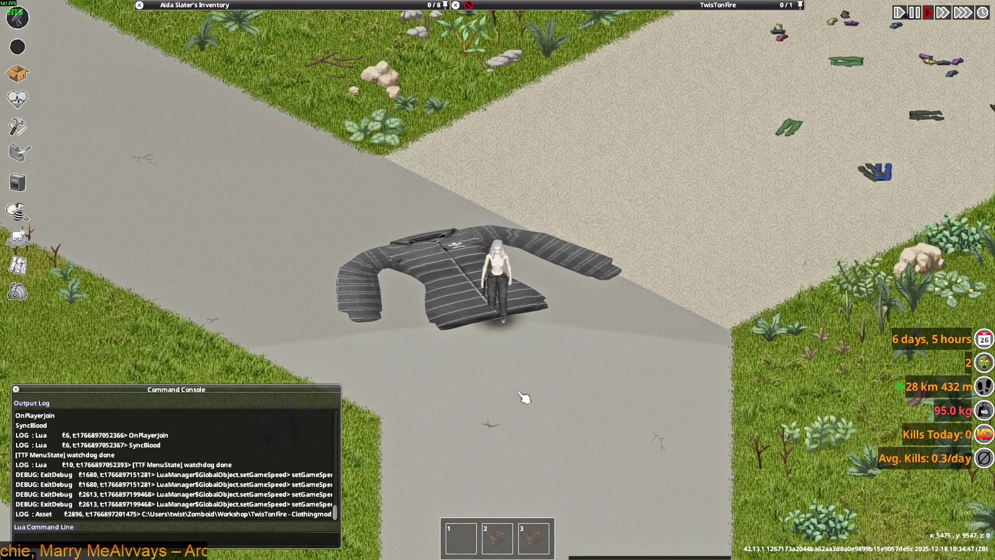
{"action": "key", "text": "alt+Tab"}
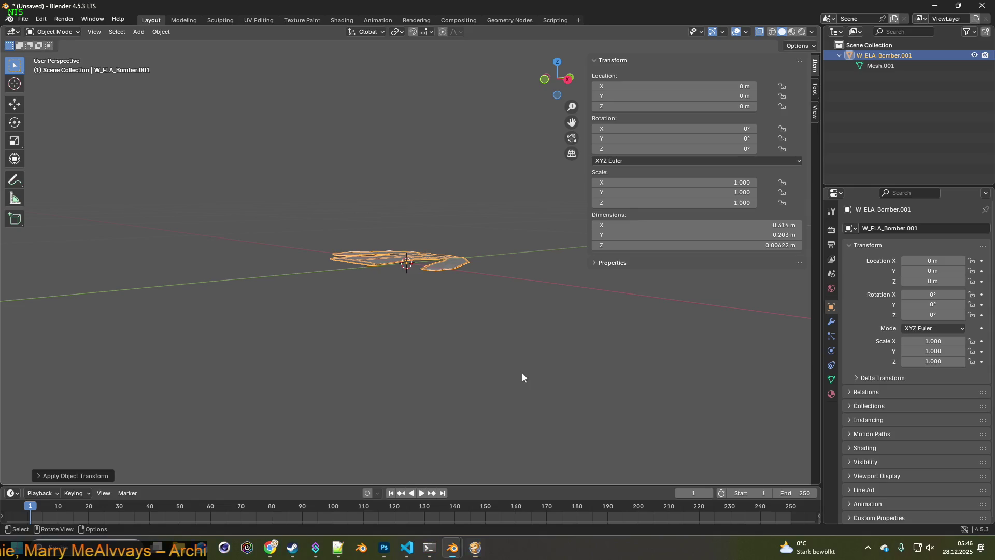
Halve the jacket's X, Y and Z scale again to 0.5 each.
{"action": "left_click", "coordinate": [741, 184]}
{"action": "key", "text": "Return"}
{"action": "key", "text": "ctrl+v"}
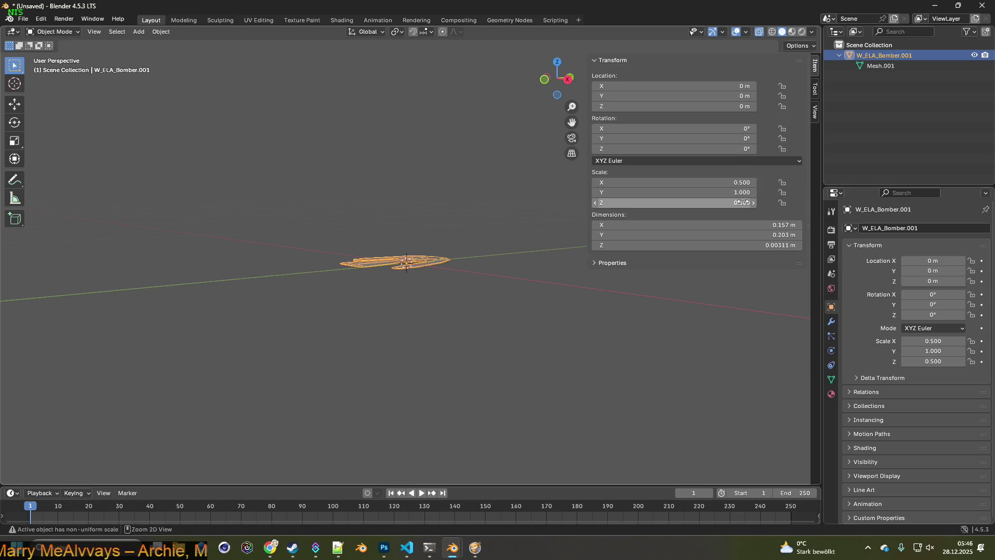
{"action": "left_click", "coordinate": [741, 192]}
{"action": "type", "text": "0.5"}
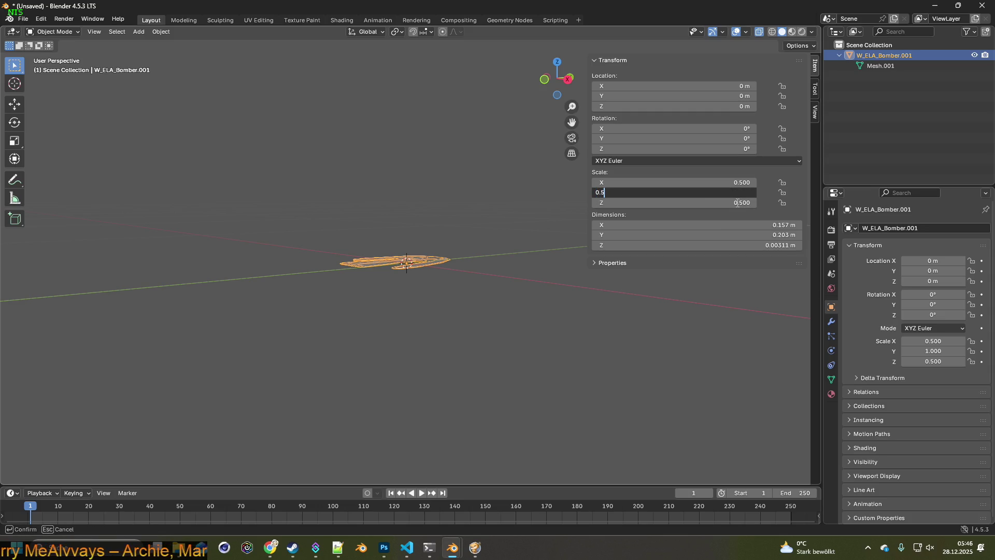
{"action": "key", "text": "Return"}
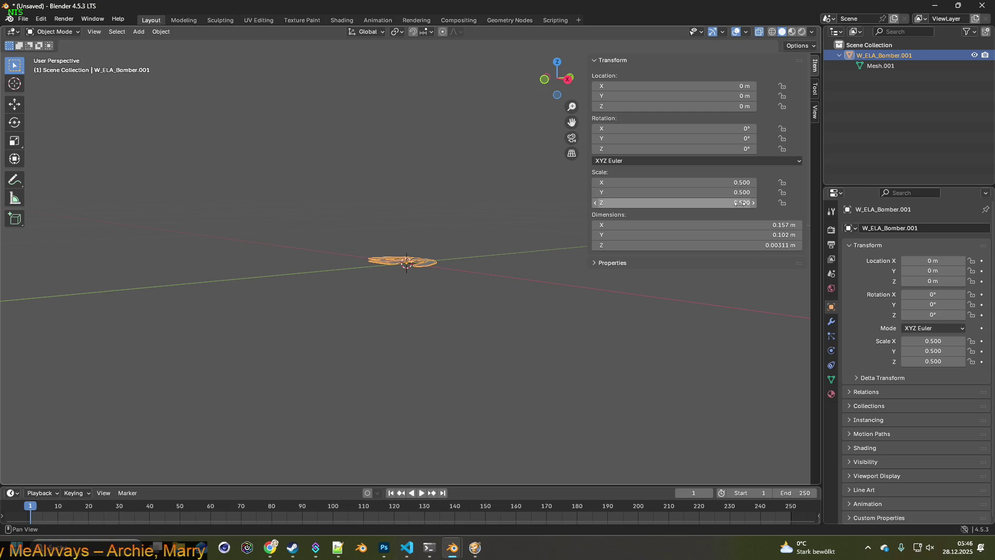
Apply the scale (0.157 by 0.102 m) and re-export the jacket as W_ELA_Bomber.fbx.
{"action": "mouse_move", "coordinate": [450, 283]}
{"action": "middle_mouse_down"}
{"action": "mouse_move", "coordinate": [488, 315]}
{"action": "mouse_move", "coordinate": [512, 280]}
{"action": "mouse_move", "coordinate": [451, 290]}
{"action": "mouse_move", "coordinate": [466, 313]}
{"action": "mouse_move", "coordinate": [454, 318]}
{"action": "middle_mouse_up"}
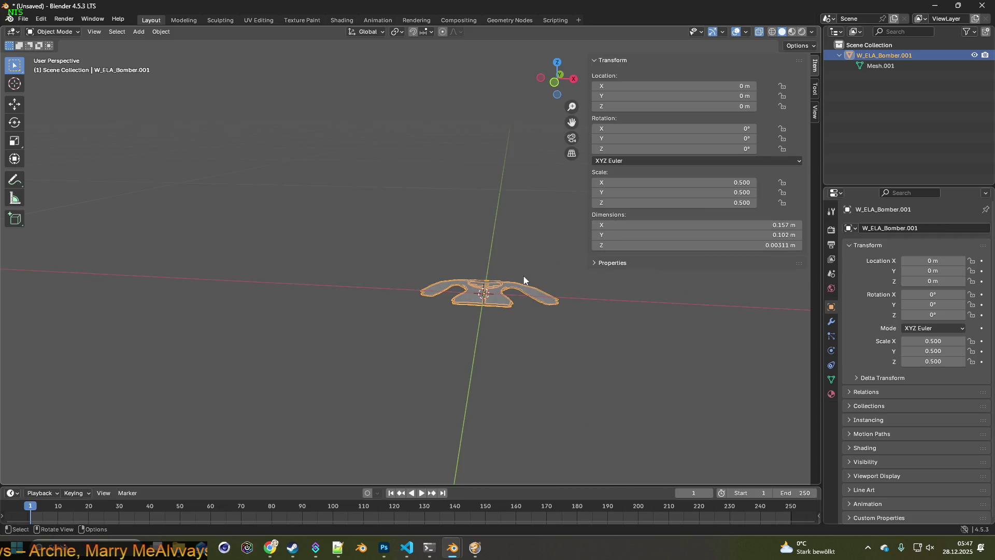
{"action": "key", "text": "ctrl+a"}
{"action": "left_click", "coordinate": [497, 279]}
{"action": "middle_click_drag", "start_coordinate": [497, 279], "coordinate": [453, 262]}
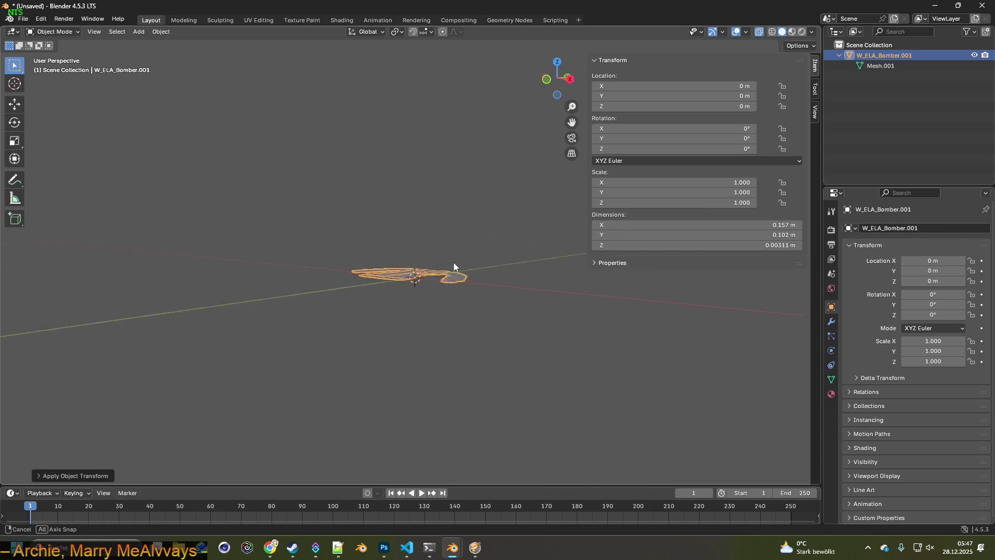
{"action": "left_click", "coordinate": [23, 18]}
{"action": "mouse_move", "coordinate": [40, 176]}
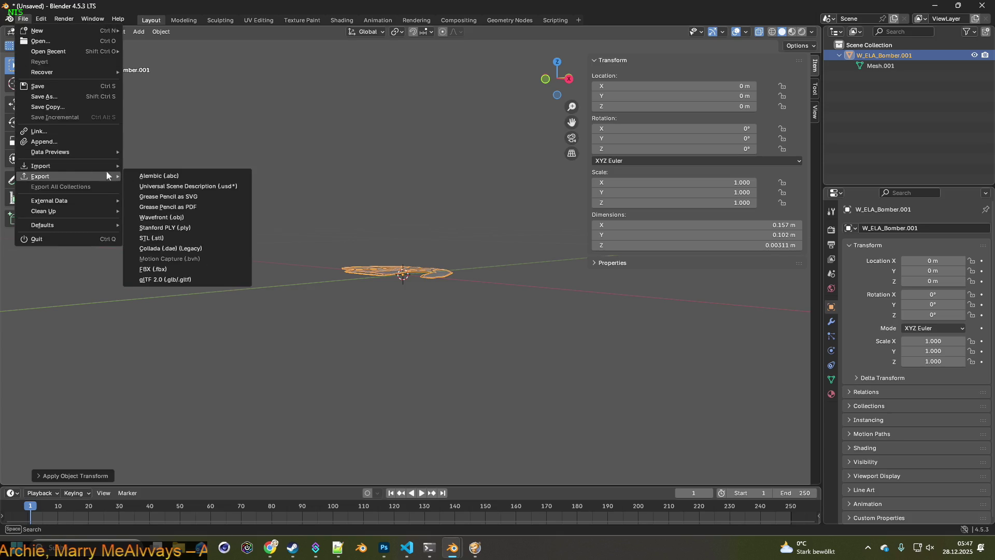
{"action": "left_click", "coordinate": [170, 266]}
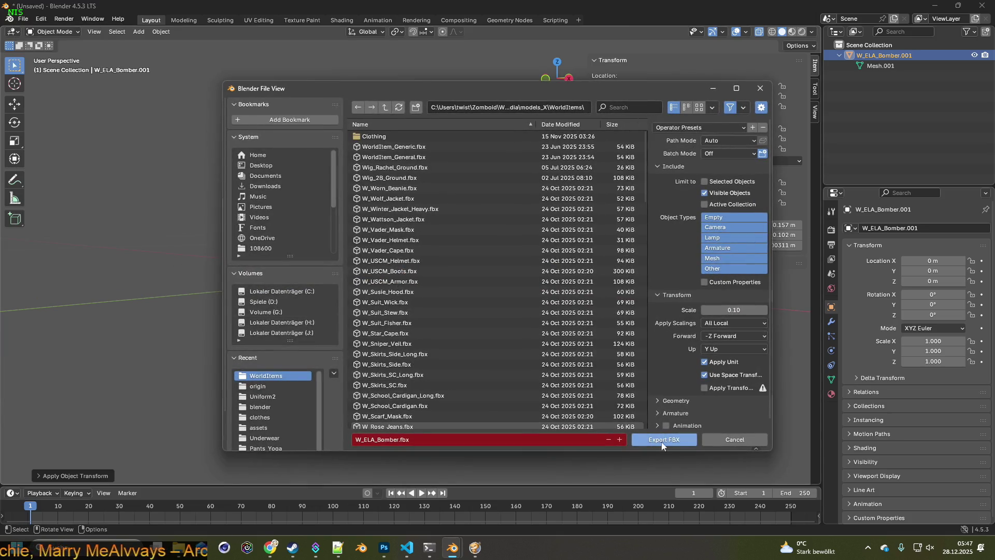
{"action": "left_click", "coordinate": [662, 439]}
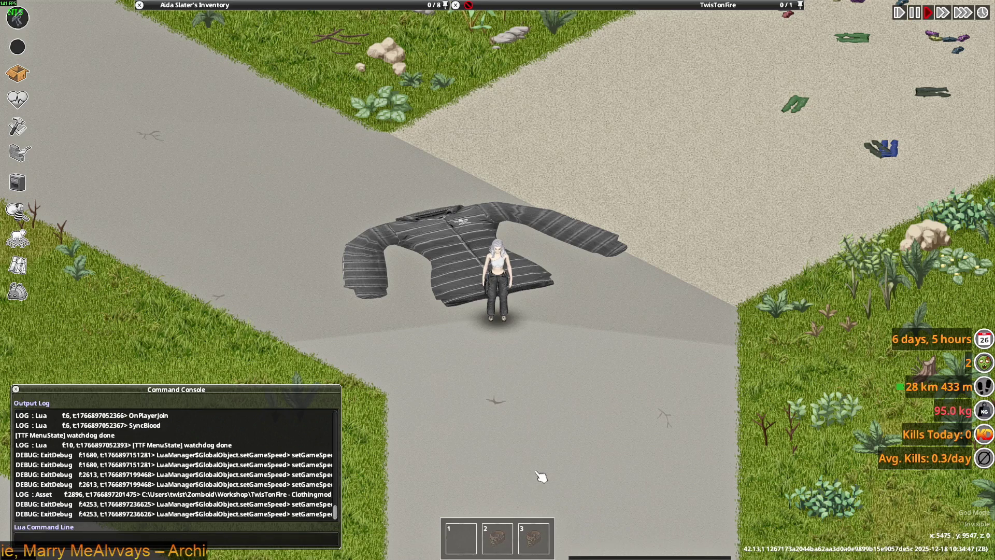
Walk the character away from the dropped jacket to check its size, then return to Blender.
{"action": "key", "text": "w"}
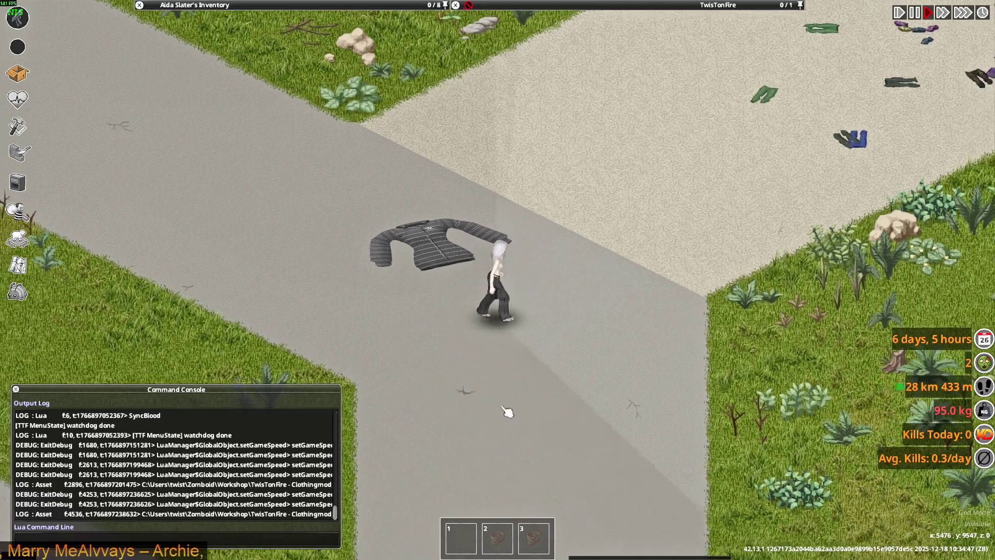
{"action": "scroll", "coordinate": [505, 401], "scroll_direction": "up", "scroll_amount": 3}
{"action": "scroll", "coordinate": [506, 400], "scroll_direction": "down", "scroll_amount": 2}
{"action": "scroll", "coordinate": [513, 396], "scroll_direction": "down", "scroll_amount": 1}
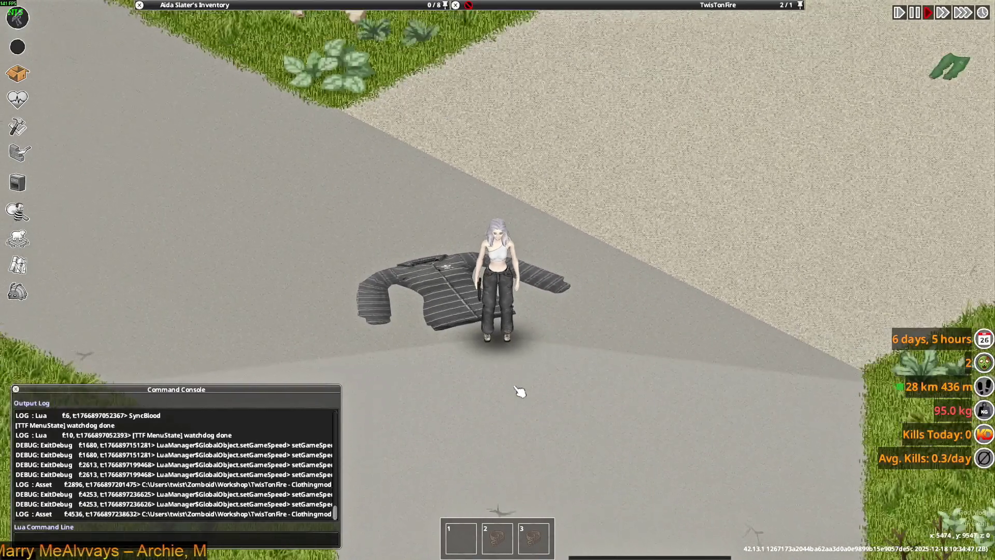
{"action": "scroll", "coordinate": [519, 391], "scroll_direction": "down", "scroll_amount": 1}
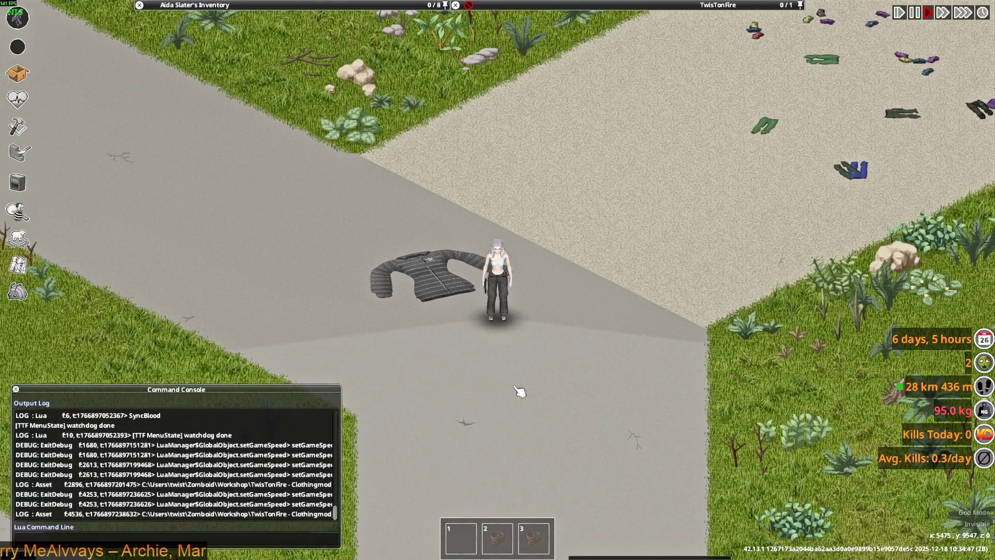
{"action": "key", "text": "alt+Tab"}
Scale W_ELA_Bomber to 0.5 on X, Y and Z, about 0.0785 m by 0.0508 m.
{"action": "left_click", "coordinate": [749, 184]}
{"action": "key", "text": "Return"}
{"action": "left_click", "coordinate": [750, 195]}
{"action": "type", "text": "0.5"}
{"action": "key", "text": "Return"}
{"action": "left_click", "coordinate": [737, 203]}
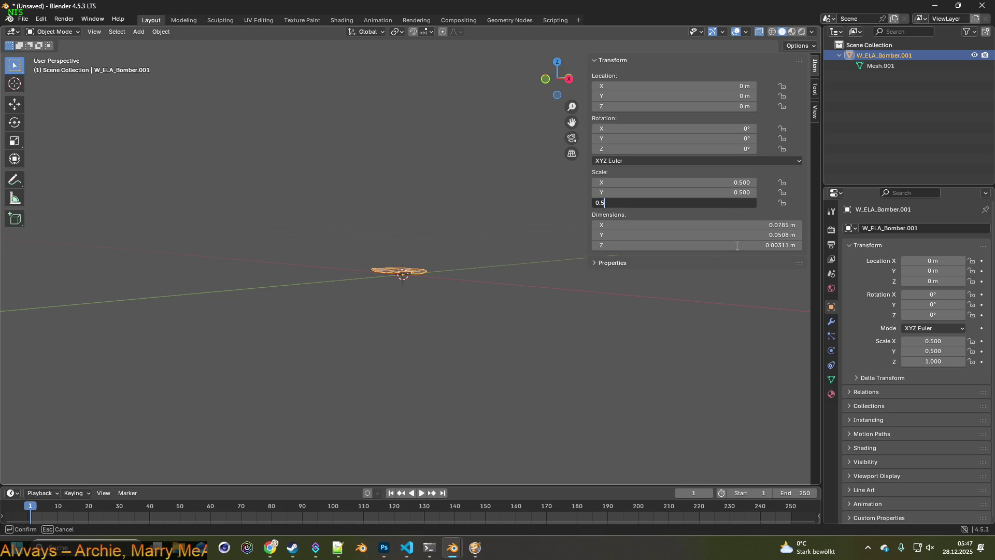
{"action": "key", "text": "Return"}
Re-export the jacket as W_ELA_Bomber.fbx and switch to the game to check it.
{"action": "middle_click_drag", "start_coordinate": [461, 282], "coordinate": [275, 217]}
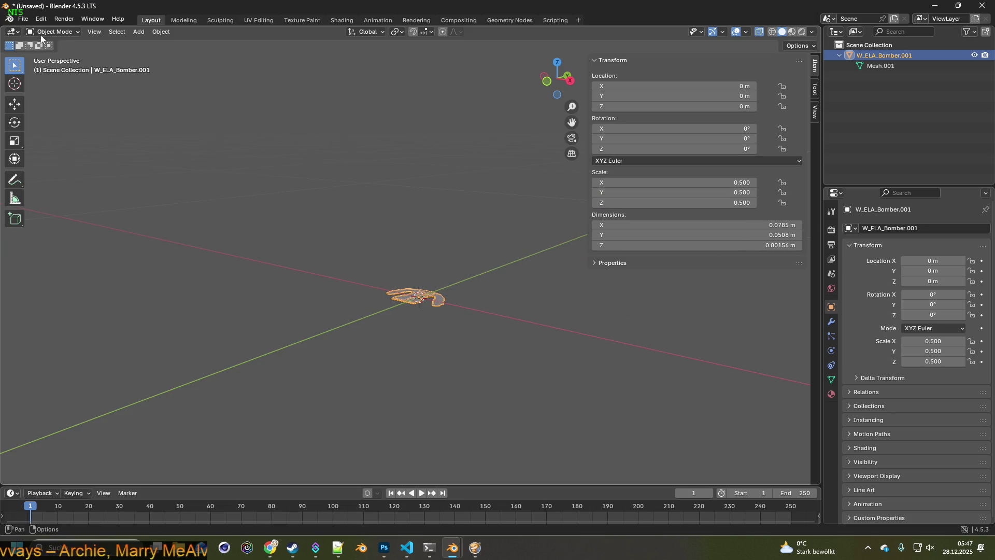
{"action": "left_click", "coordinate": [24, 18]}
{"action": "left_click", "coordinate": [171, 266]}
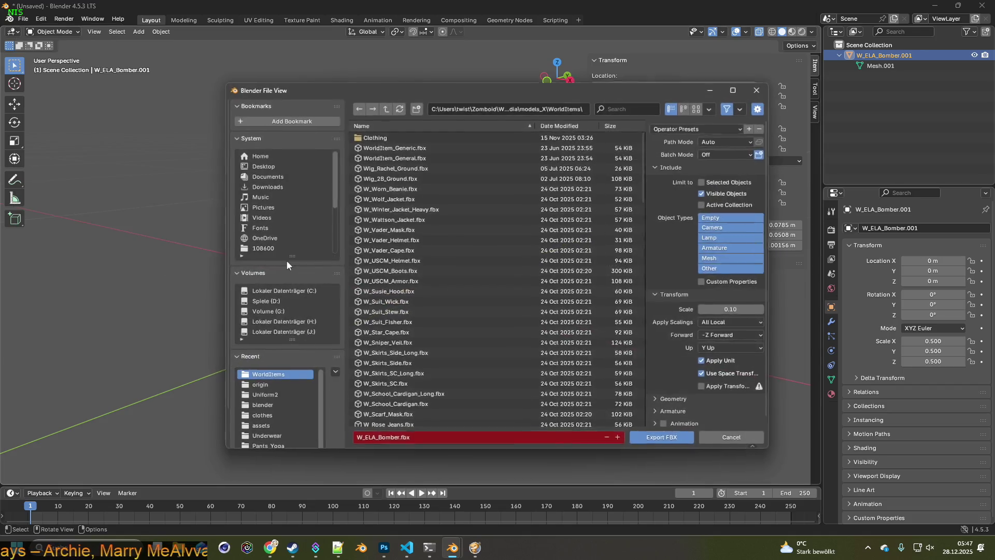
{"action": "left_click", "coordinate": [671, 437]}
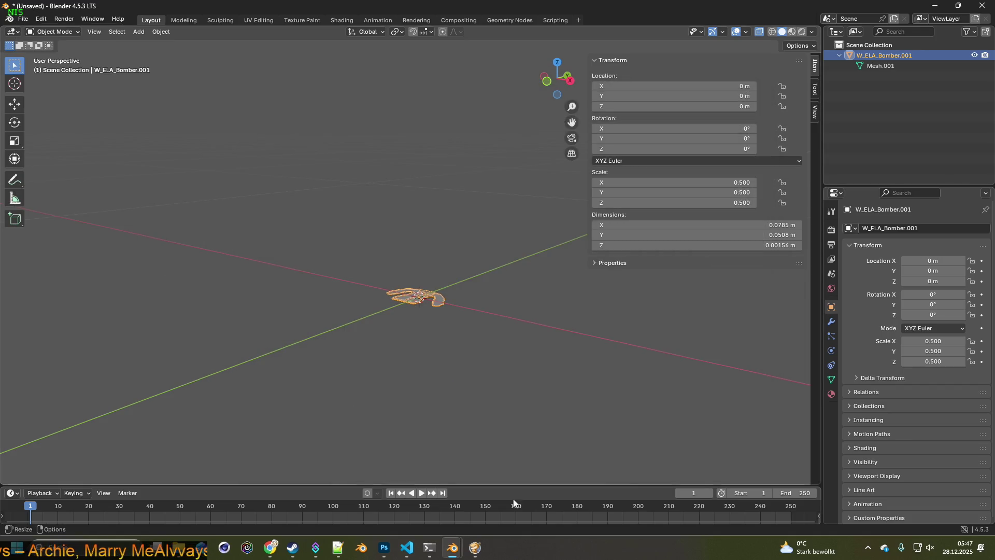
{"action": "left_click", "coordinate": [475, 547]}
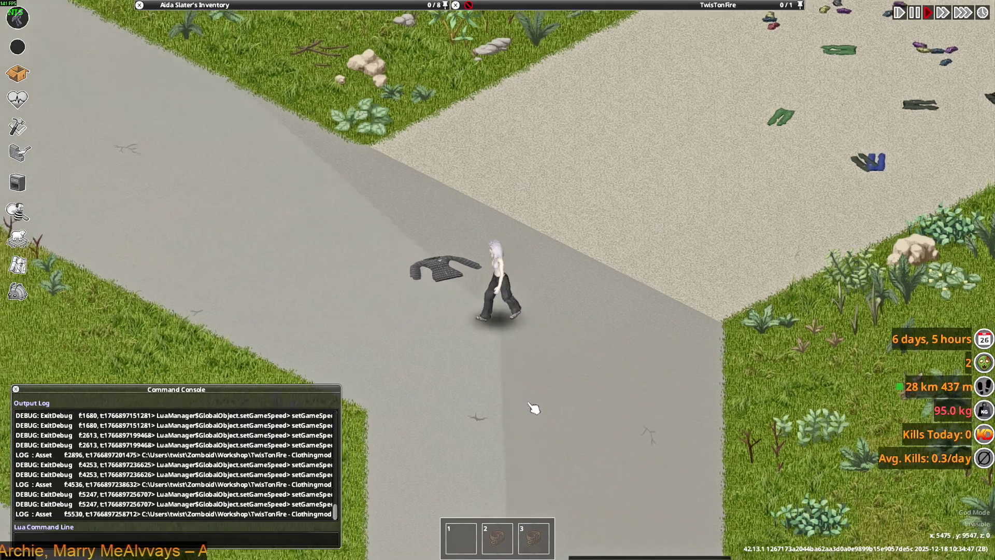
{"action": "scroll", "coordinate": [534, 407], "scroll_direction": "up", "scroll_amount": 3}
{"action": "scroll", "coordinate": [534, 404], "scroll_direction": "up", "scroll_amount": 2}
{"action": "scroll", "coordinate": [534, 407], "scroll_direction": "down", "scroll_amount": 1}
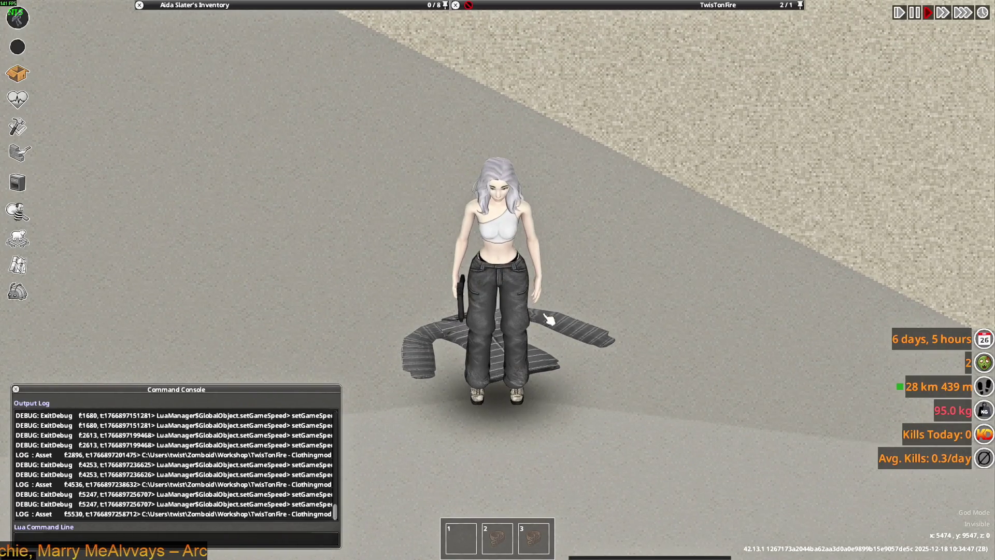
{"action": "scroll", "coordinate": [560, 350], "scroll_direction": "down", "scroll_amount": 3}
{"action": "scroll", "coordinate": [571, 311], "scroll_direction": "down", "scroll_amount": 1}
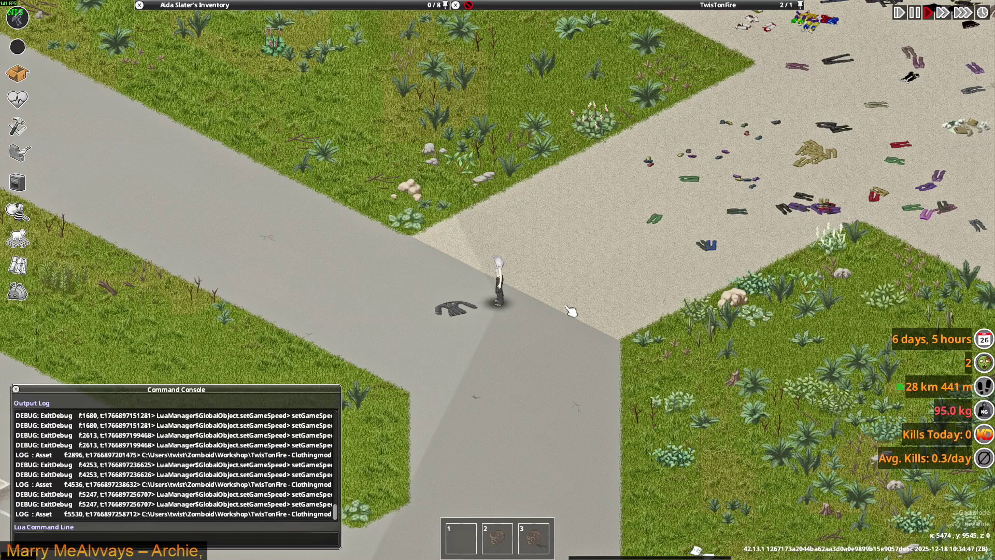
Walk the character over to the nearby scattered clothing pile and around it.
{"action": "key", "text": "w"}
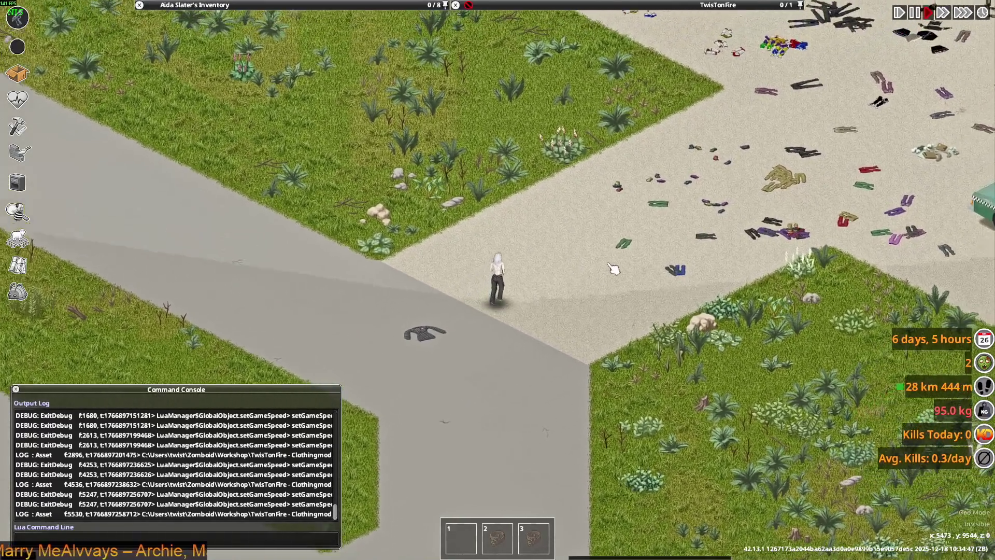
{"action": "key", "text": "w"}
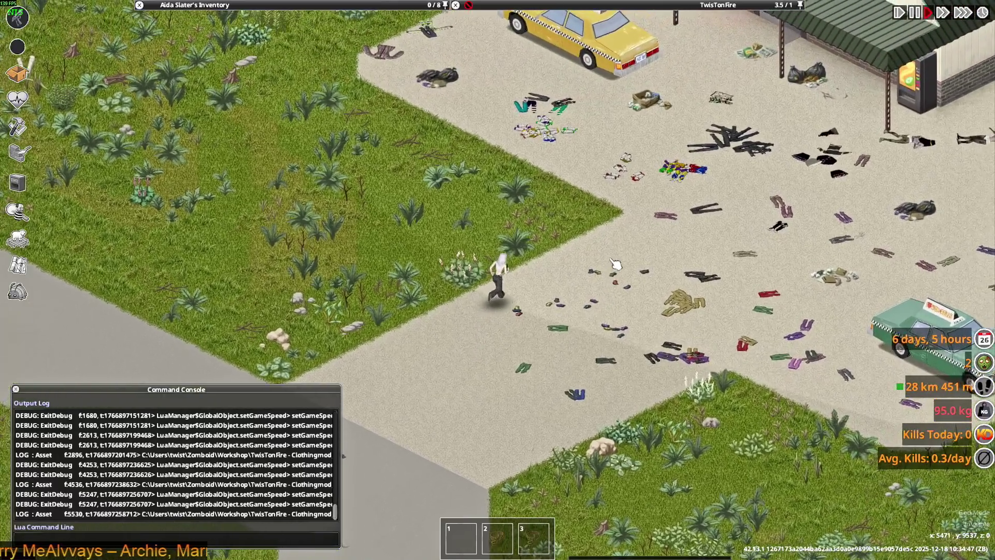
{"action": "key", "text": "w"}
{"action": "scroll", "coordinate": [615, 264], "scroll_direction": "up", "scroll_amount": 3}
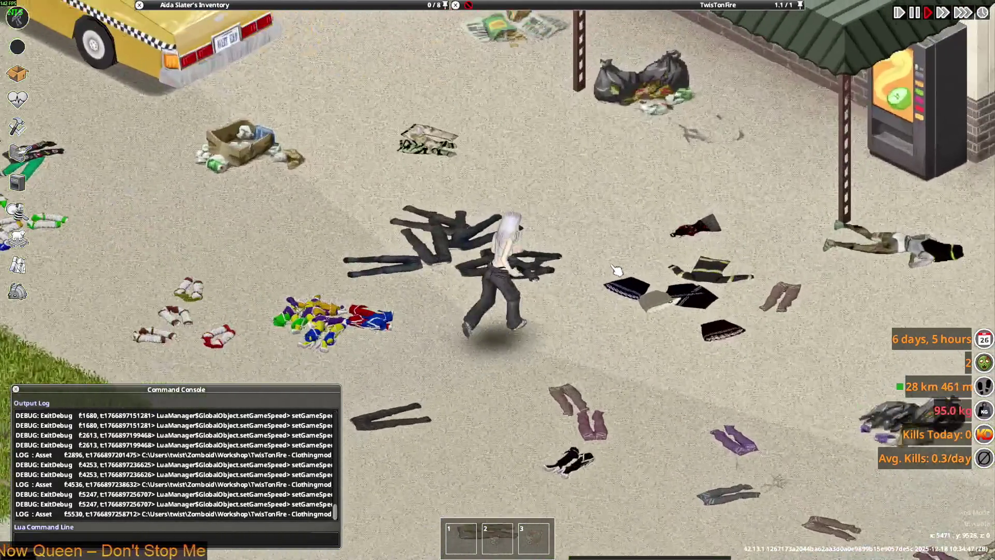
{"action": "key", "text": "d"}
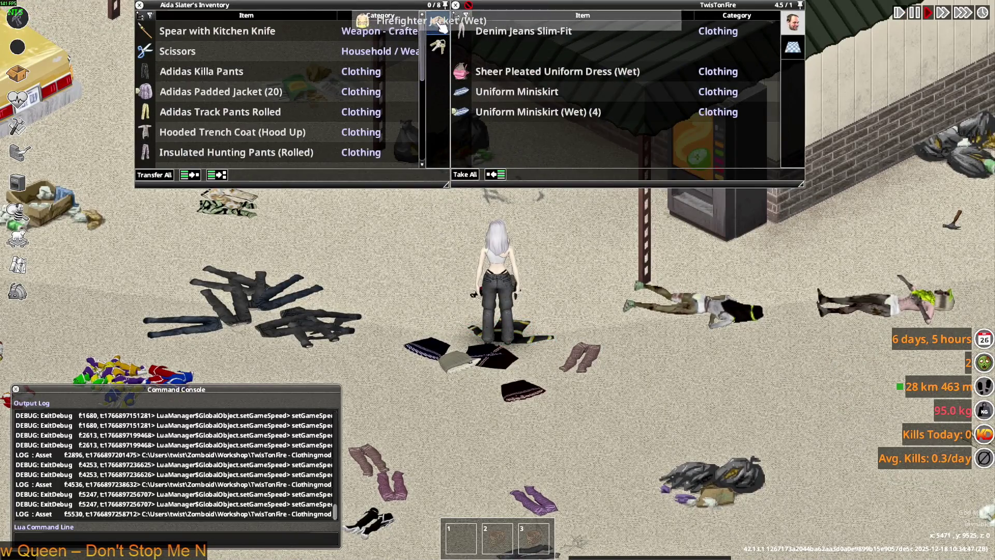
{"action": "key", "text": "s"}
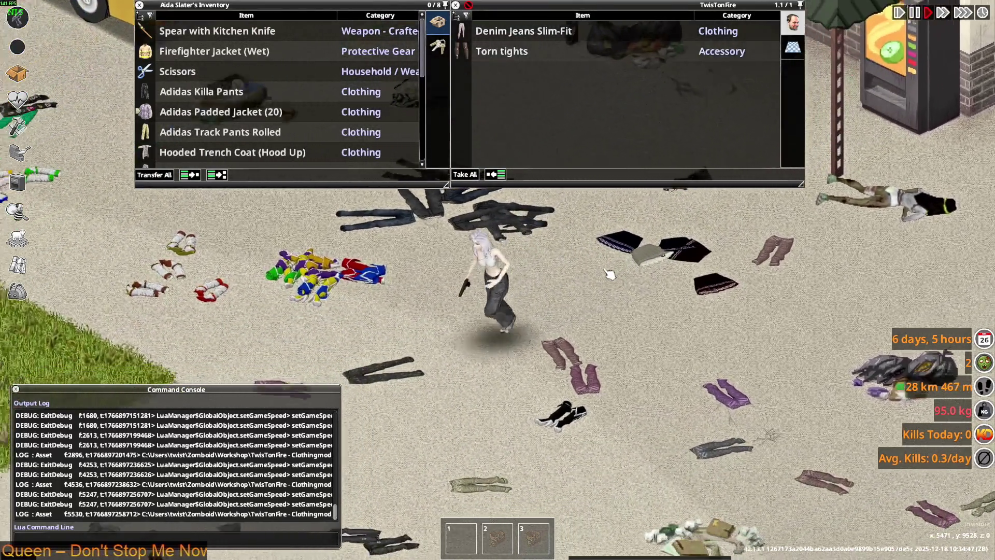